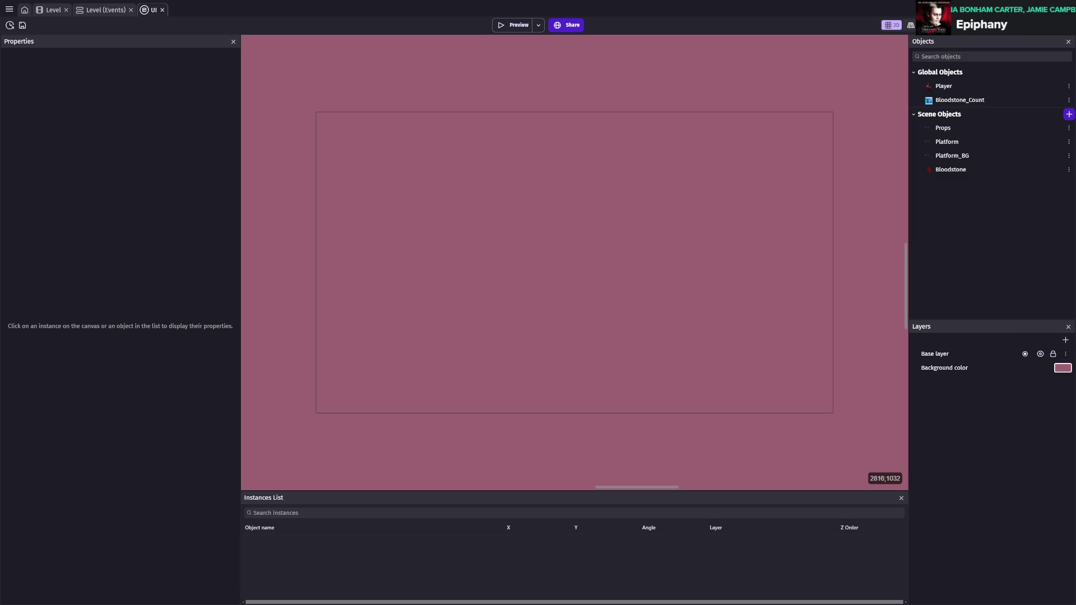
- Unlock the UI scene's base layer, save, and select the Bloodstone_Count text object
{"action": "left_click", "coordinate": [1053, 353]}
{"action": "key", "text": "ctrl+s"}
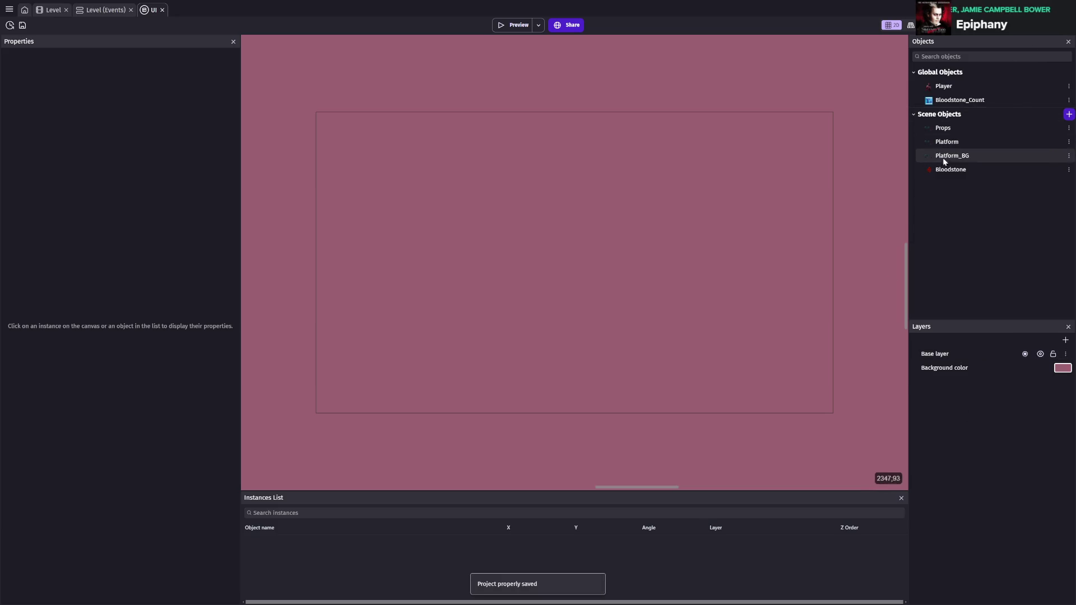
{"action": "left_click", "coordinate": [951, 169]}
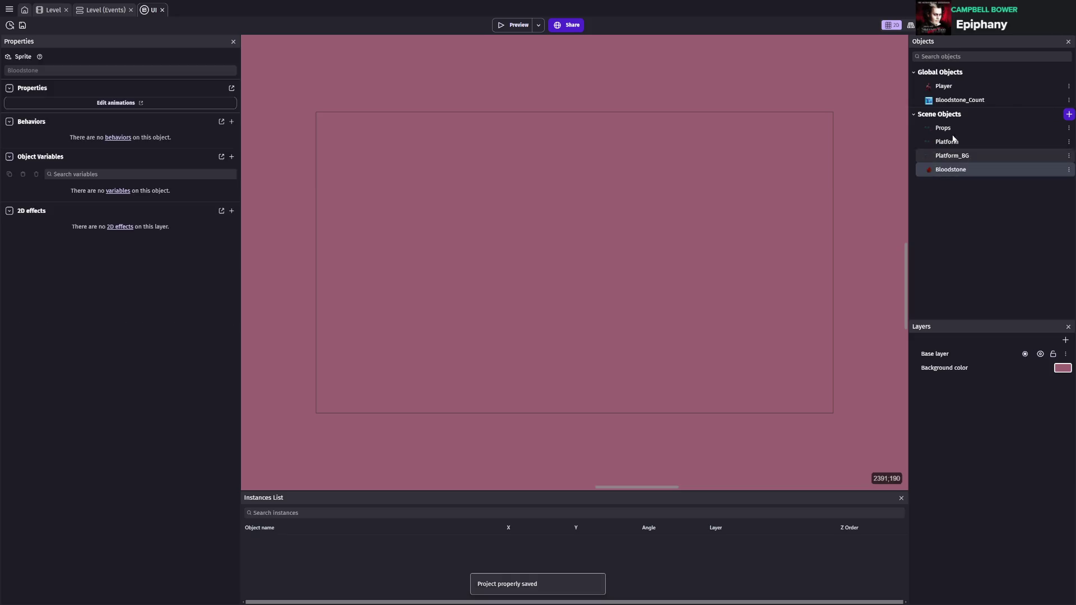
{"action": "left_click", "coordinate": [956, 99]}
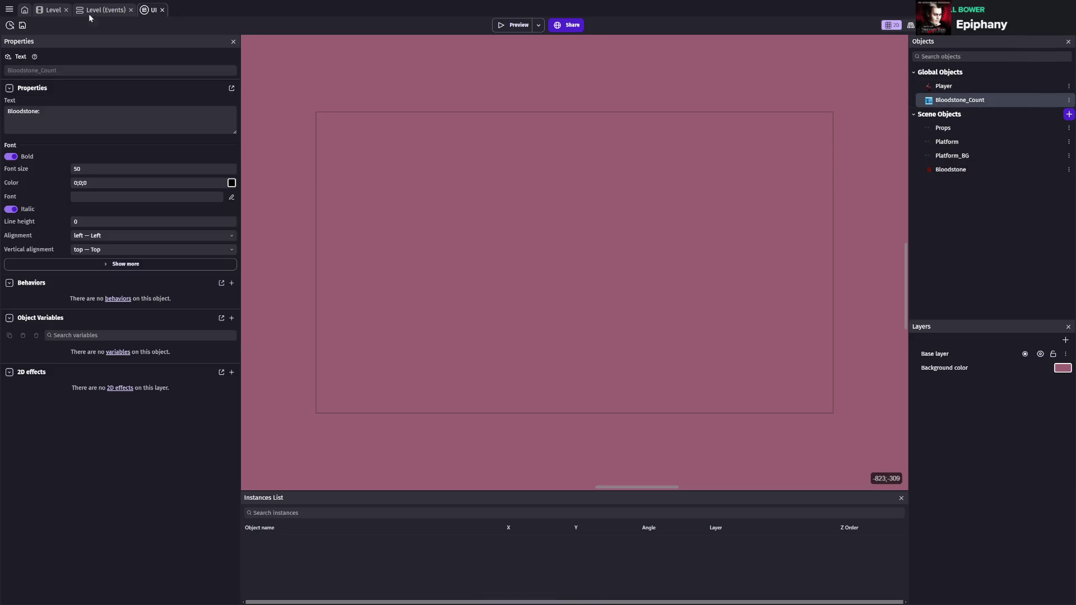
- Delete the Bloodstone_Count text instance from the Level scene and save
{"action": "left_click", "coordinate": [49, 10]}
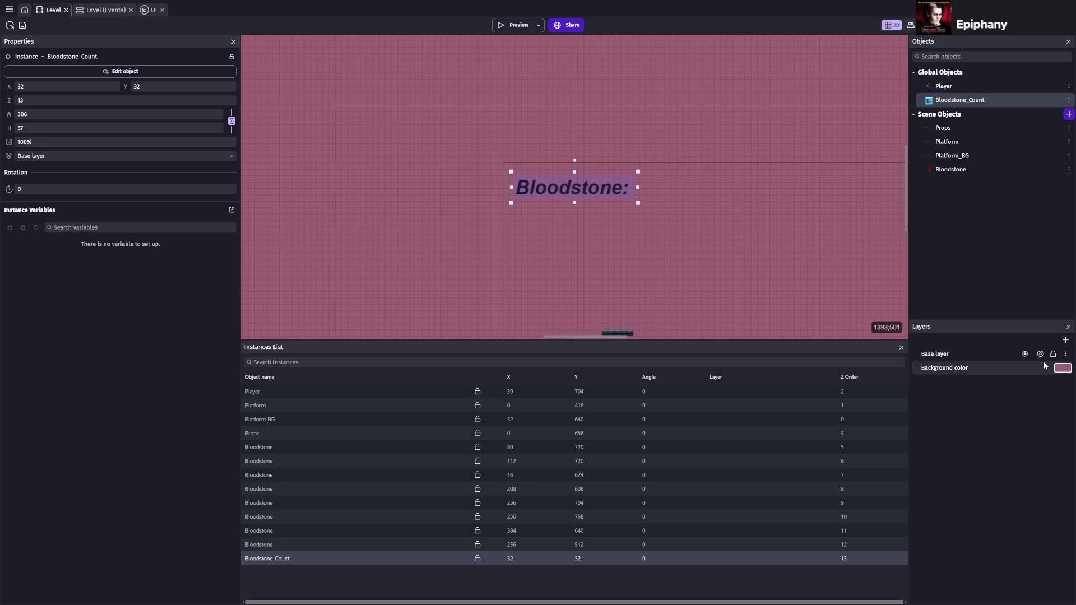
{"action": "key", "text": "ctrl+s"}
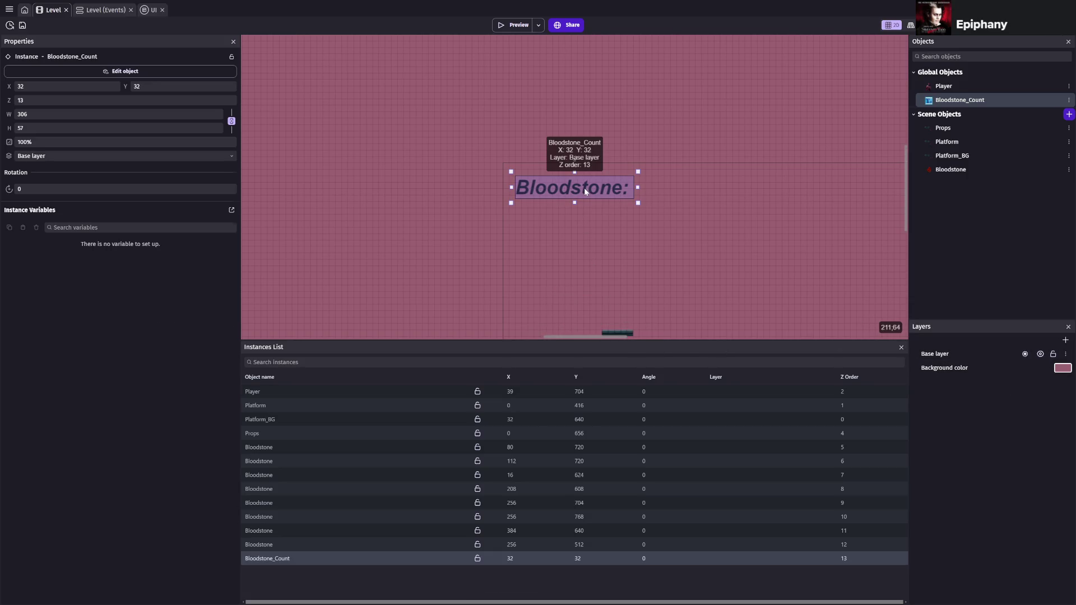
{"action": "key", "text": "Delete"}
{"action": "key", "text": "ctrl+s"}
- Place a Bloodstone_Count instance at the UI scene's top-left and open its settings
{"action": "left_click", "coordinate": [150, 11]}
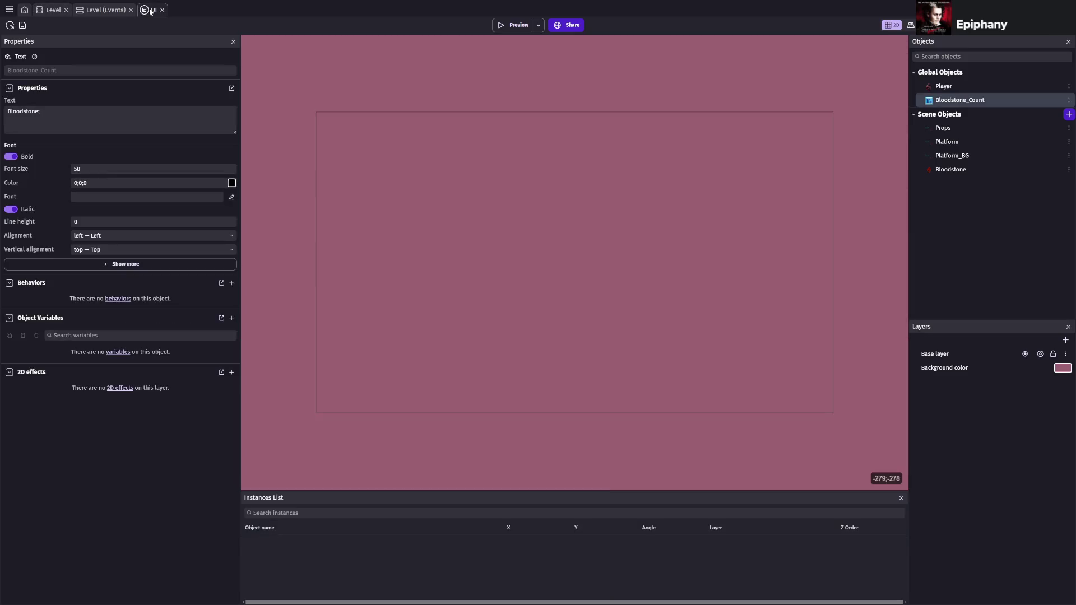
{"action": "mouse_move", "coordinate": [959, 100]}
{"action": "left_mouse_down"}
{"action": "mouse_move", "coordinate": [623, 130]}
{"action": "mouse_move", "coordinate": [339, 135]}
{"action": "mouse_move", "coordinate": [348, 133]}
{"action": "left_mouse_up"}
{"action": "double_click", "coordinate": [348, 133]}
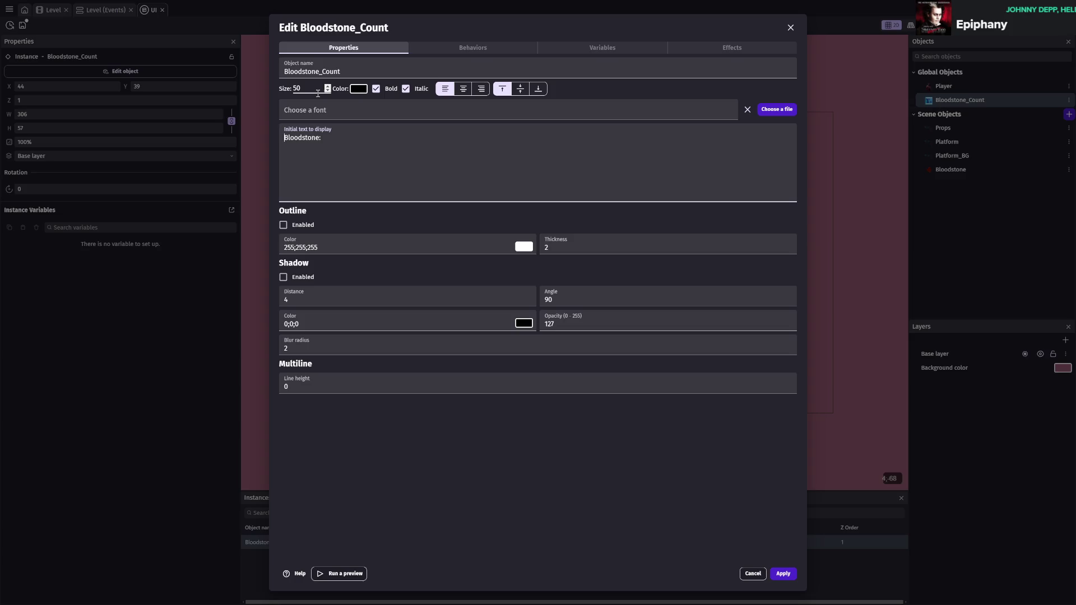
- Start choosing Bloodstone_Count's font from Project resources, which lists JotiOne-Regular.ttf
{"action": "left_click", "coordinate": [490, 108]}
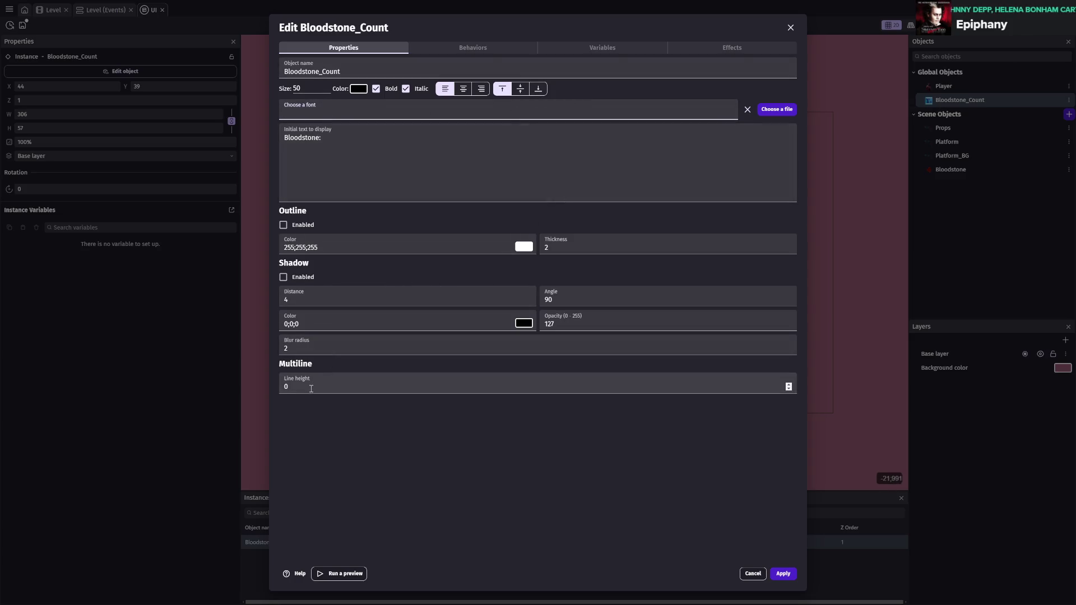
{"action": "left_click", "coordinate": [345, 114]}
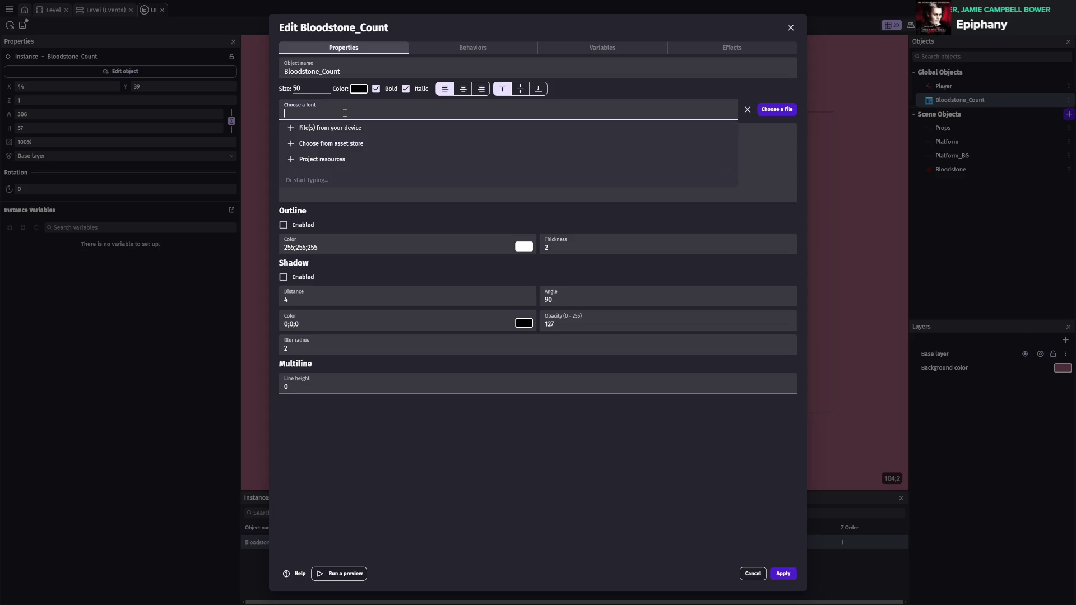
{"action": "left_click", "coordinate": [330, 160]}
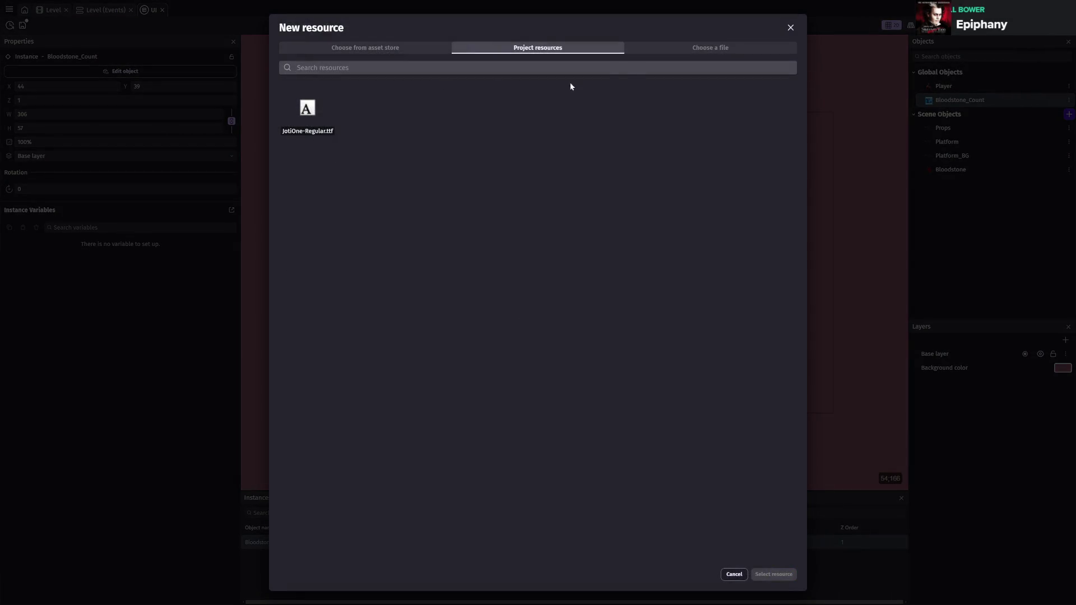
{"action": "left_click", "coordinate": [673, 48]}
- Search the asset store's fonts for 'font'
{"action": "left_click", "coordinate": [556, 46]}
{"action": "left_click", "coordinate": [355, 48]}
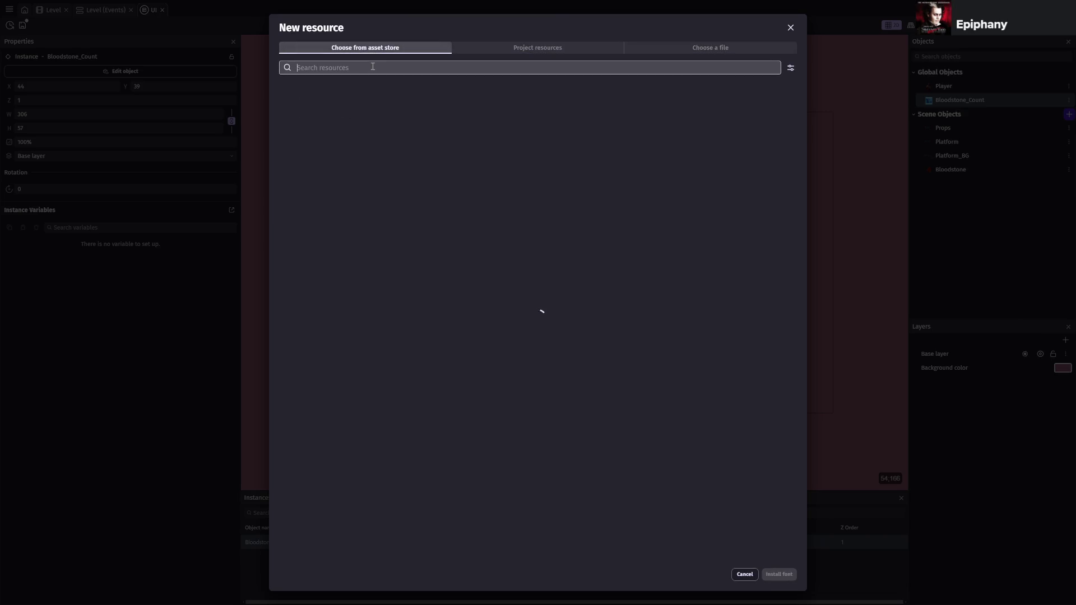
{"action": "type", "text": "bitm"}
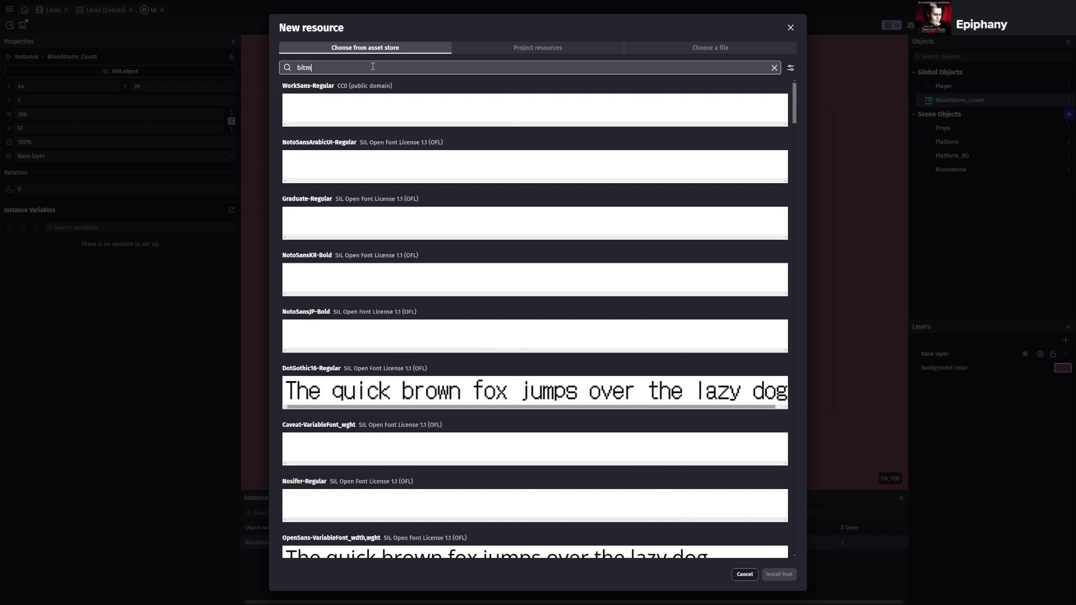
{"action": "type", "text": "ap font"}
{"action": "key", "text": "ctrl+BackSpace"}
{"action": "key", "text": "ctrl+BackSpace"}
{"action": "type", "text": "cfony"}
{"action": "key", "text": "BackSpace"}
{"action": "key", "text": "BackSpace"}
{"action": "key", "text": "BackSpace"}
{"action": "type", "text": "font"}
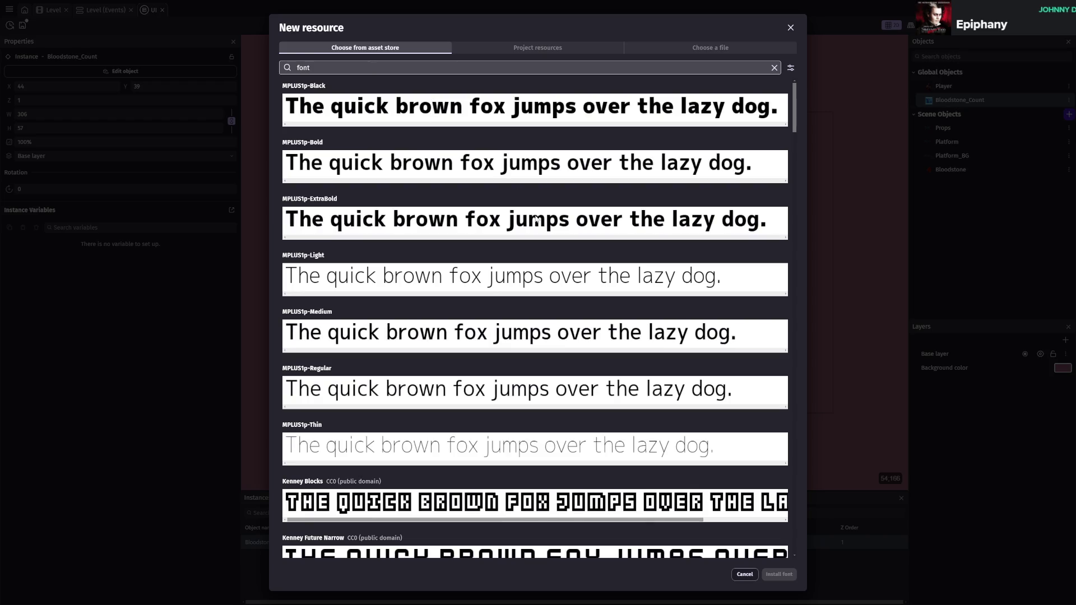
- Browse the results and install MetalMania-Regular as the counter text's font
{"action": "scroll", "coordinate": [578, 273], "scroll_direction": "down", "scroll_amount": 4}
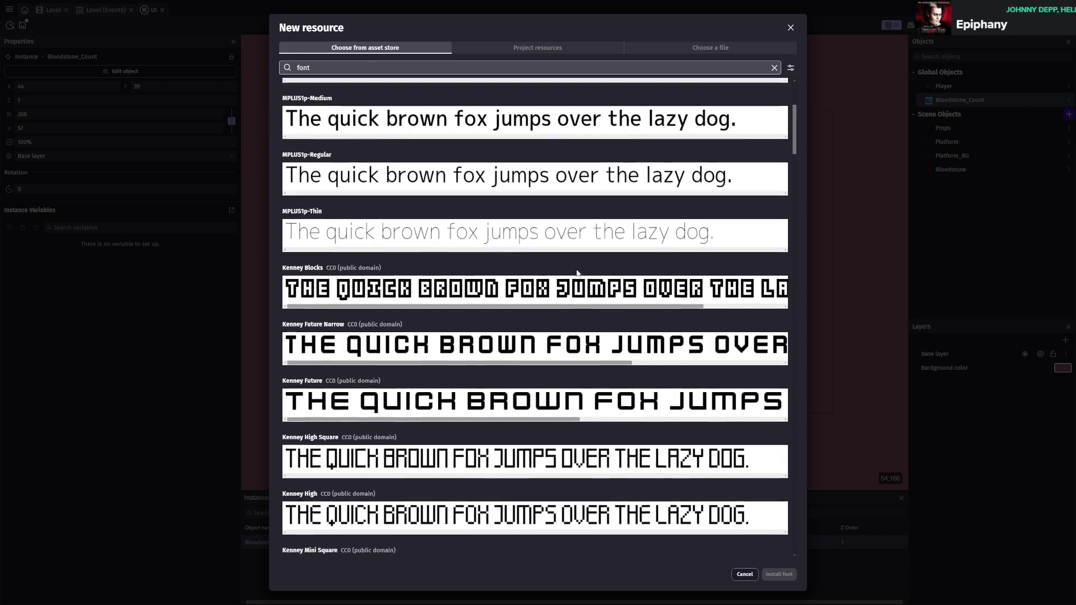
{"action": "scroll", "coordinate": [577, 273], "scroll_direction": "down", "scroll_amount": 2}
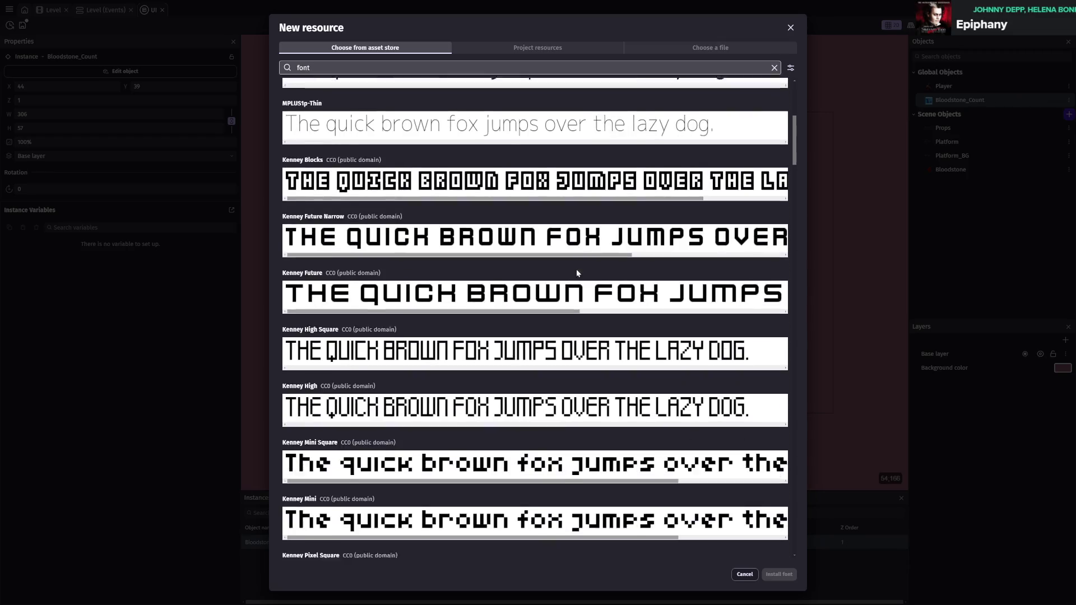
{"action": "scroll", "coordinate": [578, 273], "scroll_direction": "down", "scroll_amount": 3}
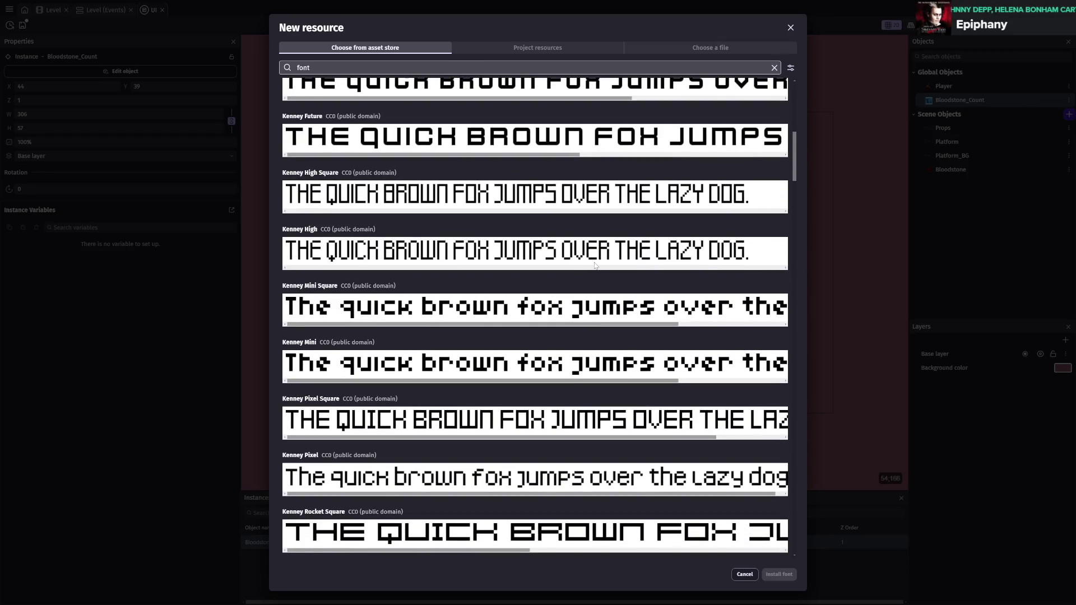
{"action": "scroll", "coordinate": [586, 274], "scroll_direction": "down", "scroll_amount": 2}
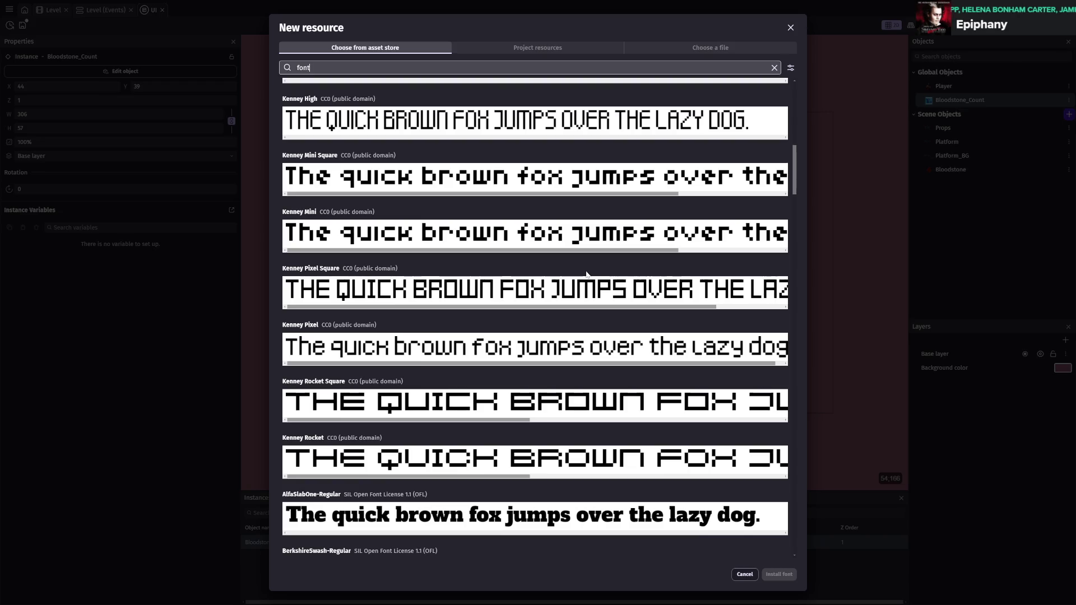
{"action": "scroll", "coordinate": [587, 274], "scroll_direction": "down", "scroll_amount": 3}
{"action": "scroll", "coordinate": [587, 274], "scroll_direction": "down", "scroll_amount": 2}
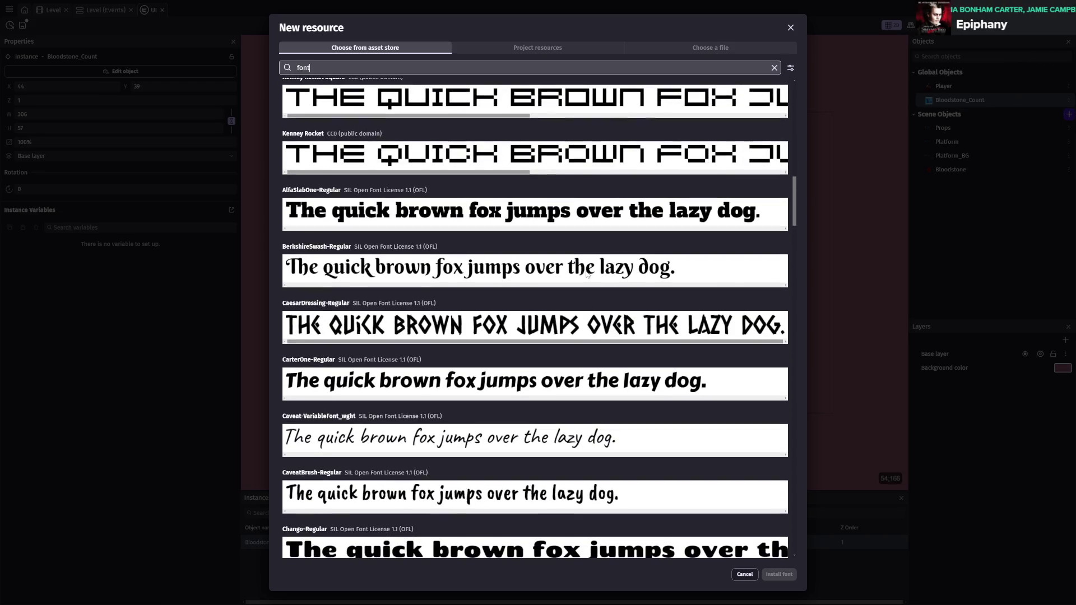
{"action": "scroll", "coordinate": [586, 275], "scroll_direction": "down", "scroll_amount": 5}
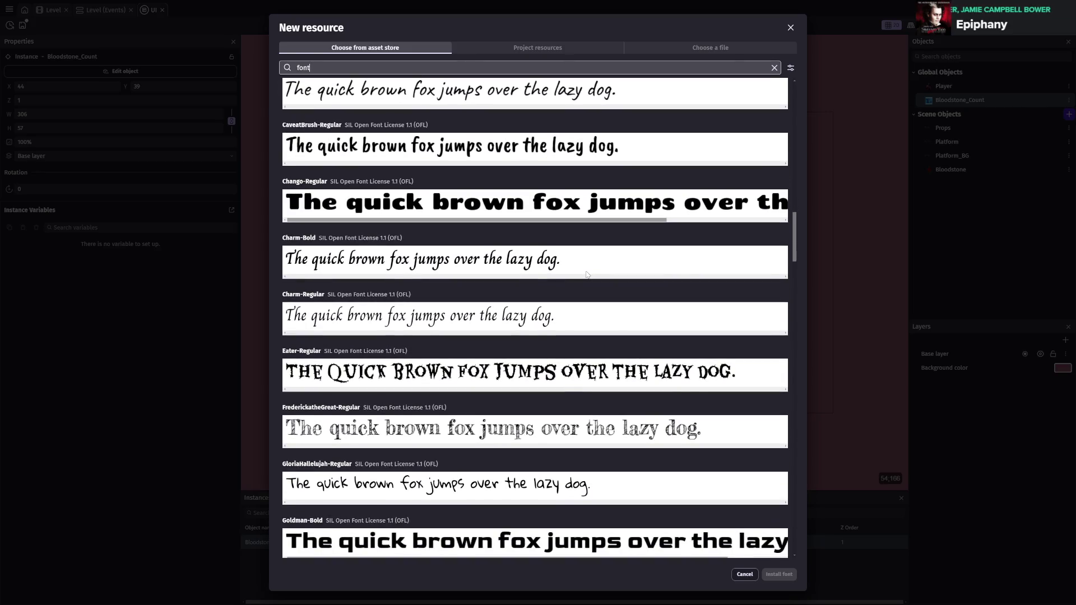
{"action": "scroll", "coordinate": [586, 270], "scroll_direction": "down", "scroll_amount": 2}
{"action": "scroll", "coordinate": [582, 267], "scroll_direction": "down", "scroll_amount": 1}
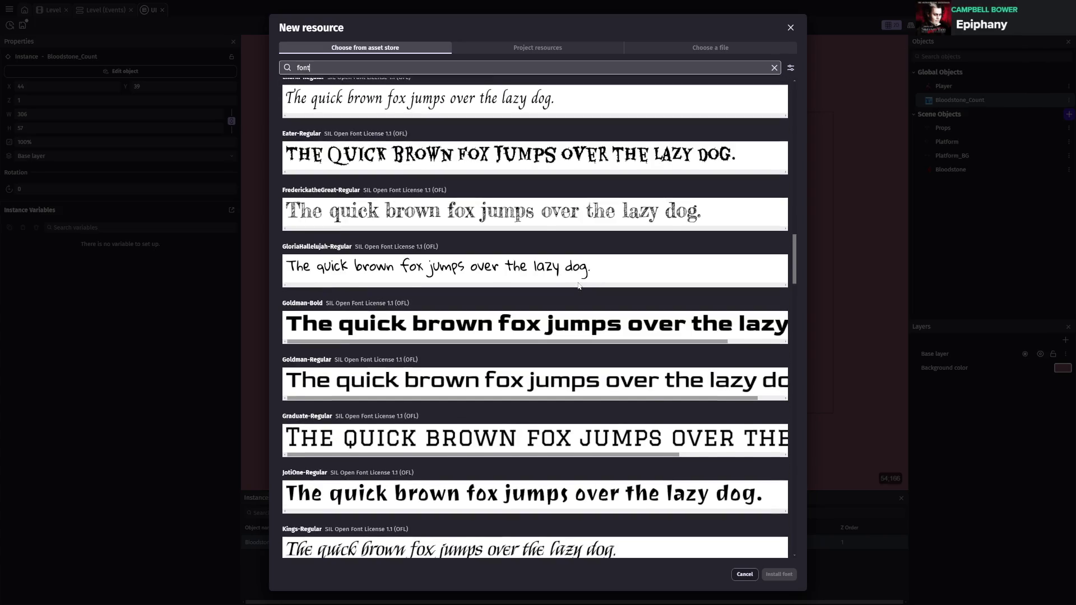
{"action": "scroll", "coordinate": [579, 286], "scroll_direction": "down", "scroll_amount": 6}
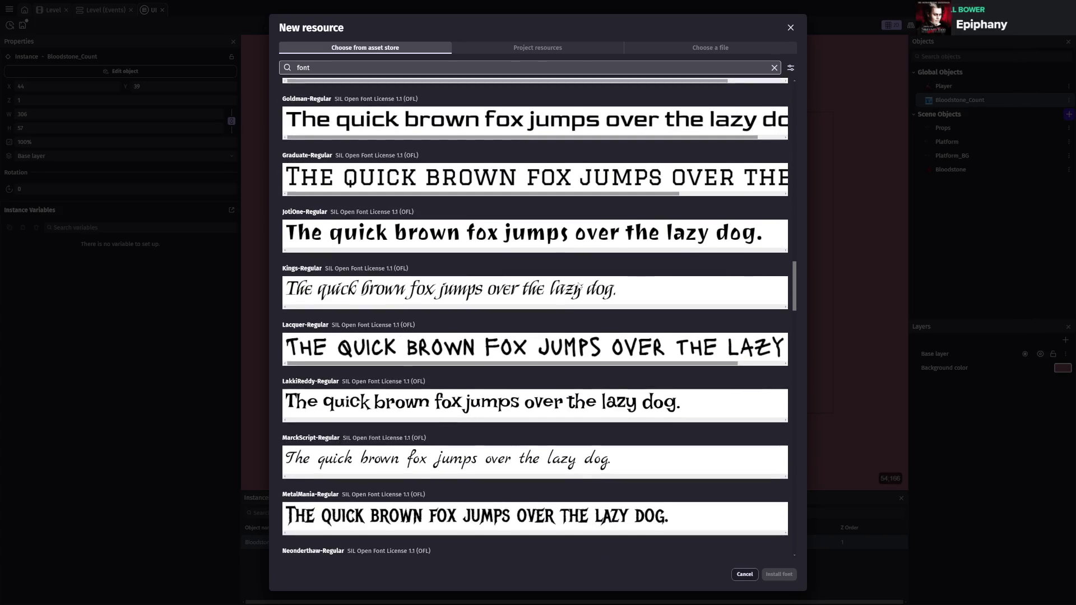
{"action": "scroll", "coordinate": [579, 286], "scroll_direction": "down", "scroll_amount": 3}
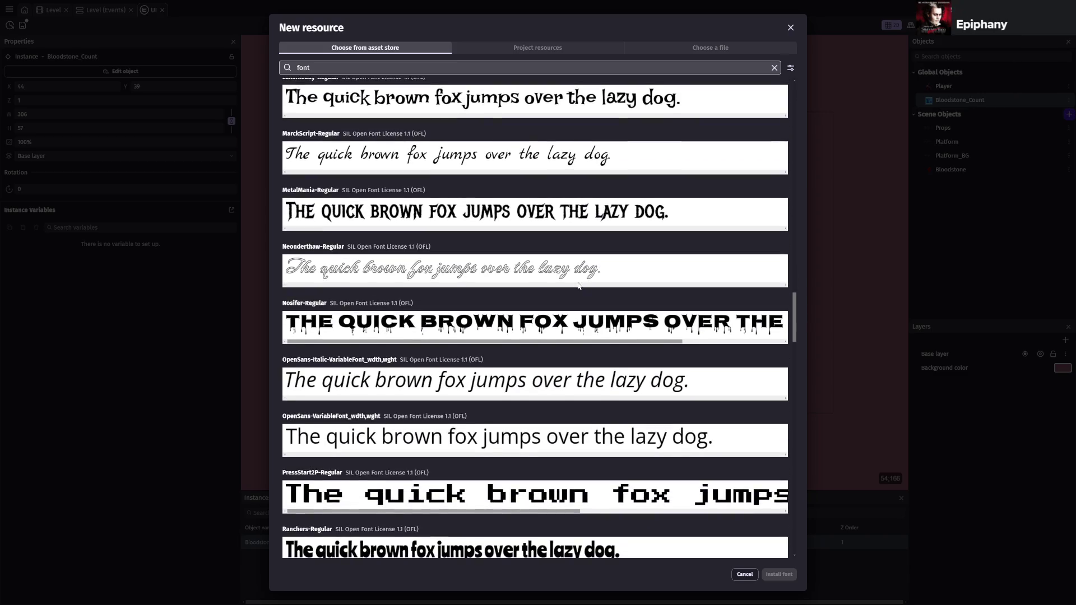
{"action": "scroll", "coordinate": [568, 276], "scroll_direction": "down", "scroll_amount": 1}
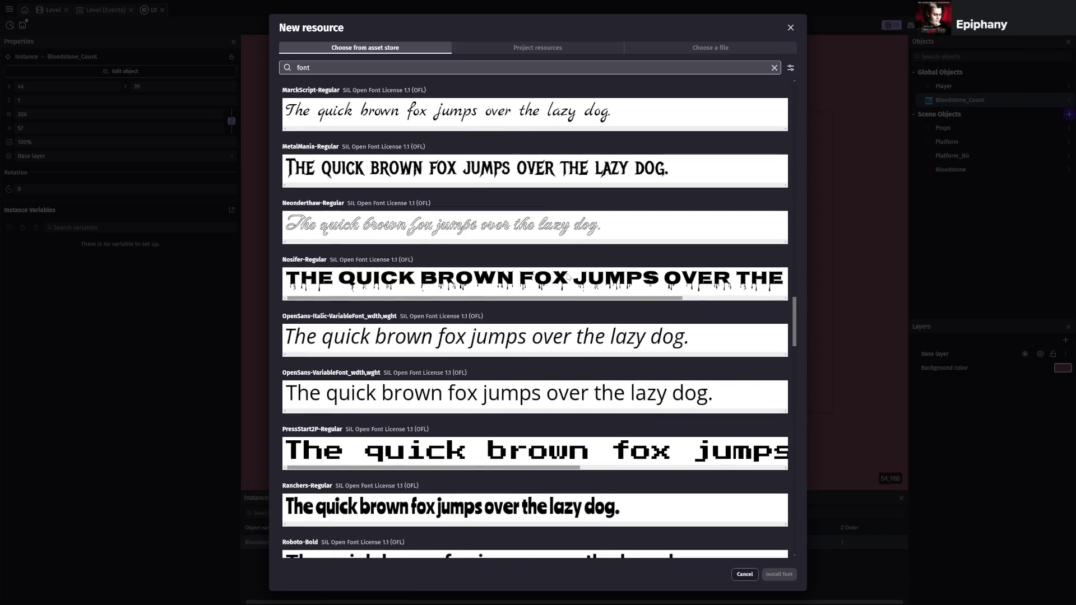
{"action": "scroll", "coordinate": [568, 276], "scroll_direction": "down", "scroll_amount": 8}
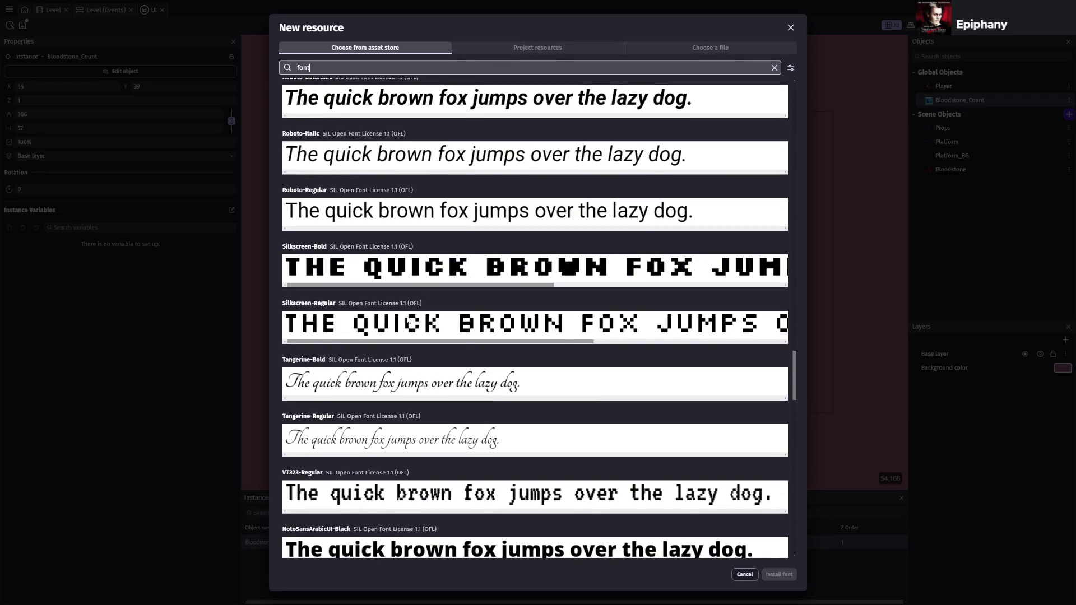
{"action": "scroll", "coordinate": [429, 329], "scroll_direction": "down", "scroll_amount": 3}
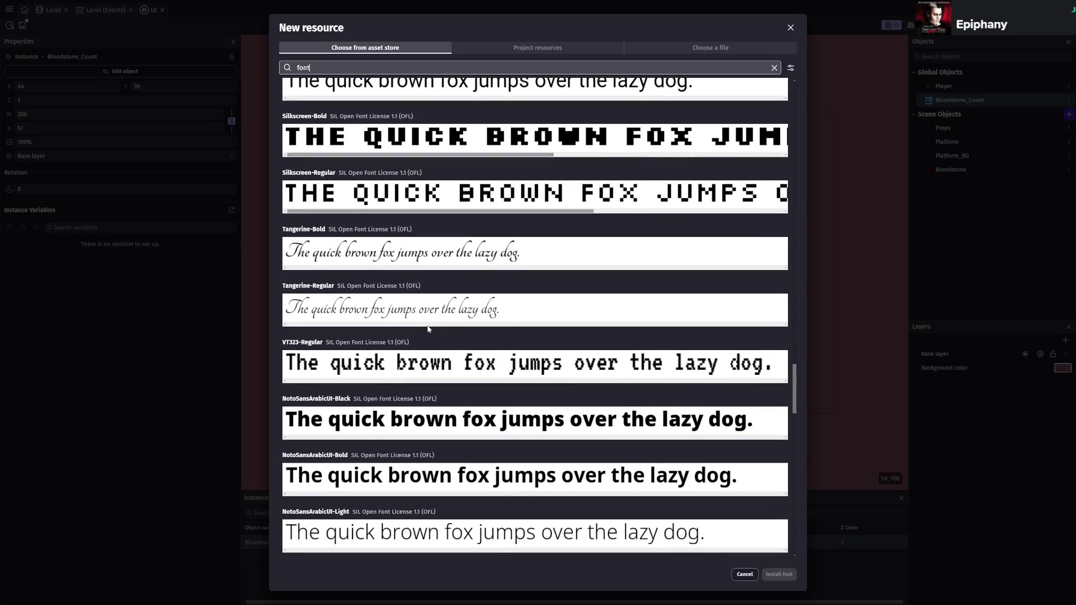
{"action": "scroll", "coordinate": [429, 329], "scroll_direction": "down", "scroll_amount": 15}
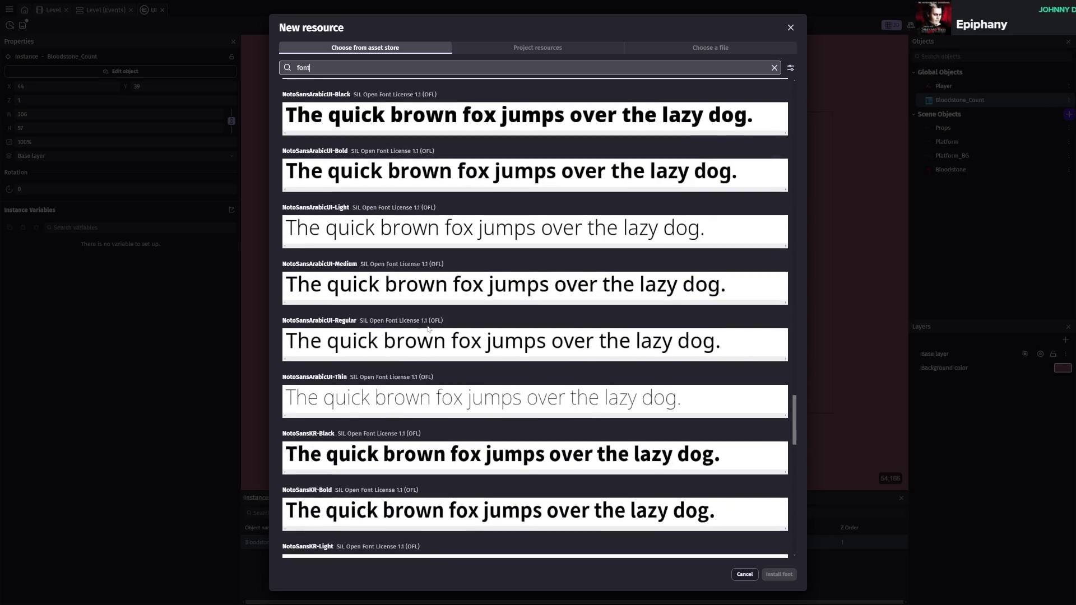
{"action": "scroll", "coordinate": [429, 329], "scroll_direction": "down", "scroll_amount": 4}
{"action": "scroll", "coordinate": [429, 330], "scroll_direction": "down", "scroll_amount": 5}
{"action": "scroll", "coordinate": [429, 330], "scroll_direction": "down", "scroll_amount": 6}
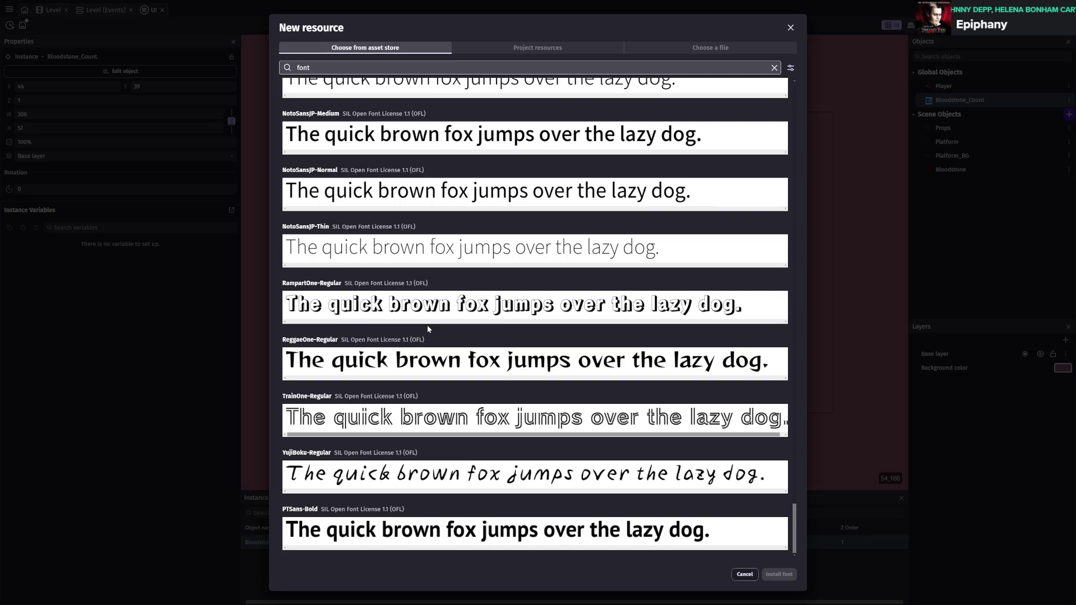
{"action": "scroll", "coordinate": [428, 328], "scroll_direction": "up", "scroll_amount": 3}
{"action": "scroll", "coordinate": [429, 329], "scroll_direction": "up", "scroll_amount": 6}
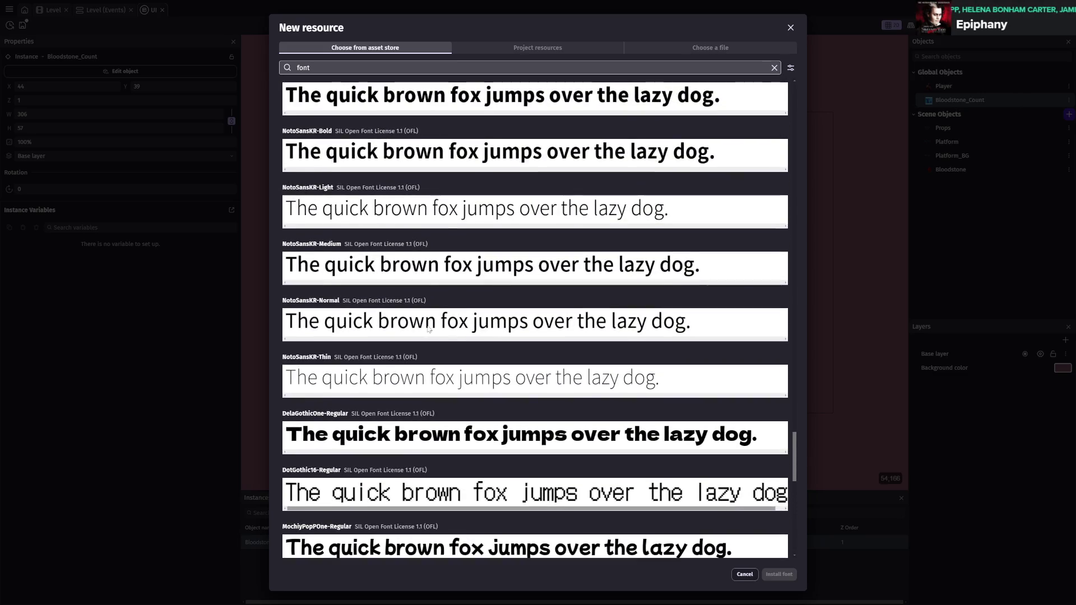
{"action": "scroll", "coordinate": [429, 329], "scroll_direction": "up", "scroll_amount": 2}
{"action": "scroll", "coordinate": [428, 330], "scroll_direction": "up", "scroll_amount": 8}
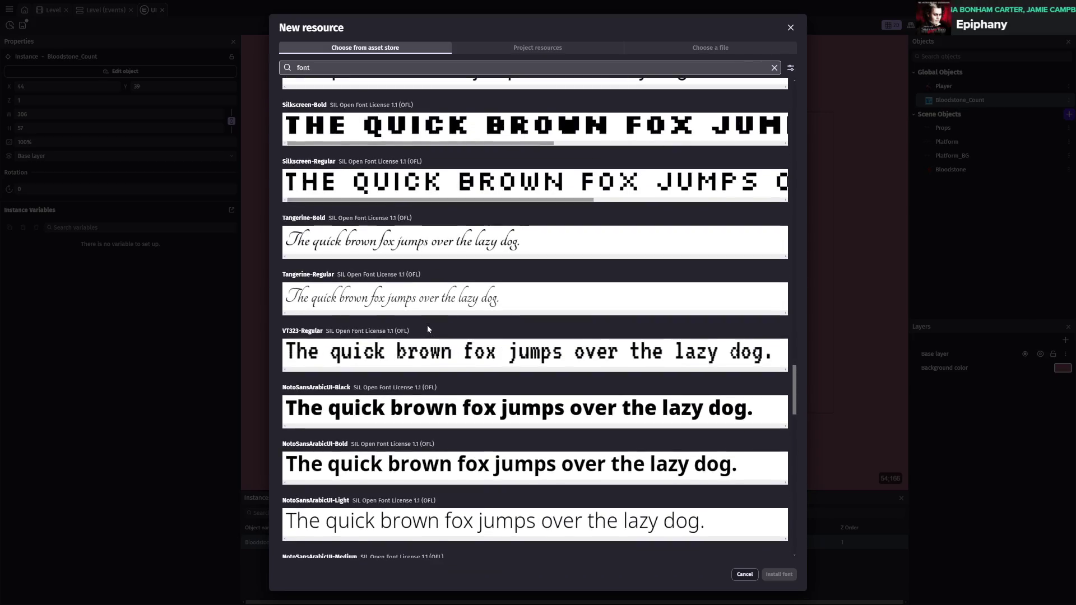
{"action": "scroll", "coordinate": [428, 329], "scroll_direction": "up", "scroll_amount": 4}
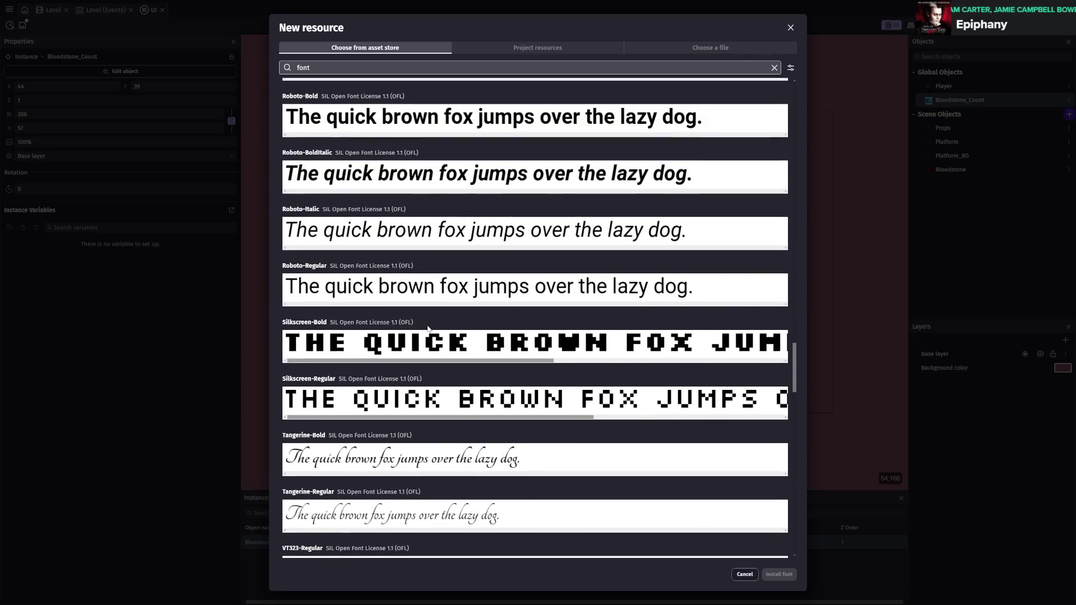
{"action": "scroll", "coordinate": [429, 329], "scroll_direction": "up", "scroll_amount": 8}
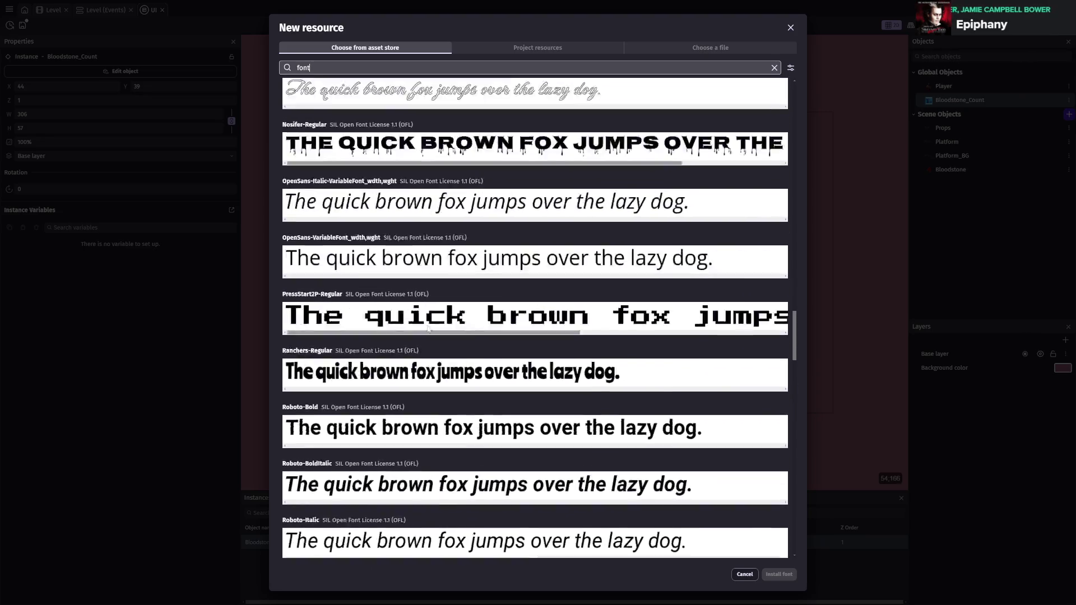
{"action": "scroll", "coordinate": [427, 331], "scroll_direction": "up", "scroll_amount": 3}
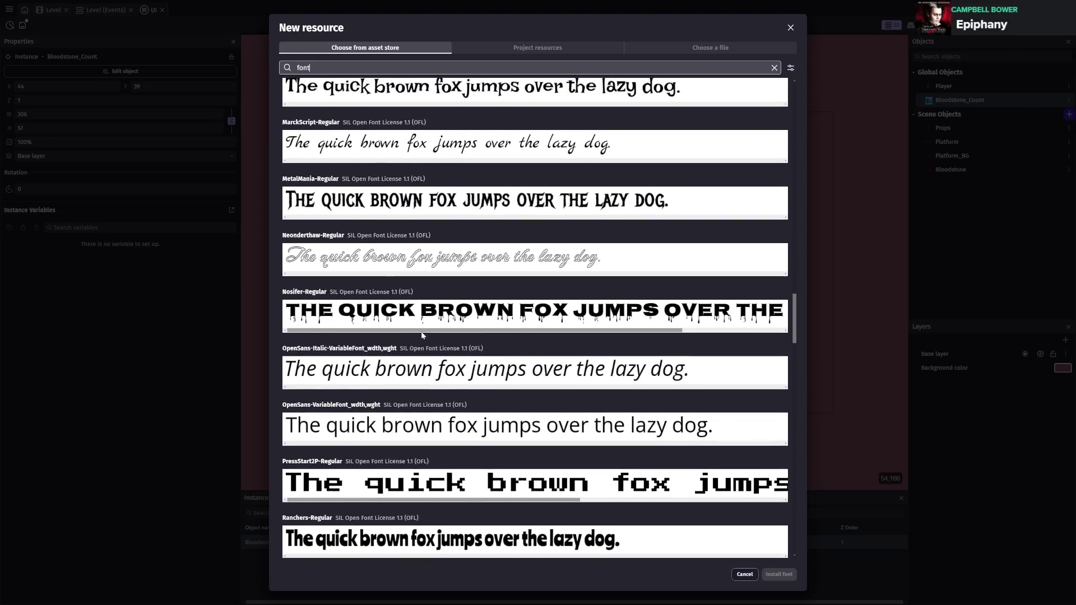
{"action": "left_click", "coordinate": [401, 324]}
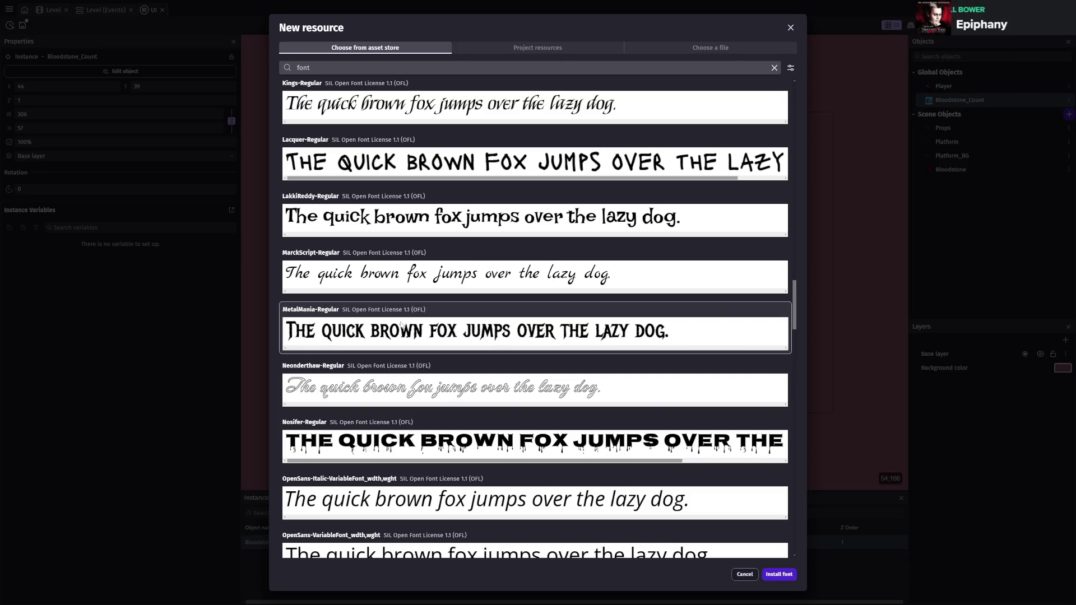
{"action": "left_click", "coordinate": [774, 576]}
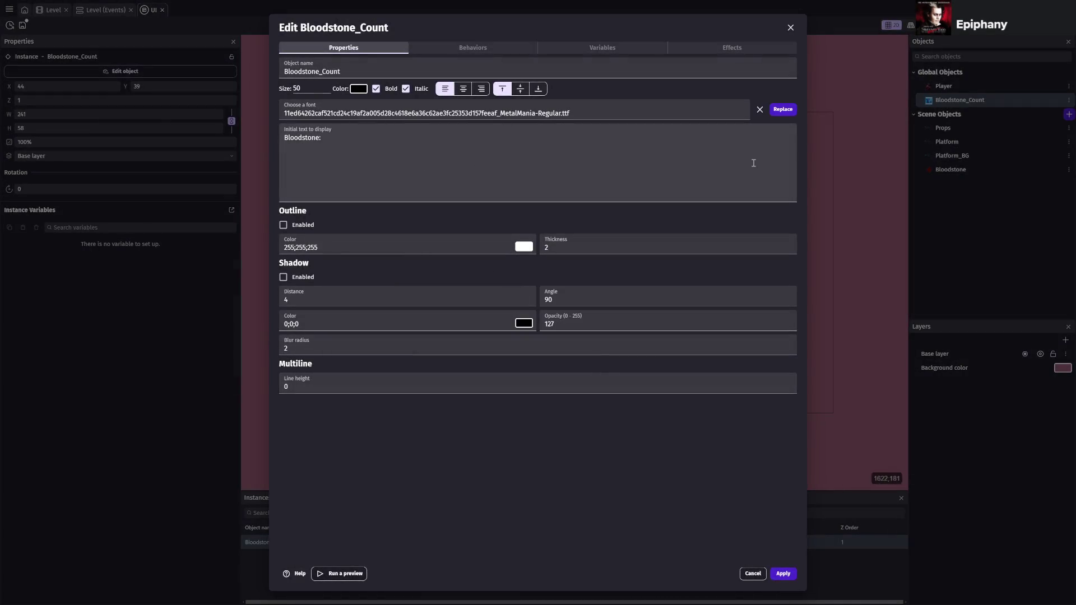
- Apply MetalMania to Bloodstone_Count, then open the Bloodstone sprite's settings
{"action": "left_click", "coordinate": [783, 574]}
{"action": "left_click", "coordinate": [625, 166]}
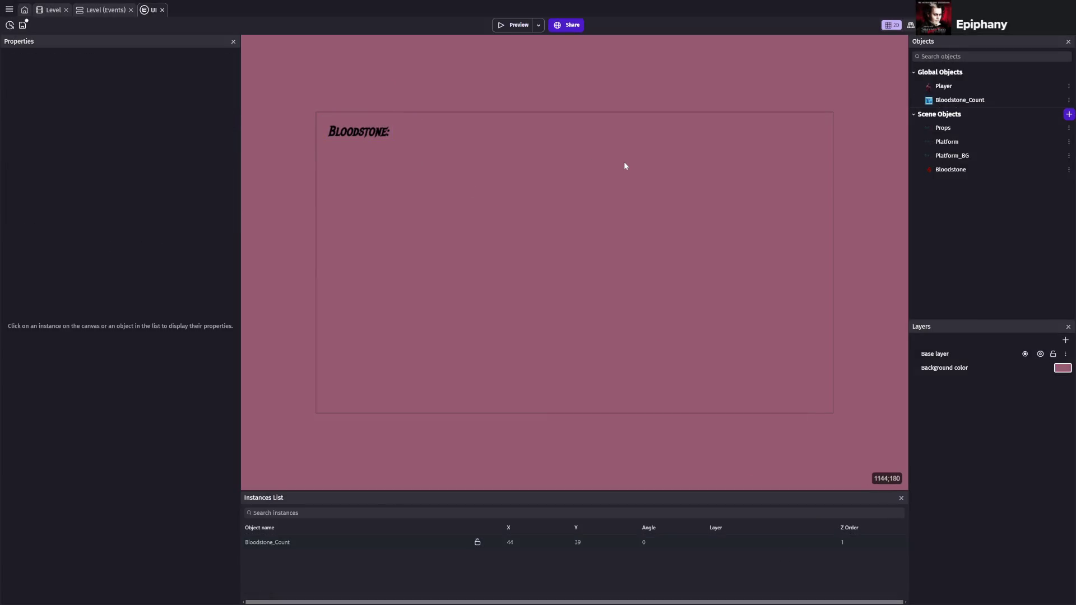
{"action": "double_click", "coordinate": [970, 170]}
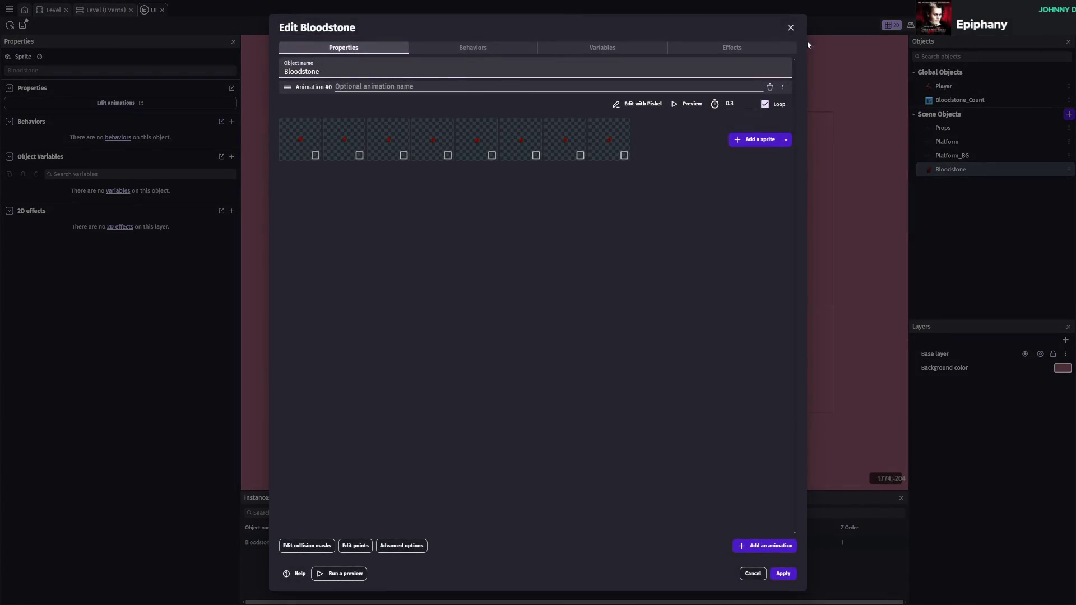
- Make the counter text dark red with a dark red drop shadow enabled, and save
{"action": "left_click", "coordinate": [790, 28]}
{"action": "double_click", "coordinate": [940, 101]}
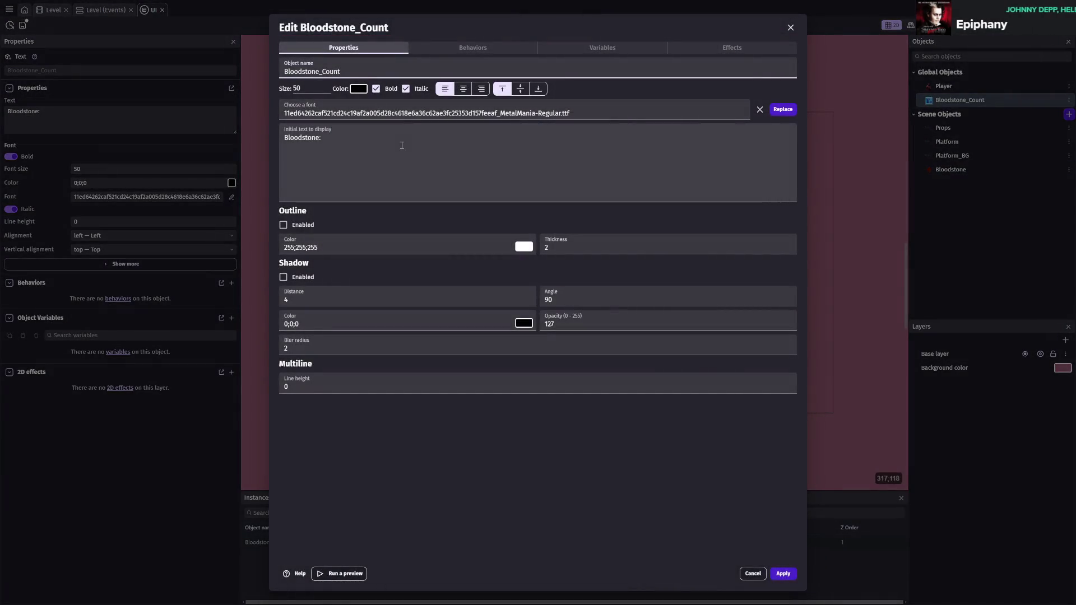
{"action": "left_click", "coordinate": [359, 89]}
{"action": "left_click_drag", "start_coordinate": [409, 123], "coordinate": [451, 136]}
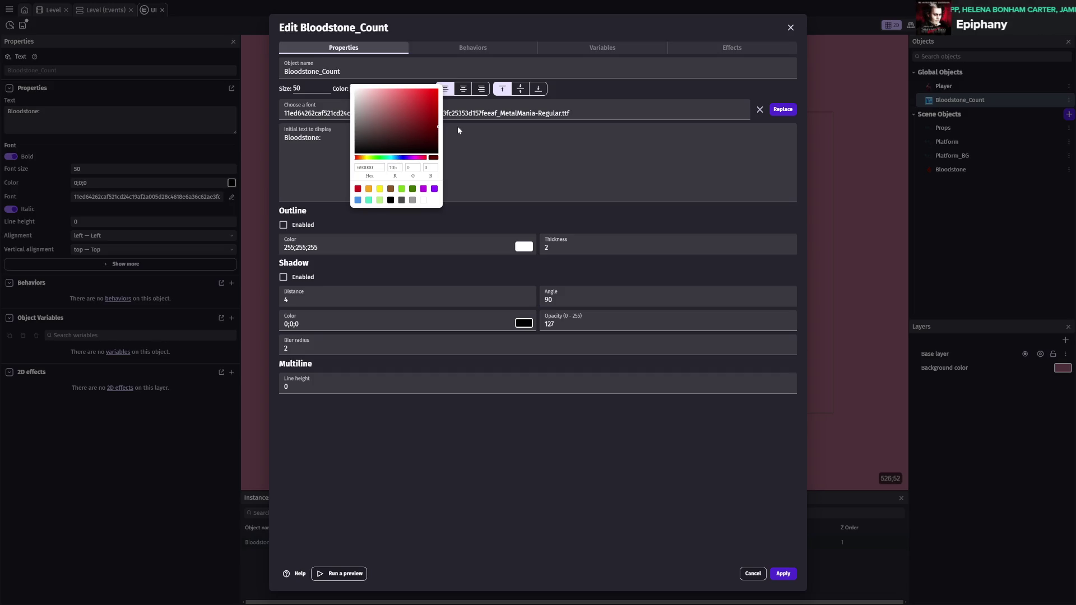
{"action": "left_click", "coordinate": [510, 185]}
{"action": "left_click", "coordinate": [284, 277]}
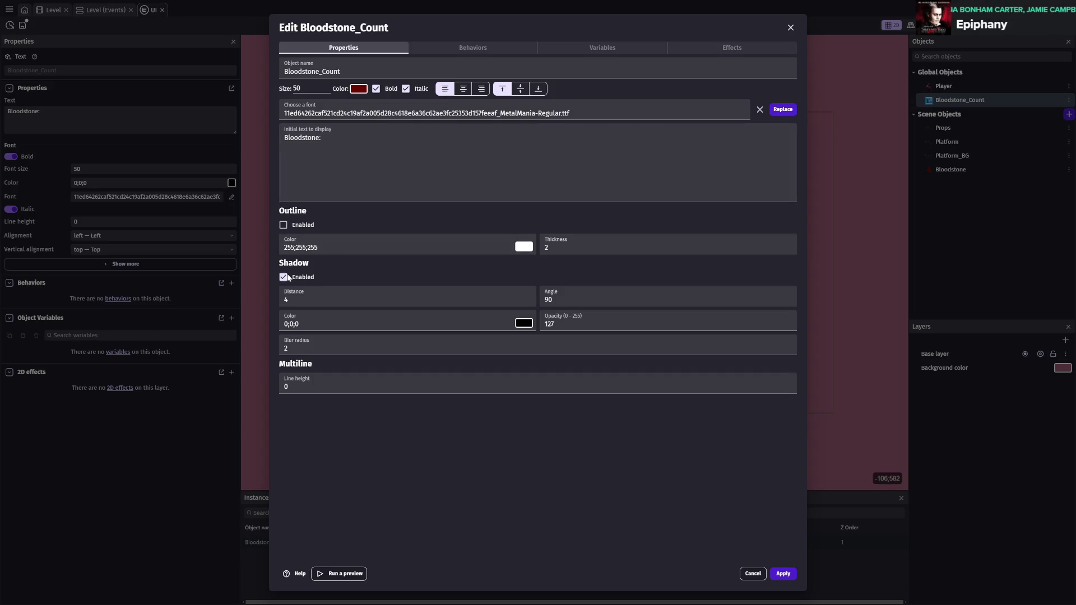
{"action": "left_click", "coordinate": [524, 323]}
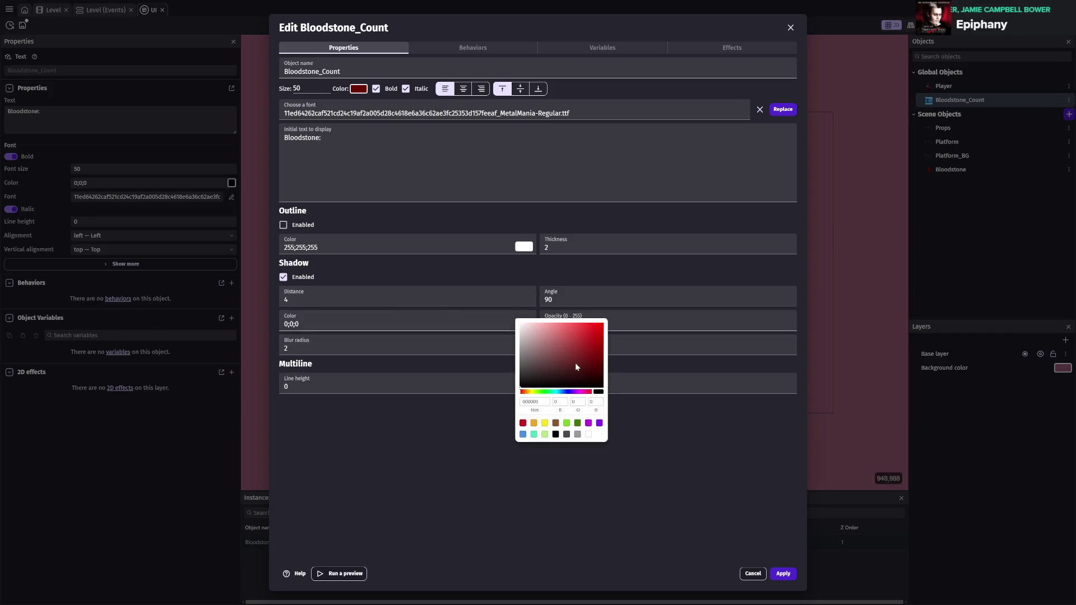
{"action": "left_click", "coordinate": [592, 366]}
{"action": "left_click", "coordinate": [664, 452]}
{"action": "left_click", "coordinate": [783, 574]}
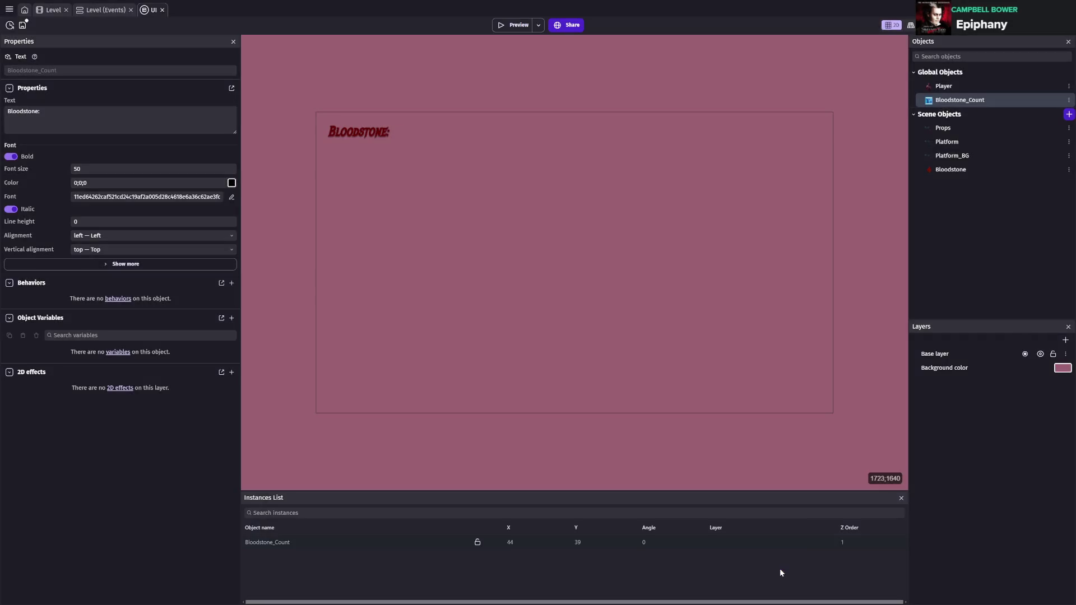
{"action": "key", "text": "ctrl+s"}
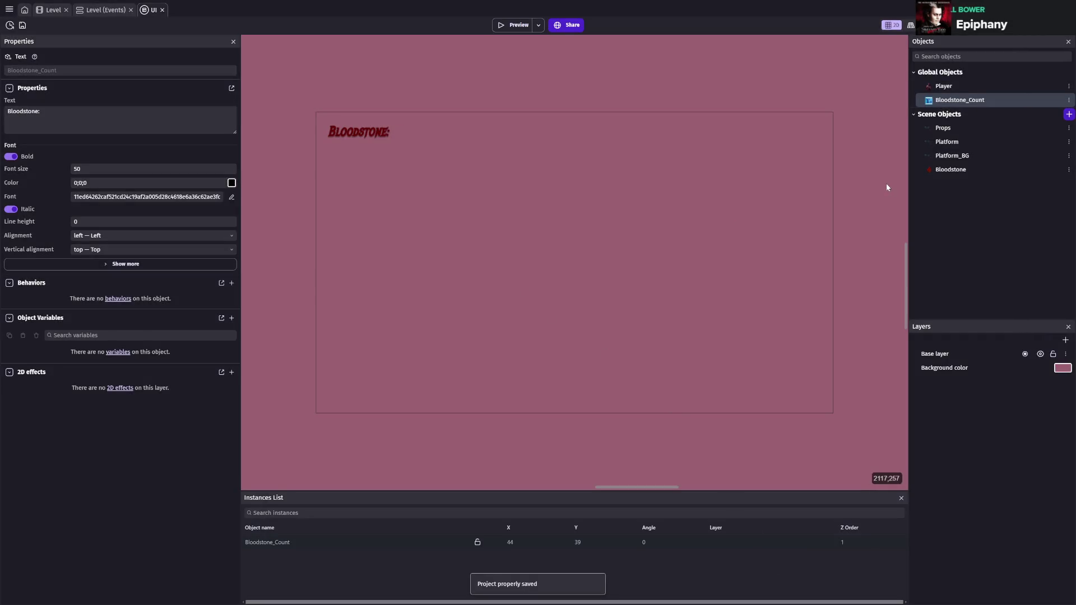
- Recheck the text colour and turn italic off for the counter text
{"action": "double_click", "coordinate": [960, 100]}
{"action": "left_click", "coordinate": [359, 89]}
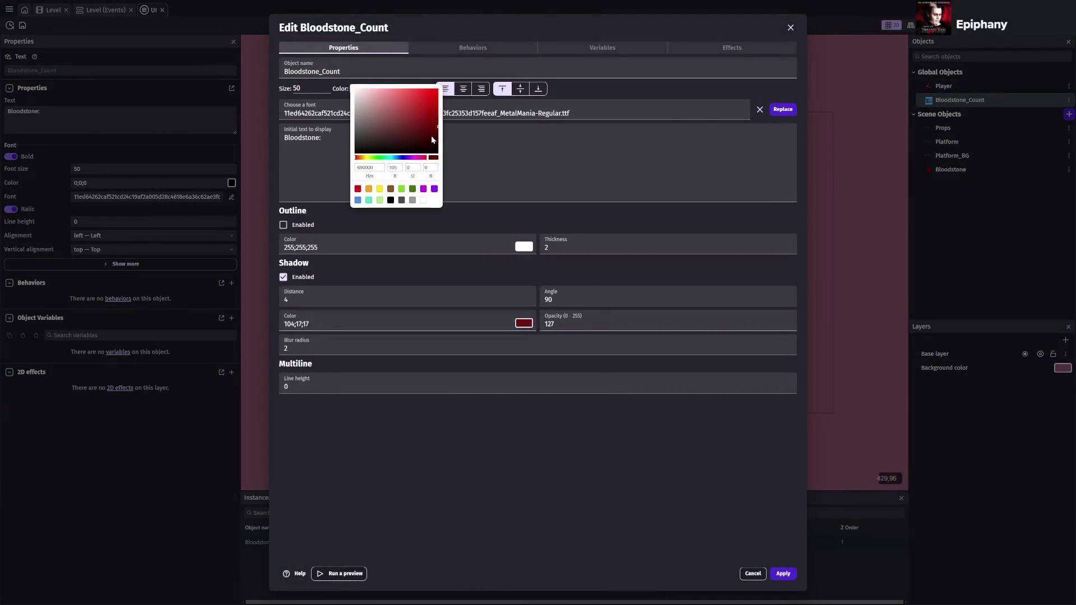
{"action": "left_click", "coordinate": [568, 405]}
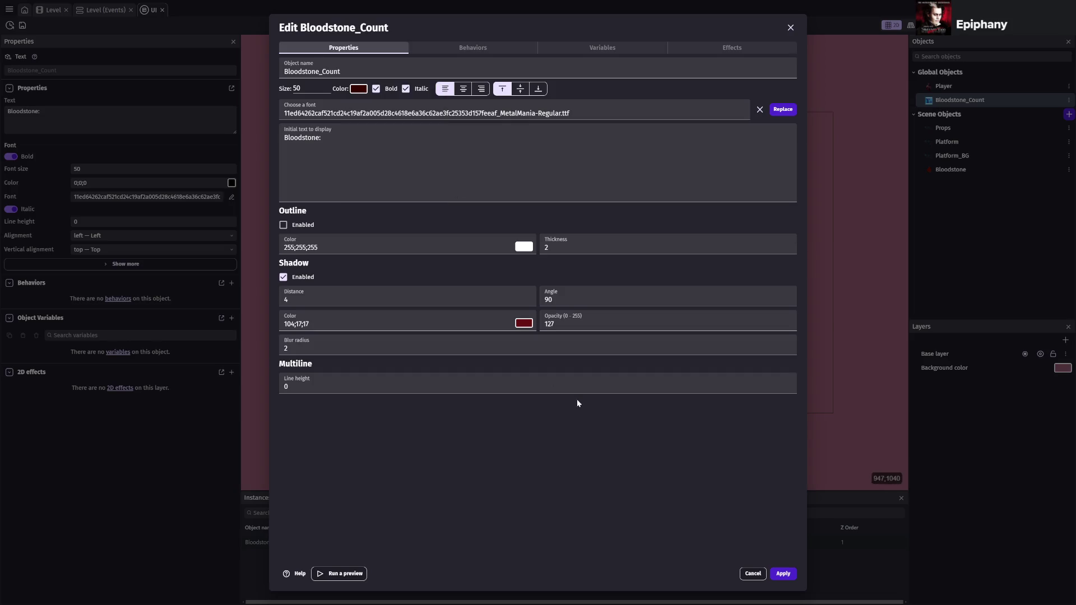
{"action": "left_click", "coordinate": [783, 574]}
{"action": "key", "text": "ctrl+s"}
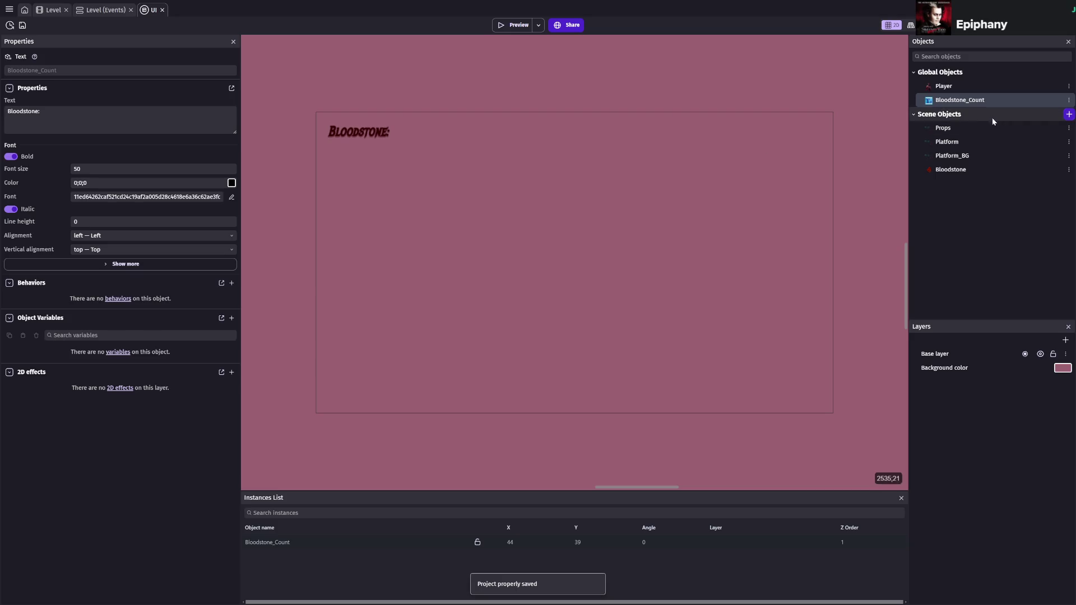
{"action": "double_click", "coordinate": [971, 102]}
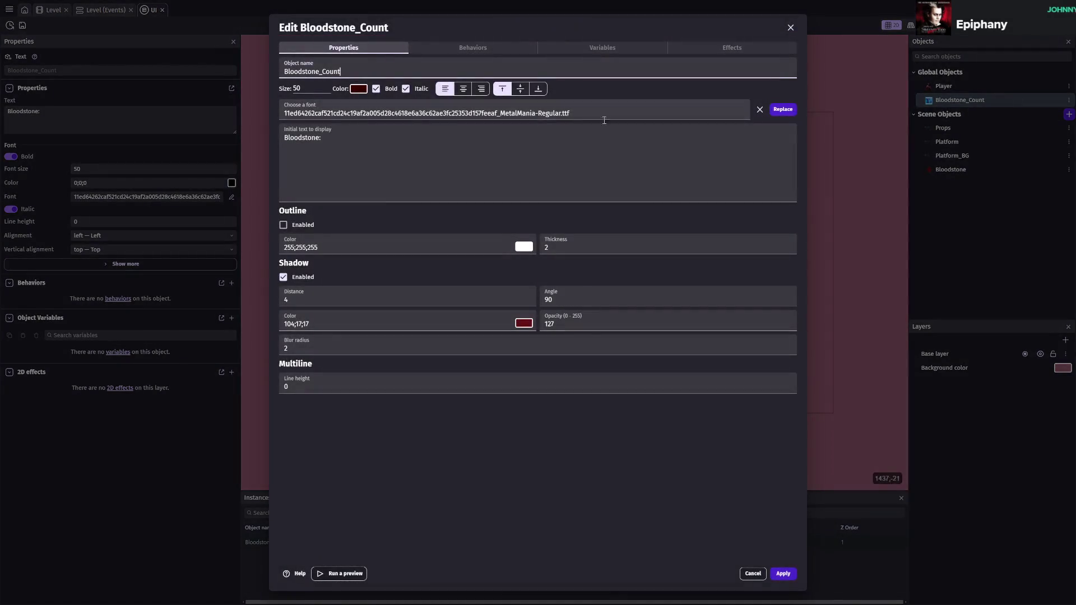
{"action": "left_click", "coordinate": [405, 89]}
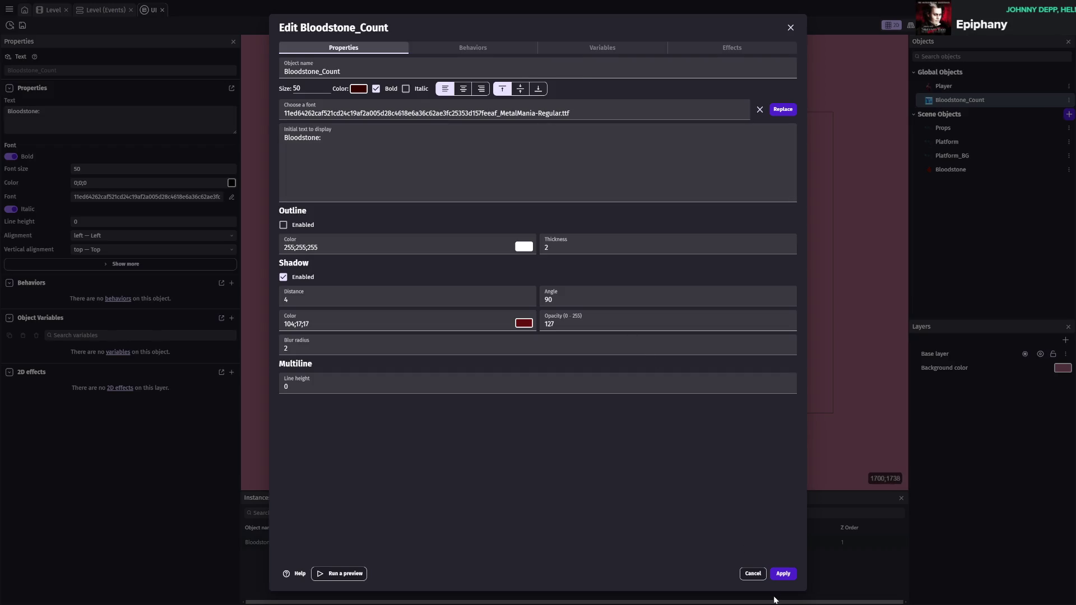
{"action": "left_click", "coordinate": [783, 573]}
- Change the counter text colour to bright red, then darken it to B30000, and save
{"action": "left_click", "coordinate": [962, 112]}
{"action": "double_click", "coordinate": [957, 102]}
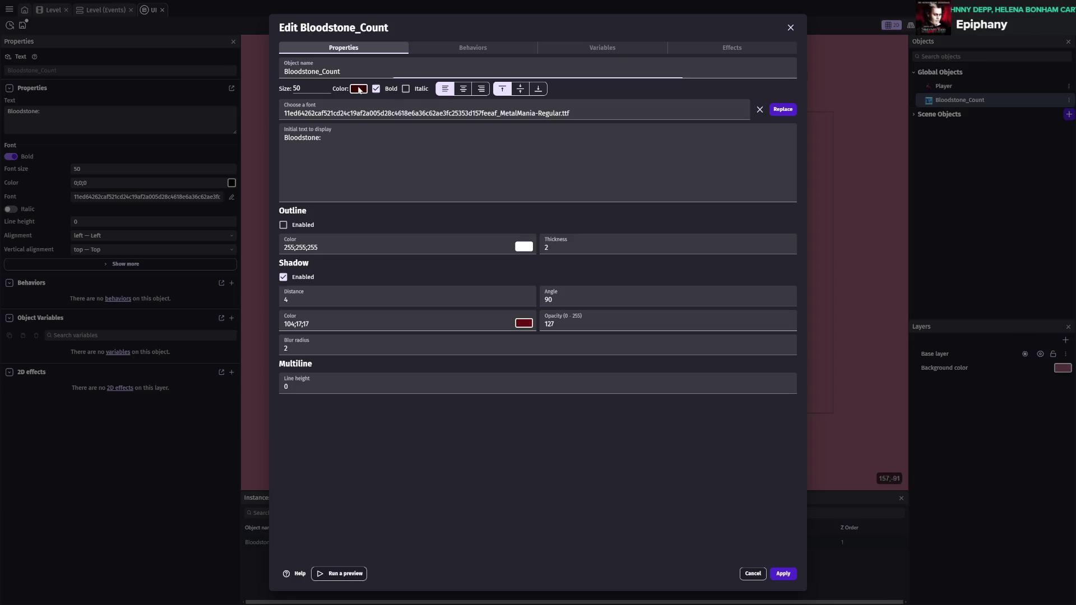
{"action": "left_click", "coordinate": [359, 89]}
{"action": "left_click", "coordinate": [645, 476]}
{"action": "left_click", "coordinate": [783, 574]}
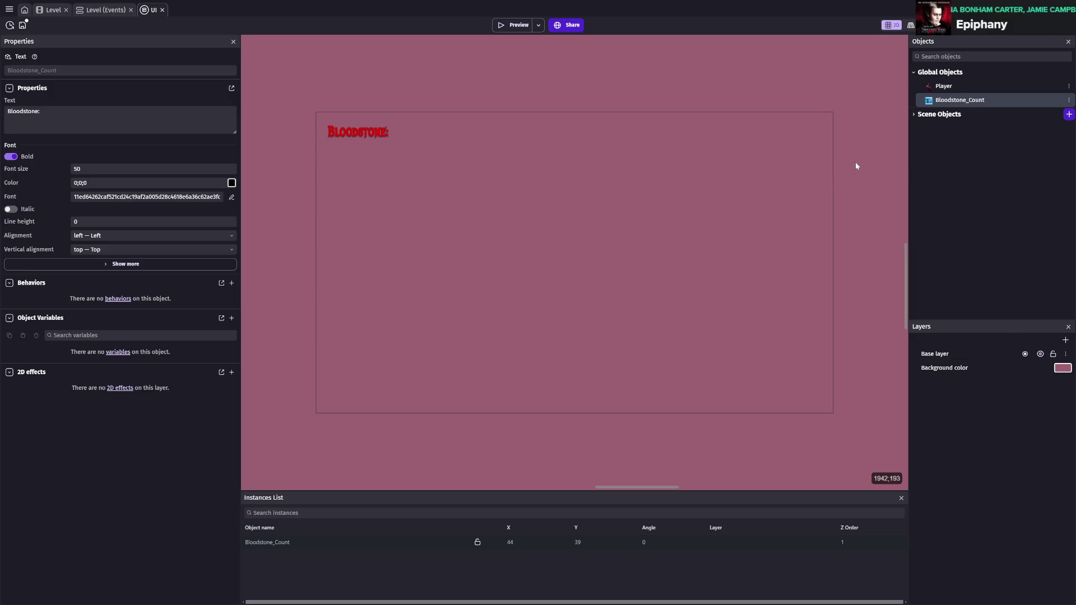
{"action": "double_click", "coordinate": [948, 101]}
{"action": "left_click", "coordinate": [359, 88]}
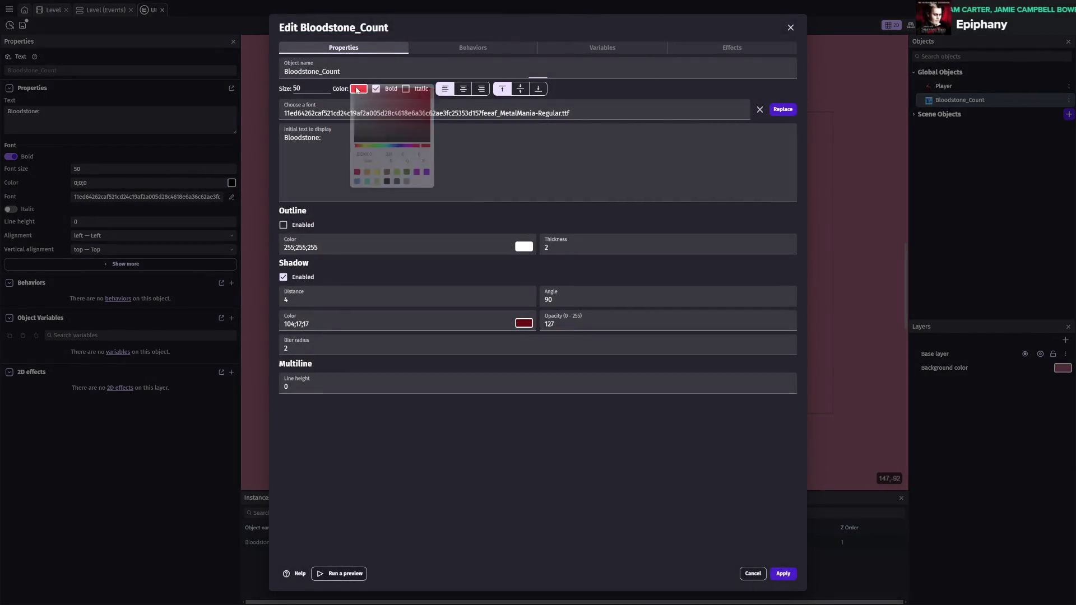
{"action": "left_click", "coordinate": [442, 109]}
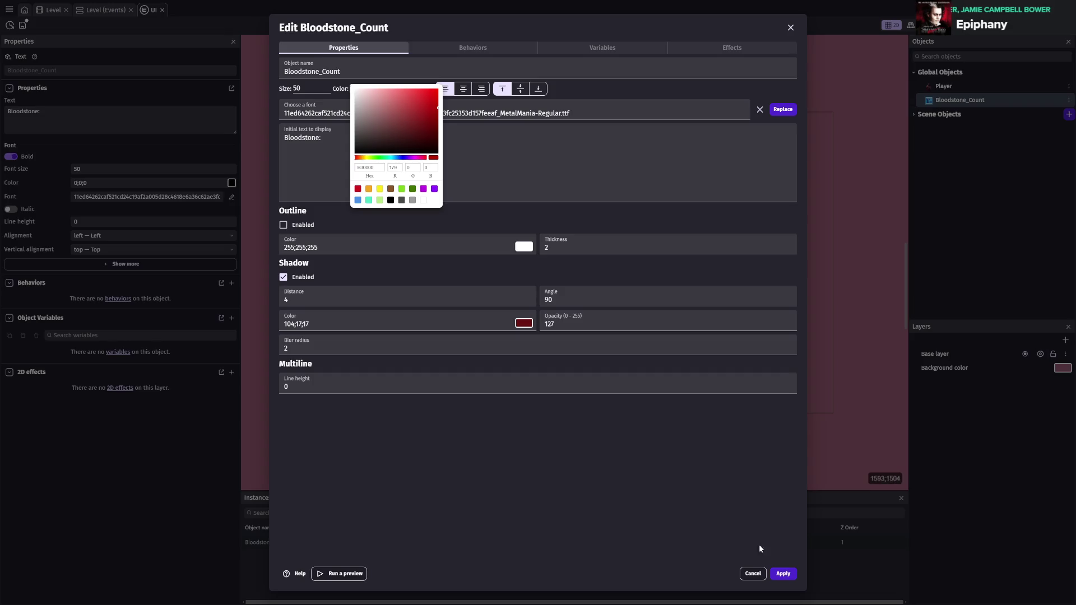
{"action": "left_click", "coordinate": [783, 576]}
{"action": "key", "text": "ctrl+s"}
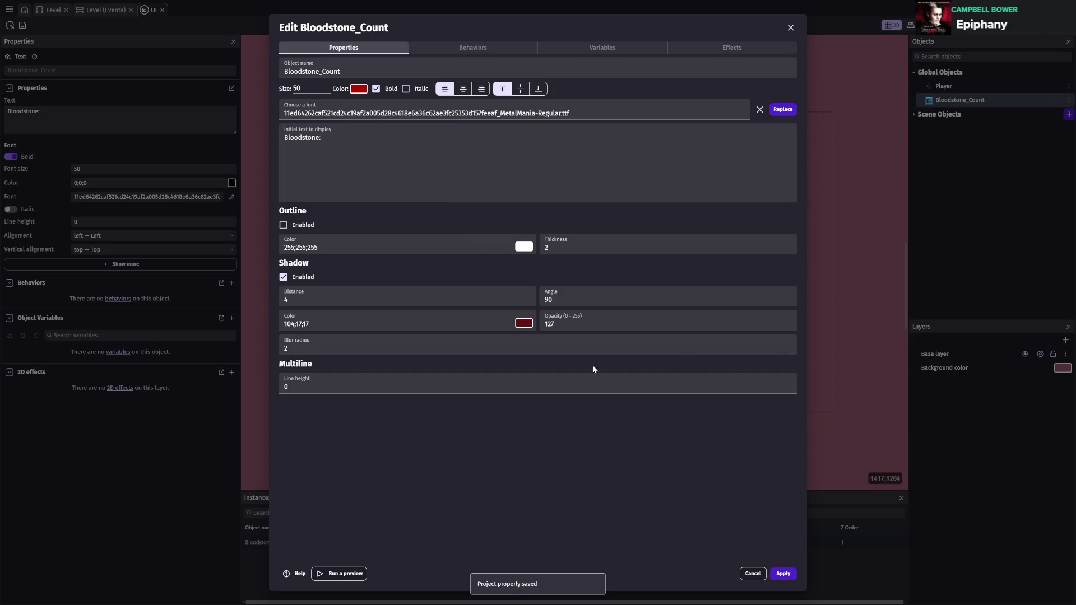
- Darken the text colour to 330000 and set the shadow colour to red 146;0;0
{"action": "left_click", "coordinate": [524, 321]}
{"action": "left_click", "coordinate": [598, 370]}
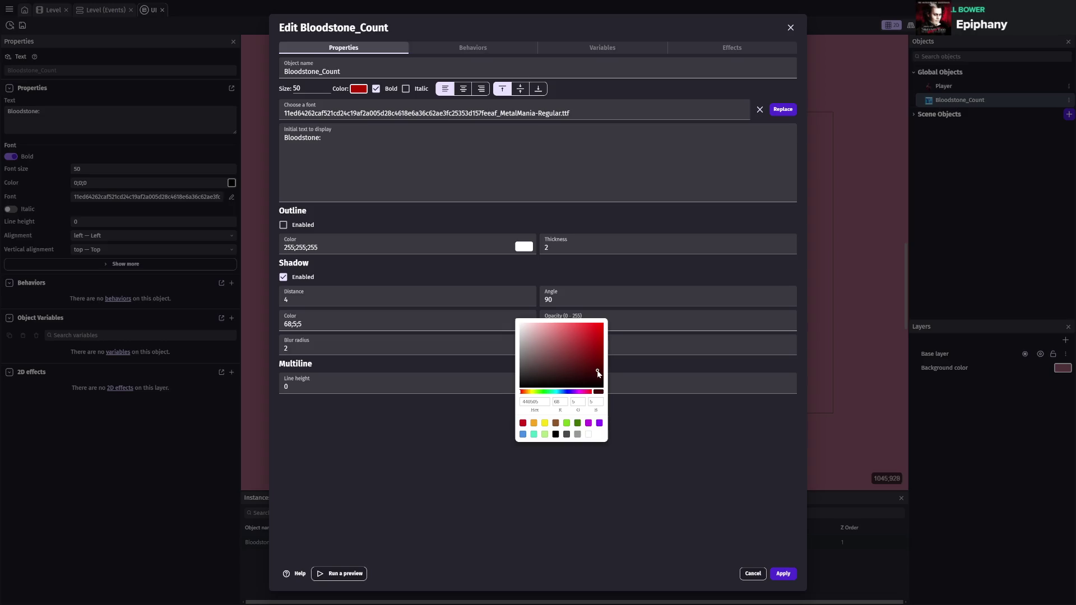
{"action": "left_click", "coordinate": [783, 574]}
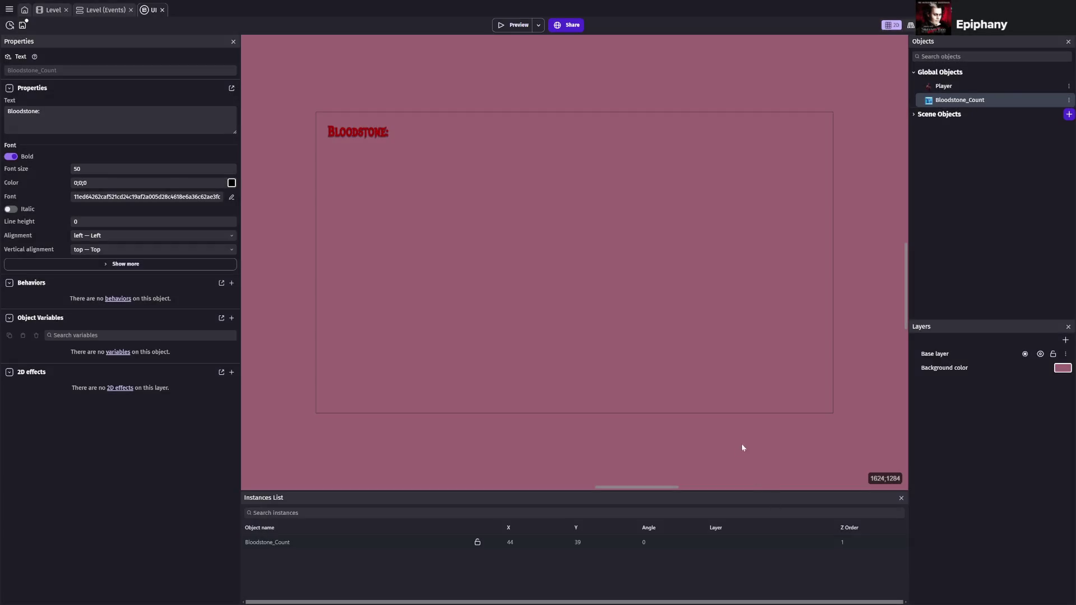
{"action": "double_click", "coordinate": [990, 102]}
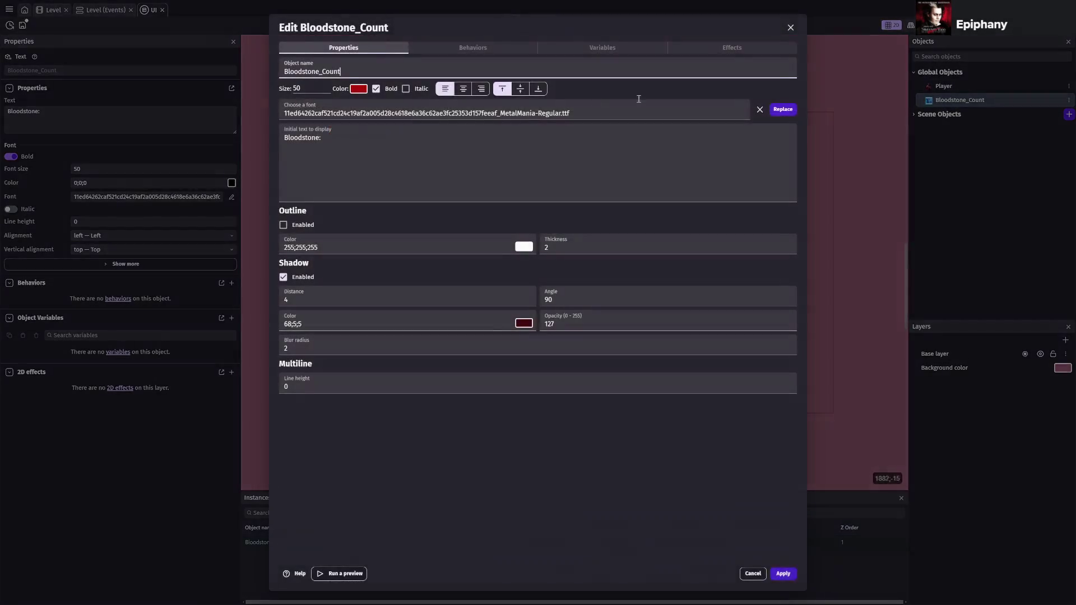
{"action": "left_click", "coordinate": [358, 89]}
{"action": "left_click_drag", "start_coordinate": [385, 129], "coordinate": [443, 140]}
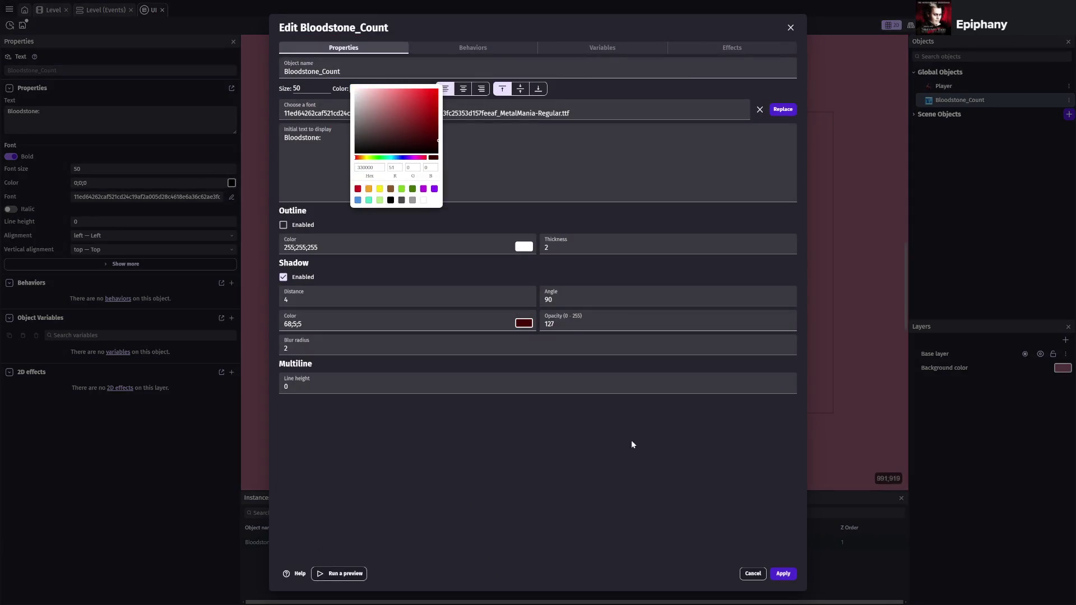
{"action": "left_click", "coordinate": [766, 533]}
{"action": "left_click", "coordinate": [514, 324]}
{"action": "left_click_drag", "start_coordinate": [603, 381], "coordinate": [608, 353]}
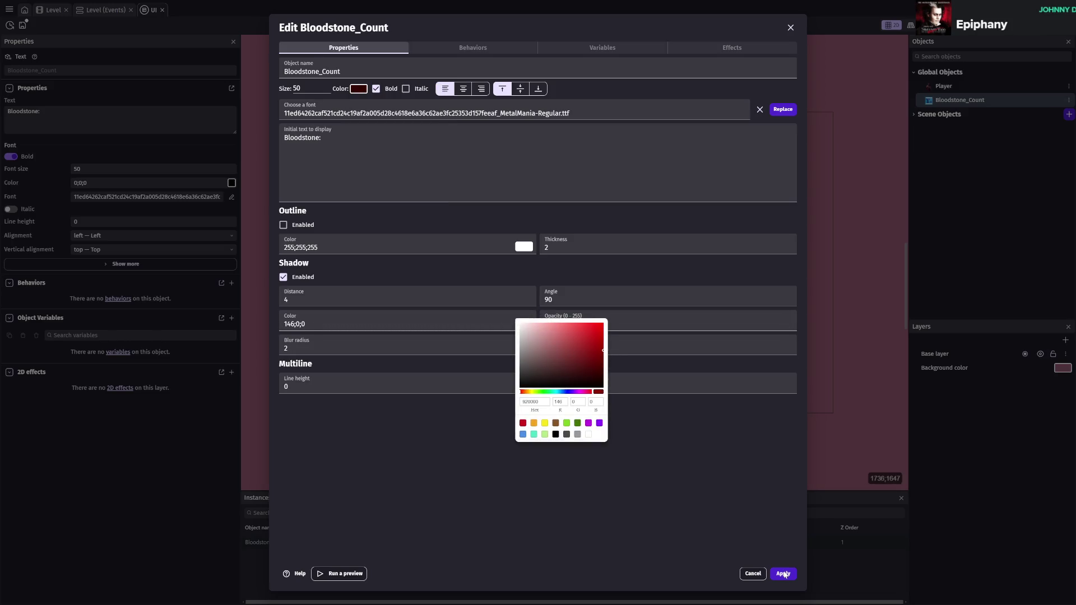
{"action": "left_click", "coordinate": [776, 556]}
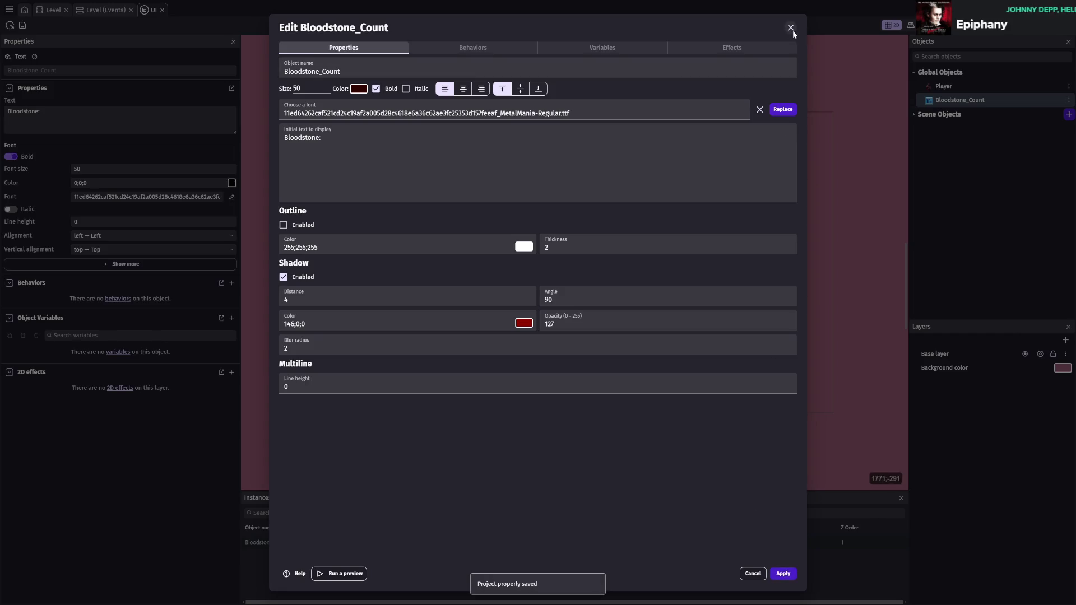
{"action": "left_click", "coordinate": [791, 27]}
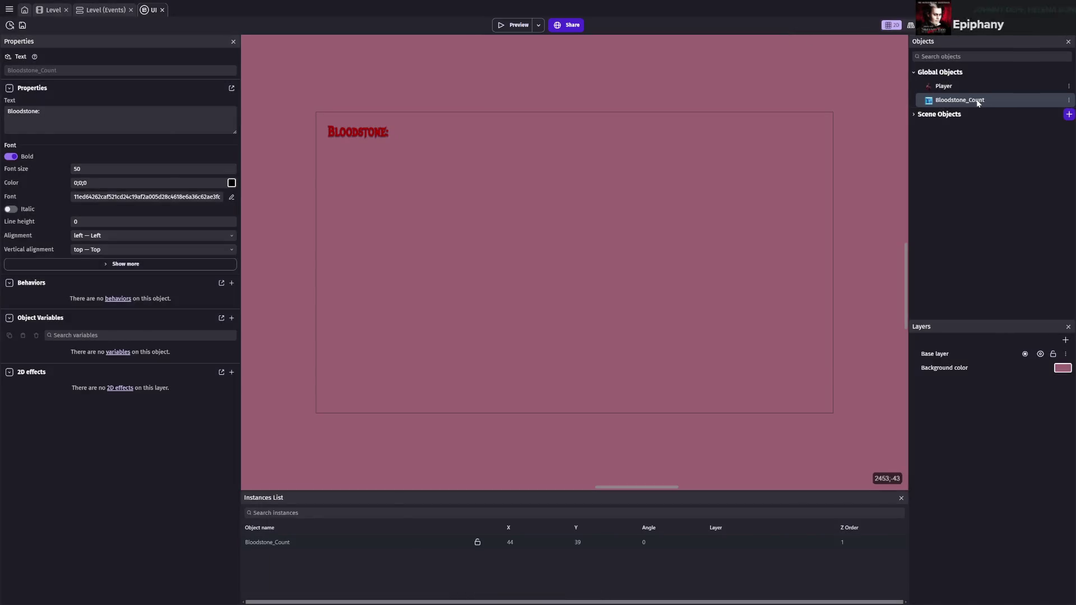
- Darken the counter text to 2C0000 and set its shadow to dark red 99;0;0
{"action": "double_click", "coordinate": [976, 100]}
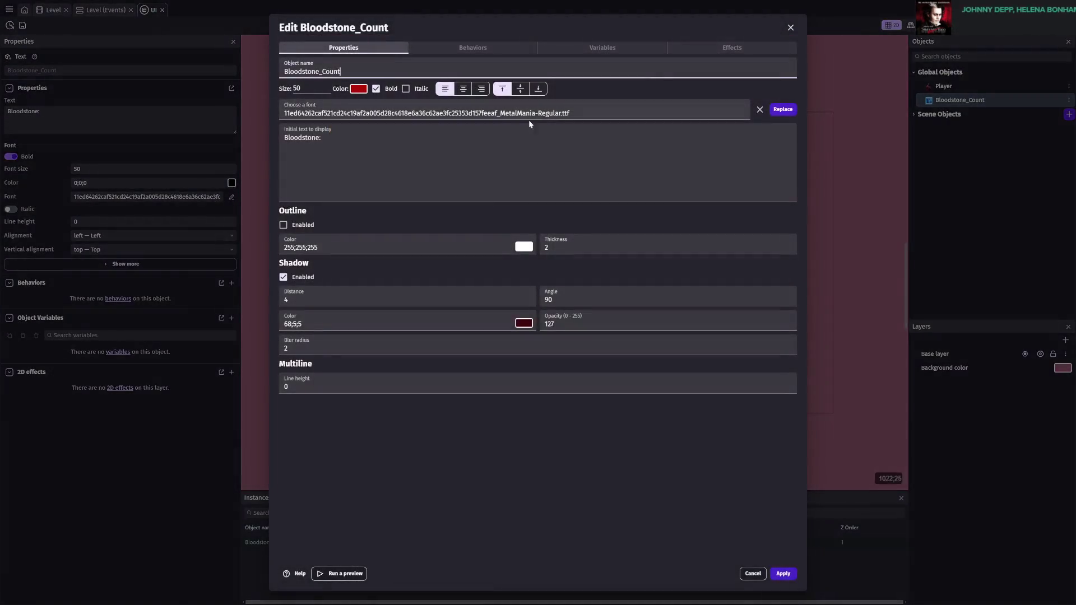
{"action": "left_click", "coordinate": [359, 89]}
{"action": "left_click_drag", "start_coordinate": [420, 138], "coordinate": [445, 146]}
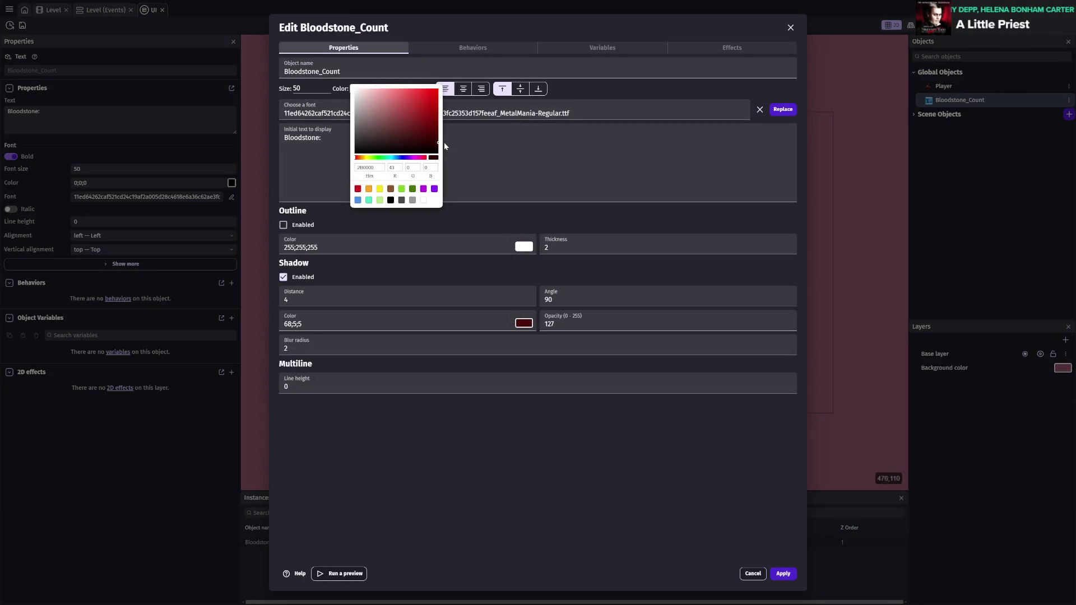
{"action": "left_click", "coordinate": [530, 327]}
{"action": "left_click", "coordinate": [524, 323]}
{"action": "left_click", "coordinate": [605, 368]}
{"action": "left_click", "coordinate": [770, 499]}
{"action": "left_click", "coordinate": [790, 577]}
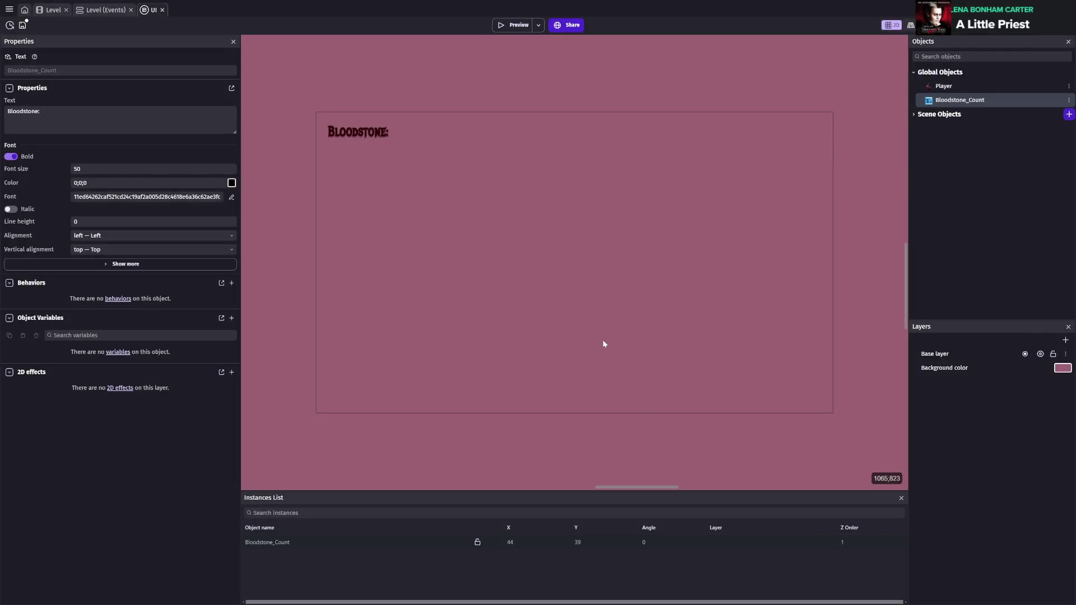
- Brighten the shadow to a lighter red, apply it, and save the project
{"action": "double_click", "coordinate": [962, 102]}
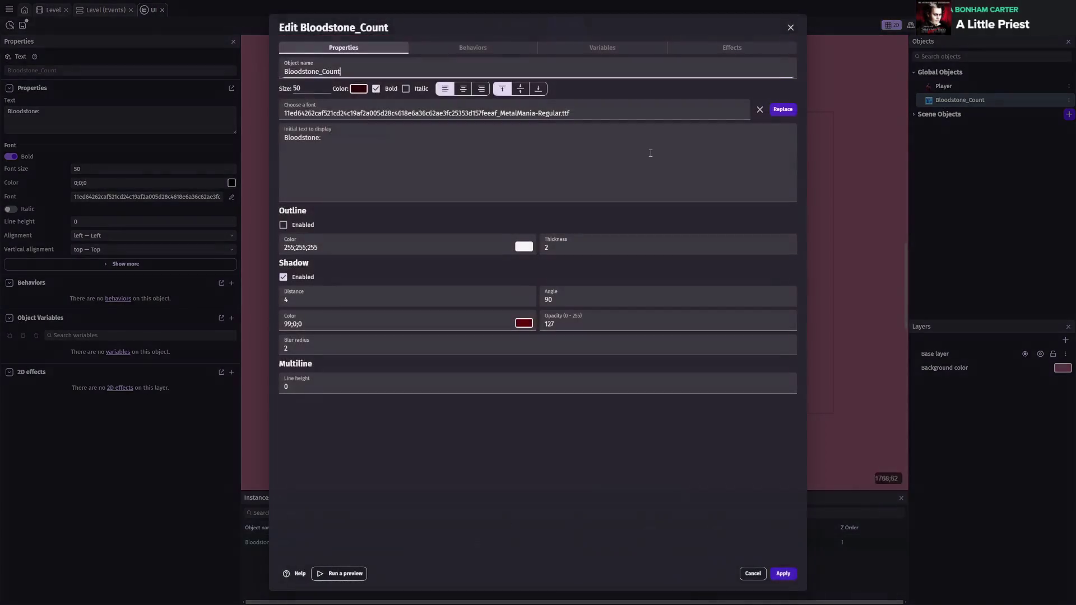
{"action": "left_click", "coordinate": [524, 324]}
{"action": "left_click_drag", "start_coordinate": [604, 358], "coordinate": [618, 354]}
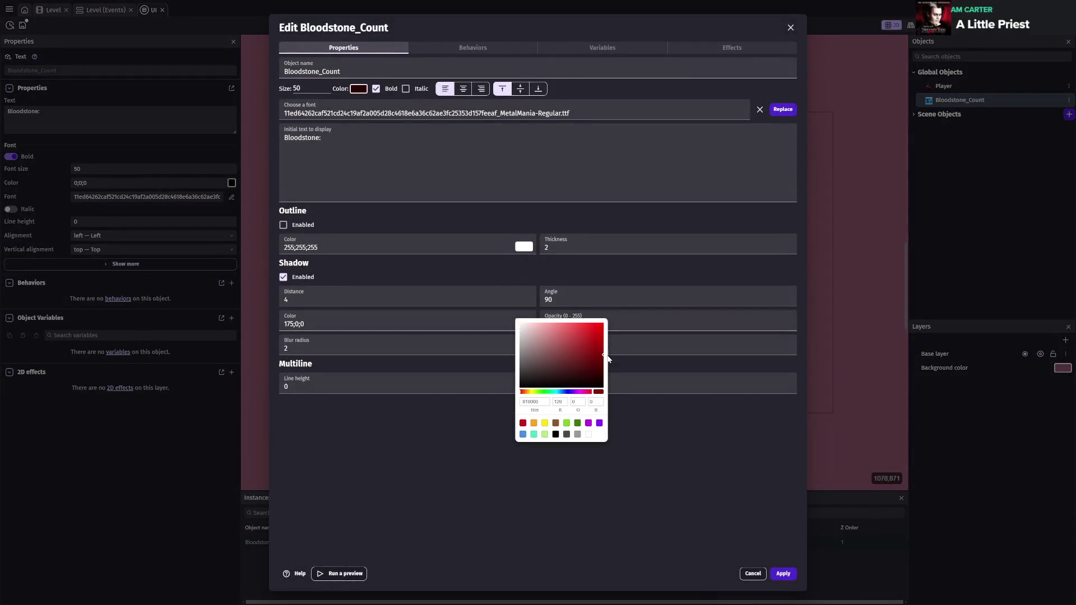
{"action": "left_click", "coordinate": [670, 453]}
{"action": "left_click", "coordinate": [791, 577]}
{"action": "key", "text": "ctrl+s"}
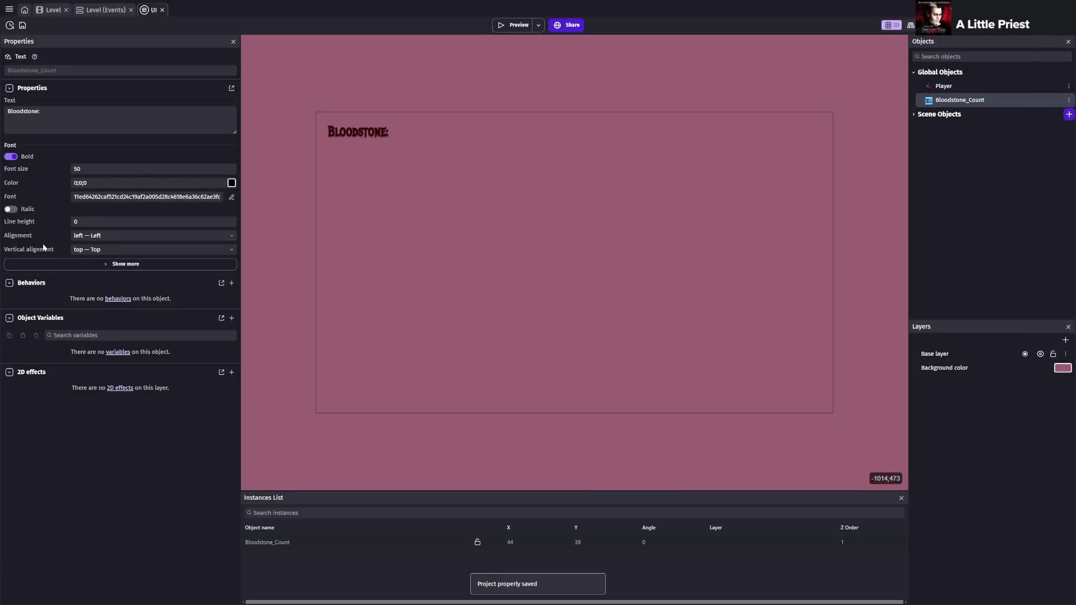
{"action": "scroll", "coordinate": [379, 162], "scroll_direction": "up", "scroll_amount": 5}
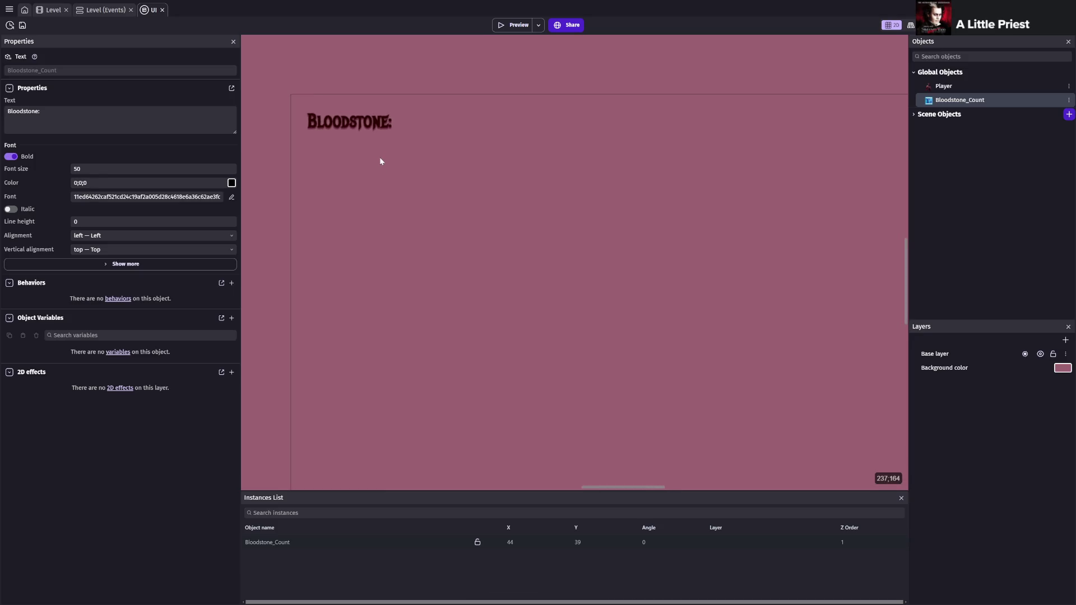
- Frame the UI scene and select the Bloodstone: text instance
{"action": "left_click_drag", "start_coordinate": [407, 167], "coordinate": [535, 284]}
{"action": "scroll", "coordinate": [581, 308], "scroll_direction": "up", "scroll_amount": 1}
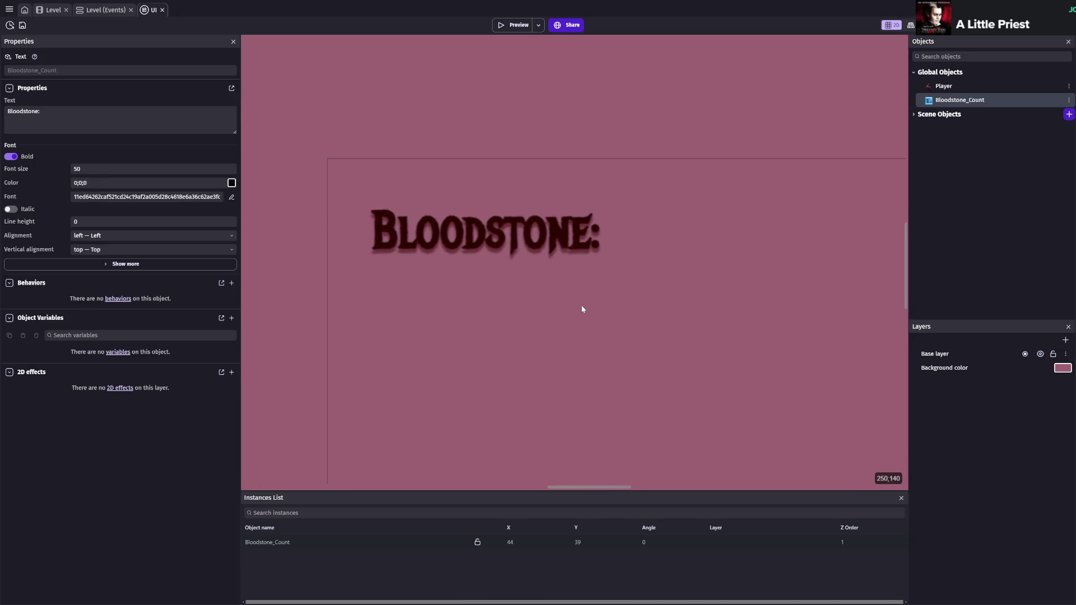
{"action": "scroll", "coordinate": [599, 284], "scroll_direction": "down", "scroll_amount": 1}
{"action": "scroll", "coordinate": [599, 284], "scroll_direction": "down", "scroll_amount": 3}
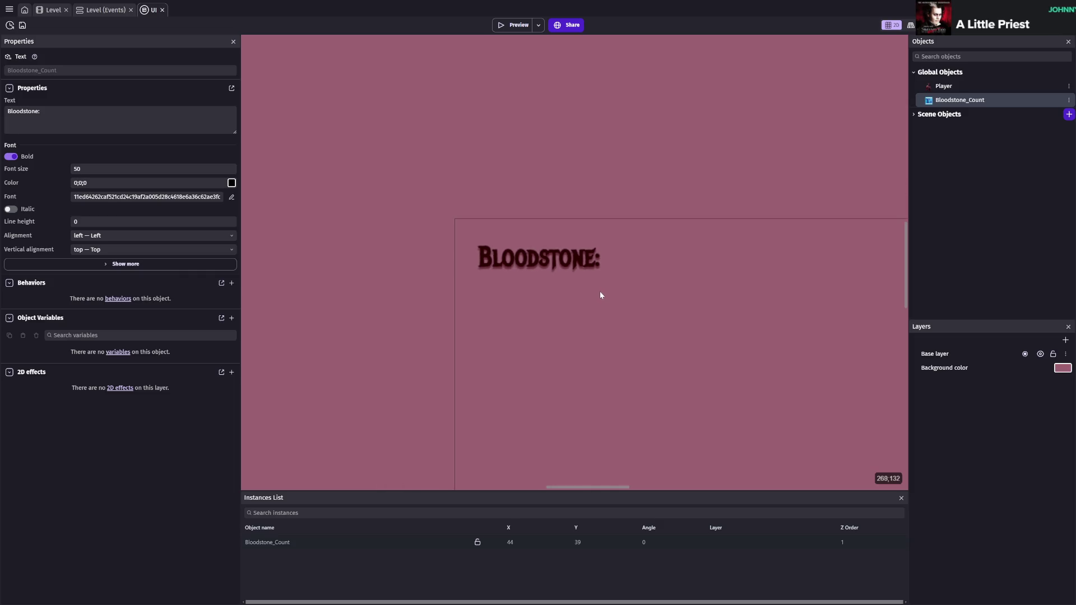
{"action": "left_click_drag", "start_coordinate": [663, 310], "coordinate": [567, 259]}
{"action": "scroll", "coordinate": [568, 260], "scroll_direction": "down", "scroll_amount": 1}
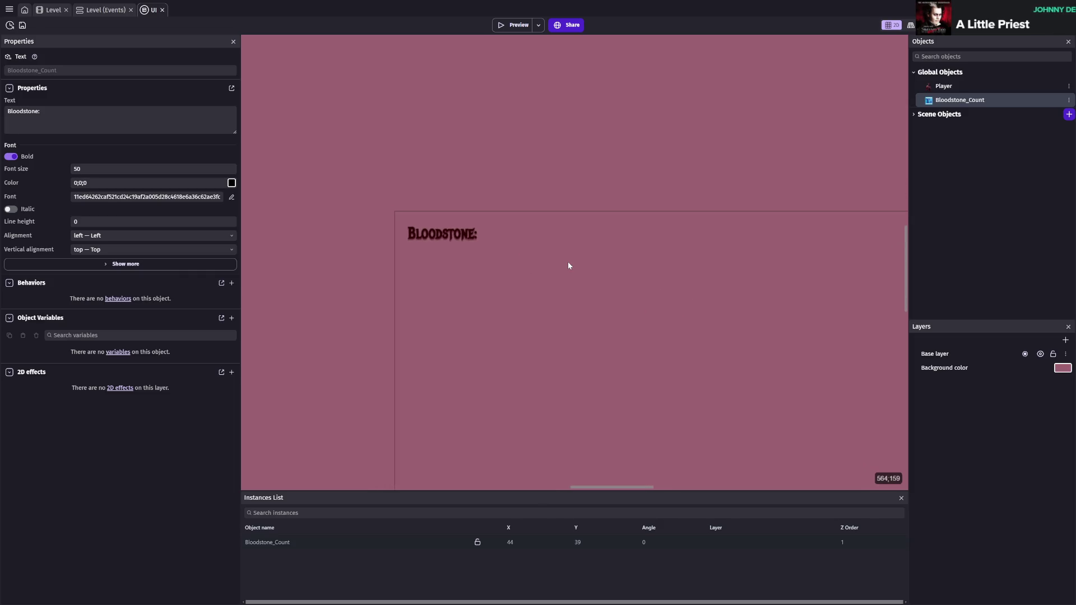
{"action": "left_click", "coordinate": [452, 237]}
{"action": "scroll", "coordinate": [730, 309], "scroll_direction": "down", "scroll_amount": 1}
{"action": "key", "text": "shift+2"}
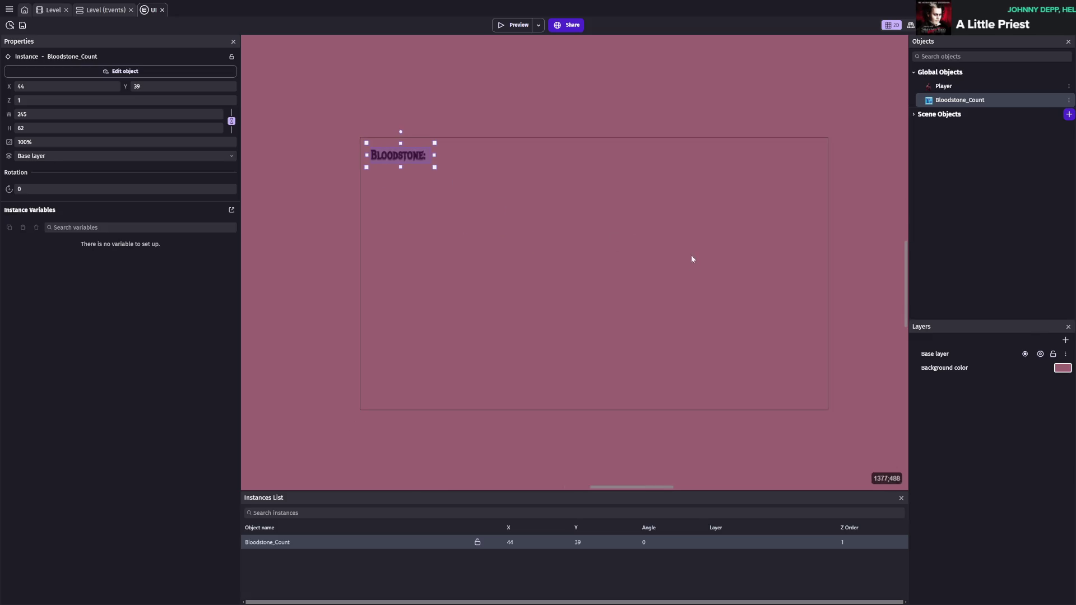
- Set Bloodstone_Count's font size to 72 and save
{"action": "double_click", "coordinate": [953, 101]}
{"action": "key", "text": "Tab"}
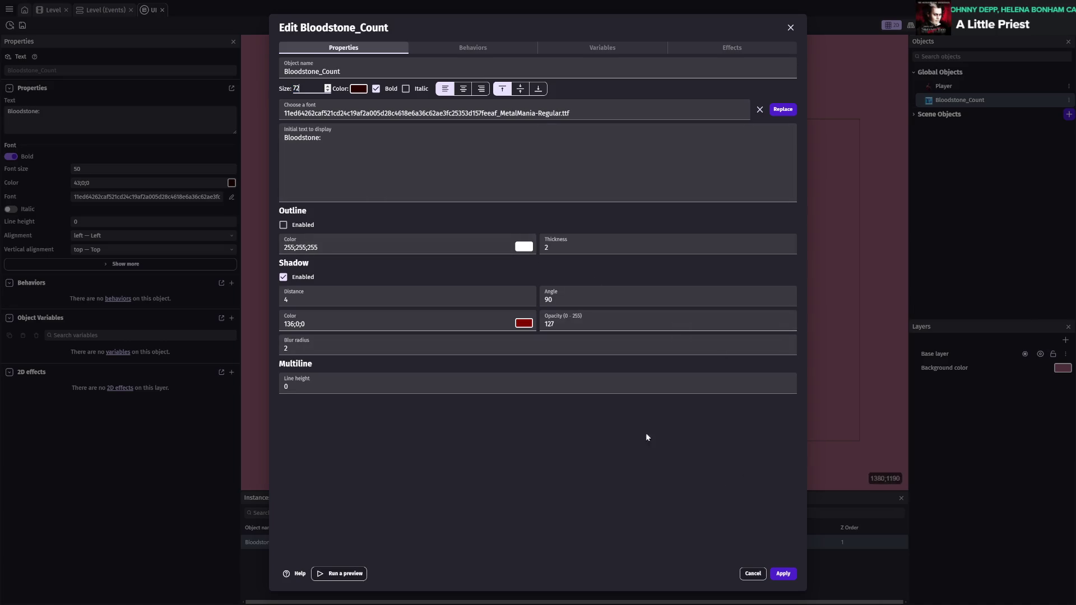
{"action": "left_click", "coordinate": [785, 572]}
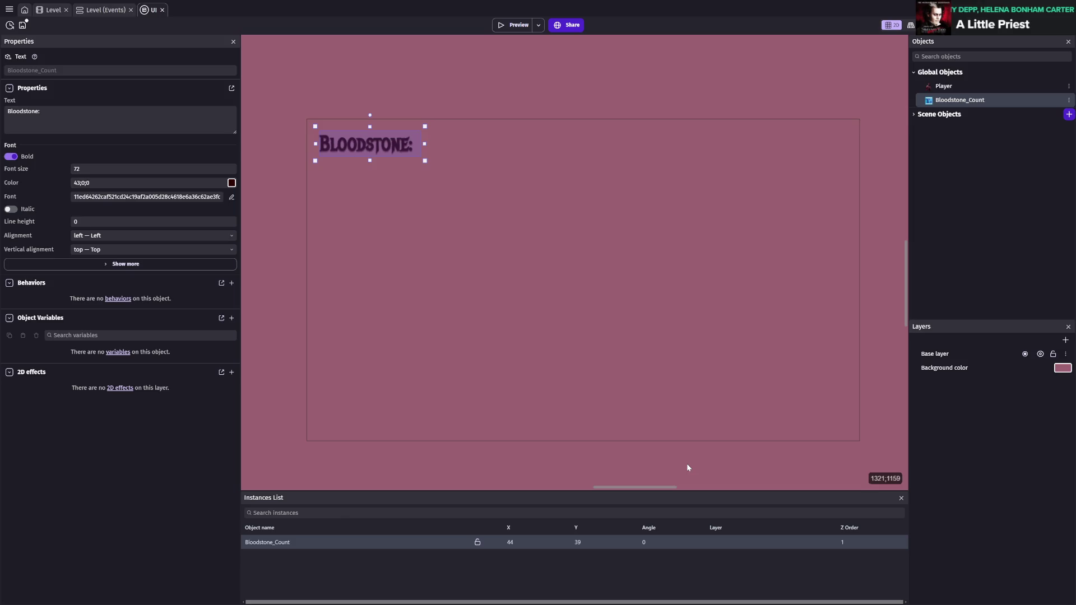
{"action": "key", "text": "ctrl+s"}
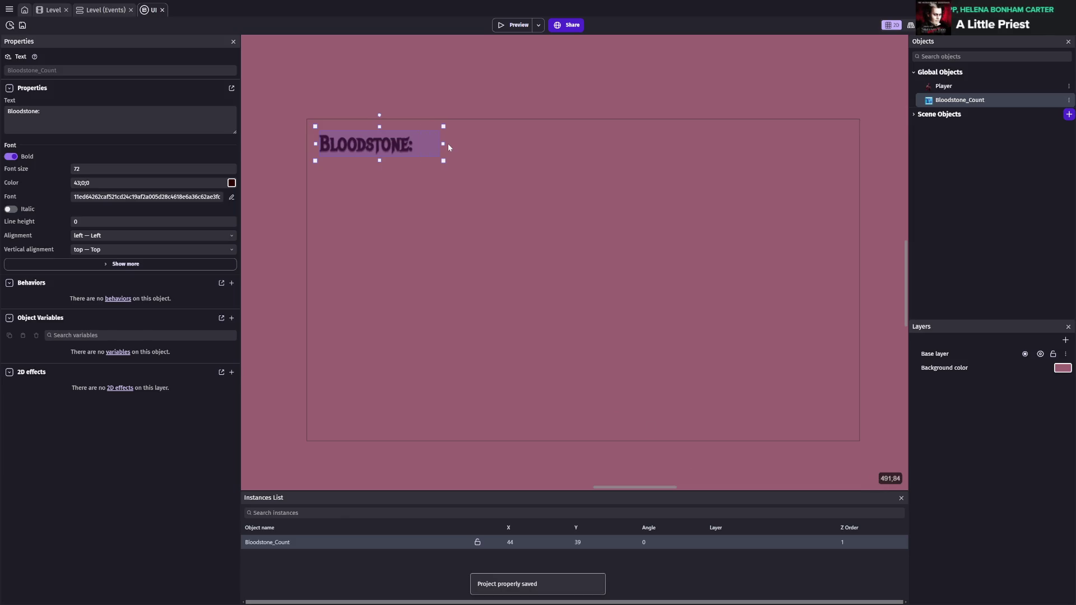
- Nudge the label slightly up-left to 41;25 and save
{"action": "left_click", "coordinate": [444, 174]}
{"action": "left_click_drag", "start_coordinate": [400, 151], "coordinate": [399, 146]}
{"action": "left_click", "coordinate": [745, 239]}
{"action": "key", "text": "ctrl+s"}
{"action": "key", "text": "ctrl+s"}
{"action": "key", "text": "ctrl+s"}
- Preview the Level scene, running right and jumping up onto the tower
{"action": "left_click", "coordinate": [54, 11]}
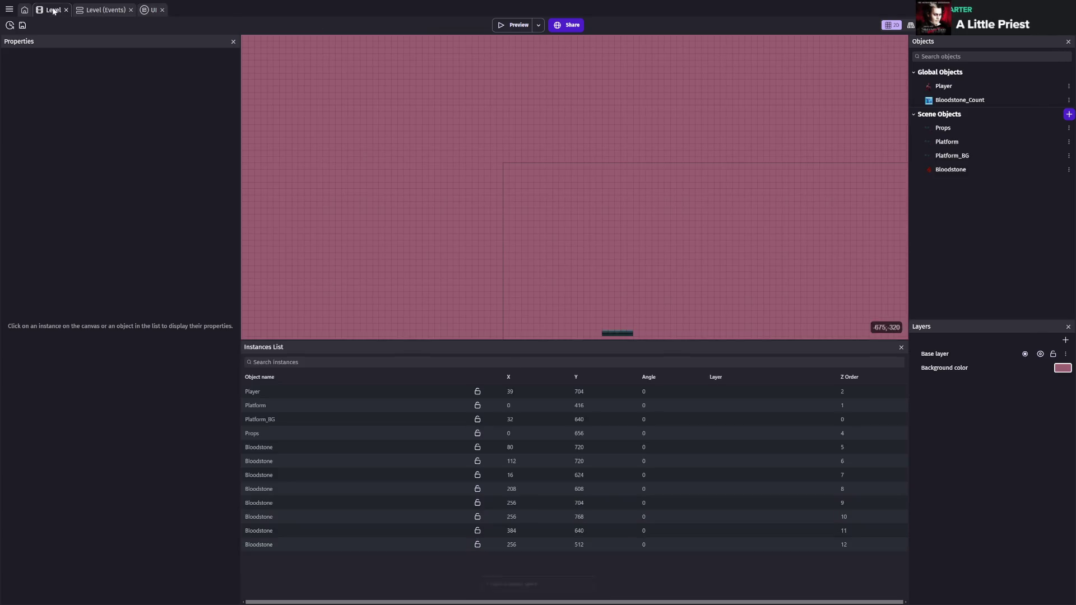
{"action": "scroll", "coordinate": [528, 120], "scroll_direction": "down", "scroll_amount": 3}
{"action": "scroll", "coordinate": [529, 120], "scroll_direction": "right", "scroll_amount": 5}
{"action": "left_click", "coordinate": [504, 25]}
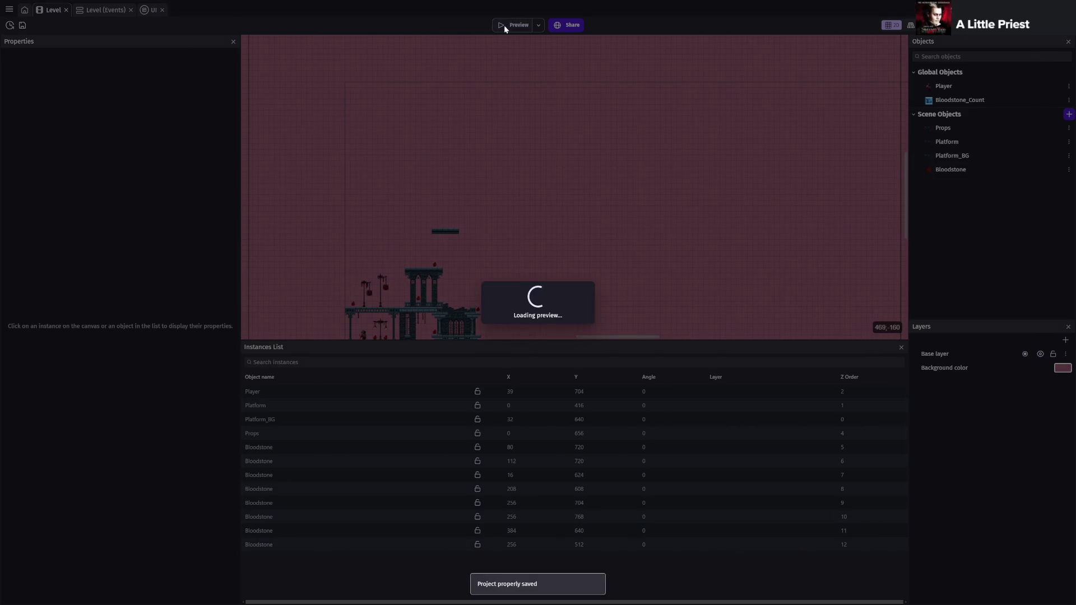
{"action": "key", "text": "space"}
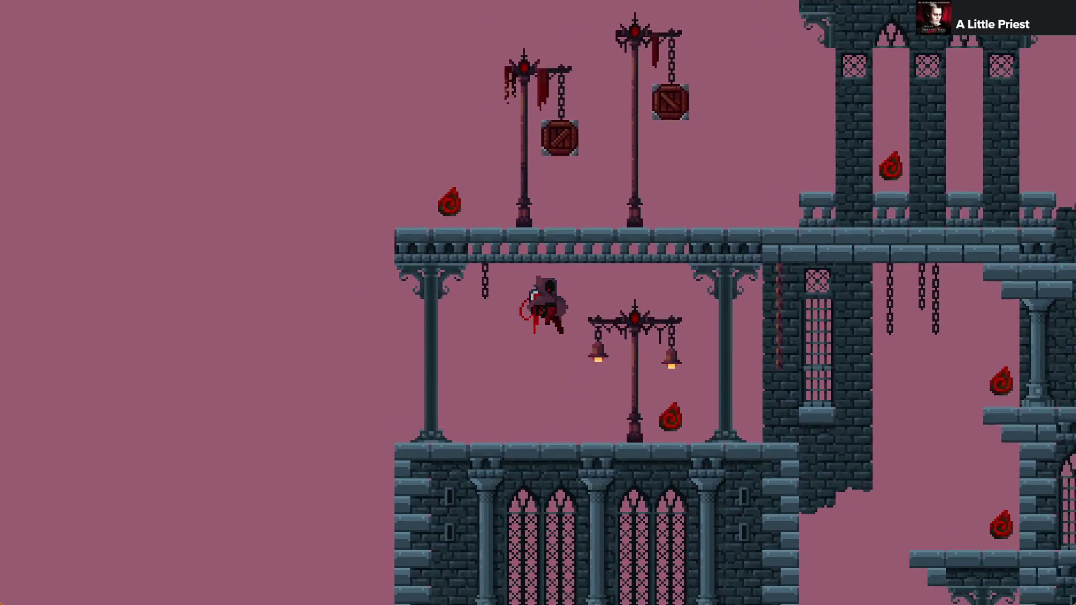
{"action": "key", "text": "Right"}
{"action": "key", "text": "Right"}
{"action": "key", "text": "space"}
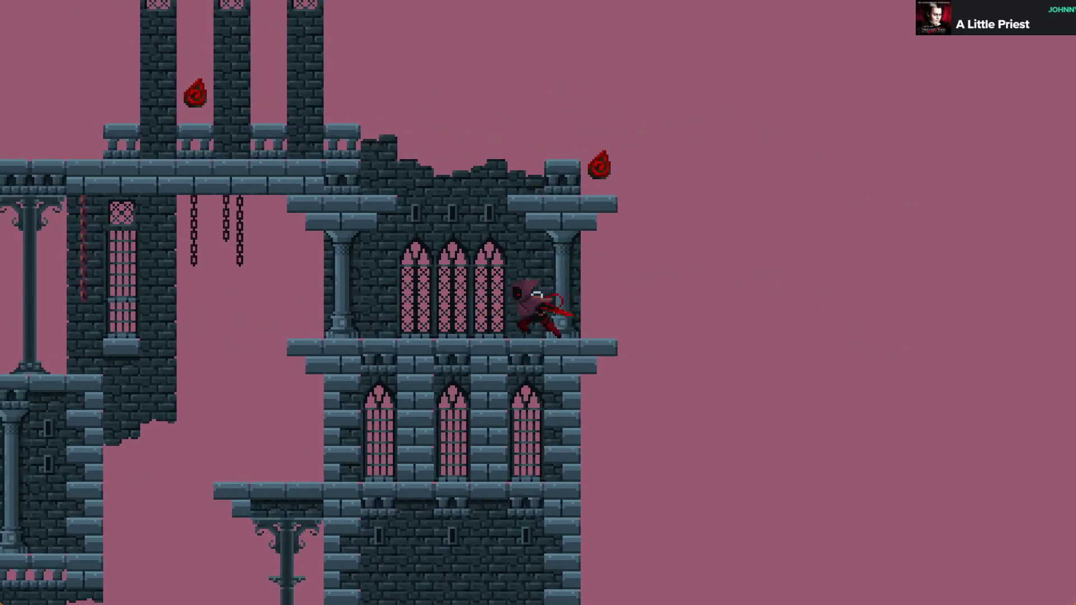
{"action": "key", "text": "space"}
- Run left along the walkway, jump back onto the tower top, then close the preview and save
{"action": "key", "text": "Left"}
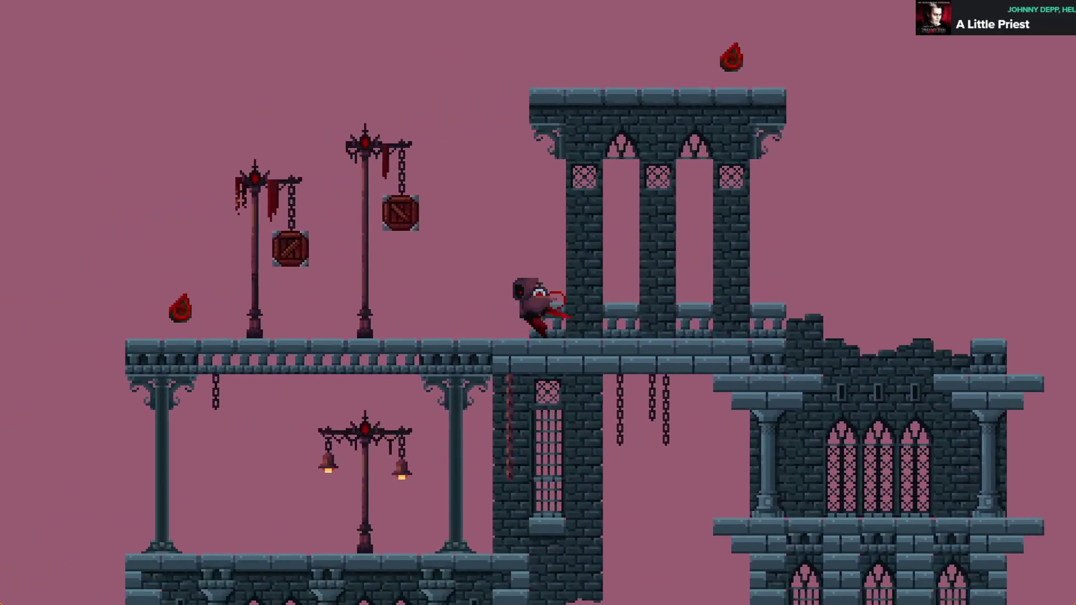
{"action": "key", "text": "Left"}
{"action": "key", "text": "space"}
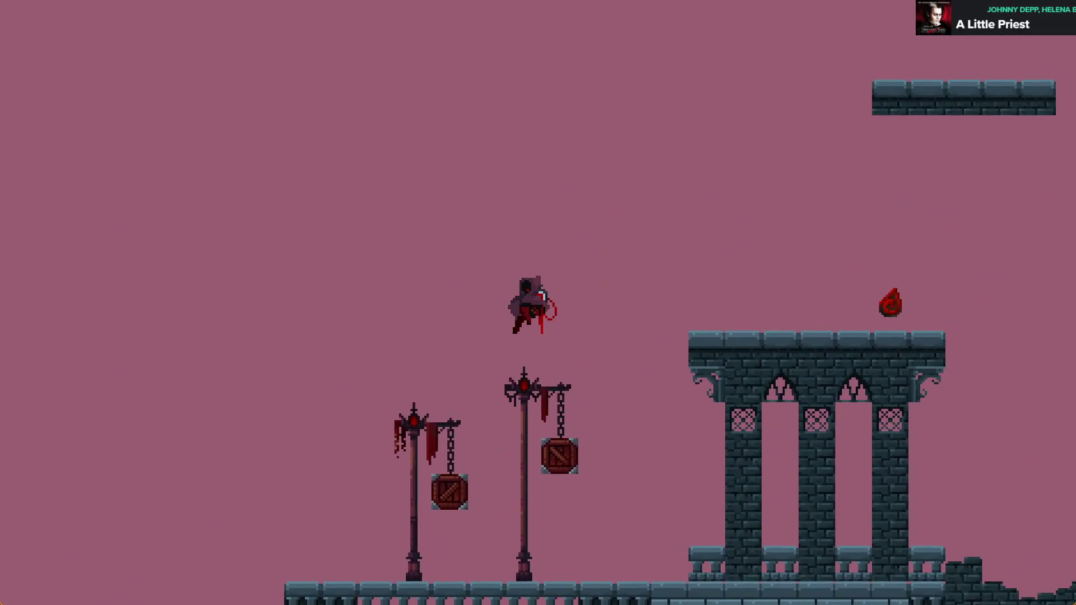
{"action": "key", "text": "Right"}
{"action": "key", "text": "space"}
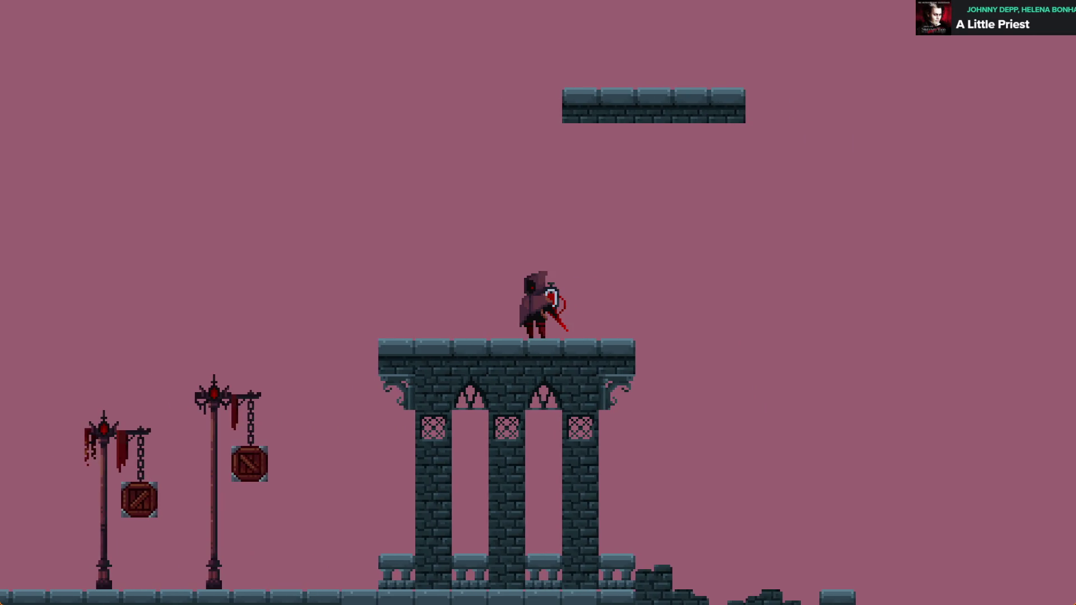
{"action": "key", "text": "alt+F4"}
{"action": "key", "text": "ctrl+s"}
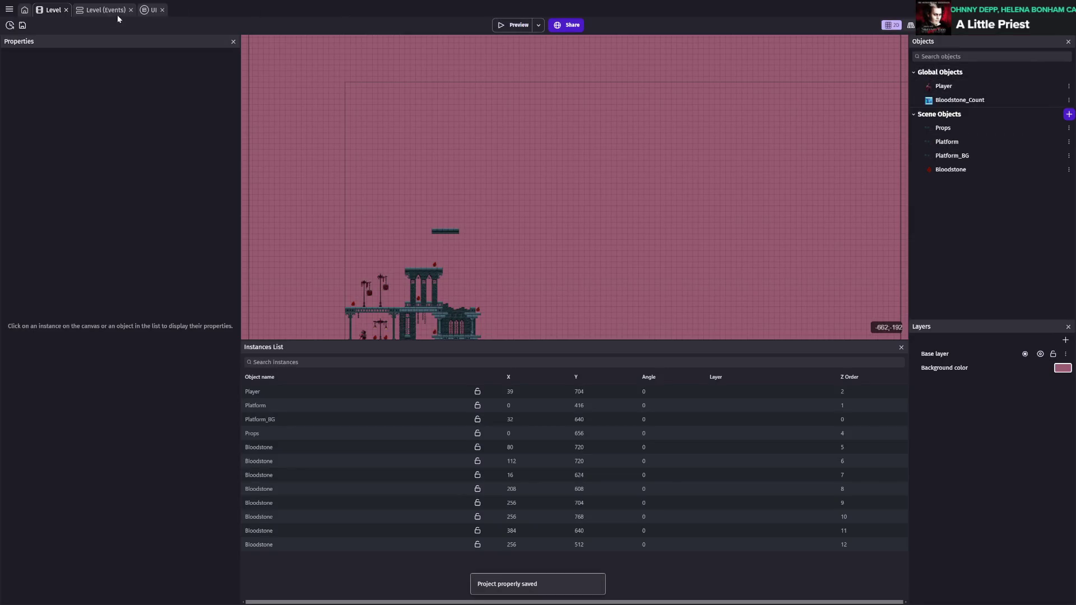
{"action": "left_click", "coordinate": [150, 10]}
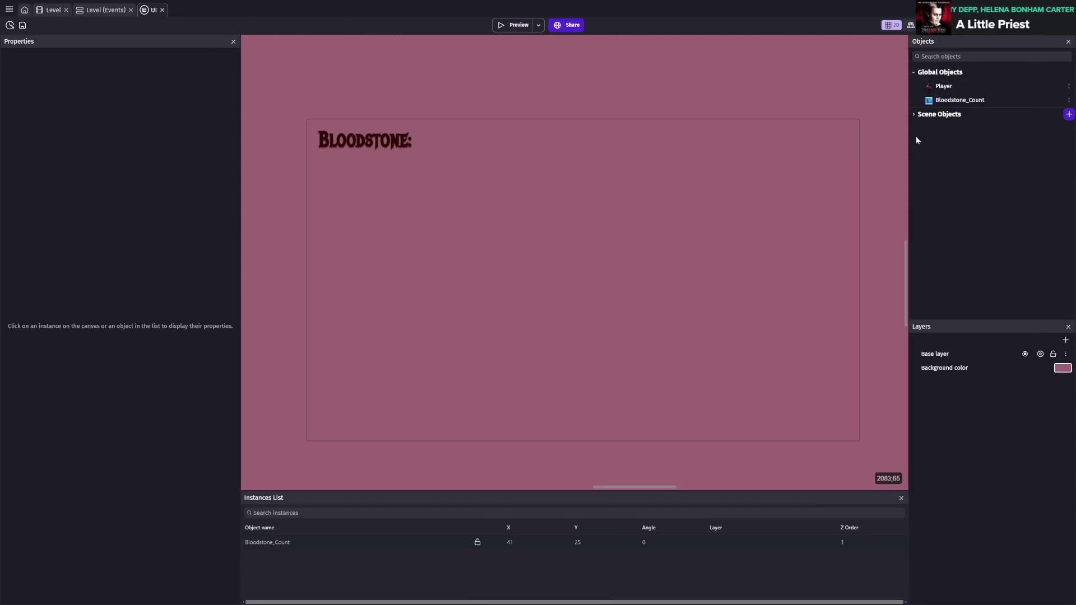
- Save, add a layer named UI to the UI scene, and open its properties
{"action": "key", "text": "ctrl+s"}
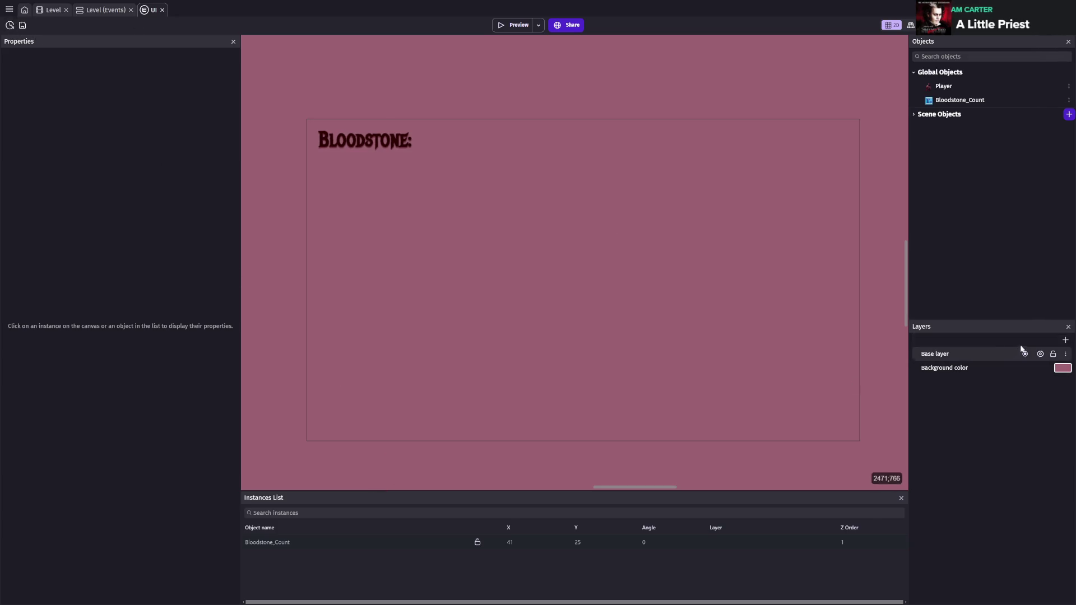
{"action": "left_click", "coordinate": [1066, 341]}
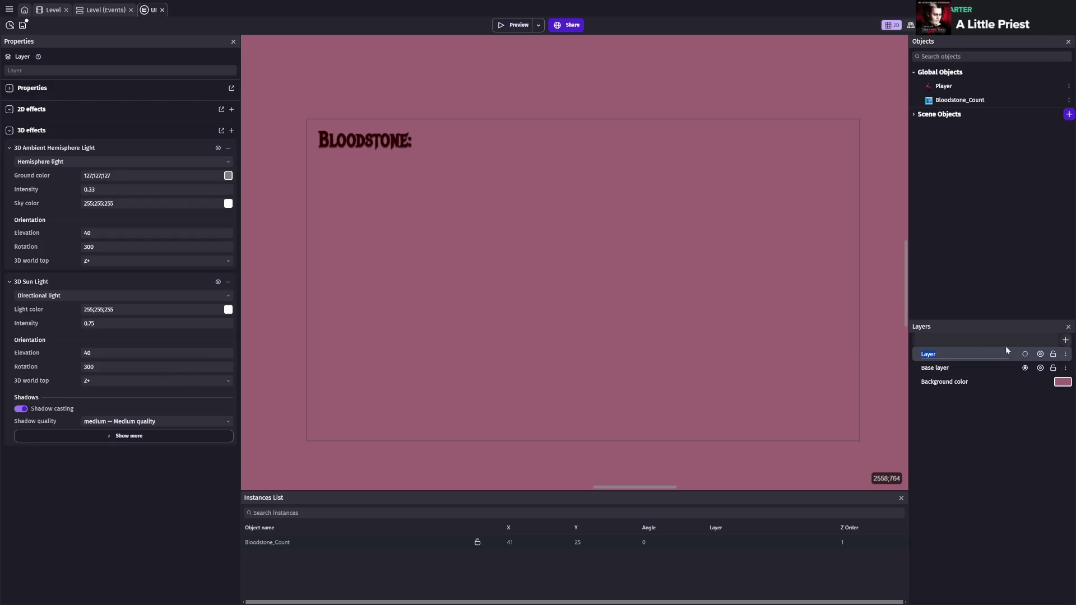
{"action": "type", "text": "UI"}
{"action": "key", "text": "Return"}
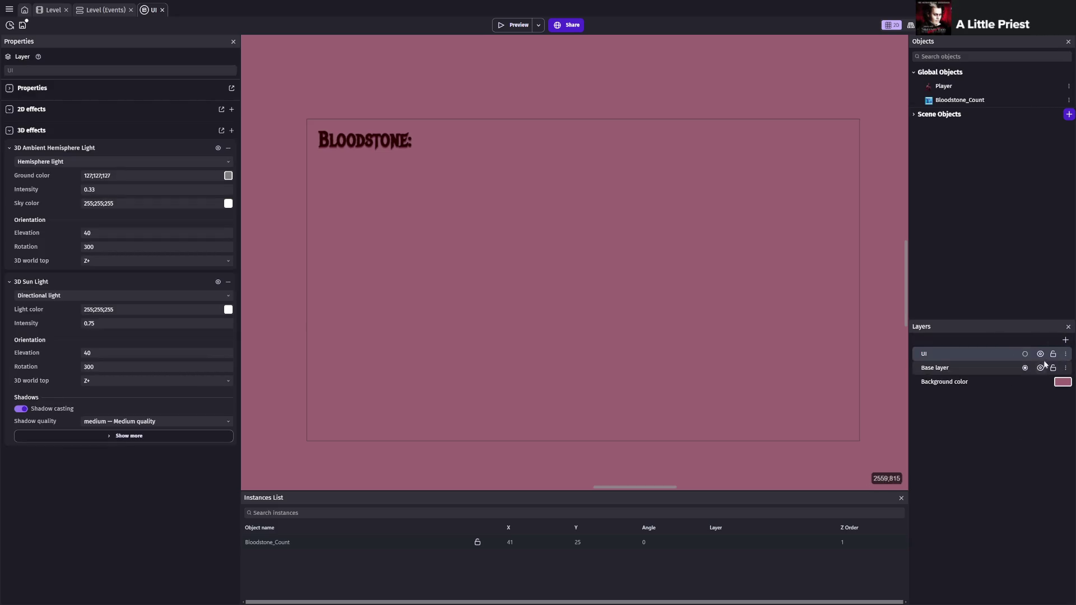
{"action": "left_click", "coordinate": [1066, 354]}
{"action": "left_click", "coordinate": [1016, 396]}
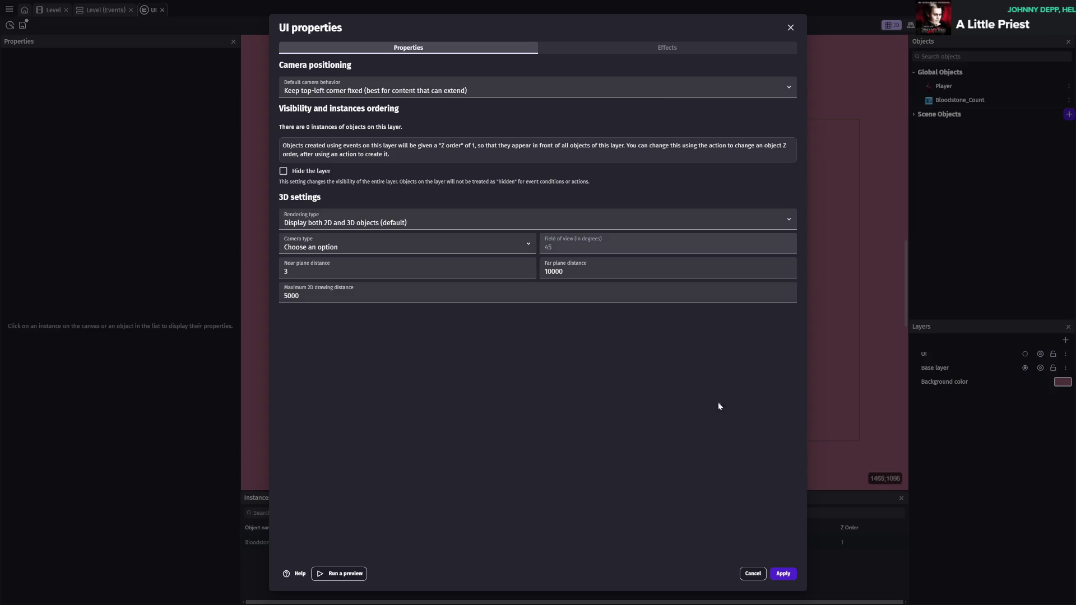
- Check the UI layer's Effects, close its properties, and save the project
{"action": "left_click", "coordinate": [653, 48]}
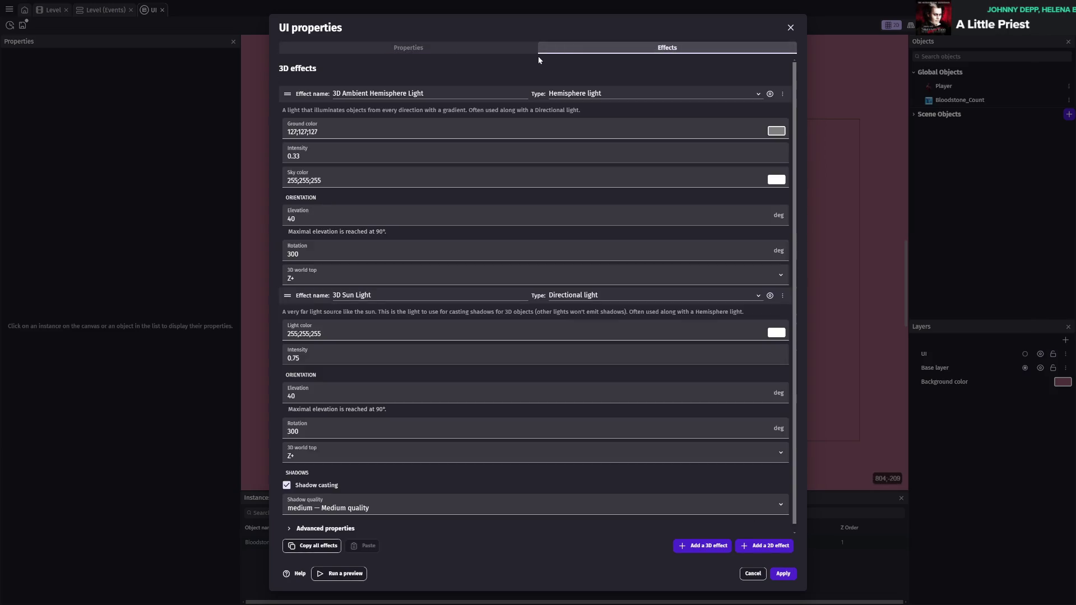
{"action": "left_click", "coordinate": [497, 49]}
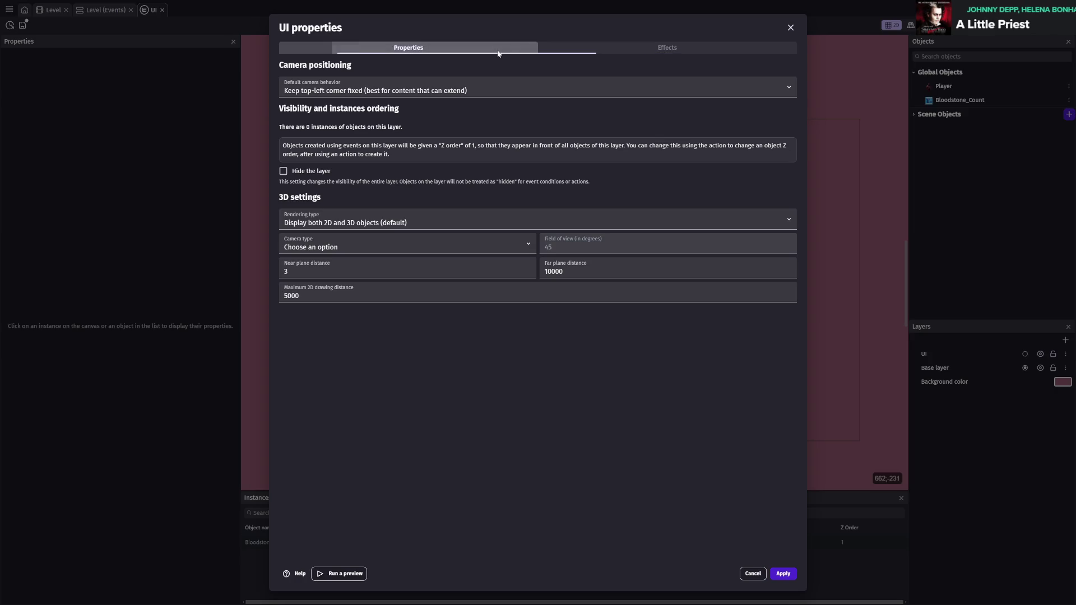
{"action": "left_click", "coordinate": [783, 573]}
{"action": "key", "text": "ctrl+s"}
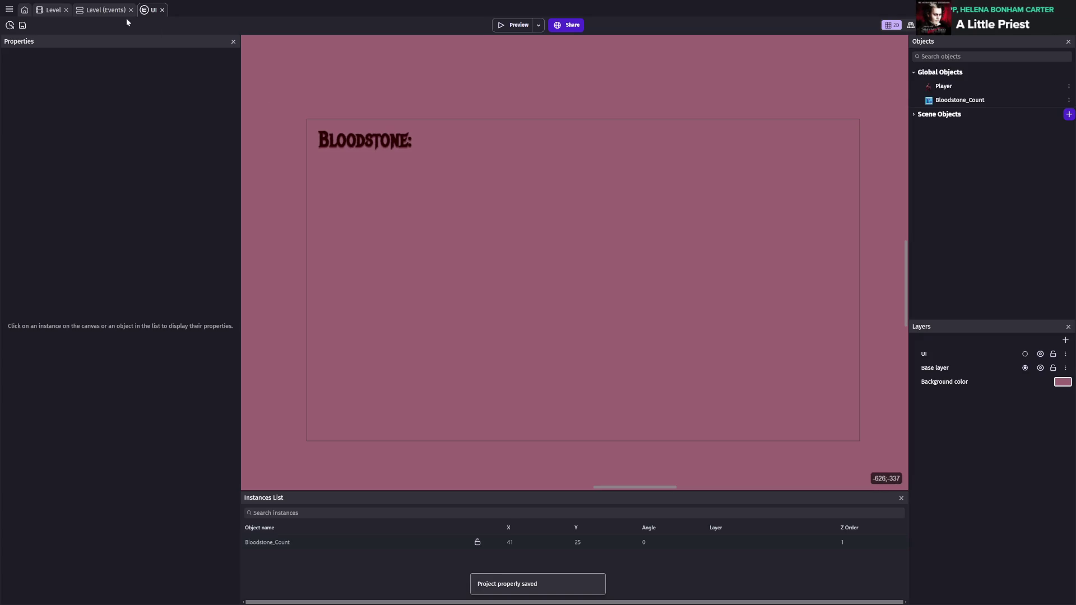
- Delete the empty UI layer and switch to the Level event sheet
{"action": "left_click", "coordinate": [1066, 354]}
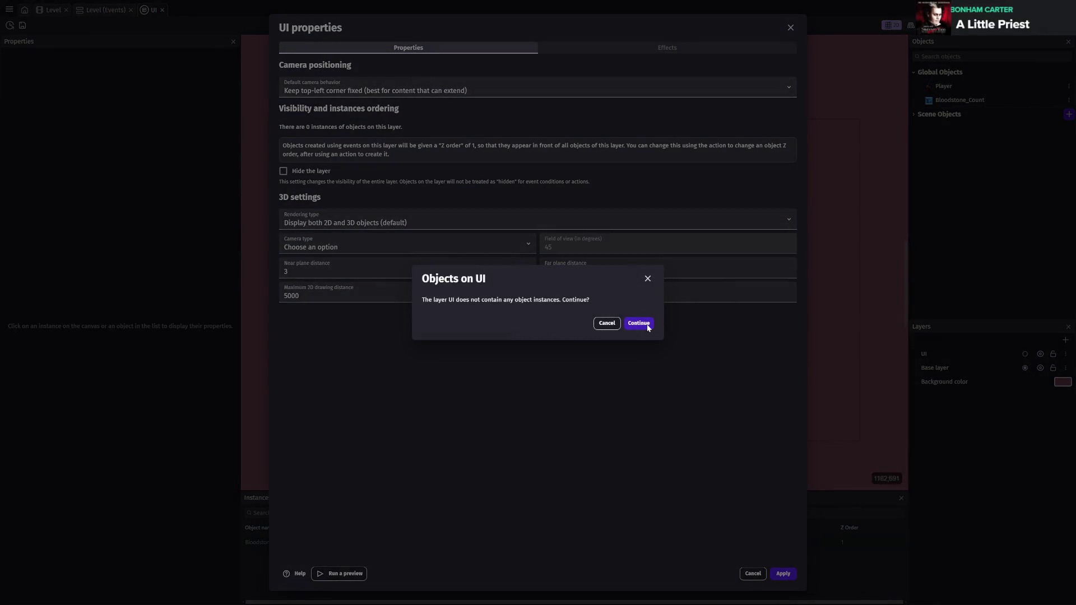
{"action": "left_click", "coordinate": [639, 323]}
{"action": "left_click", "coordinate": [791, 28]}
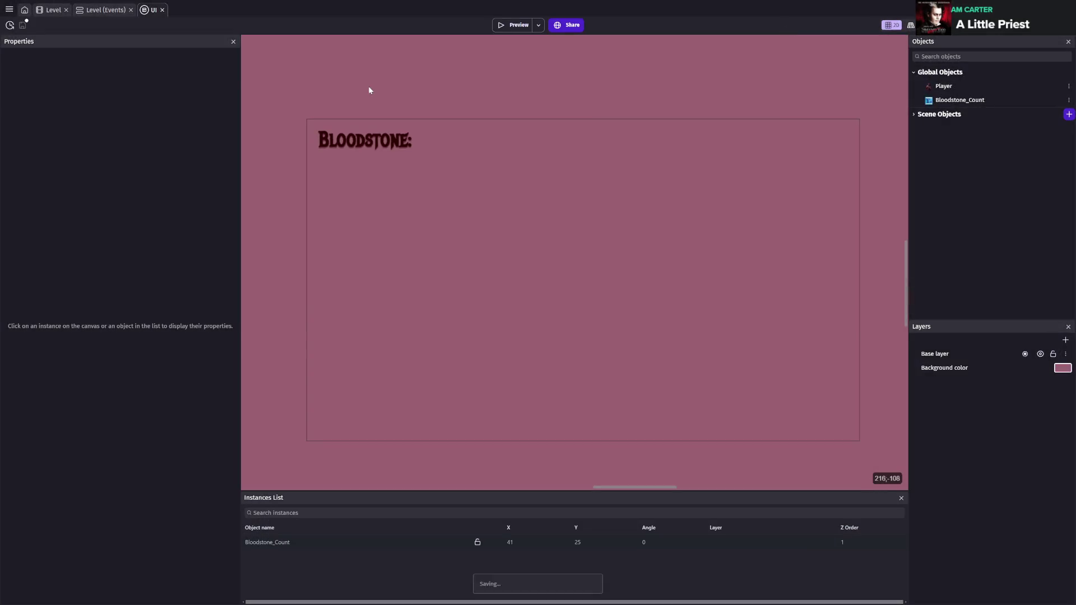
{"action": "left_click", "coordinate": [109, 11]}
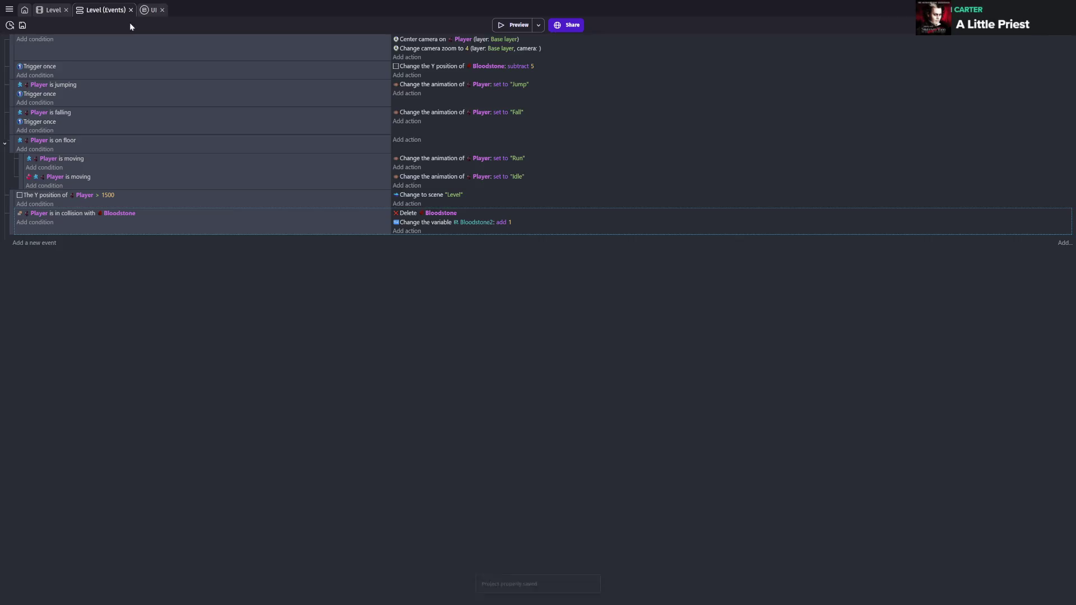
{"action": "left_click", "coordinate": [399, 57]}
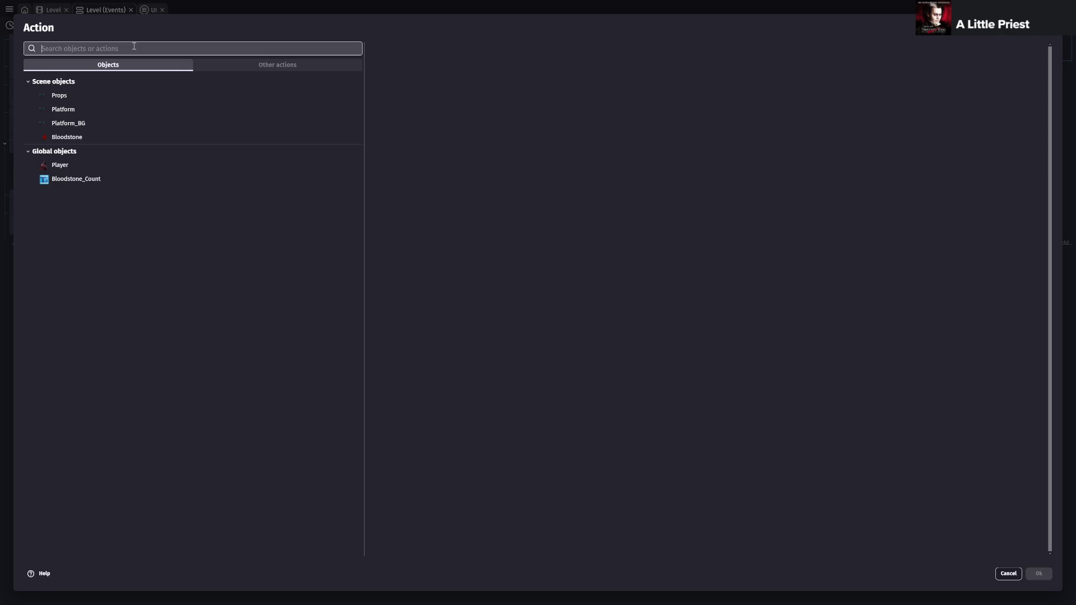
{"action": "left_click", "coordinate": [90, 179]}
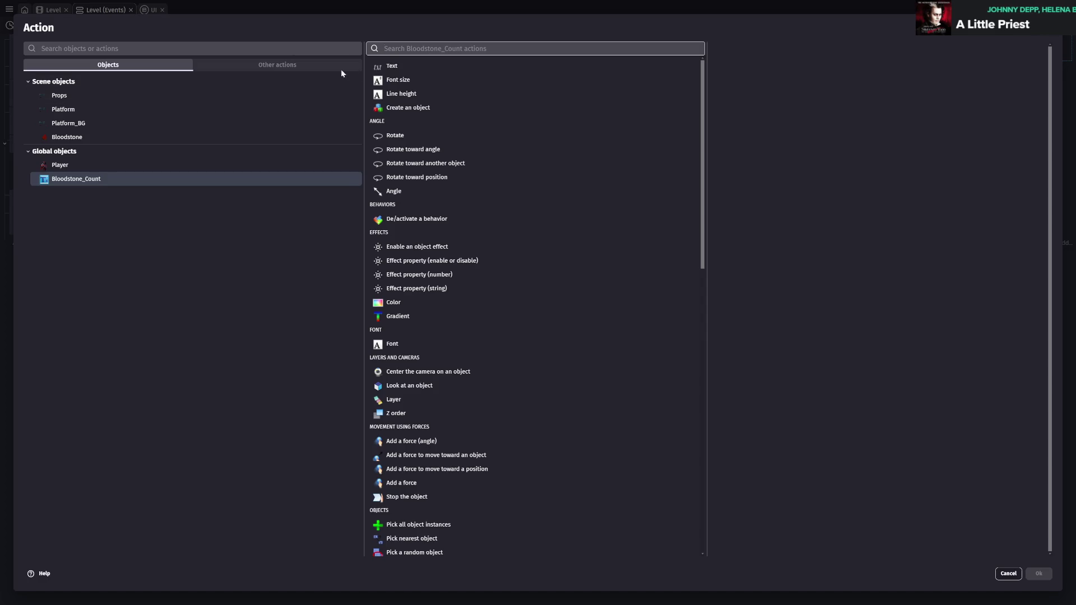
{"action": "key", "text": "Escape"}
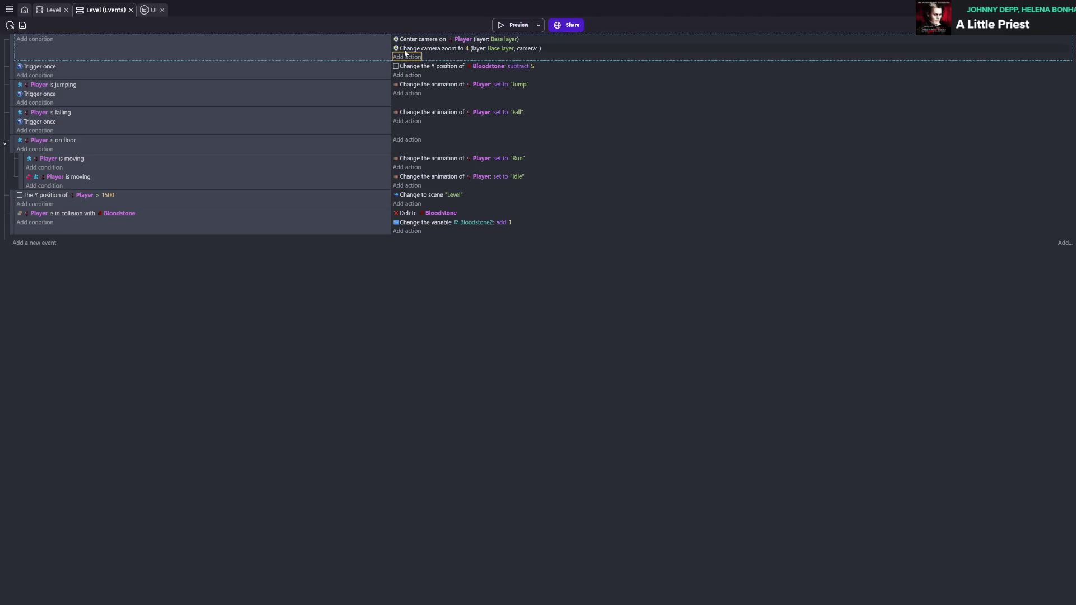
{"action": "left_click", "coordinate": [404, 57]}
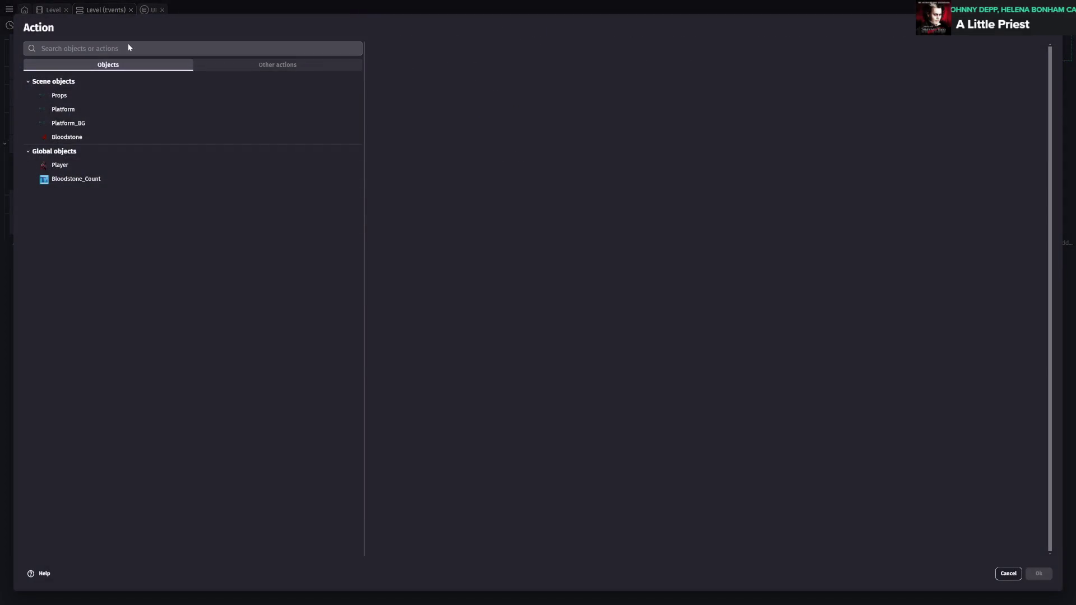
{"action": "left_click", "coordinate": [127, 45]}
{"action": "type", "text": "us"}
{"action": "key", "text": "BackSpace"}
{"action": "key", "text": "BackSpace"}
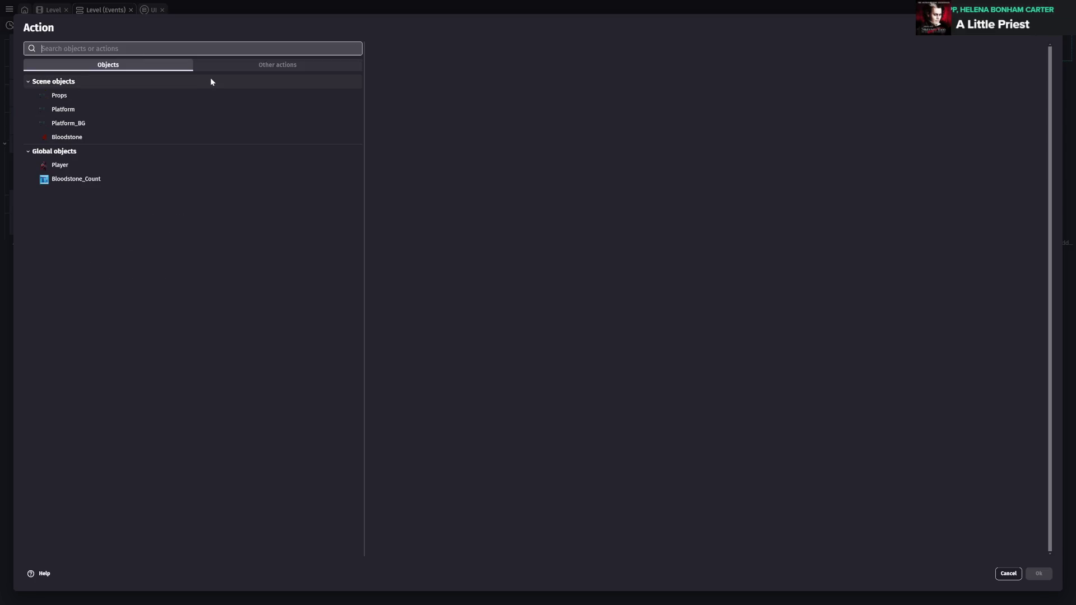
{"action": "key", "text": "Escape"}
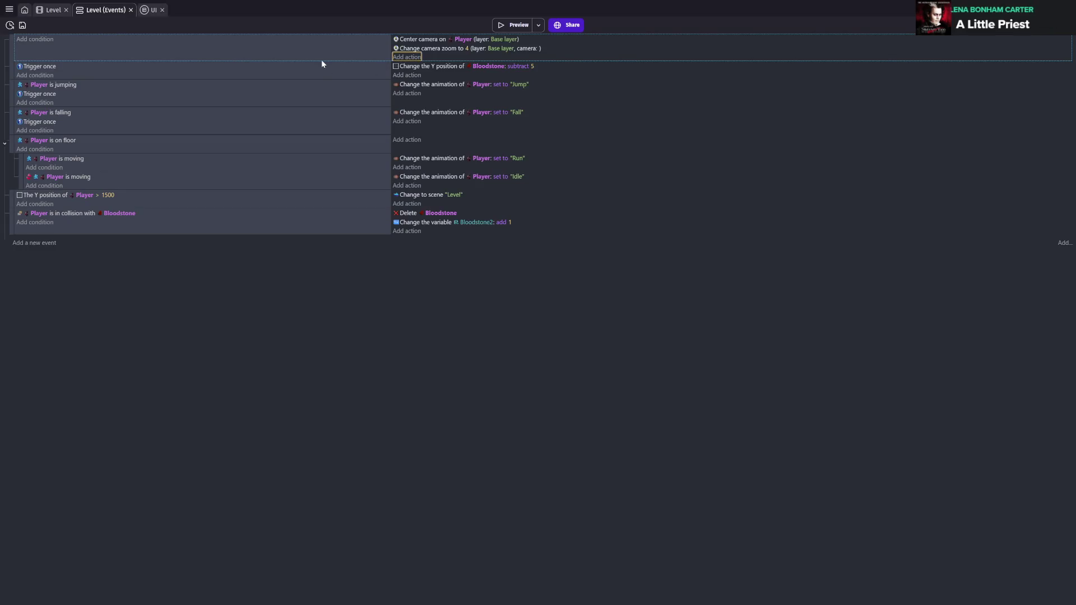
- Save the project with the Player-Y-above-1500 restart event in place
{"action": "key", "text": "ctrl+s"}
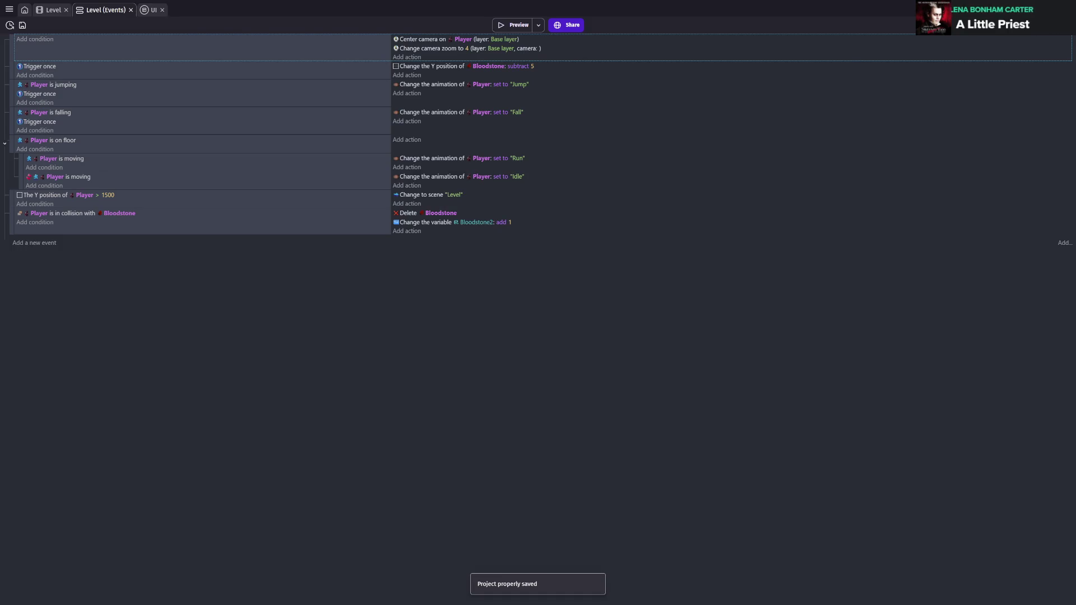
- Draft a Score object variable on Bloodstone_Count, discard it, and return to the UI scene
{"action": "left_click", "coordinate": [54, 10]}
{"action": "double_click", "coordinate": [968, 105]}
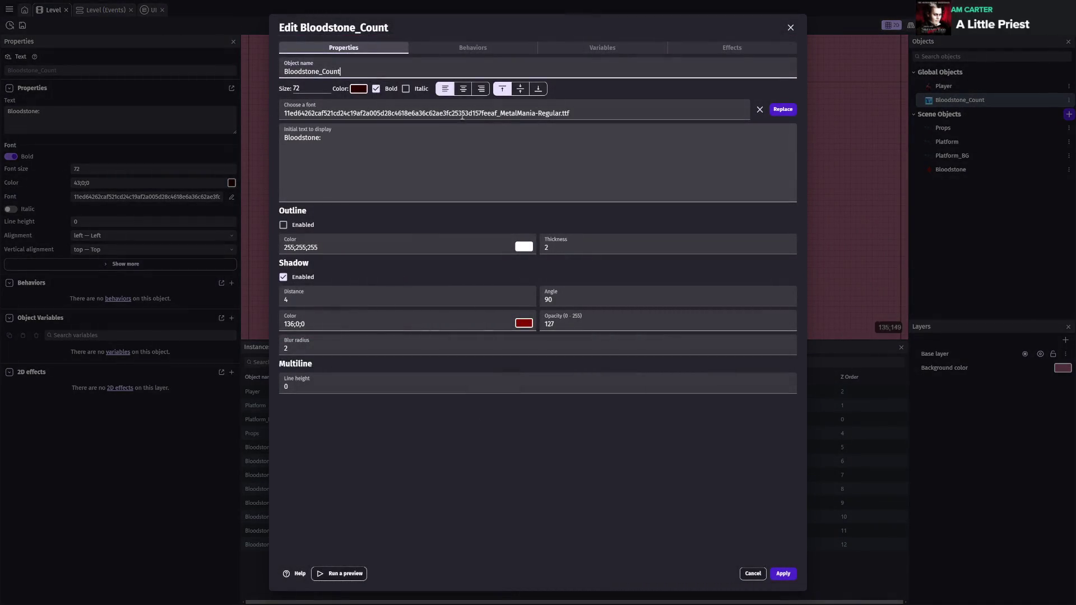
{"action": "left_click", "coordinate": [578, 49]}
{"action": "left_click", "coordinate": [772, 67]}
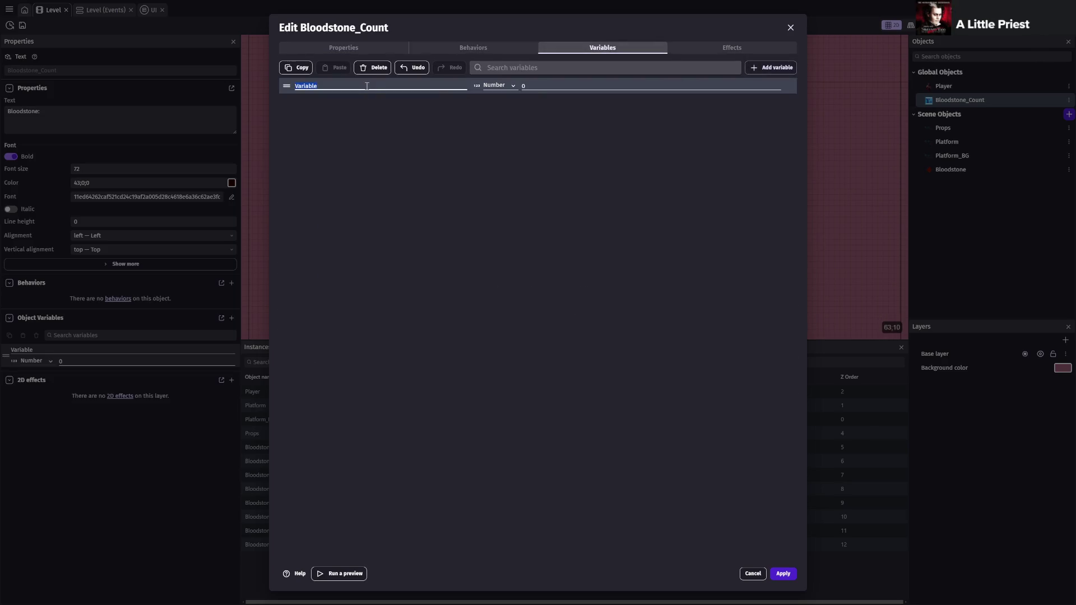
{"action": "type", "text": "Score"}
{"action": "key", "text": "Escape"}
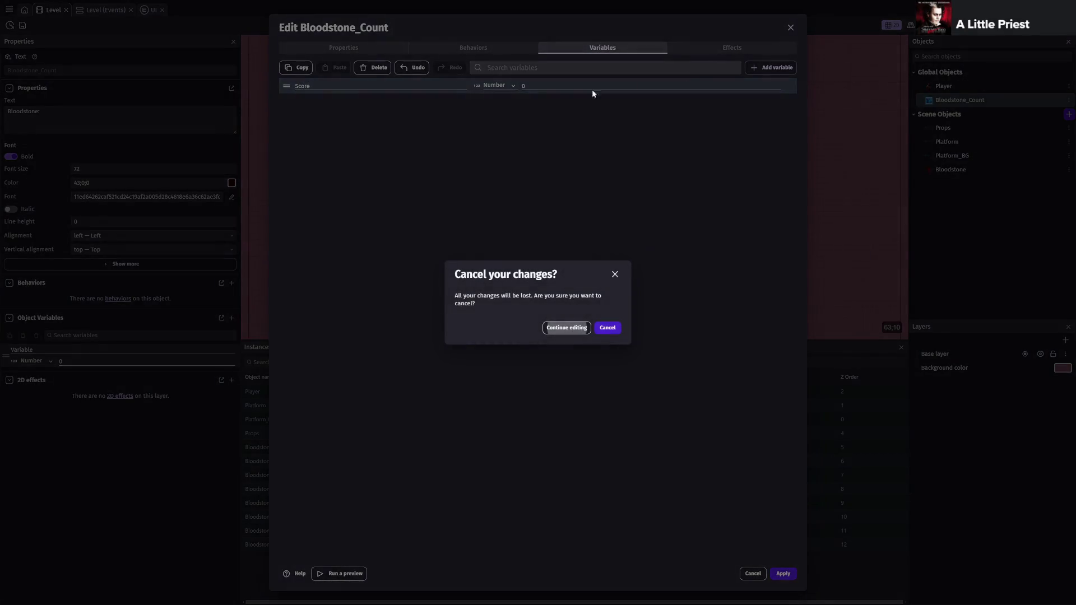
{"action": "left_click", "coordinate": [608, 327]}
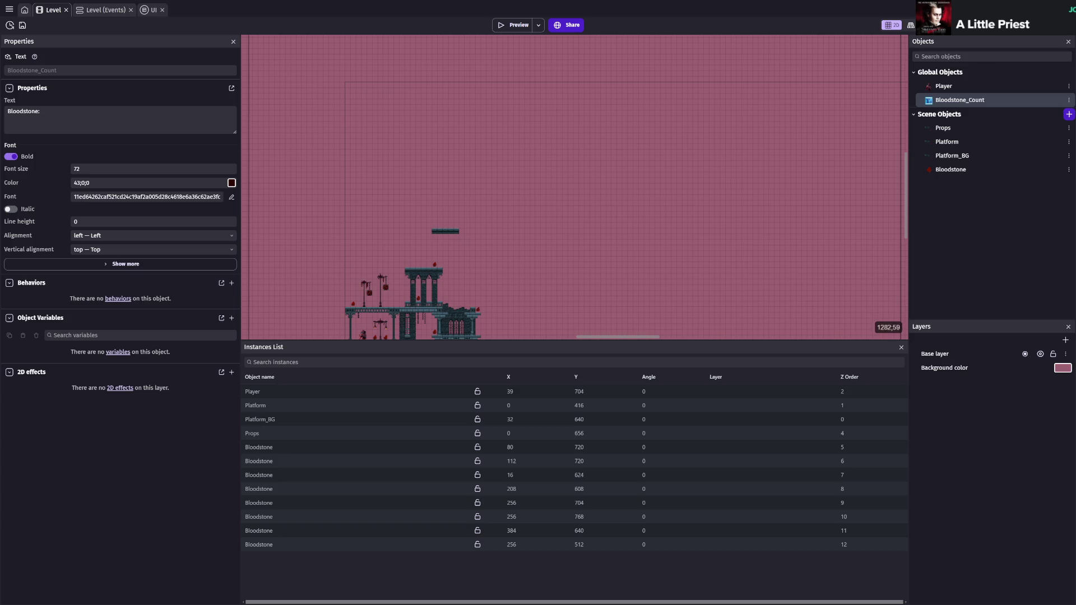
{"action": "left_click", "coordinate": [152, 14]}
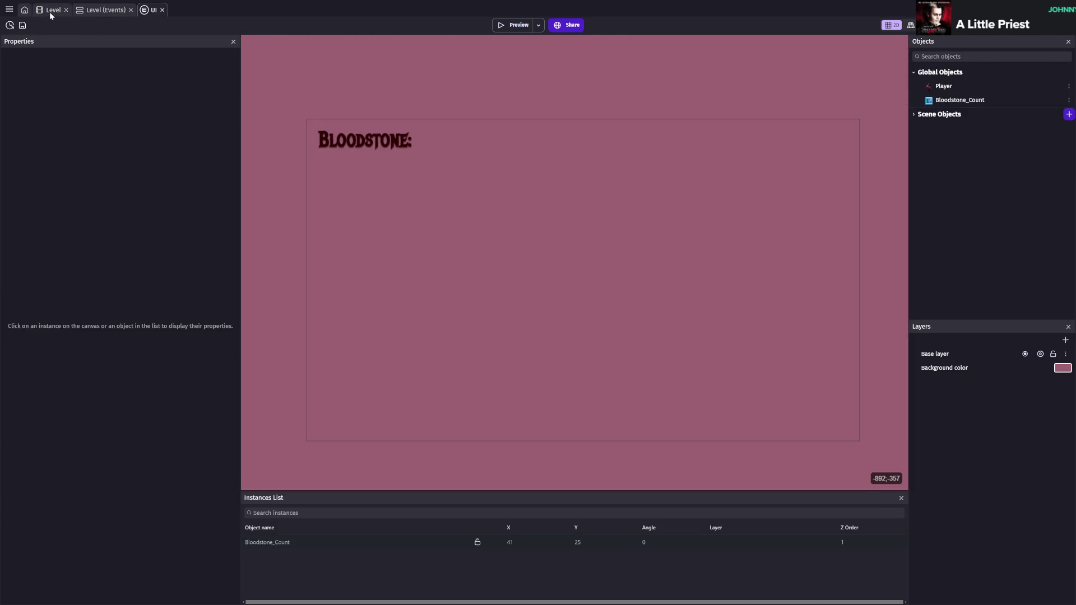
- Add a new layer named UI to the UI scene
{"action": "left_click", "coordinate": [1067, 340]}
{"action": "type", "text": "UI"}
{"action": "key", "text": "Return"}
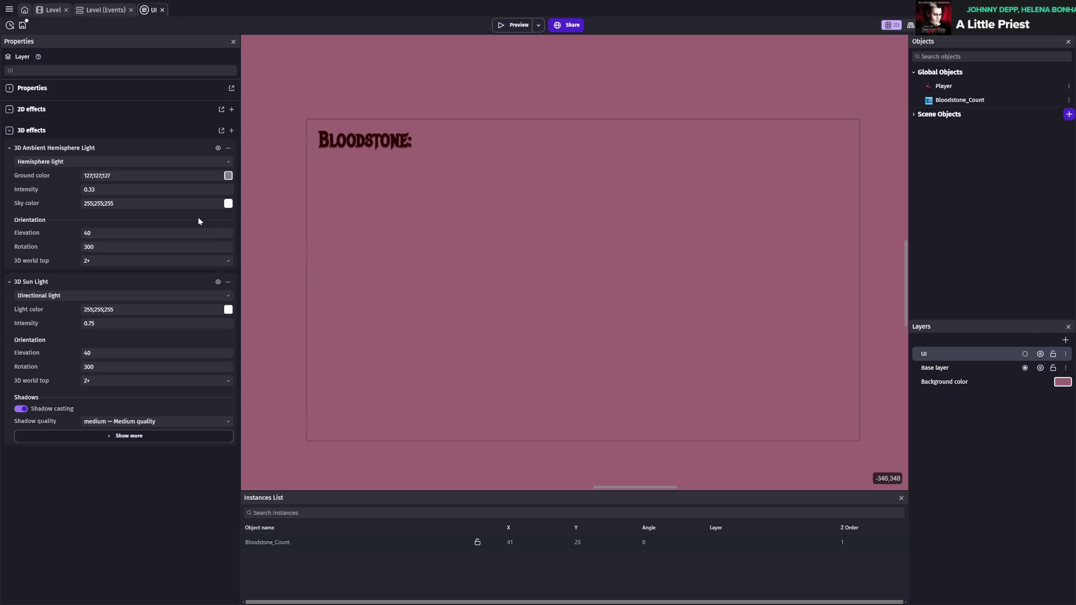
- Move the Bloodstone: text instance onto the UI layer and save
{"action": "left_click", "coordinate": [392, 140]}
{"action": "left_click", "coordinate": [73, 158]}
{"action": "left_click", "coordinate": [65, 175]}
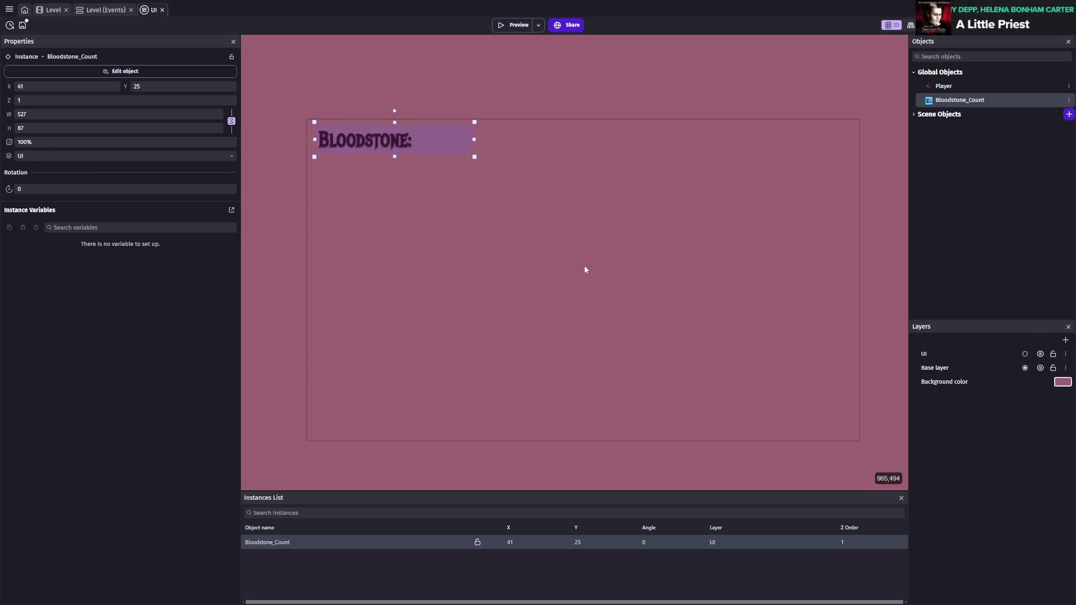
{"action": "key", "text": "ctrl+s"}
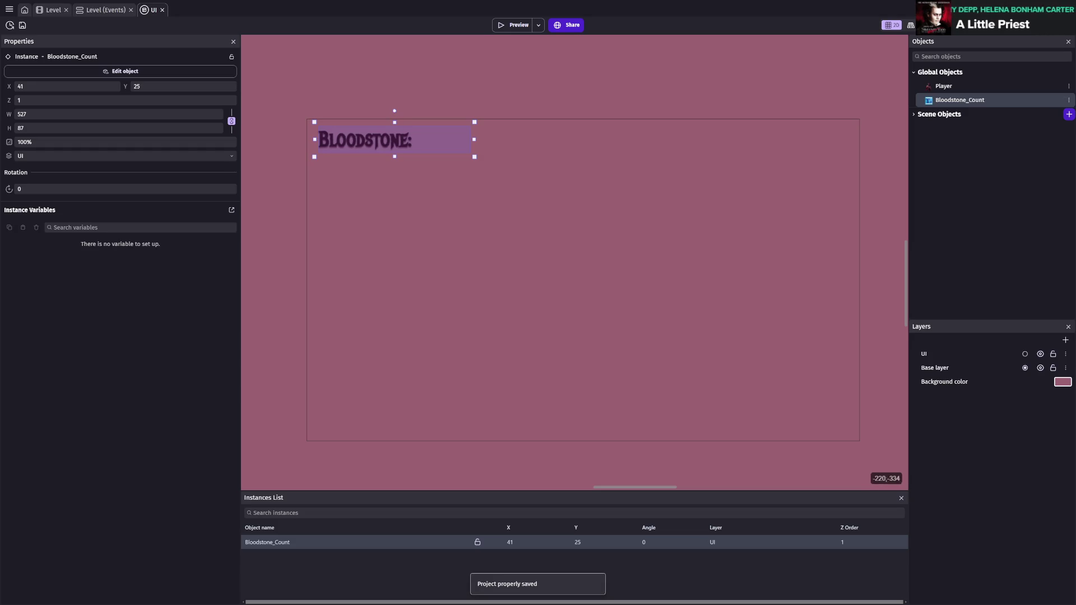
{"action": "left_click", "coordinate": [384, 177]}
{"action": "key", "text": "ctrl+s"}
{"action": "left_click", "coordinate": [104, 10]}
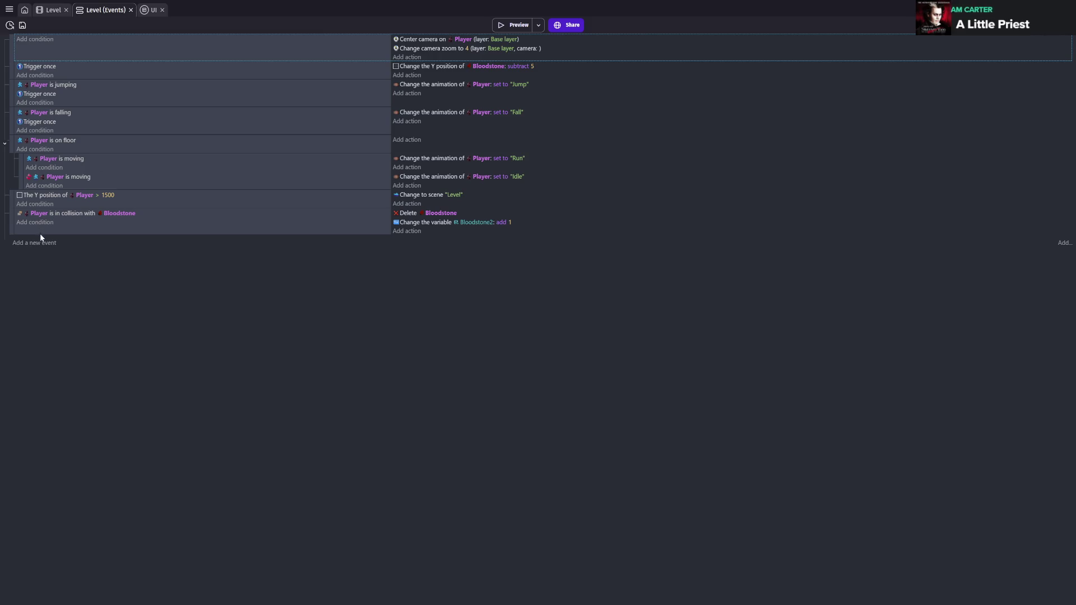
- Search the top event's actions for 'score' and 'variable', then close without adding anything
{"action": "left_click", "coordinate": [402, 58]}
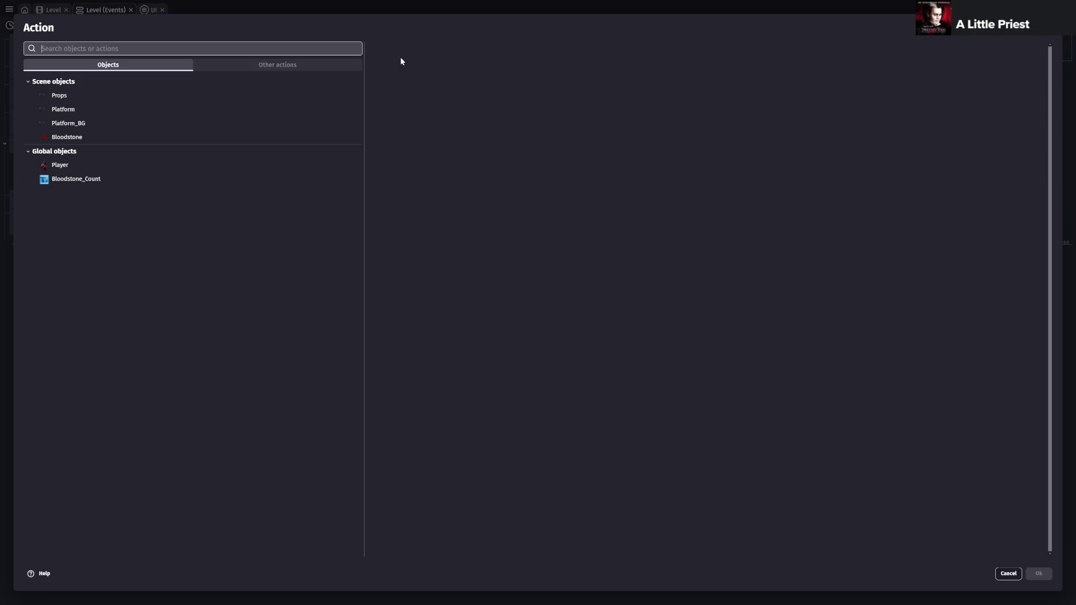
{"action": "type", "text": "score"}
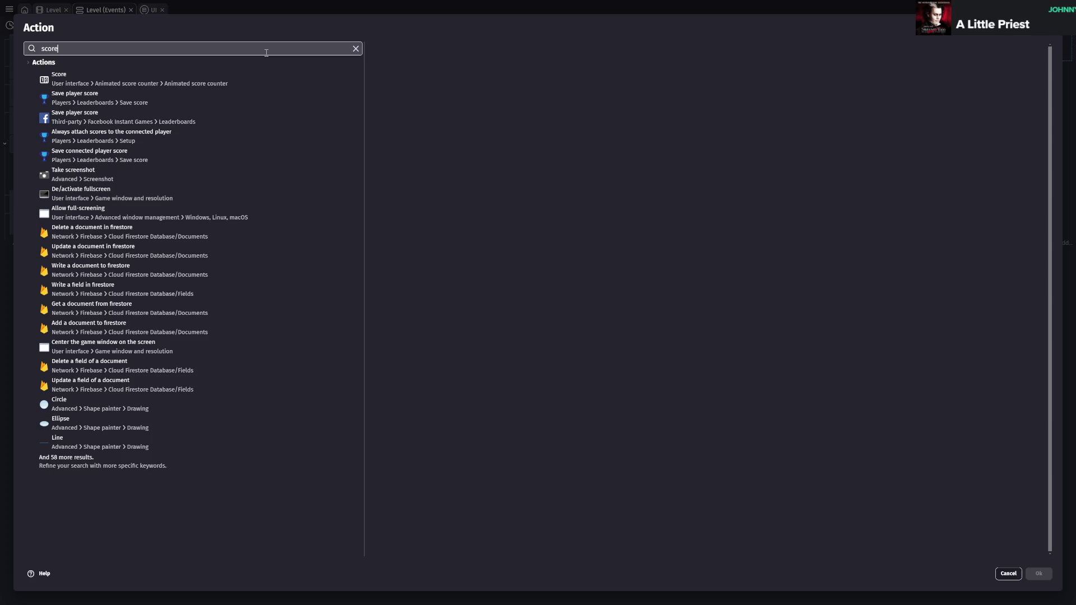
{"action": "type", "text": "text"}
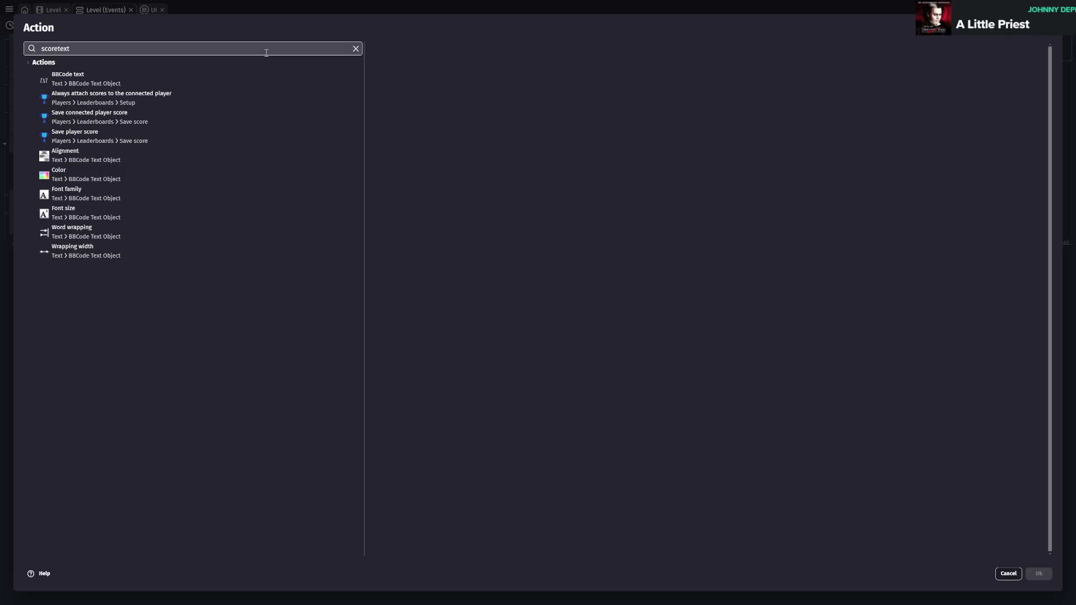
{"action": "key", "text": "BackSpace"}
{"action": "key", "text": "BackSpace"}
{"action": "key", "text": "BackSpace"}
{"action": "left_click", "coordinate": [230, 86]}
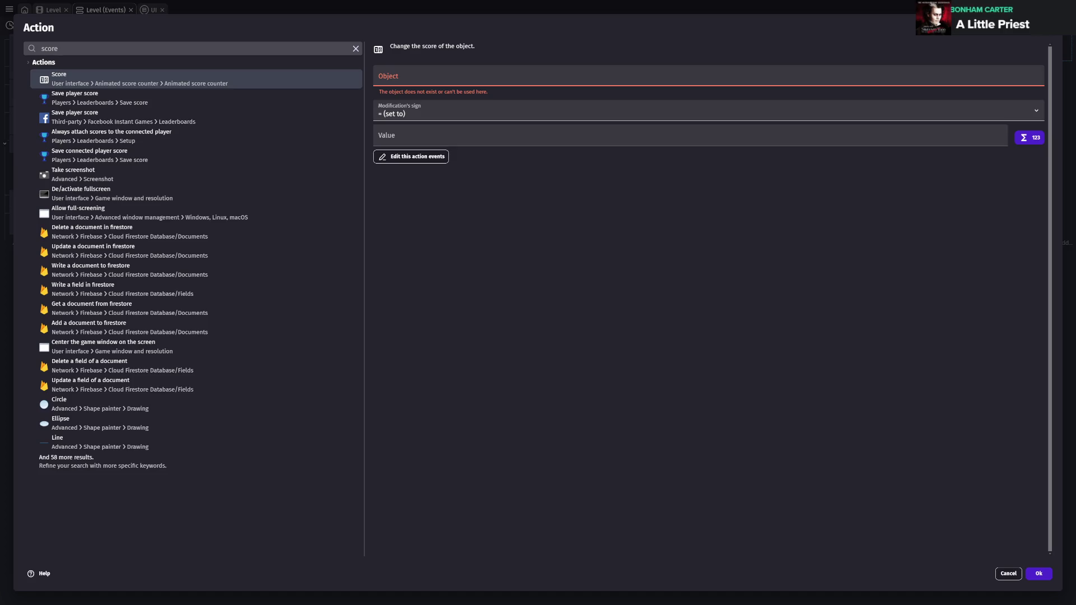
{"action": "double_click", "coordinate": [124, 51]}
{"action": "type", "text": "variable"}
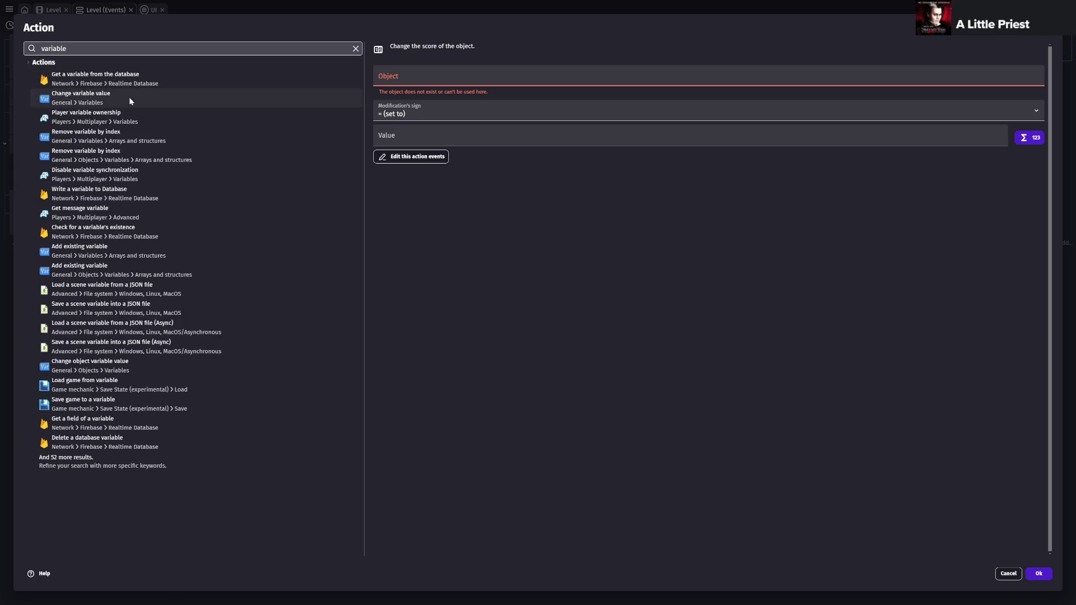
{"action": "left_click", "coordinate": [129, 98]}
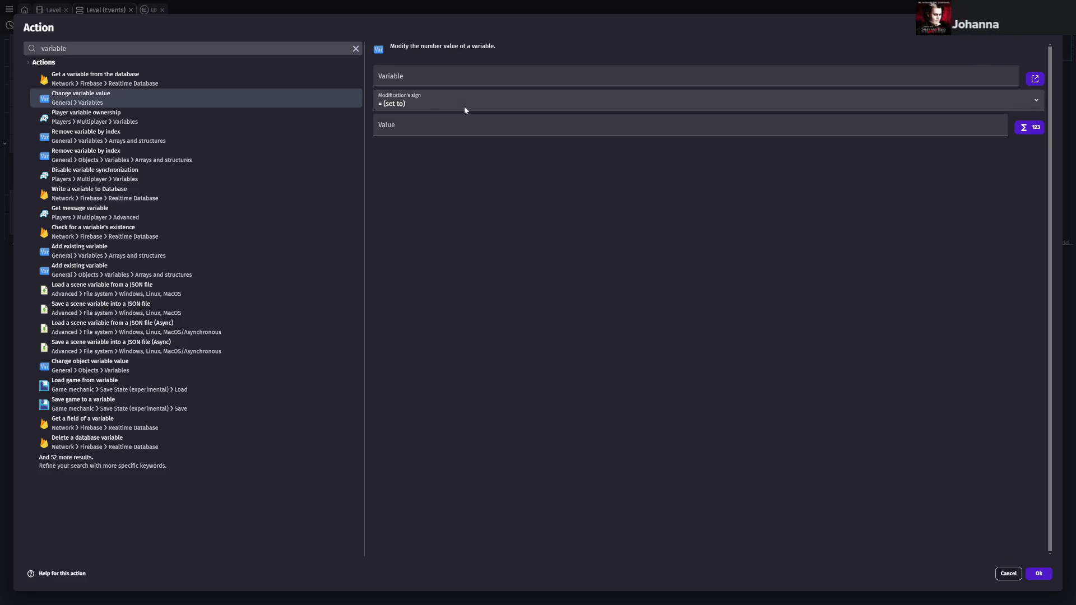
{"action": "left_click", "coordinate": [418, 128]}
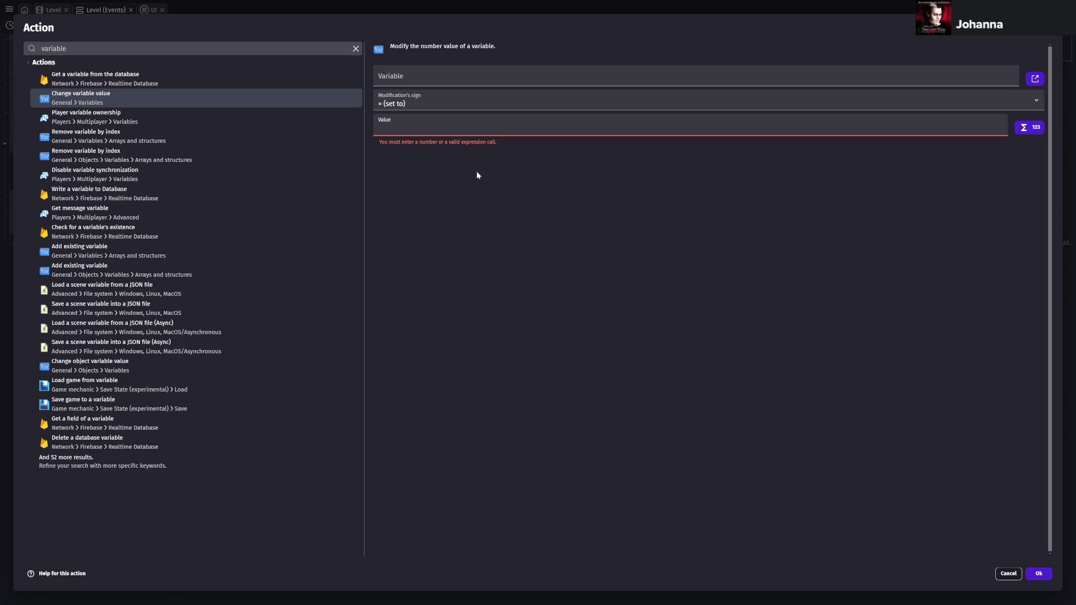
{"action": "key", "text": "Escape"}
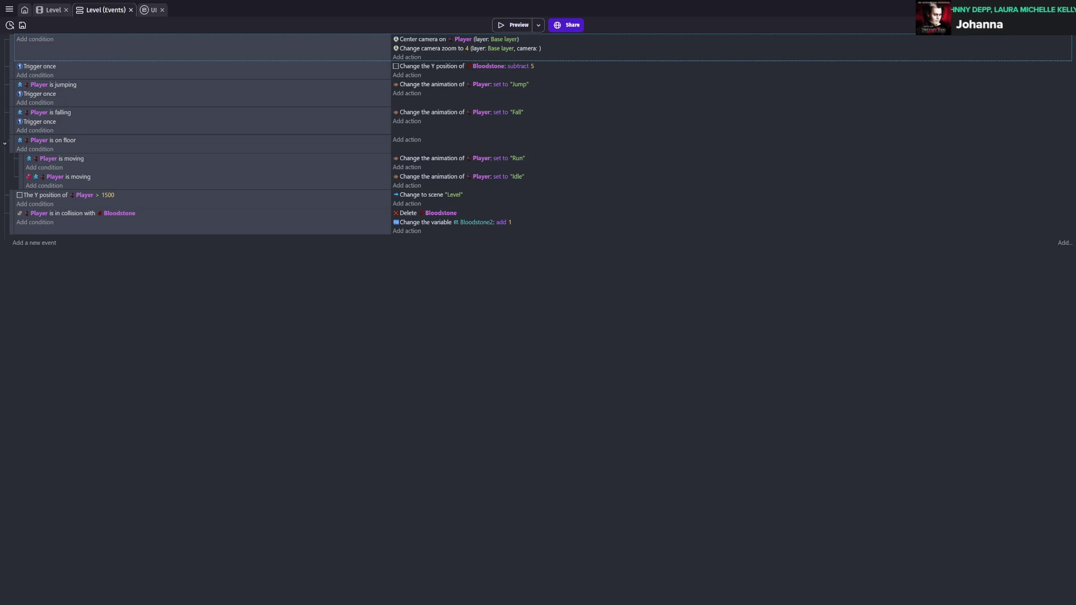
- Add an unfilled Bloodstone_Count 'Change object variable value' action to the top event and save
{"action": "left_click", "coordinate": [407, 57]}
{"action": "type", "text": "text object"}
{"action": "key", "text": "ctrl+a"}
{"action": "key", "text": "BackSpace"}
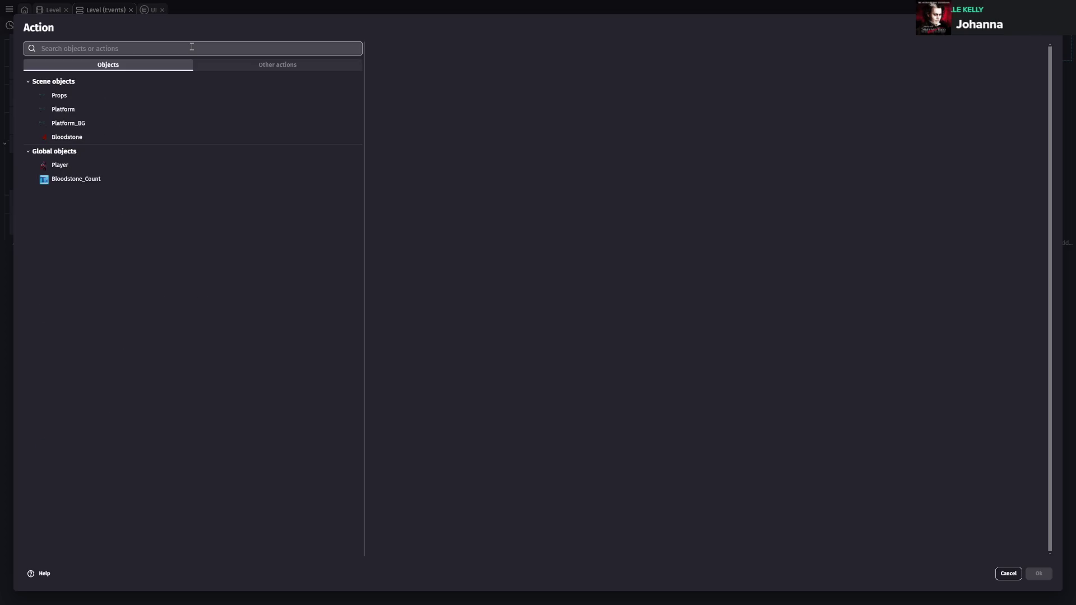
{"action": "left_click", "coordinate": [76, 178]}
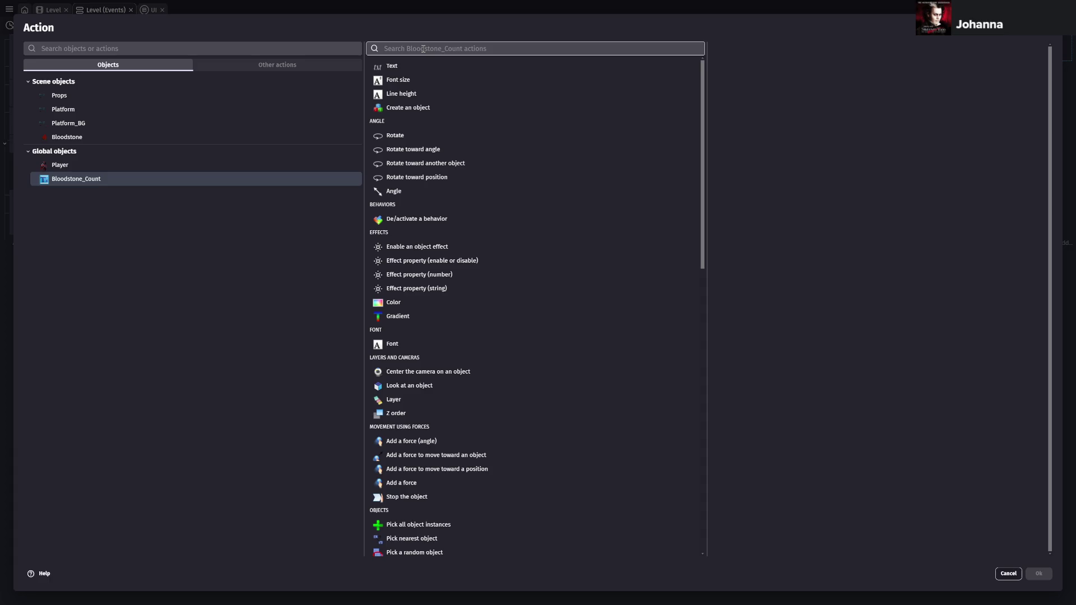
{"action": "type", "text": "change value"}
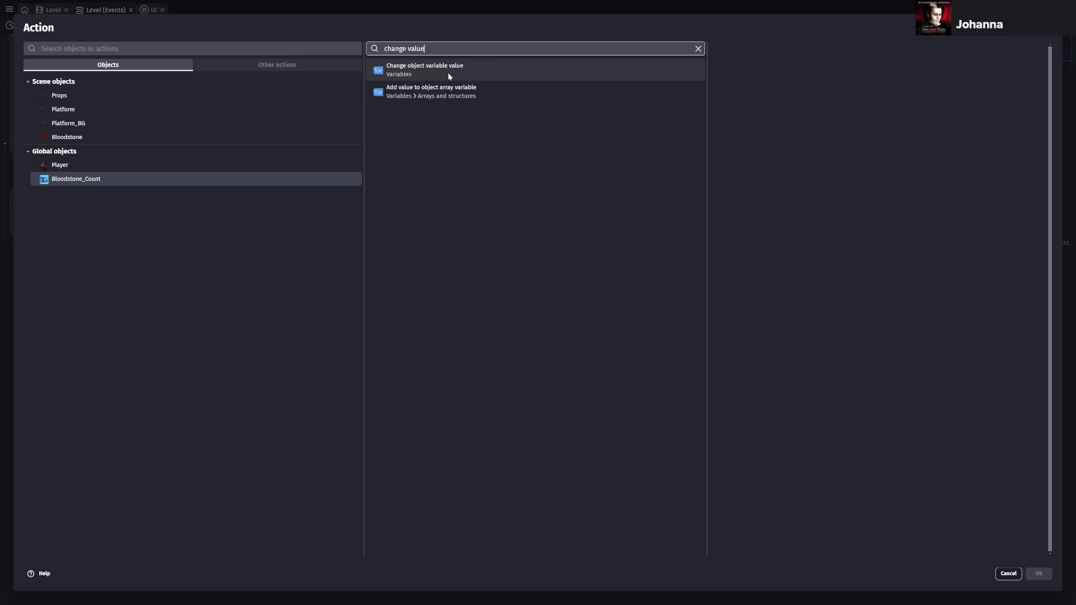
{"action": "left_click", "coordinate": [451, 69]}
{"action": "left_click", "coordinate": [734, 122]}
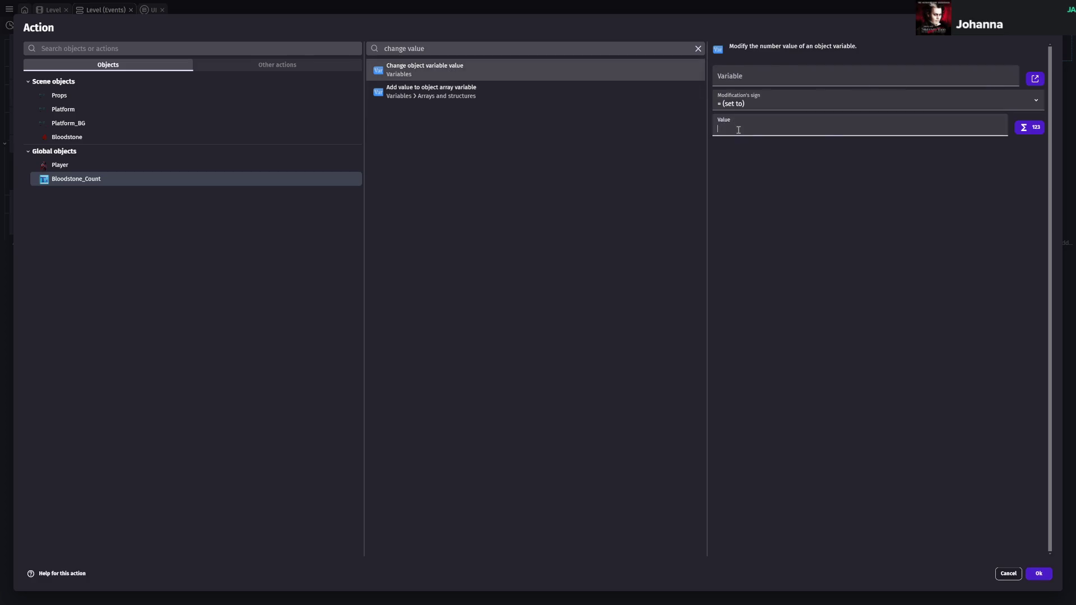
{"action": "key", "text": "Tab"}
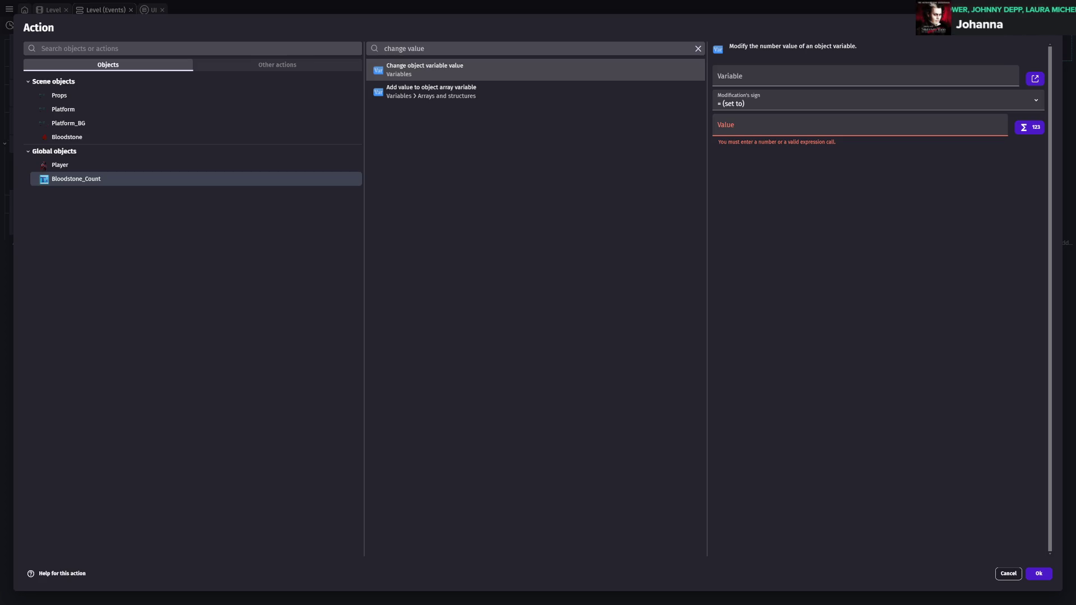
{"action": "left_click", "coordinate": [1039, 574]}
{"action": "key", "text": "ctrl+s"}
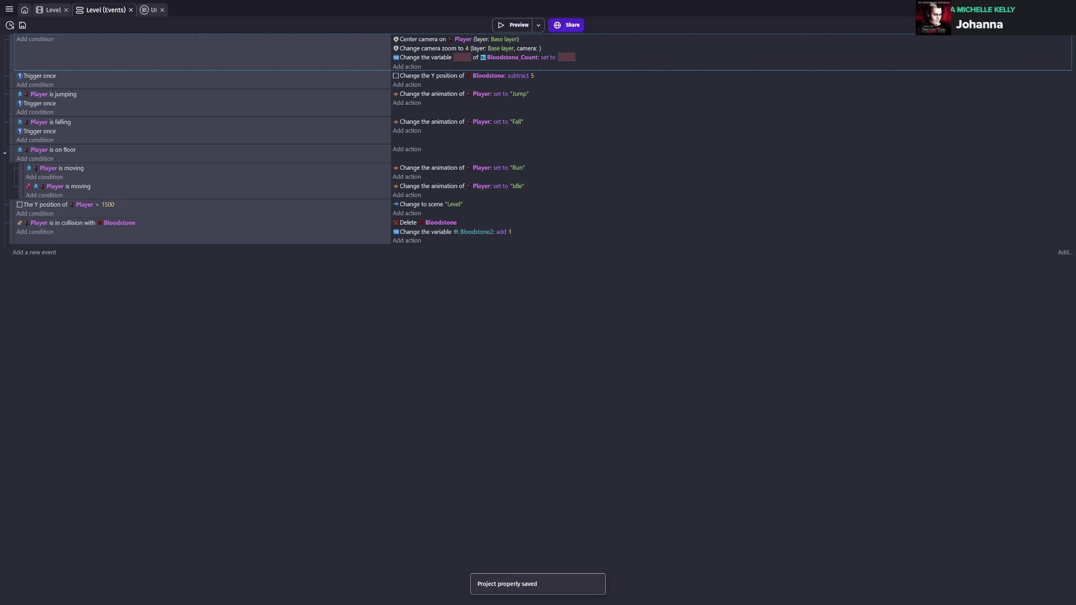
{"action": "left_click", "coordinate": [54, 9]}
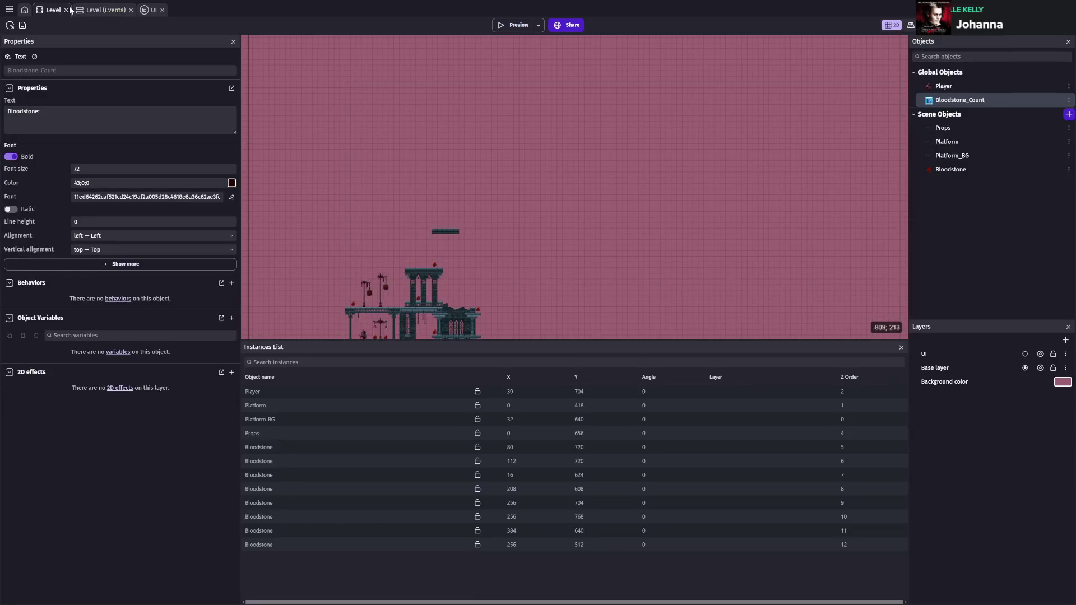
- Rename the Level scene variable Bloodstone2 to Bloodstone, apply, and save
{"action": "scroll", "coordinate": [567, 127], "scroll_direction": "up", "scroll_amount": 3}
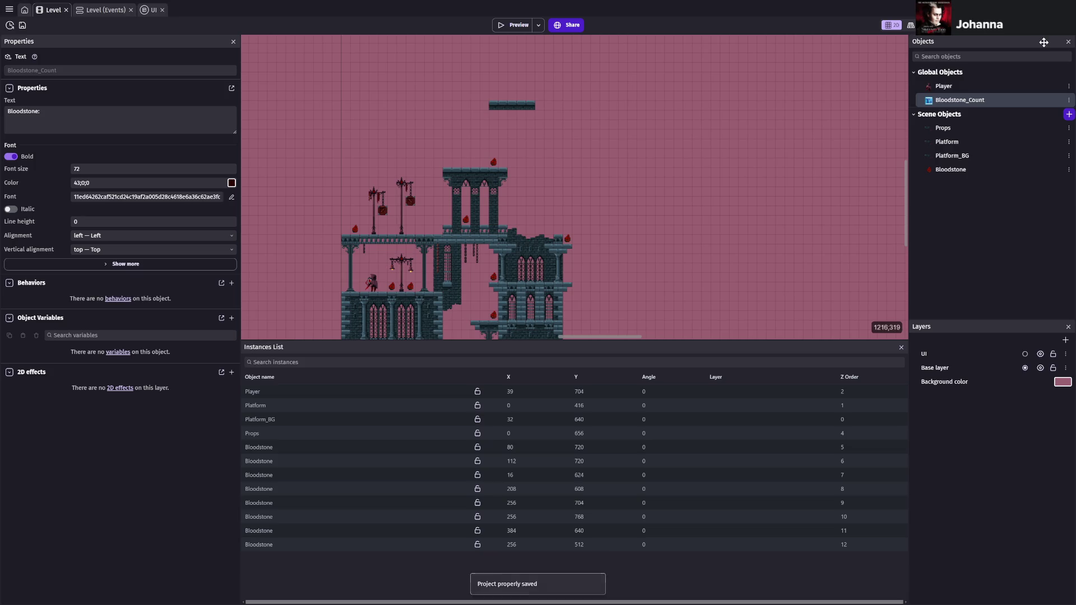
{"action": "left_click", "coordinate": [1063, 382]}
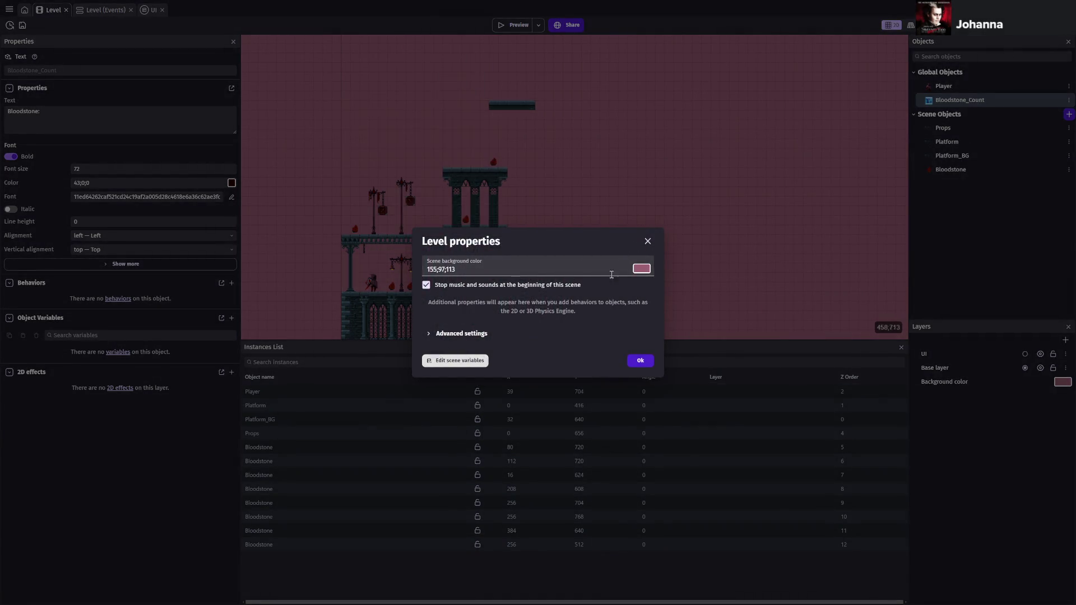
{"action": "left_click", "coordinate": [462, 333]}
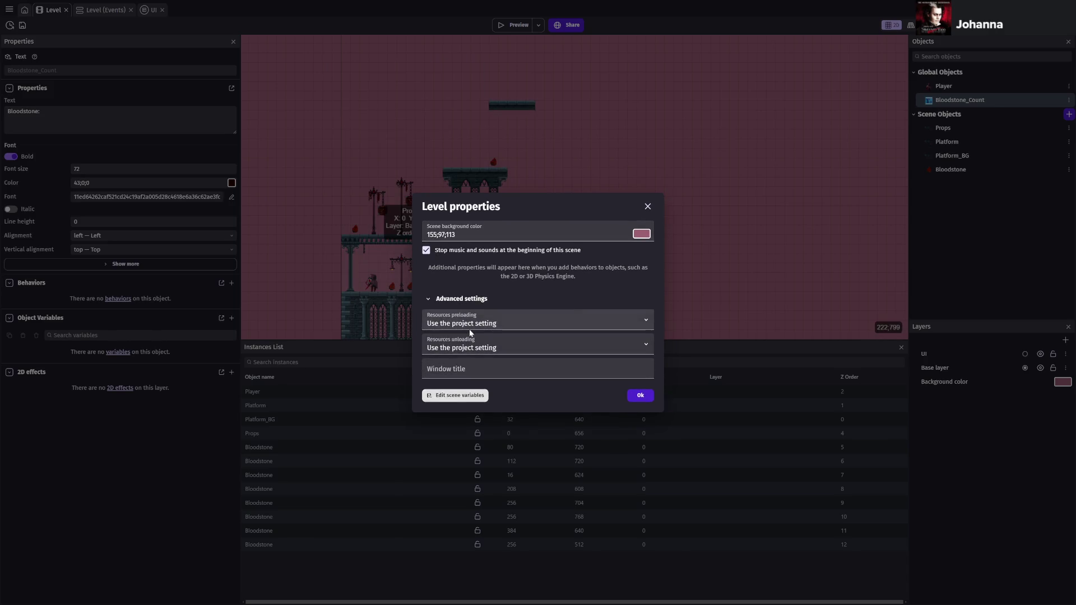
{"action": "left_click", "coordinate": [458, 395]}
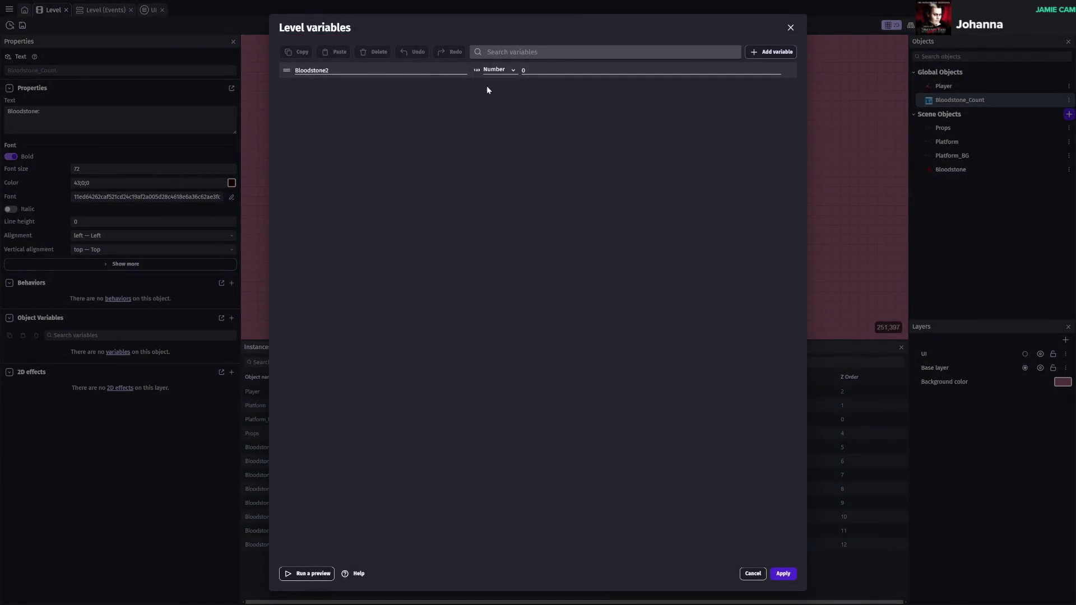
{"action": "left_click", "coordinate": [344, 70]}
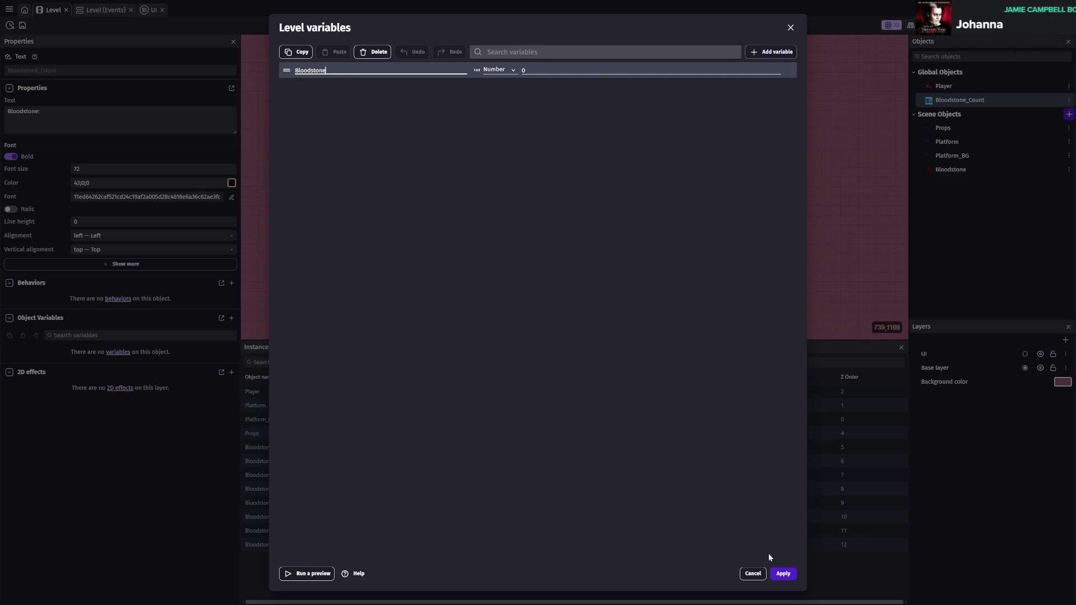
{"action": "left_click", "coordinate": [779, 572]}
{"action": "key", "text": "ctrl+s"}
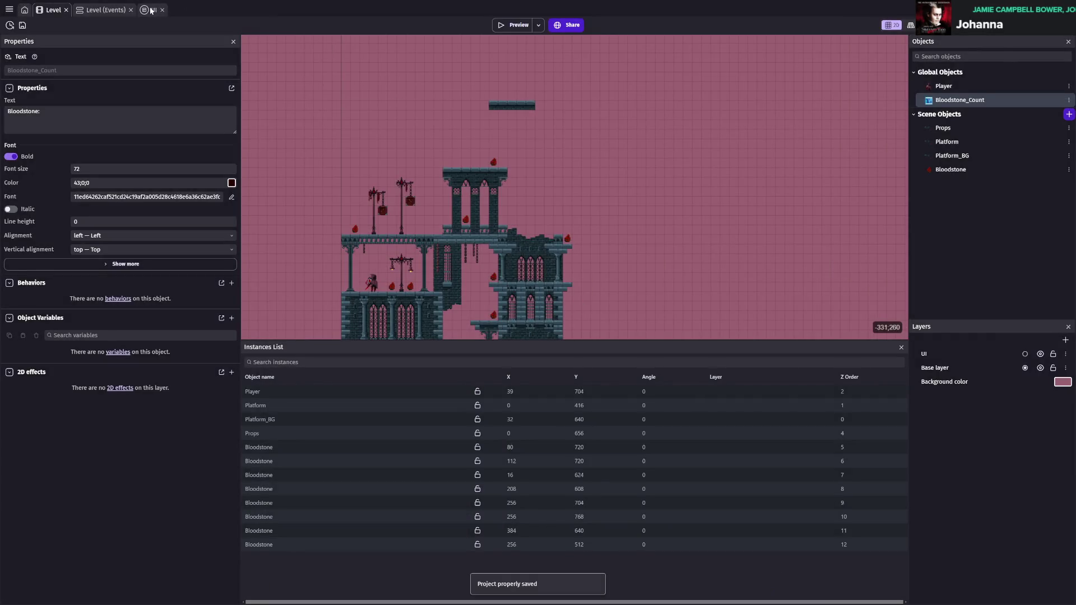
{"action": "left_click", "coordinate": [151, 10]}
{"action": "left_click", "coordinate": [106, 9]}
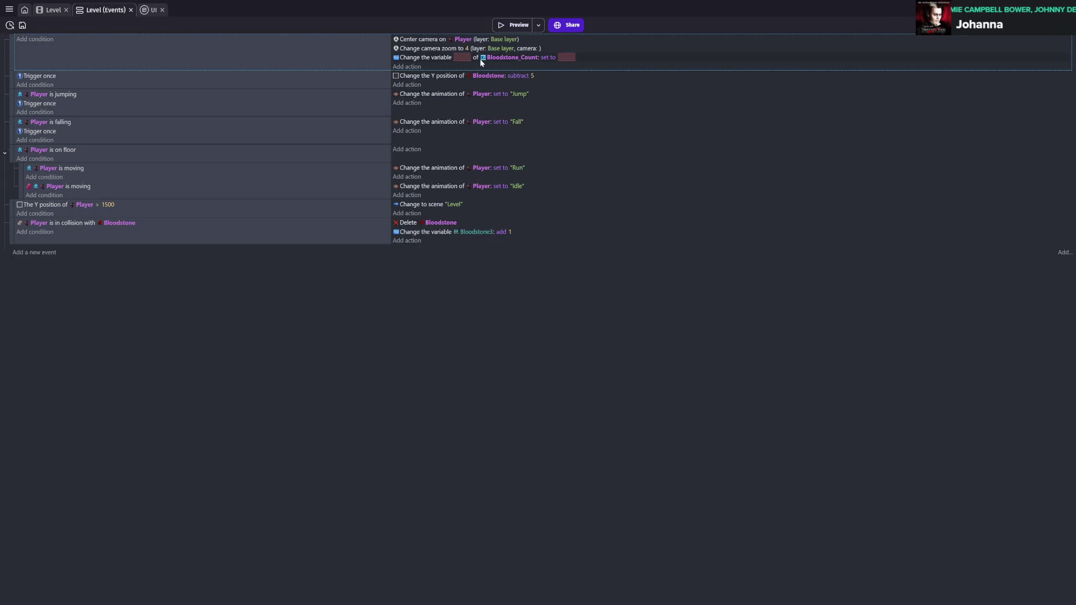
- Change the collision action to add 1 to Bloodstone instead of Bloodstone3, and save
{"action": "double_click", "coordinate": [501, 59]}
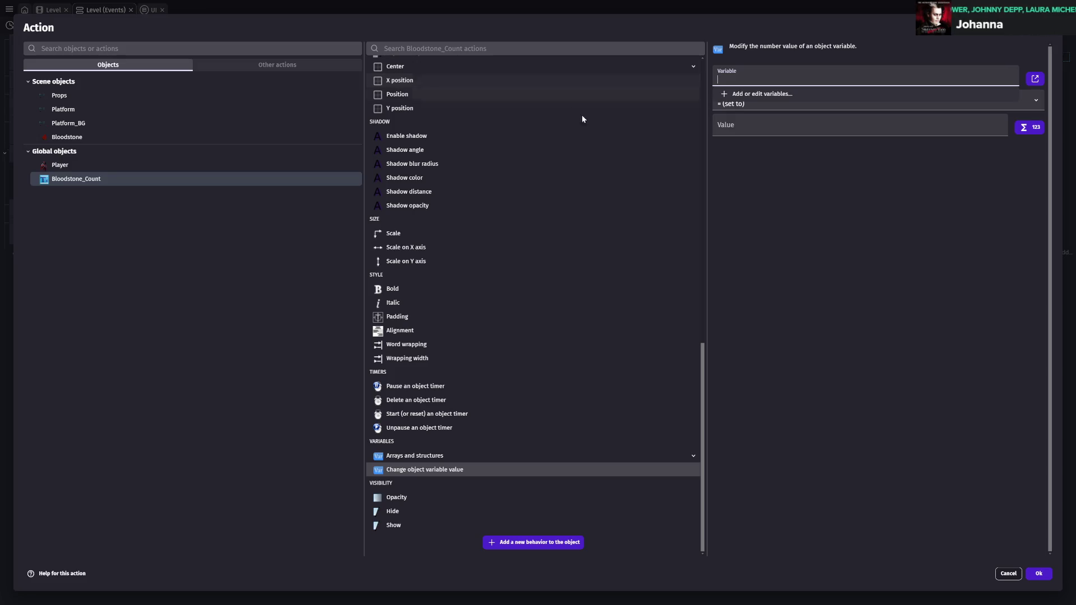
{"action": "left_click", "coordinate": [1008, 573]}
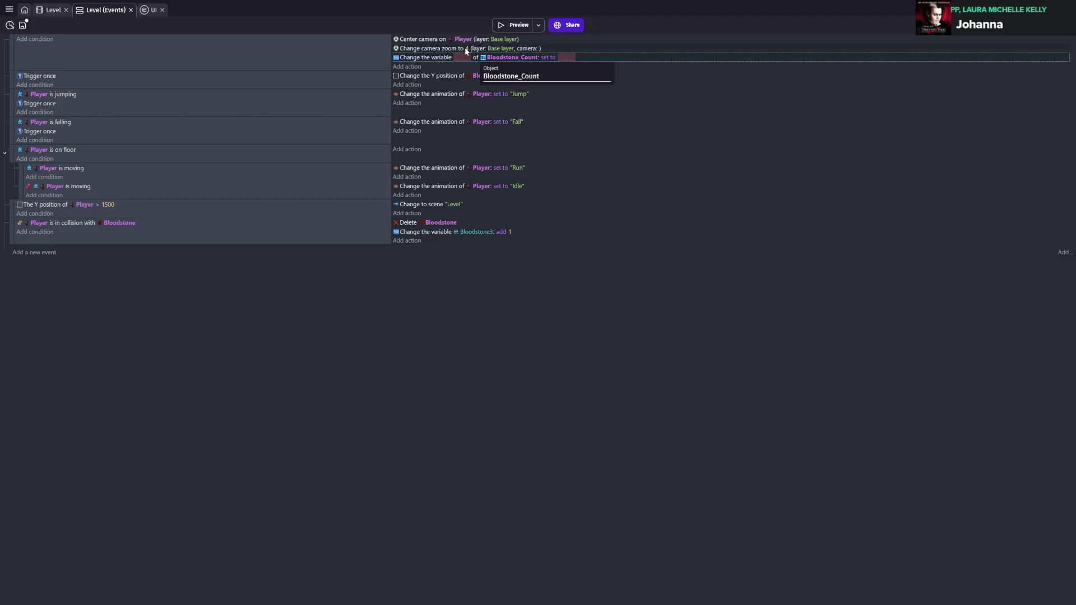
{"action": "double_click", "coordinate": [470, 232]}
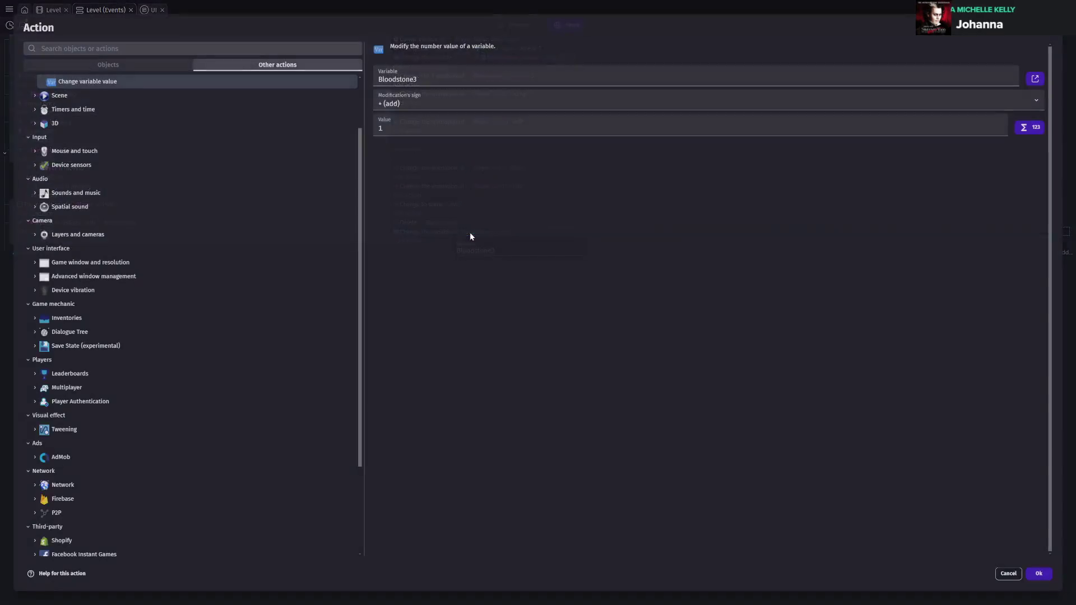
{"action": "key", "text": "BackSpace"}
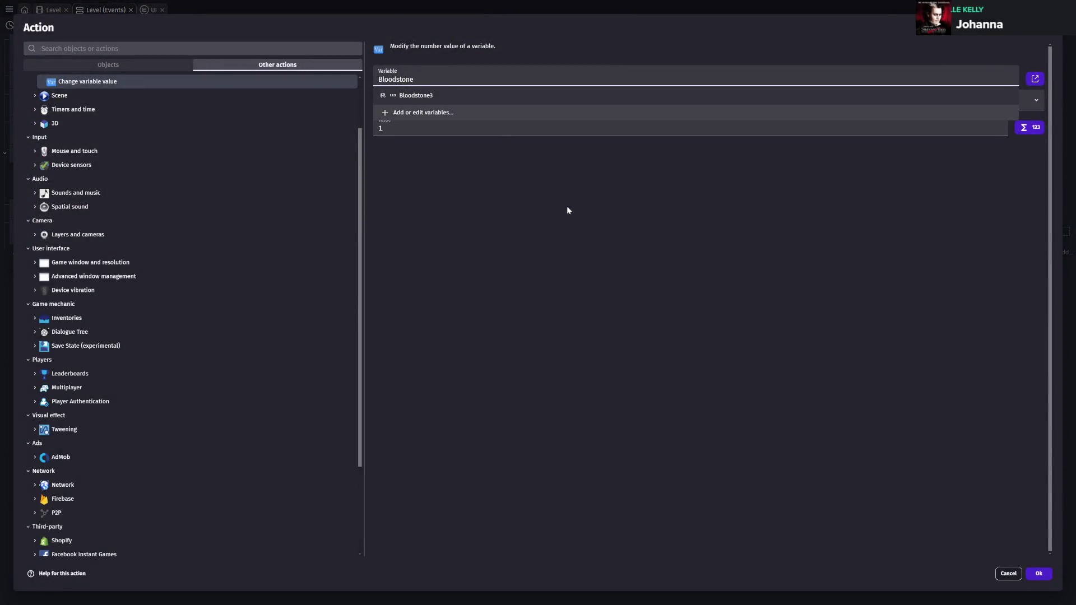
{"action": "left_click", "coordinate": [783, 297]}
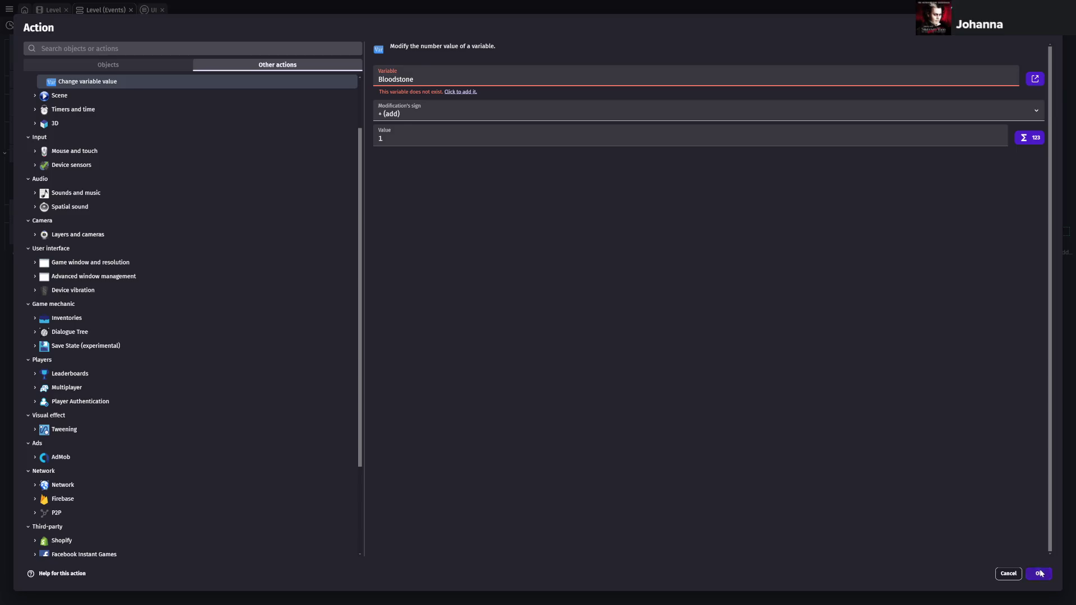
{"action": "left_click", "coordinate": [1038, 574]}
{"action": "key", "text": "ctrl+s"}
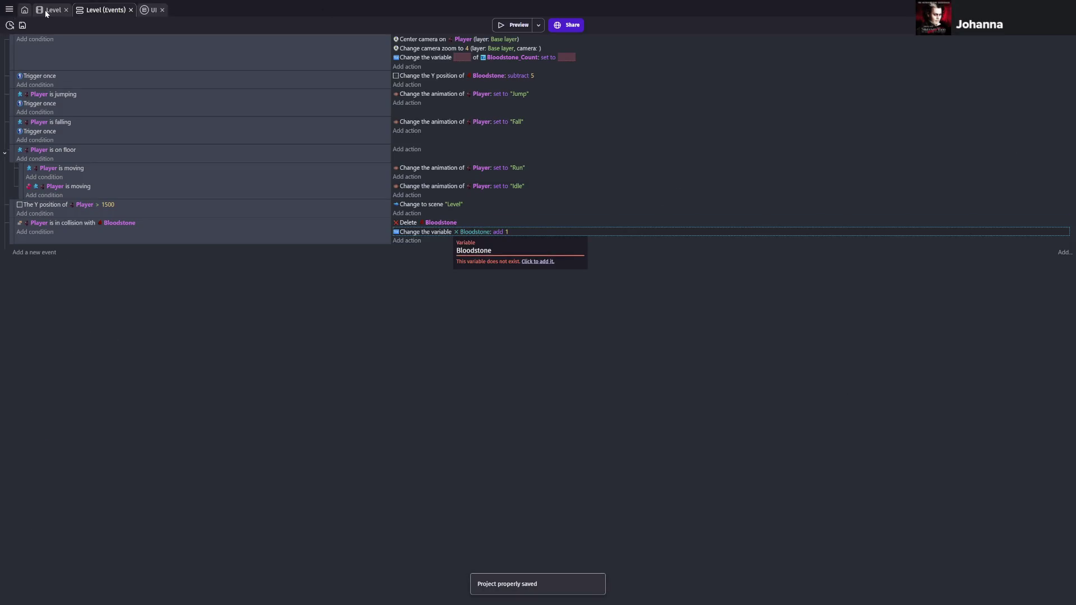
{"action": "left_click", "coordinate": [45, 10]}
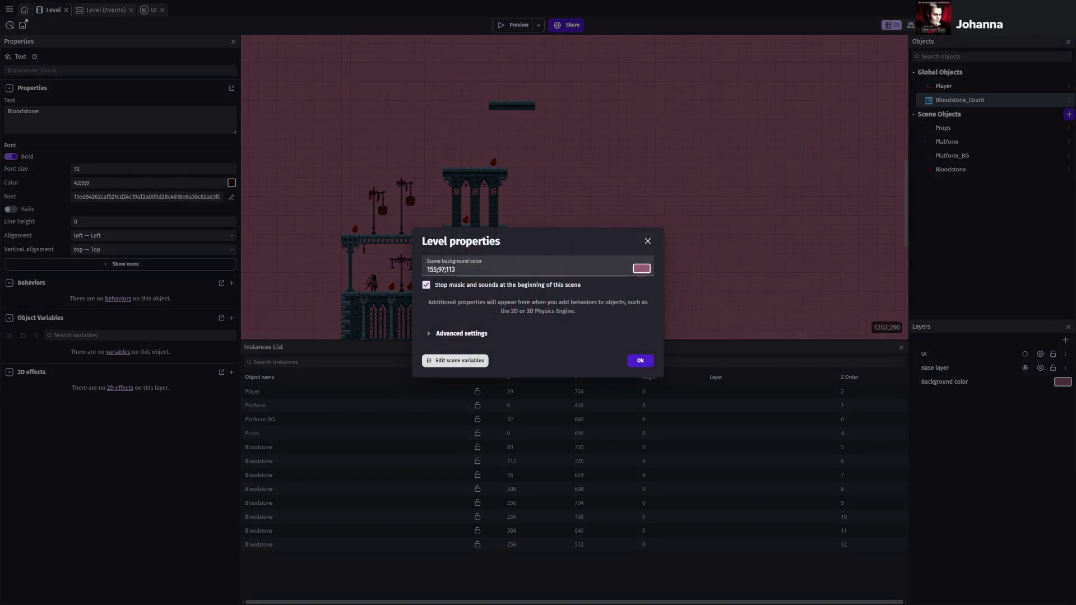
{"action": "left_click", "coordinate": [451, 362]}
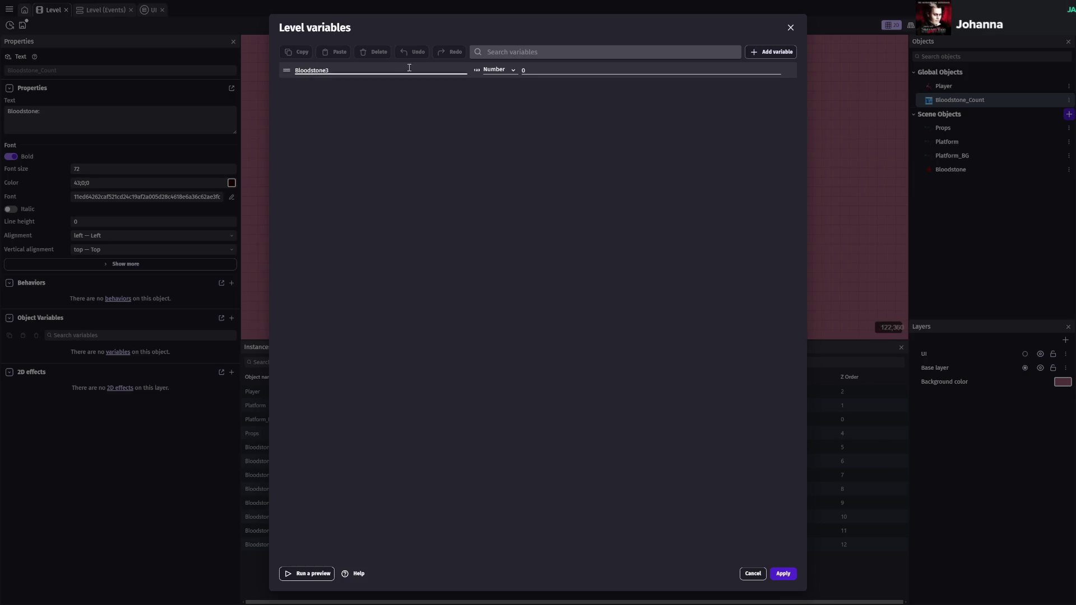
- Replace Bloodstone3 with a new Bloodstone2 scene variable, then discard those edits
{"action": "left_click", "coordinate": [289, 73]}
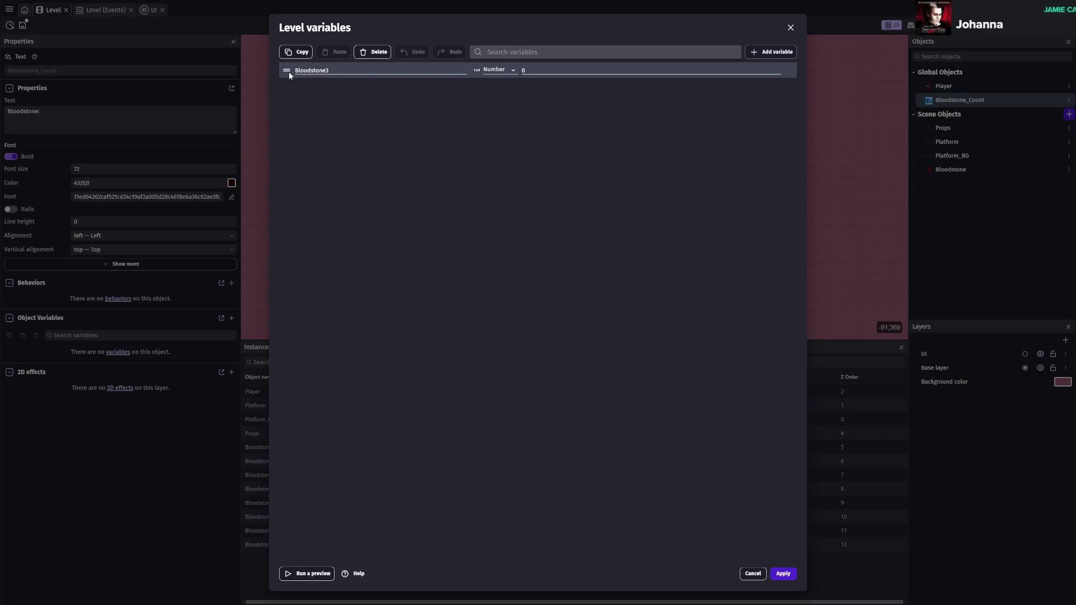
{"action": "left_click", "coordinate": [372, 51]}
{"action": "left_click", "coordinate": [535, 318]}
{"action": "double_click", "coordinate": [326, 71]}
{"action": "type", "text": "Bloodstone2"}
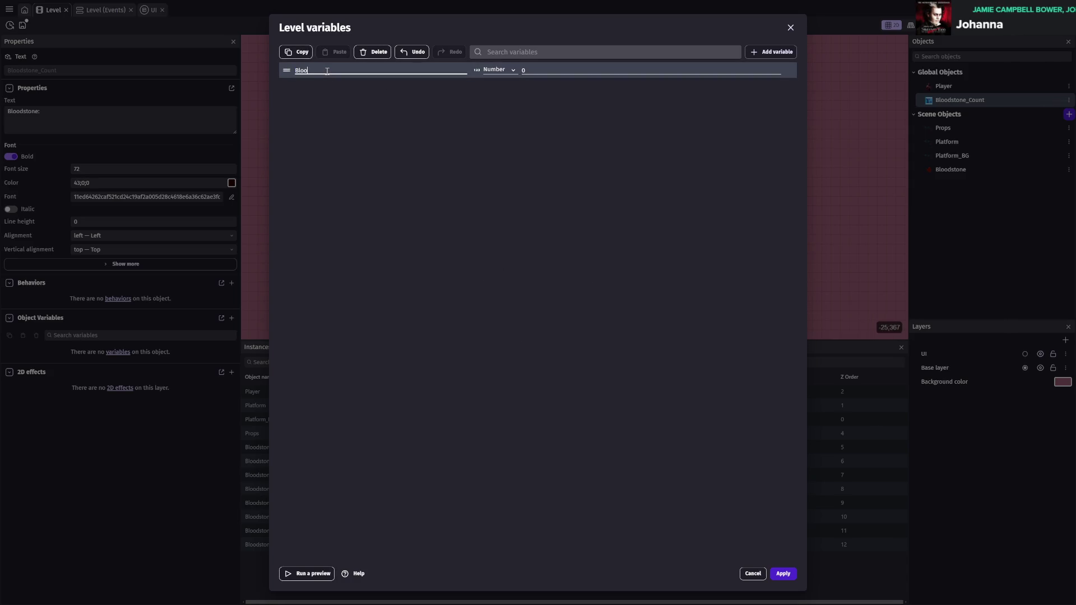
{"action": "left_click", "coordinate": [564, 231]}
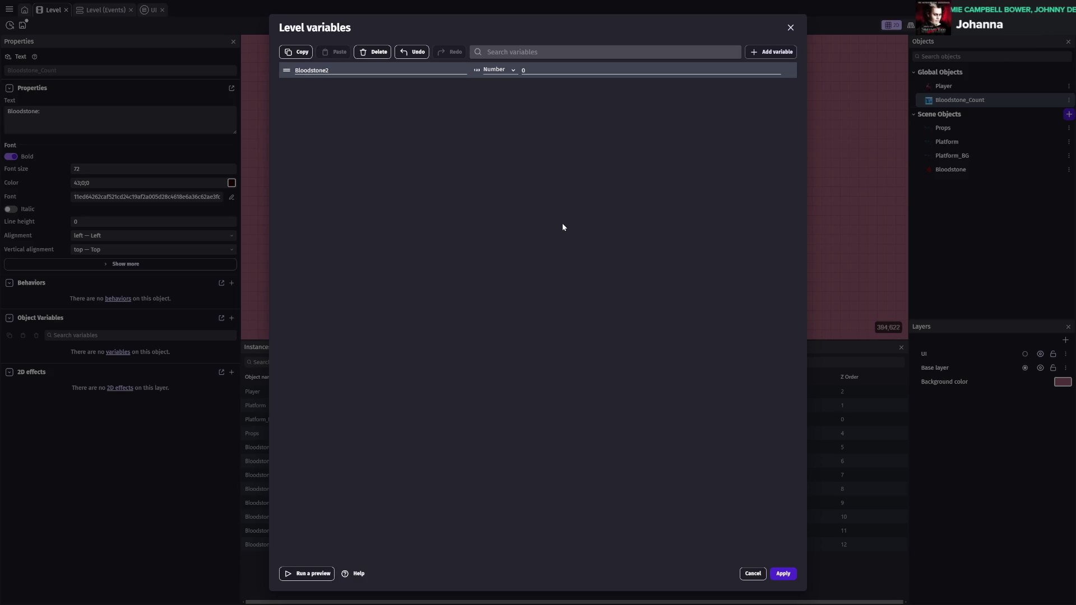
{"action": "left_click", "coordinate": [790, 27]}
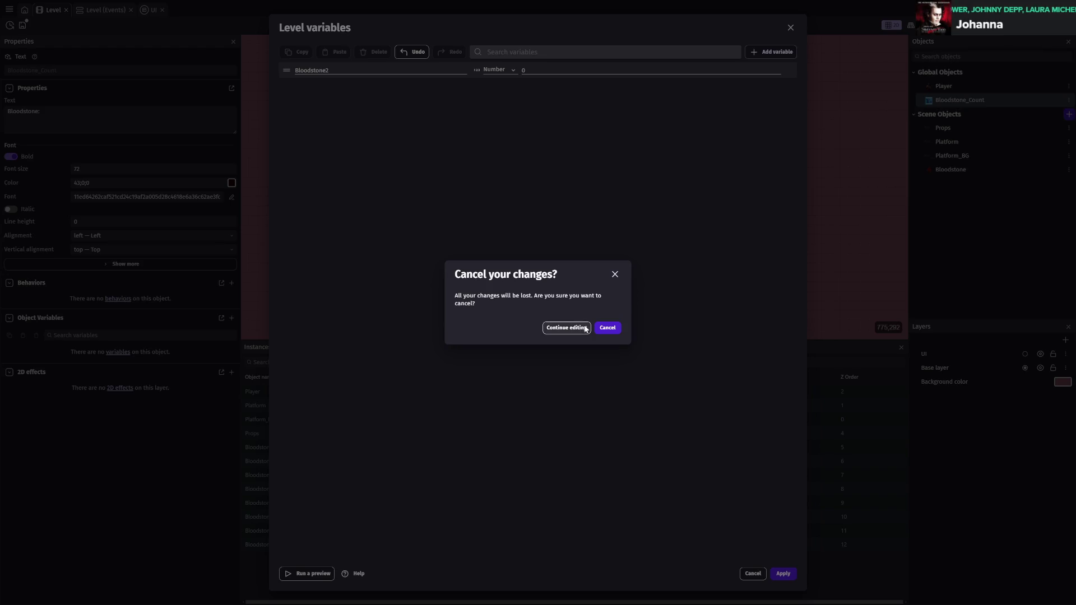
{"action": "left_click", "coordinate": [605, 329]}
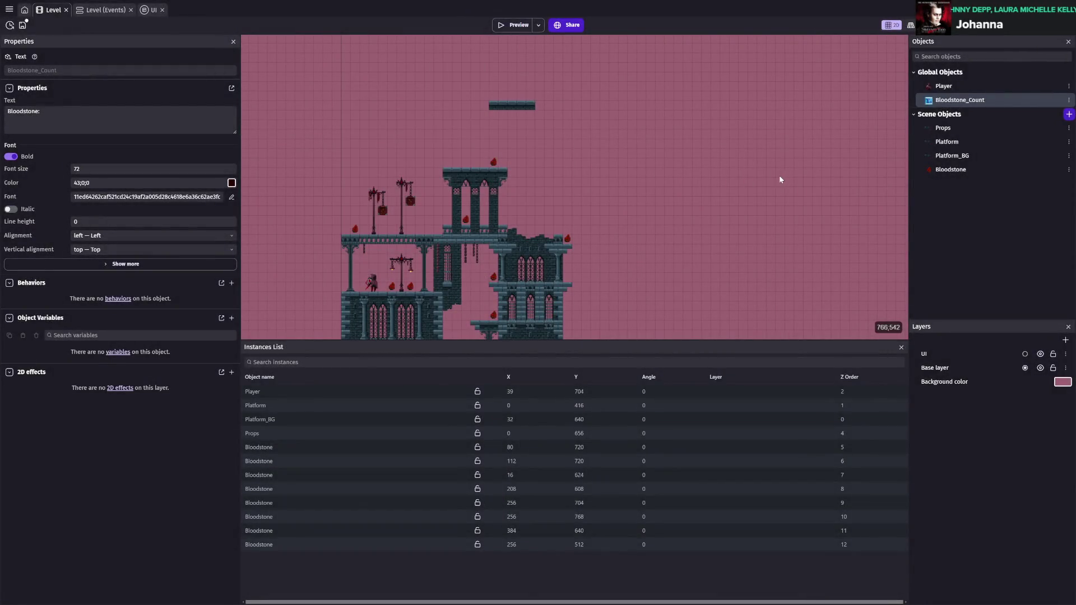
- Close the Bloodstone_Count settings and level properties, then save the project
{"action": "double_click", "coordinate": [951, 101]}
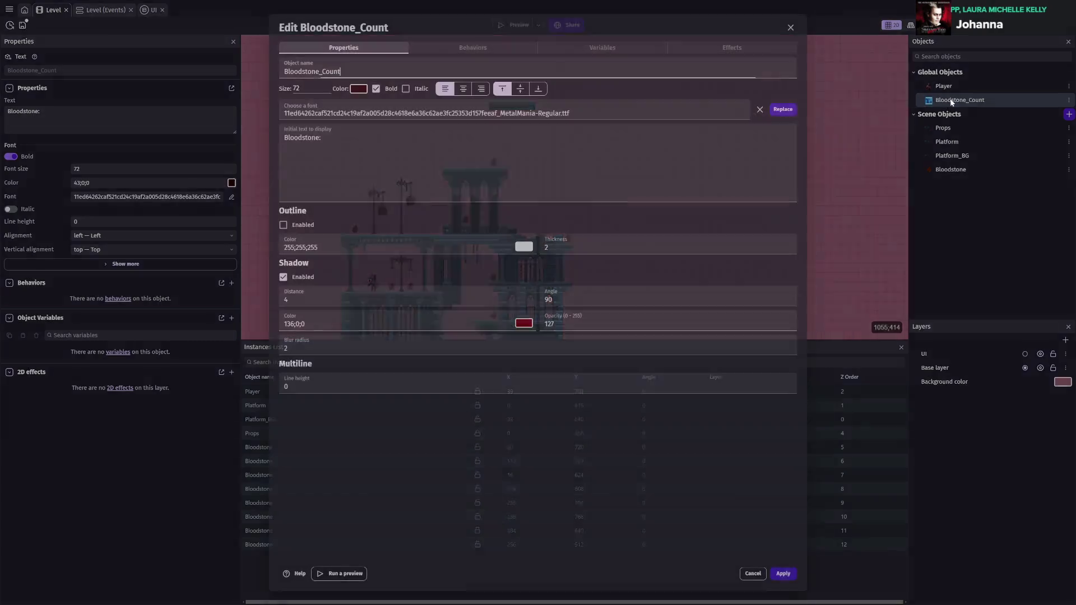
{"action": "key", "text": "Escape"}
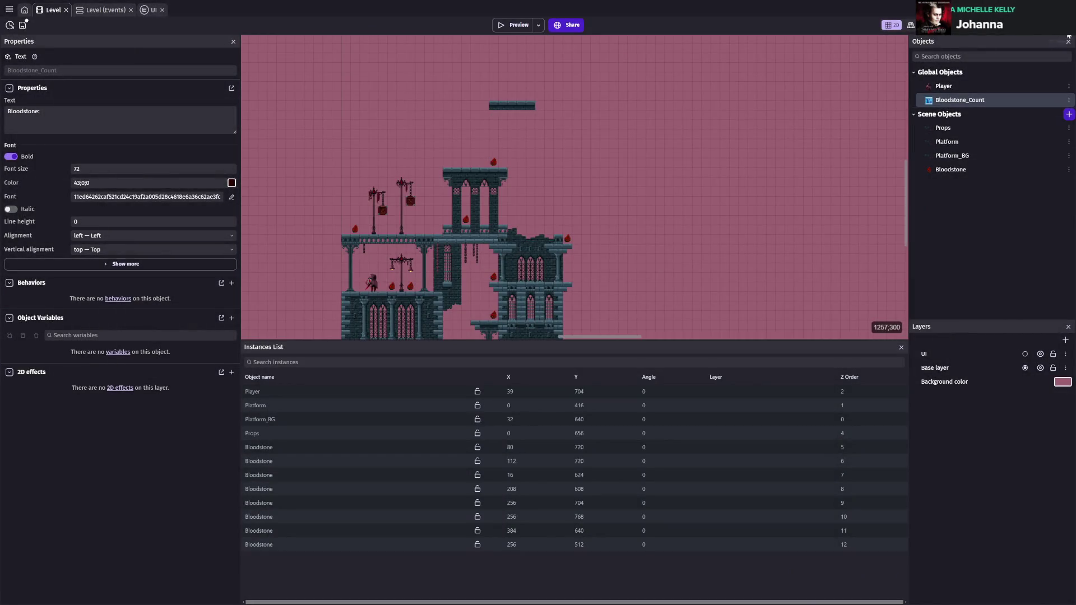
{"action": "key", "text": "Escape"}
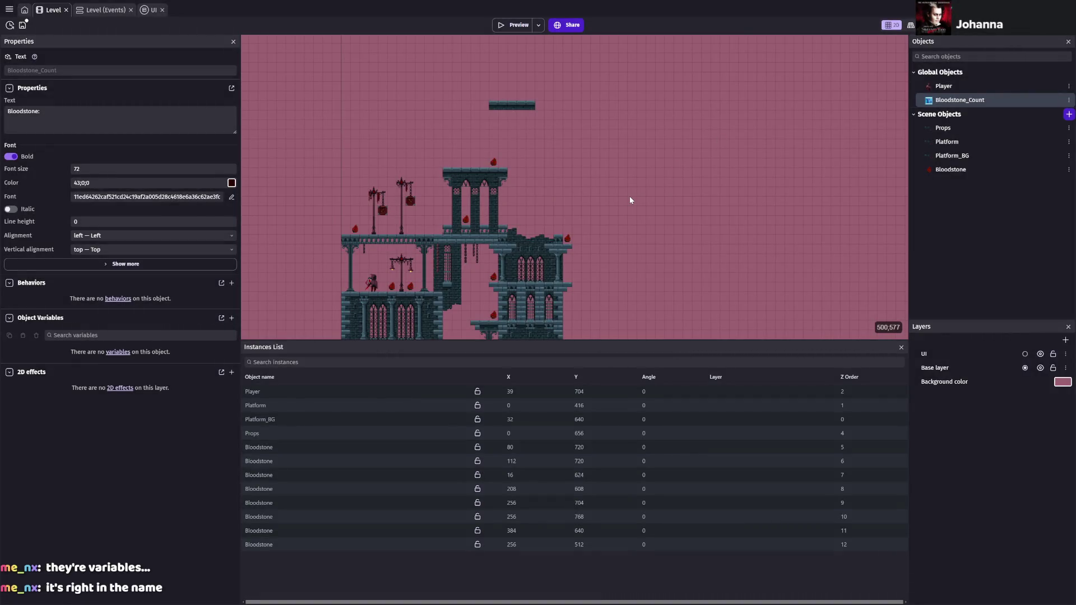
{"action": "key", "text": "ctrl+s"}
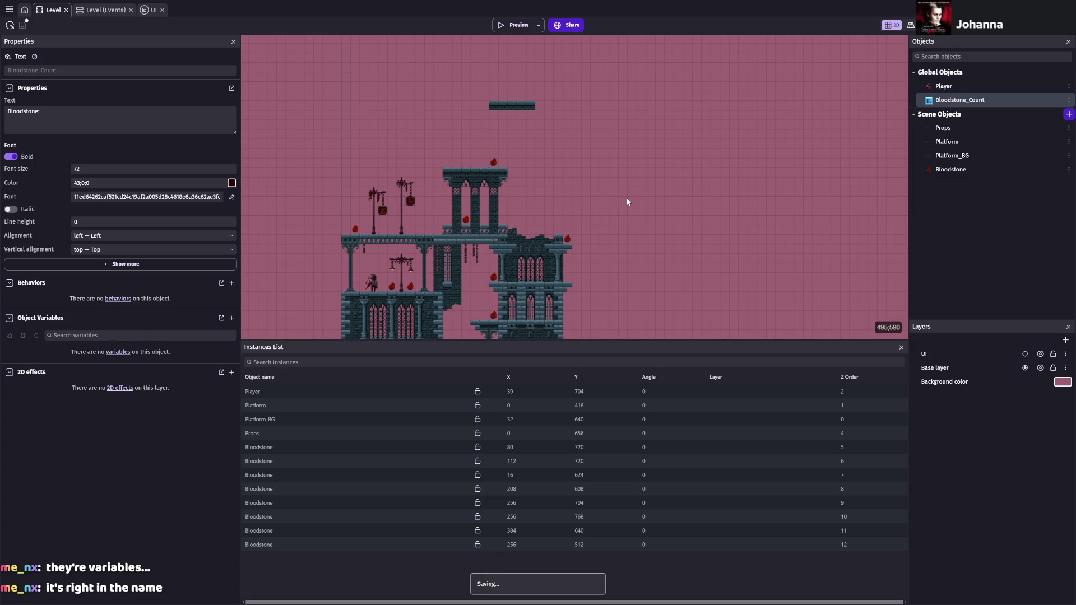
{"action": "left_click", "coordinate": [970, 174]}
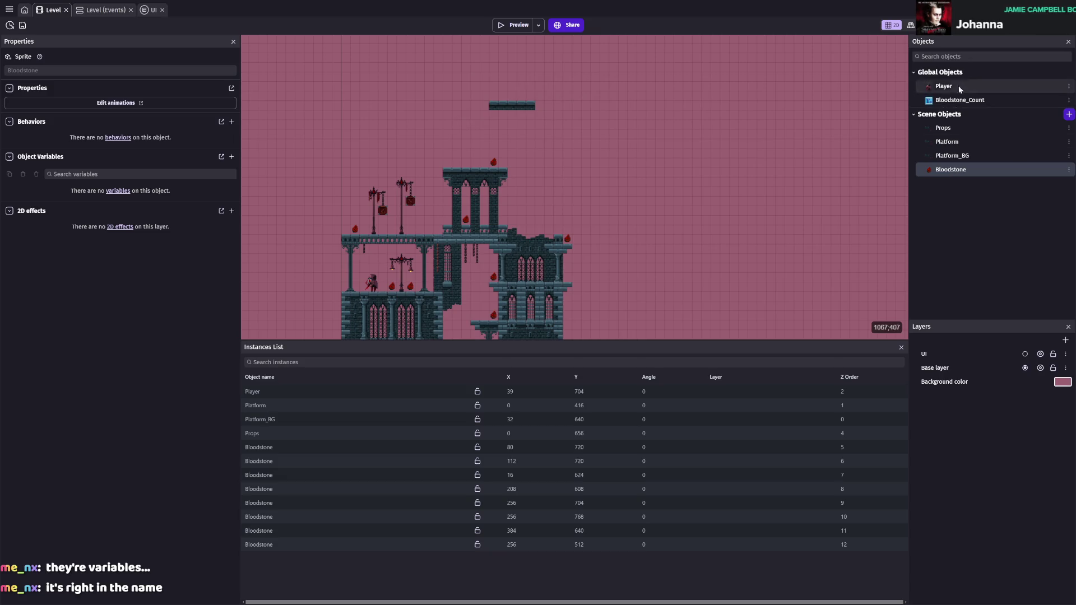
- Inspect the Level scene variables, which hold only Bloodstone3, then go back to Level (Events)
{"action": "double_click", "coordinate": [814, 78]}
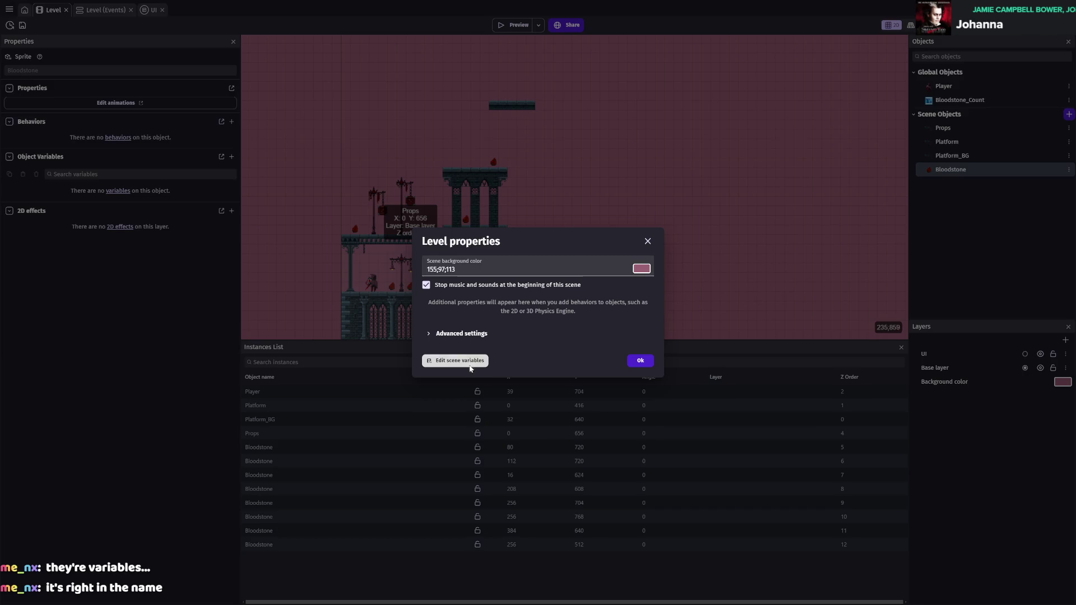
{"action": "left_click", "coordinate": [456, 362]}
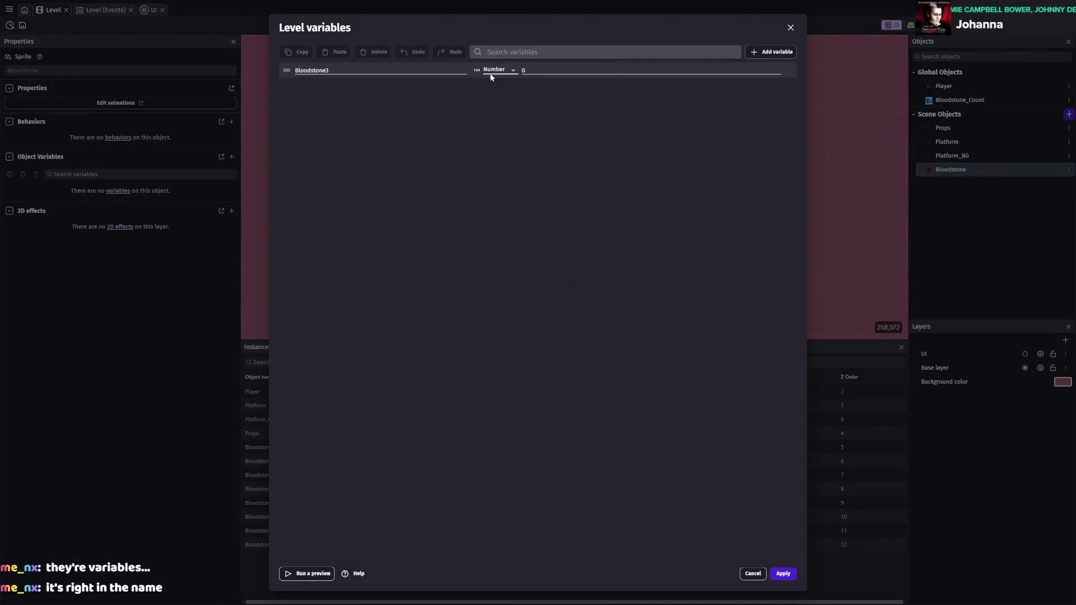
{"action": "left_click", "coordinate": [510, 73]}
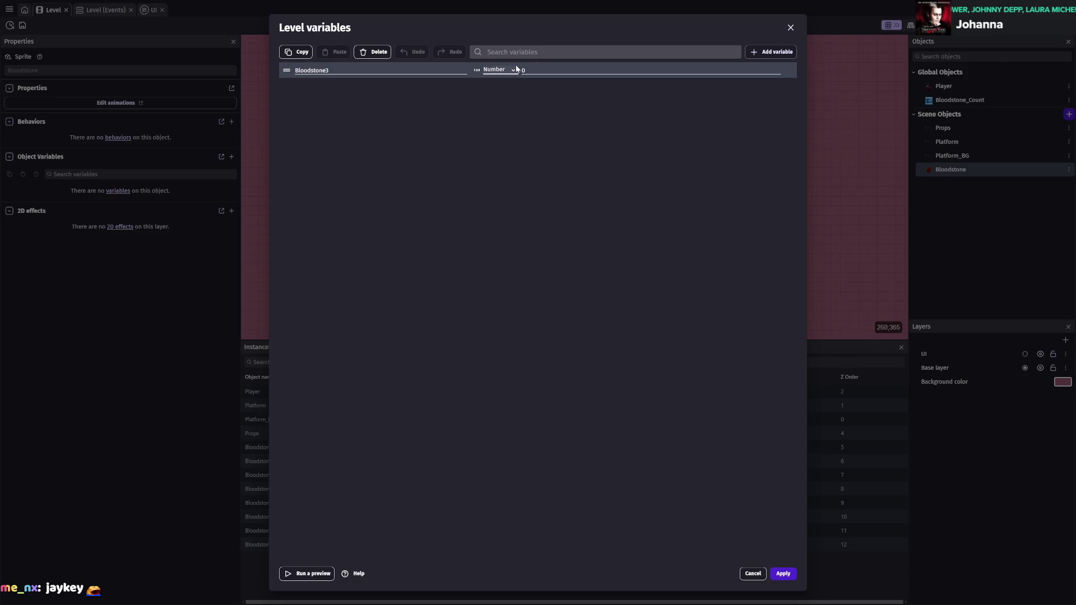
{"action": "left_click", "coordinate": [791, 28]}
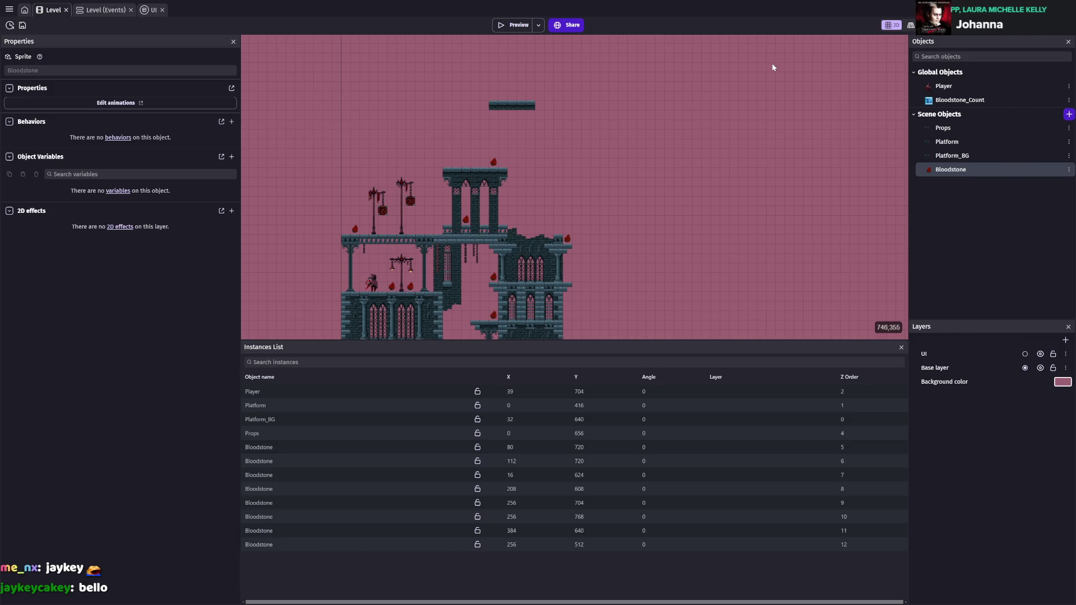
{"action": "left_click", "coordinate": [1057, 25]}
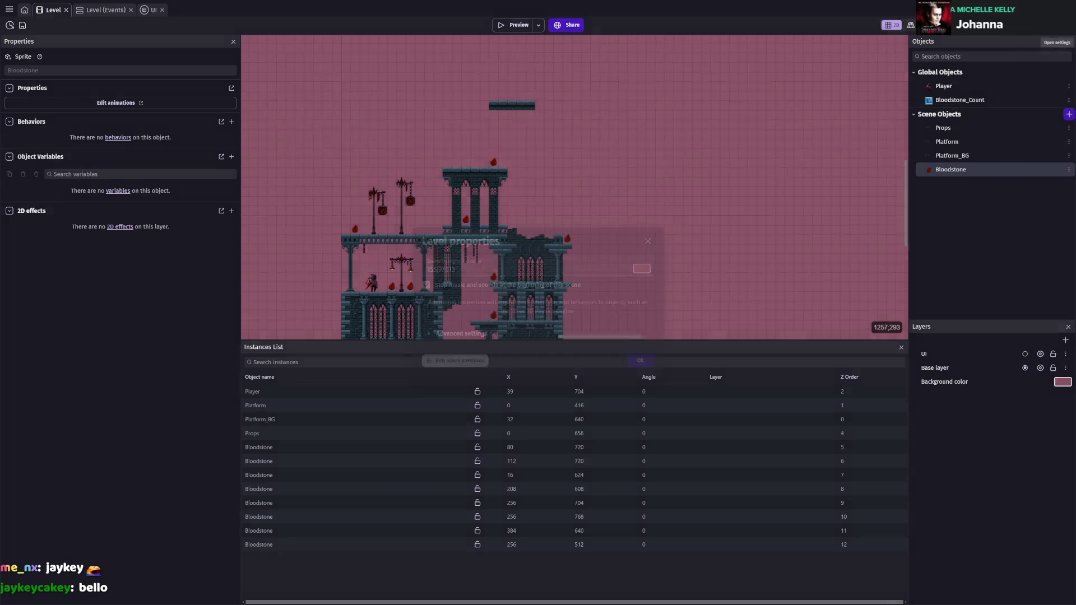
{"action": "left_click", "coordinate": [648, 242]}
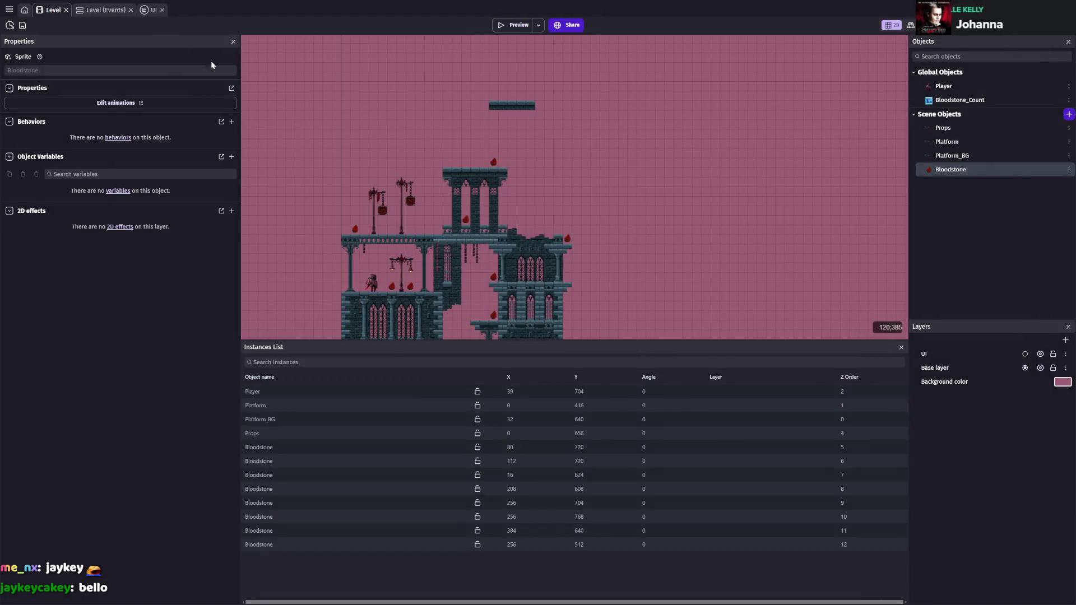
{"action": "left_click", "coordinate": [106, 10]}
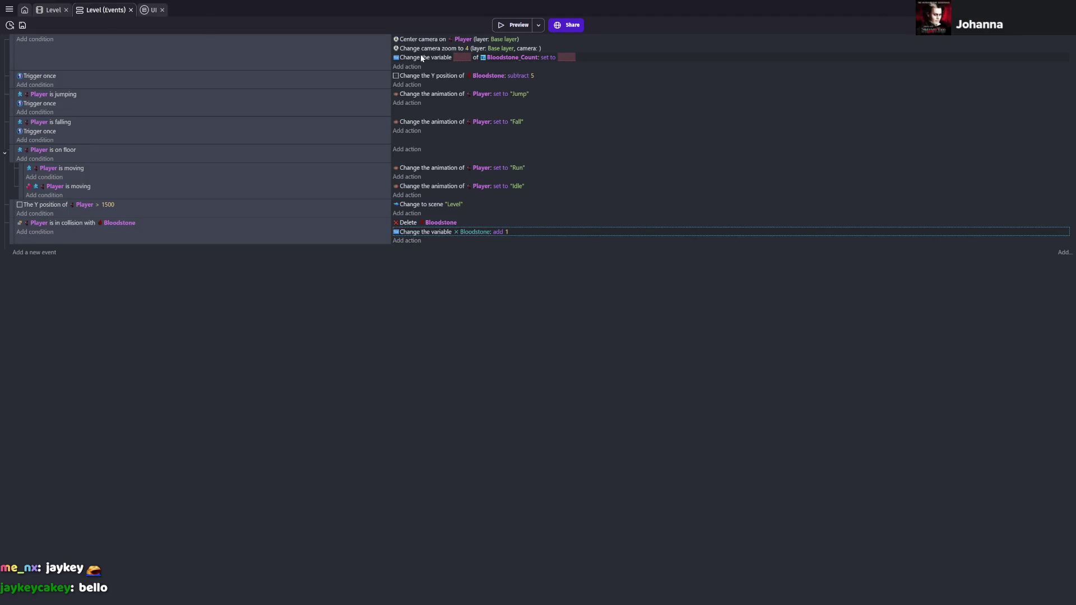
- Delete the unfinished Bloodstone_Count change-variable action from the top event
{"action": "left_click", "coordinate": [461, 59]}
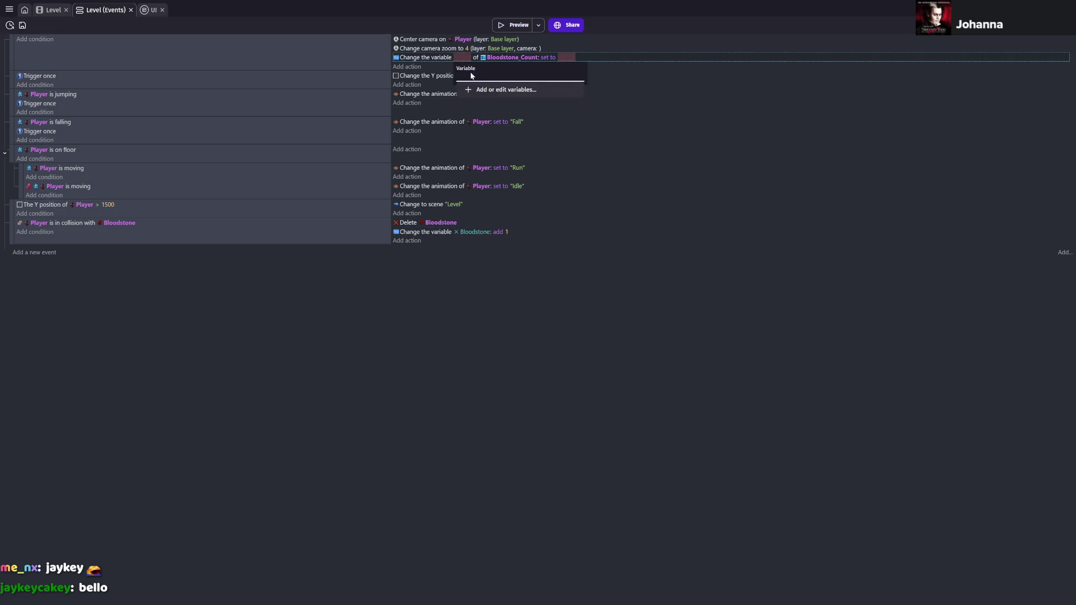
{"action": "left_click", "coordinate": [471, 90]}
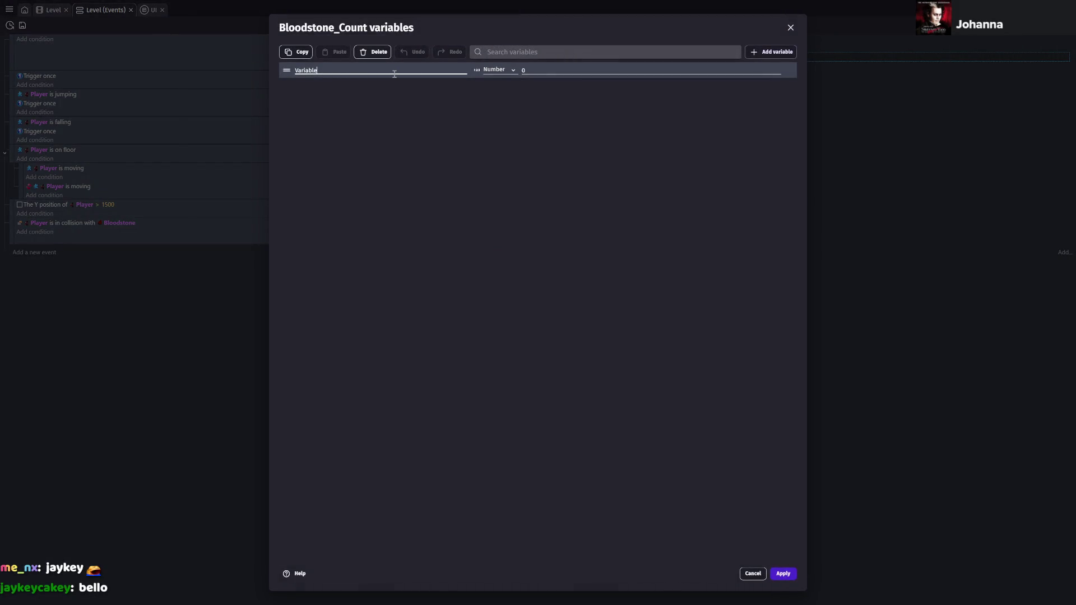
{"action": "key", "text": "Escape"}
{"action": "left_click", "coordinate": [375, 60]}
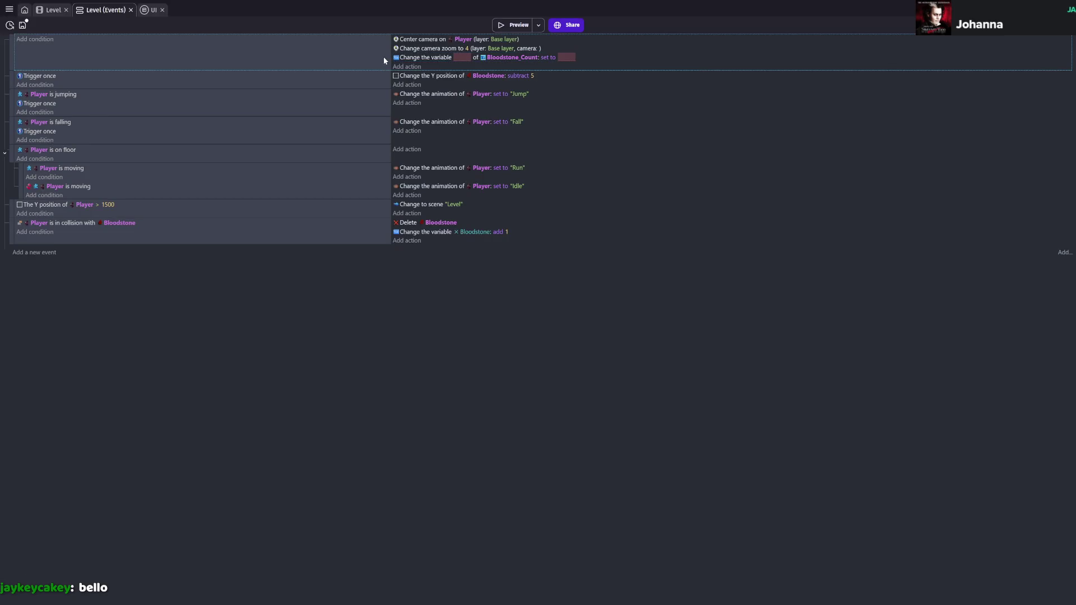
{"action": "left_click", "coordinate": [582, 61]}
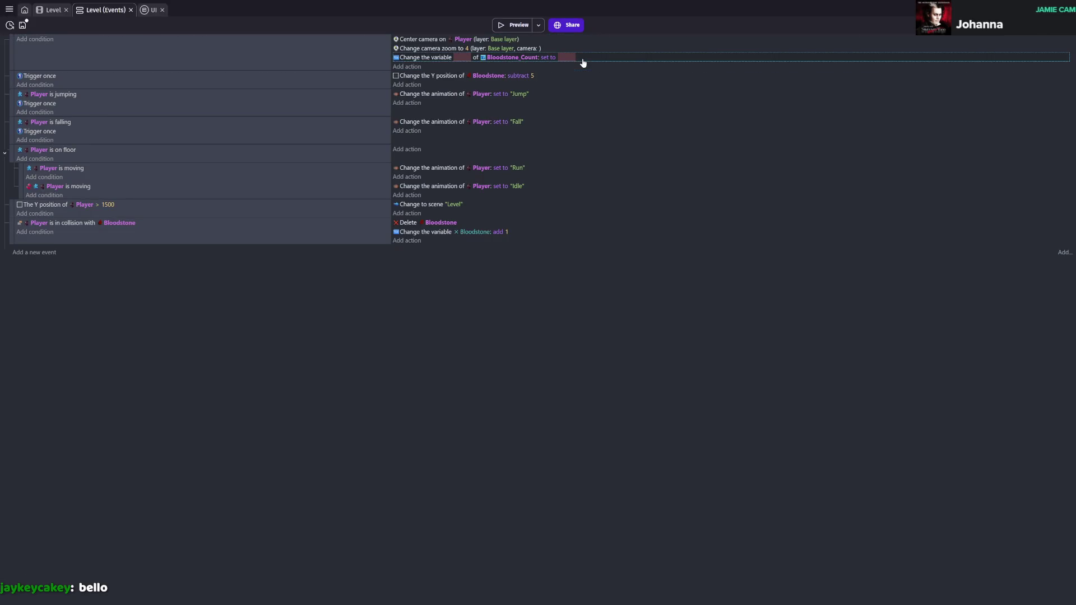
{"action": "key", "text": "Delete"}
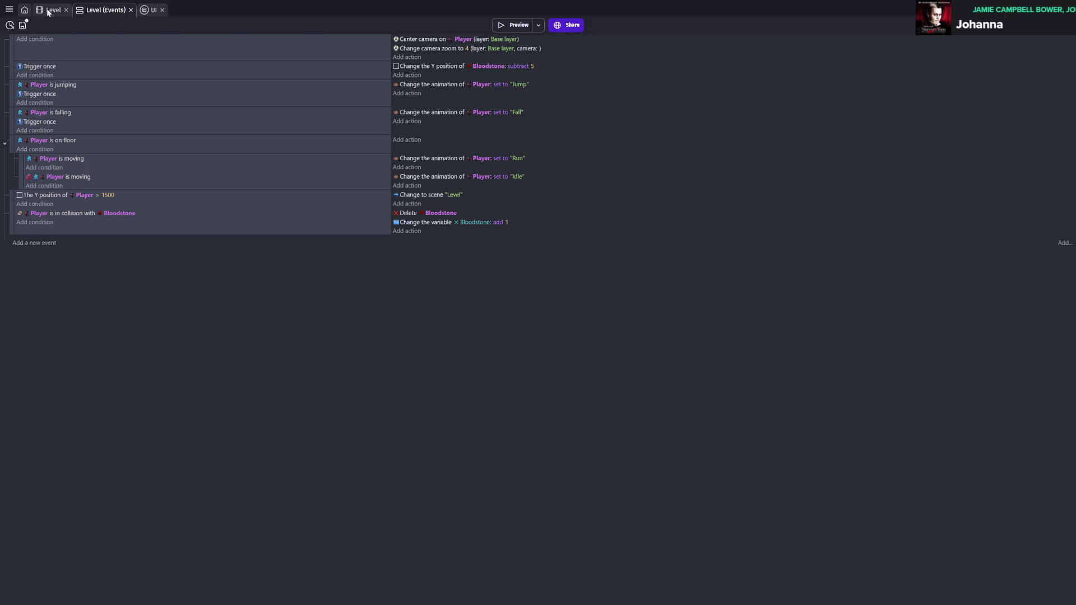
- Check which variable the pickup action adds to, then switch to the Level scene editor
{"action": "left_click", "coordinate": [473, 223]}
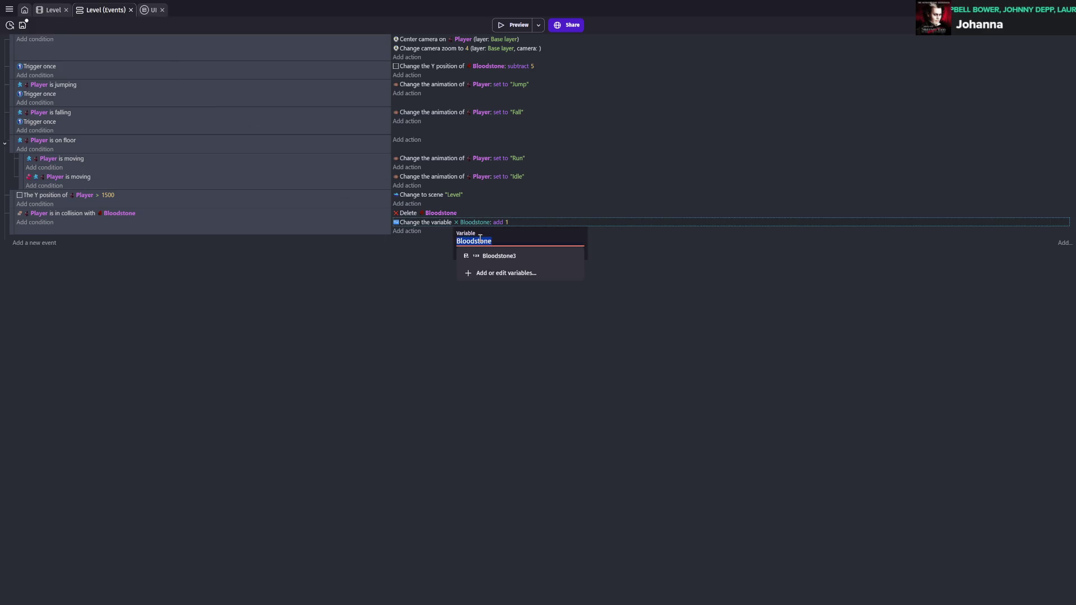
{"action": "left_click", "coordinate": [426, 254]}
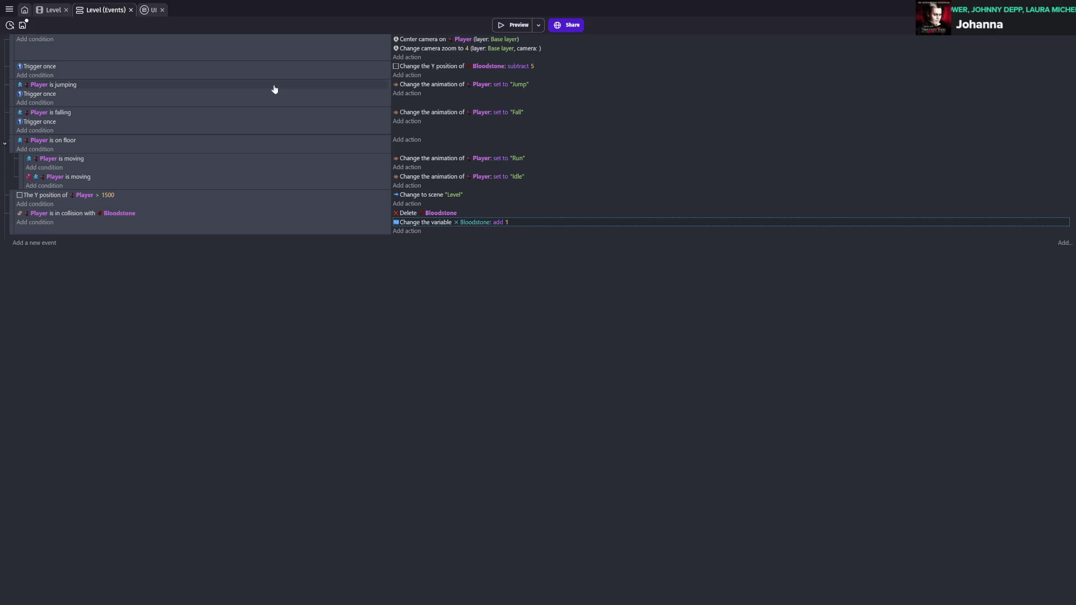
{"action": "left_click", "coordinate": [54, 10]}
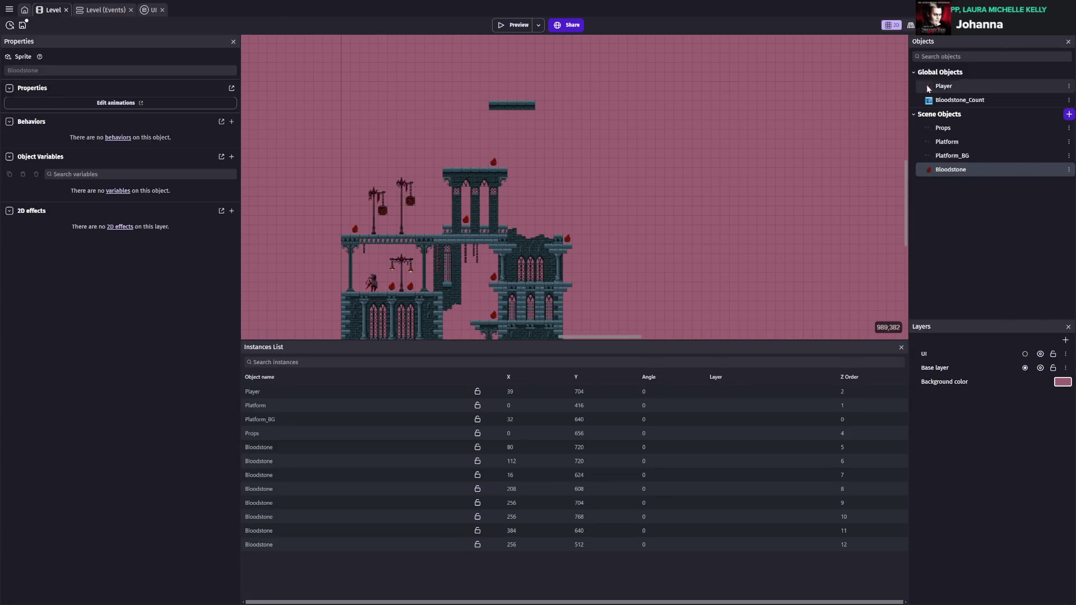
- Review the Bloodstone object's properties, behaviors, variables and effects without changing anything
{"action": "double_click", "coordinate": [963, 173]}
{"action": "left_click", "coordinate": [448, 46]}
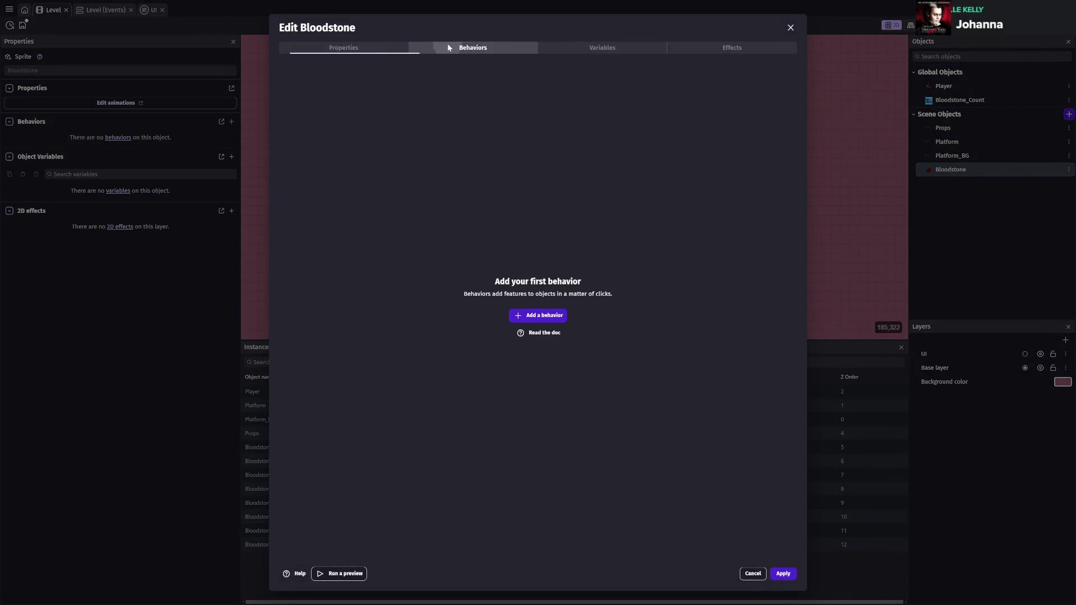
{"action": "left_click", "coordinate": [589, 48]}
{"action": "left_click", "coordinate": [695, 48]}
{"action": "left_click", "coordinate": [370, 49]}
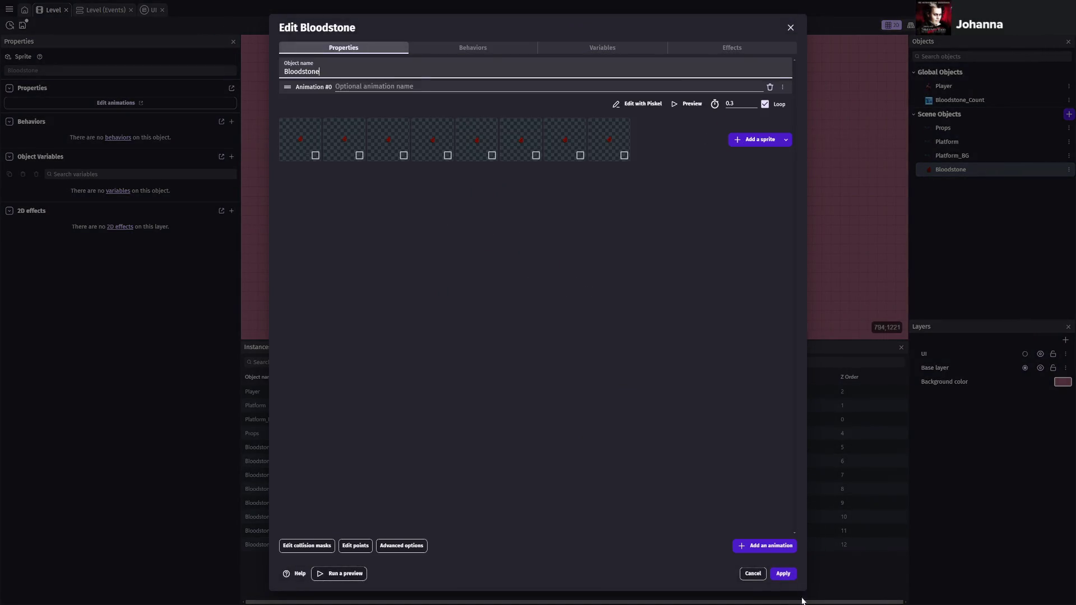
{"action": "left_click", "coordinate": [755, 578]}
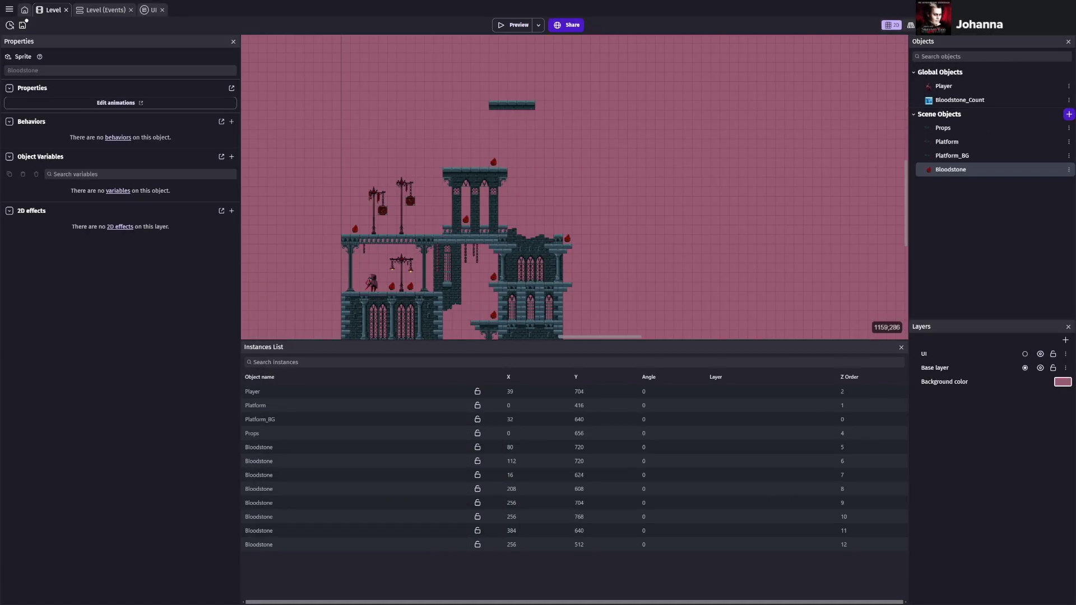
- Review the Bloodstone_Count text object's tabs unchanged, then open the Level scene properties
{"action": "double_click", "coordinate": [1013, 100]}
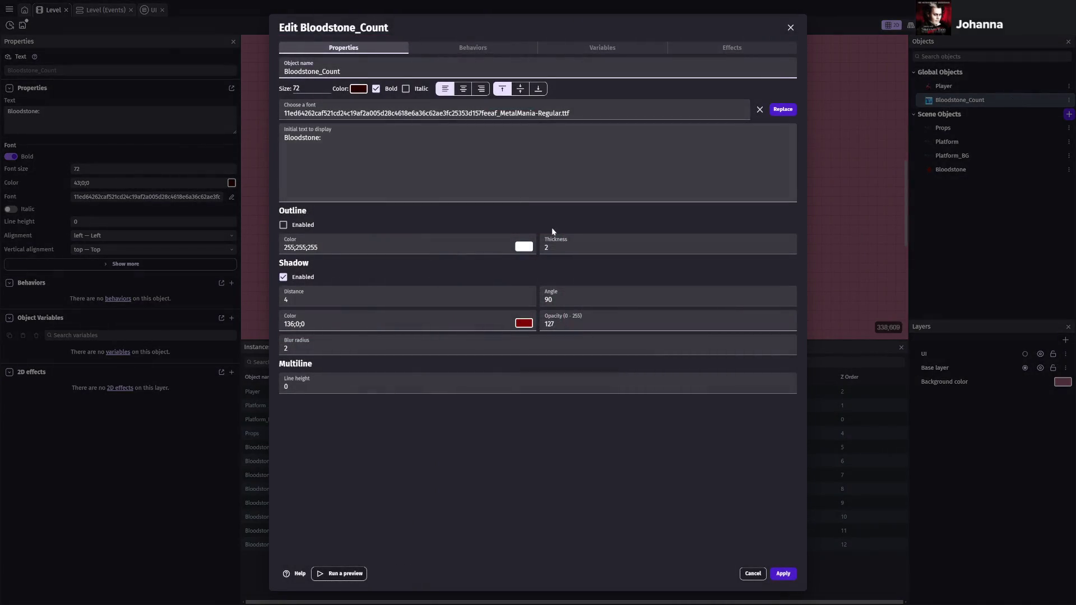
{"action": "left_click", "coordinate": [504, 48]}
{"action": "left_click", "coordinate": [645, 47]}
{"action": "left_click", "coordinate": [677, 49]}
{"action": "left_click", "coordinate": [344, 48]}
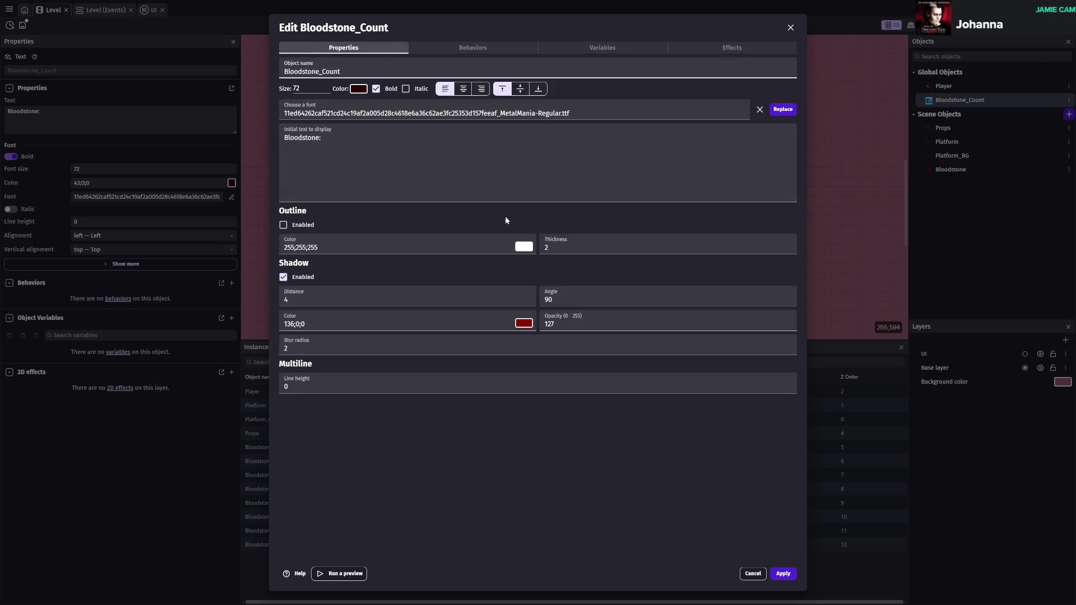
{"action": "left_click", "coordinate": [757, 576]}
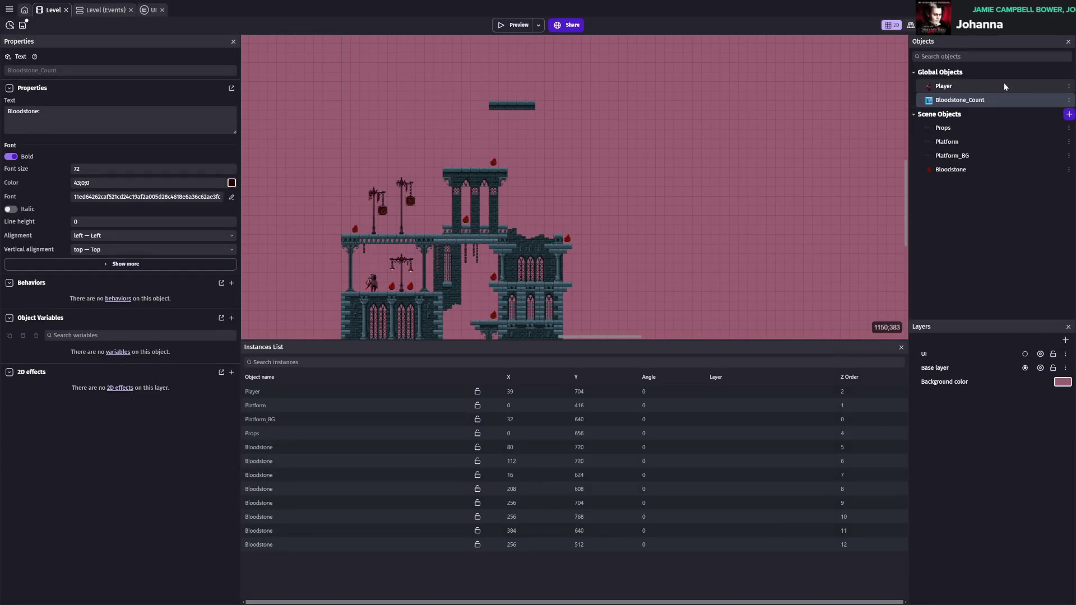
{"action": "double_click", "coordinate": [729, 141]}
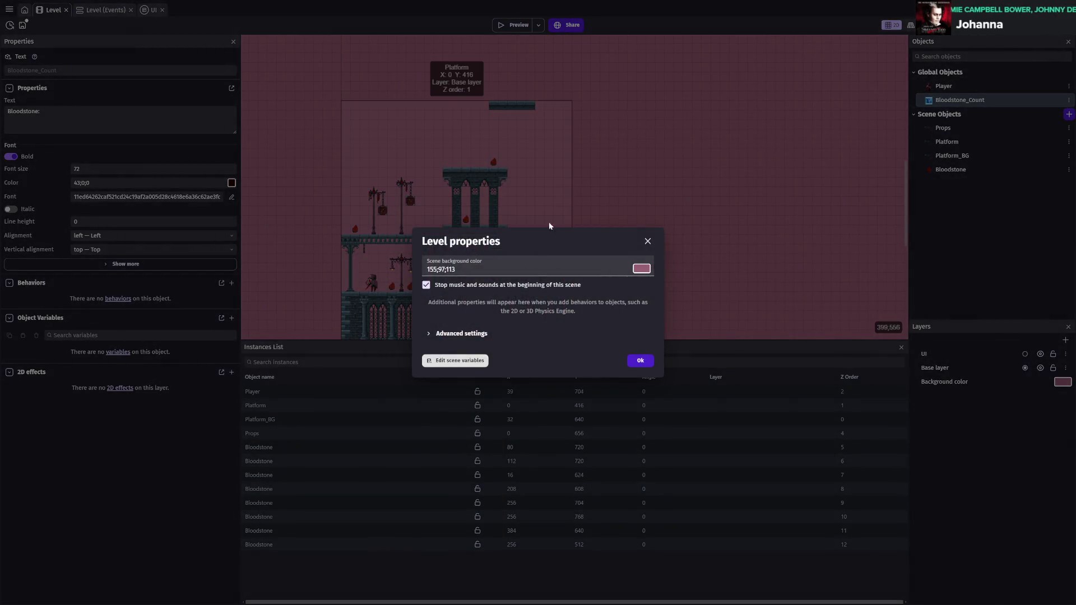
- Rename the Level scene variable Bloodstone3 to Bloodstone_collected, apply, and save the project
{"action": "left_click", "coordinate": [462, 359]}
{"action": "left_click", "coordinate": [370, 69]}
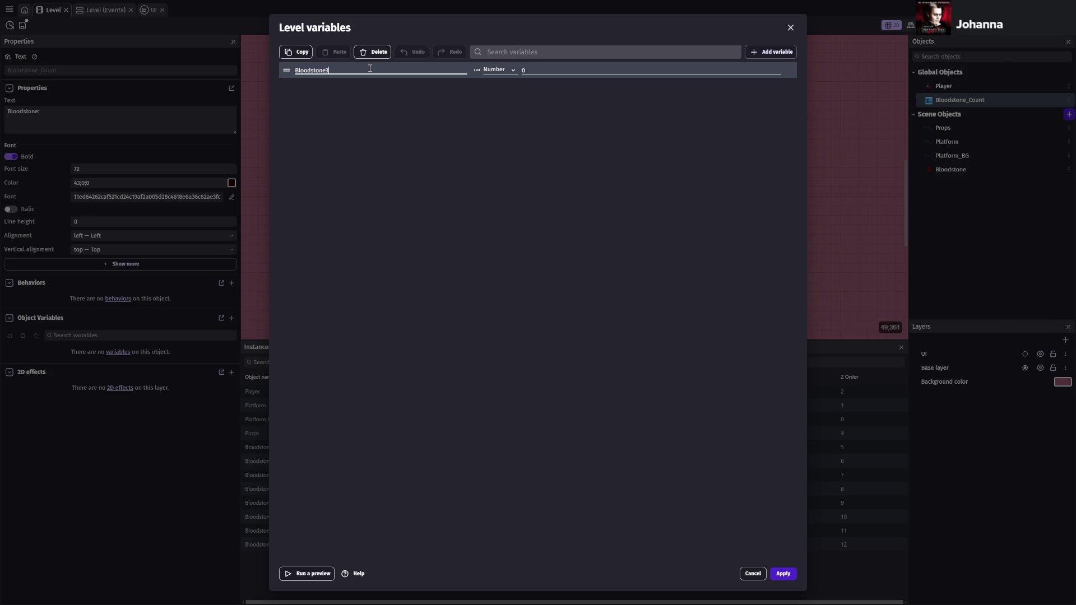
{"action": "type", "text": "_cole"}
{"action": "type", "text": "ected"}
{"action": "key", "text": "Return"}
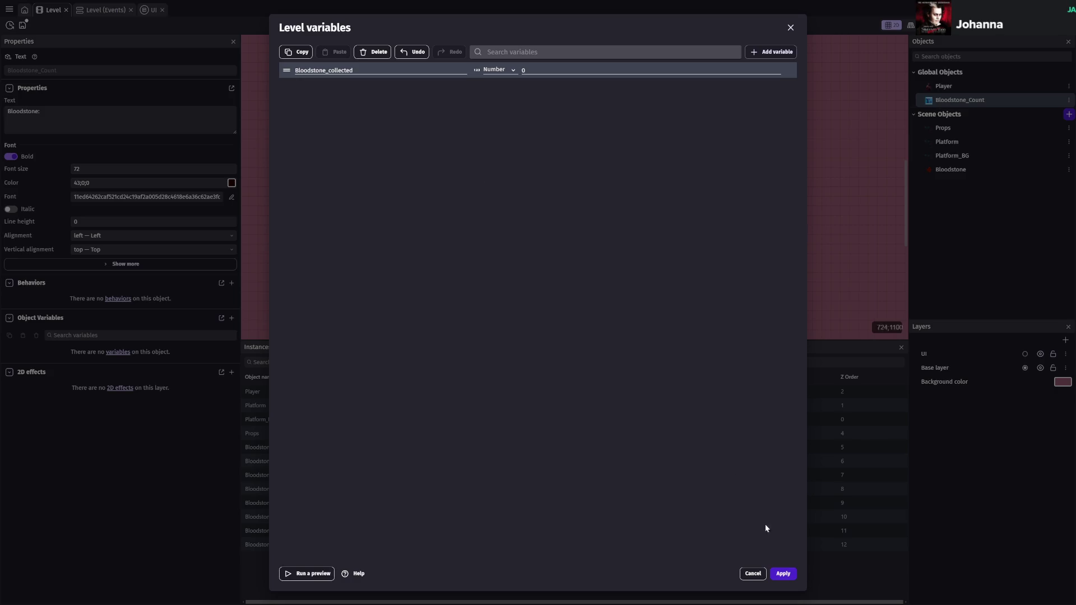
{"action": "left_click", "coordinate": [783, 573]}
{"action": "key", "text": "ctrl+s"}
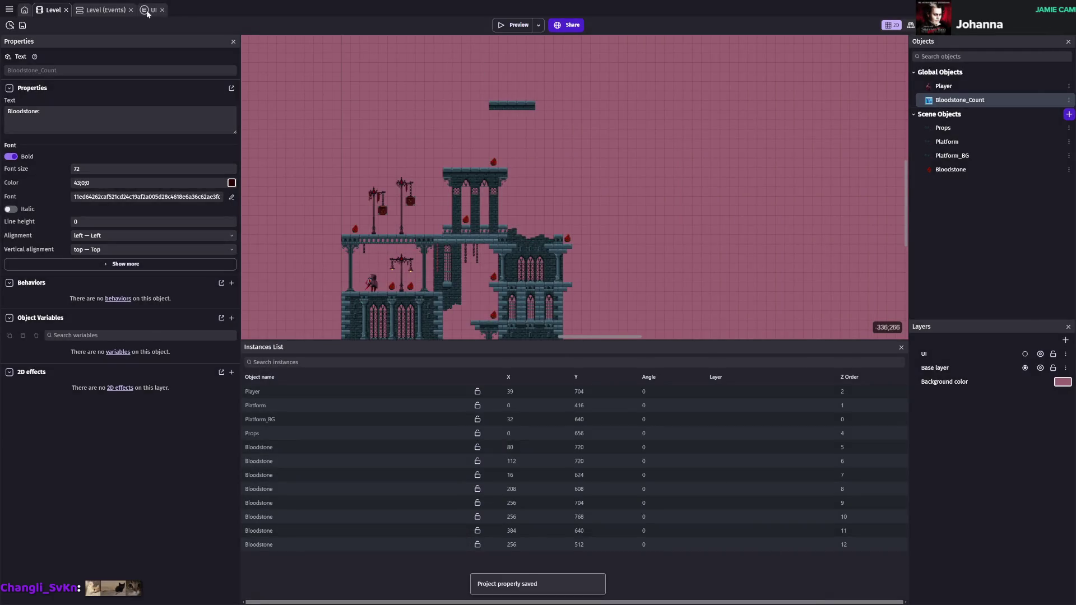
{"action": "left_click", "coordinate": [147, 11]}
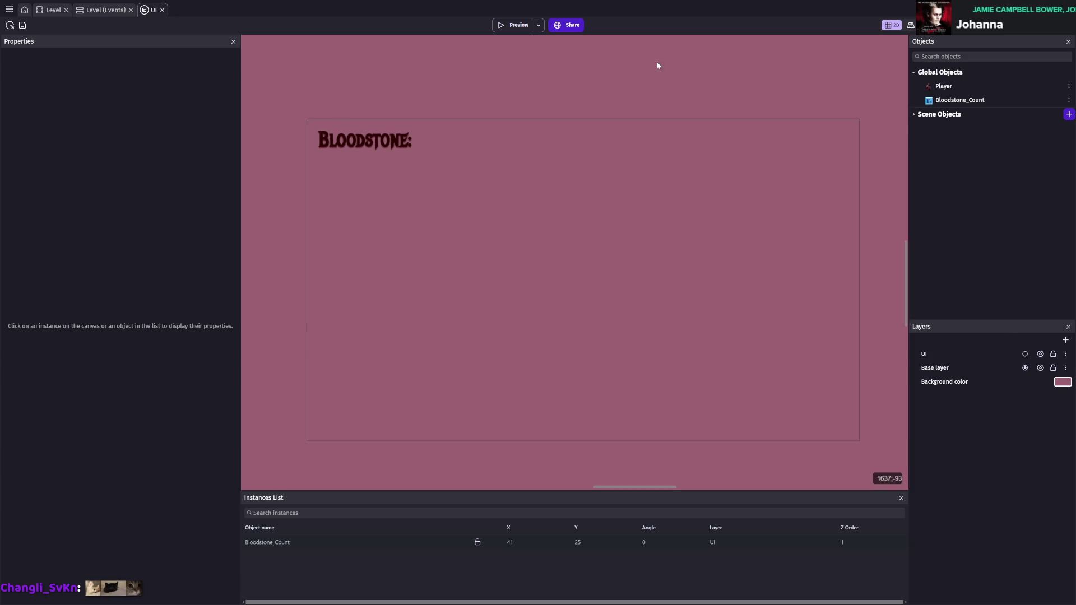
{"action": "left_click", "coordinate": [107, 10]}
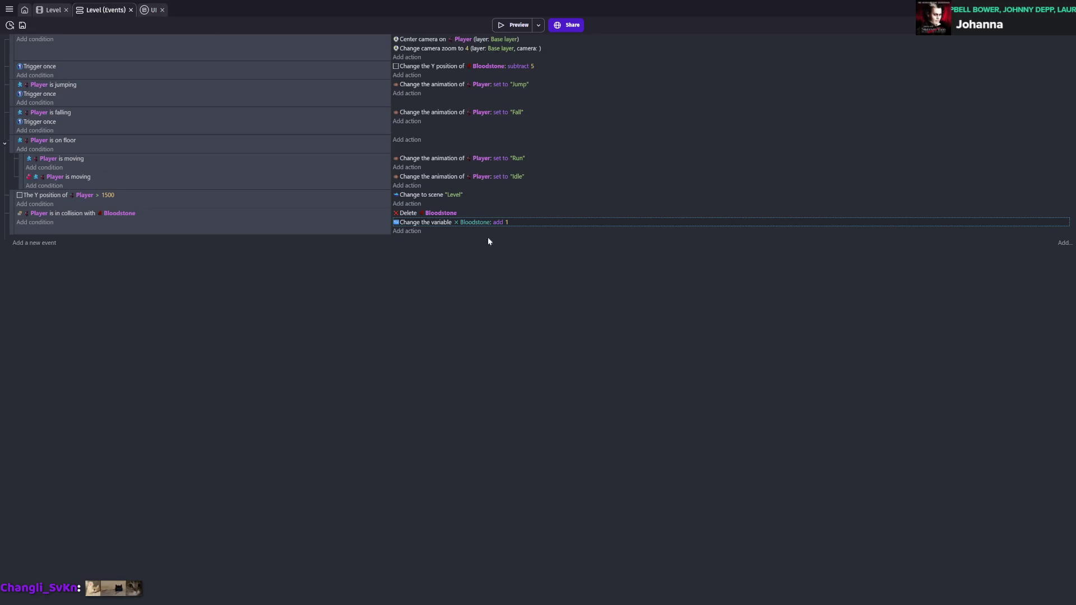
- Make the pickup action add 1 to Bloodstone_collected and save
{"action": "left_click", "coordinate": [477, 223]}
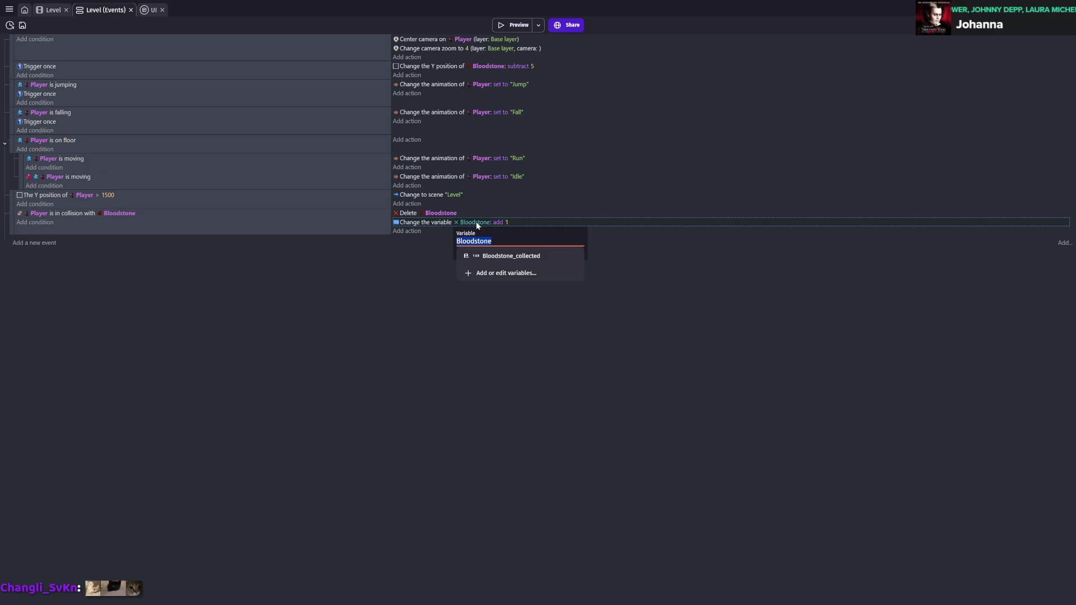
{"action": "left_click", "coordinate": [484, 257]}
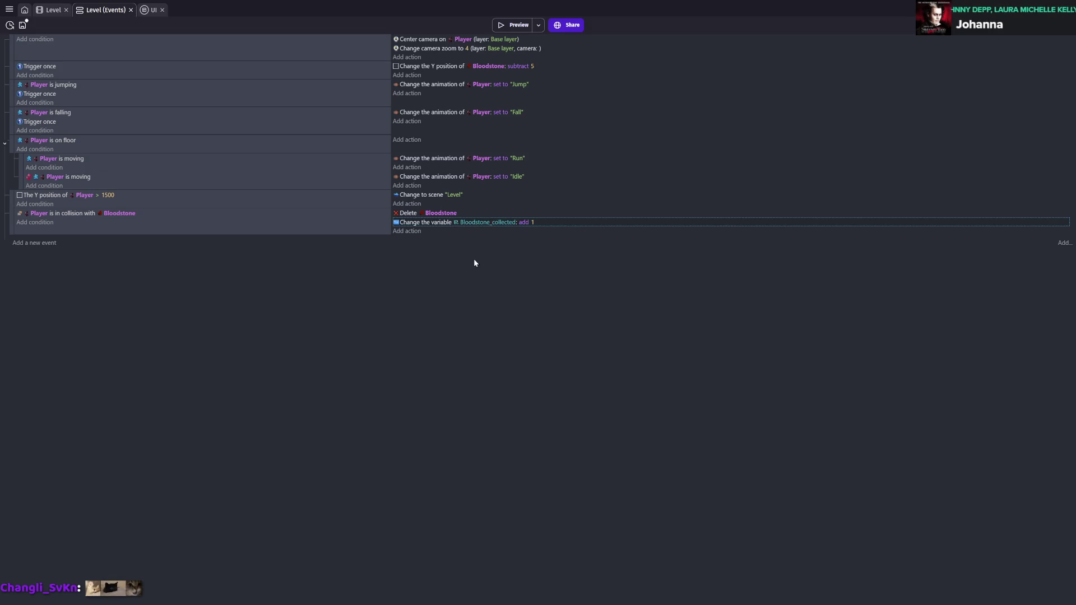
{"action": "key", "text": "ctrl+s"}
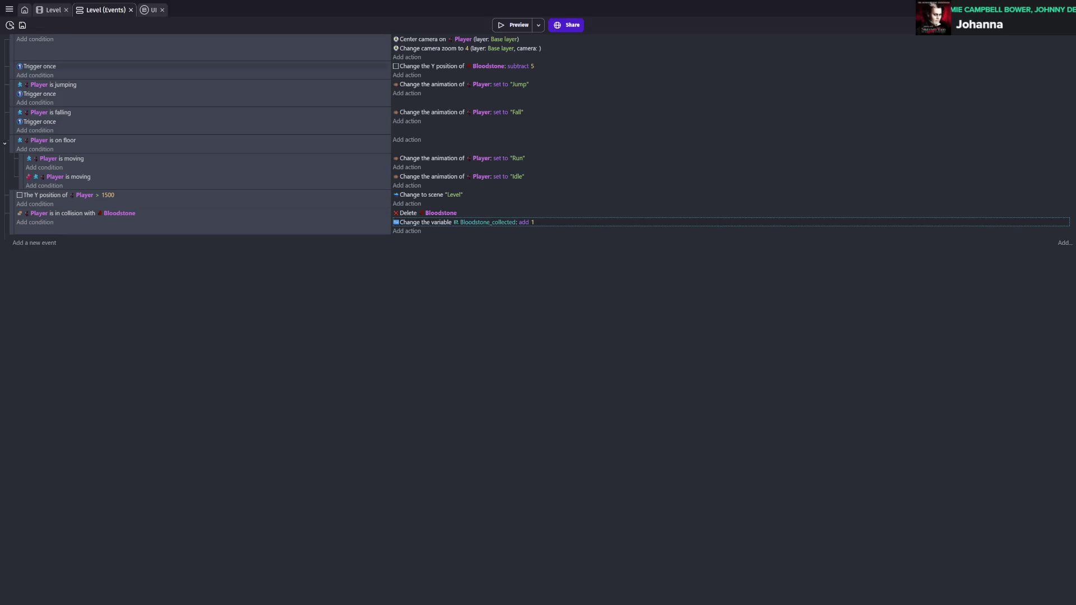
- Add a new empty event at the end of the Level event sheet
{"action": "left_click", "coordinate": [406, 57]}
{"action": "key", "text": "Escape"}
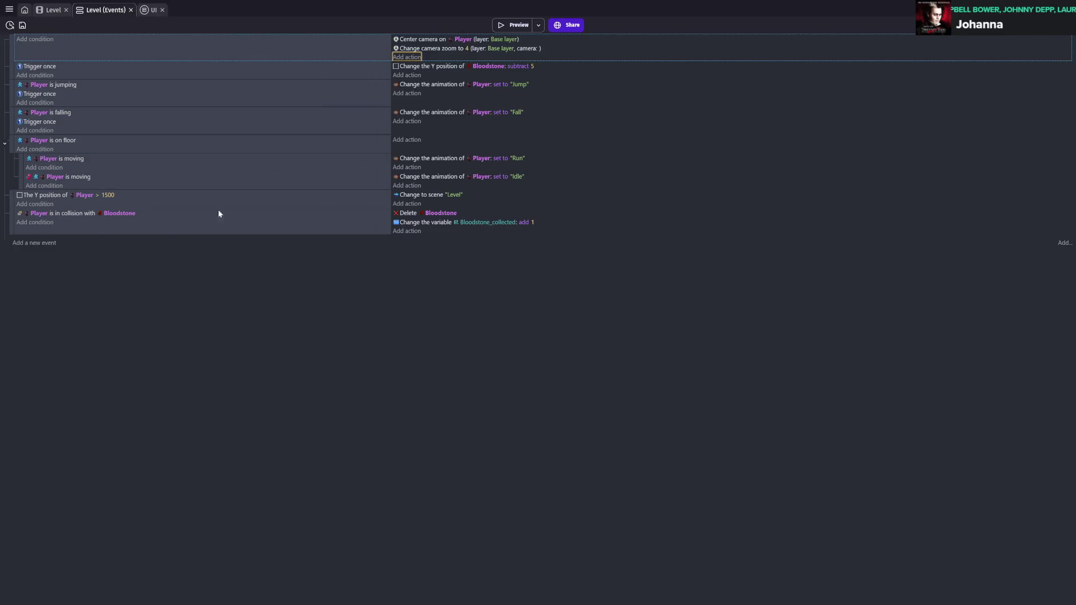
{"action": "left_click", "coordinate": [41, 245]}
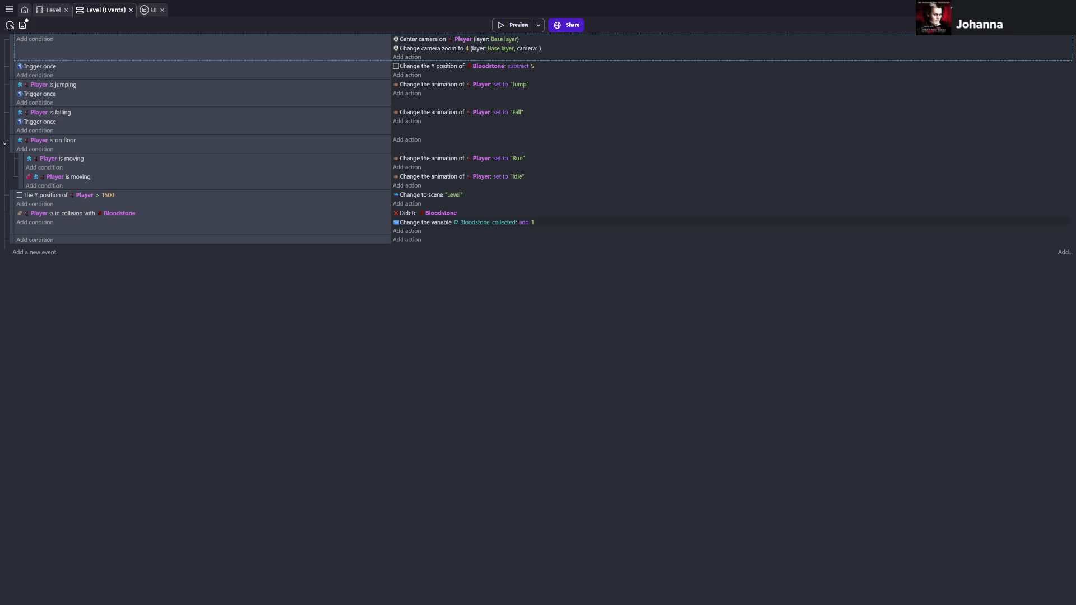
{"action": "left_click", "coordinate": [408, 230]}
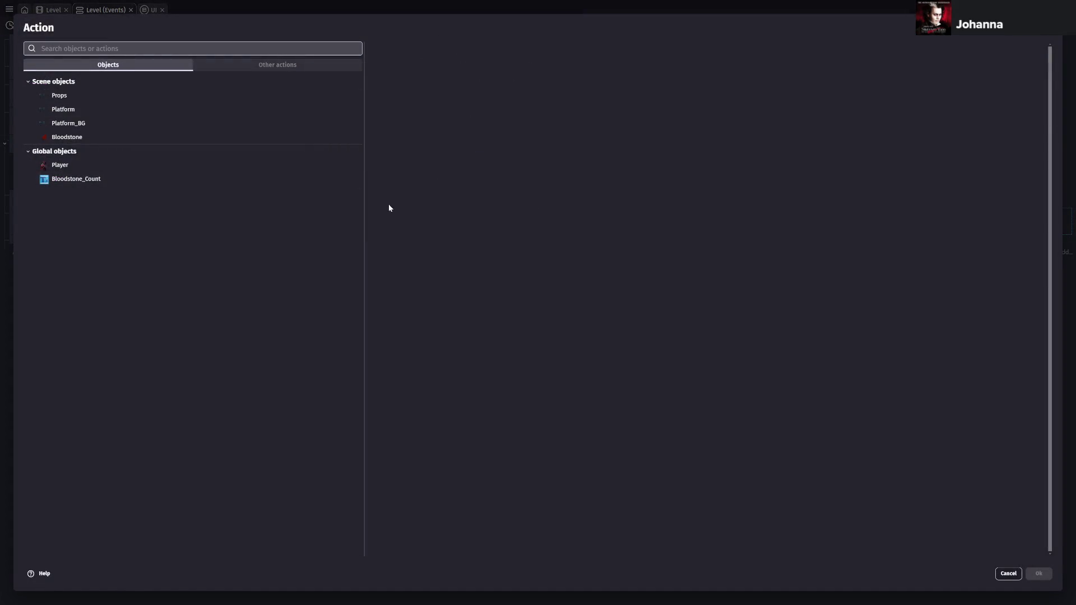
- Create a Change text action targeting the Bloodstone_Count object
{"action": "left_click", "coordinate": [66, 180]}
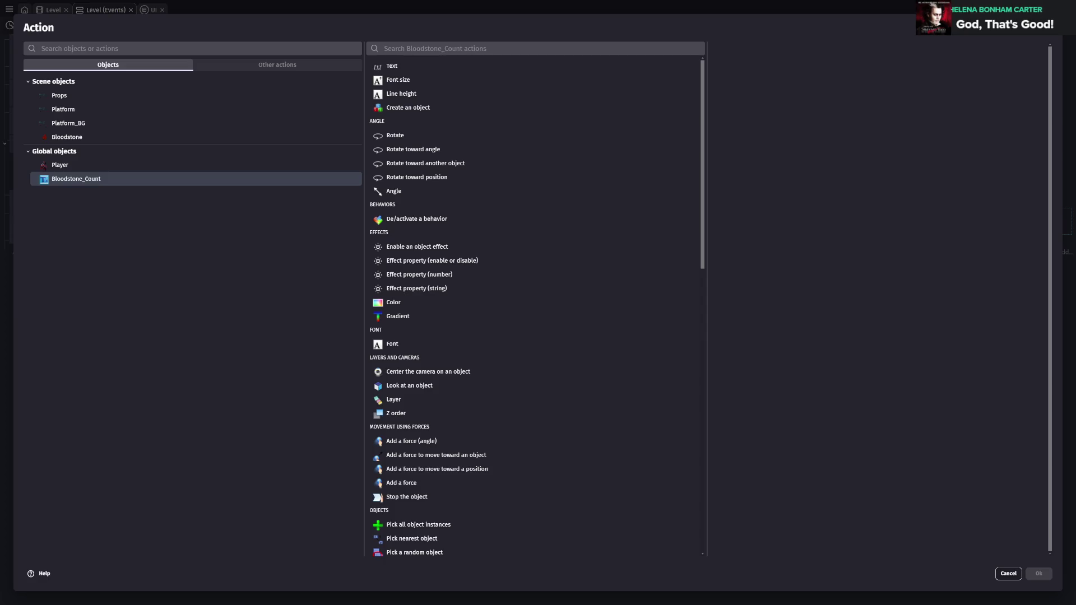
{"action": "left_click", "coordinate": [151, 48]}
{"action": "type", "text": "test"}
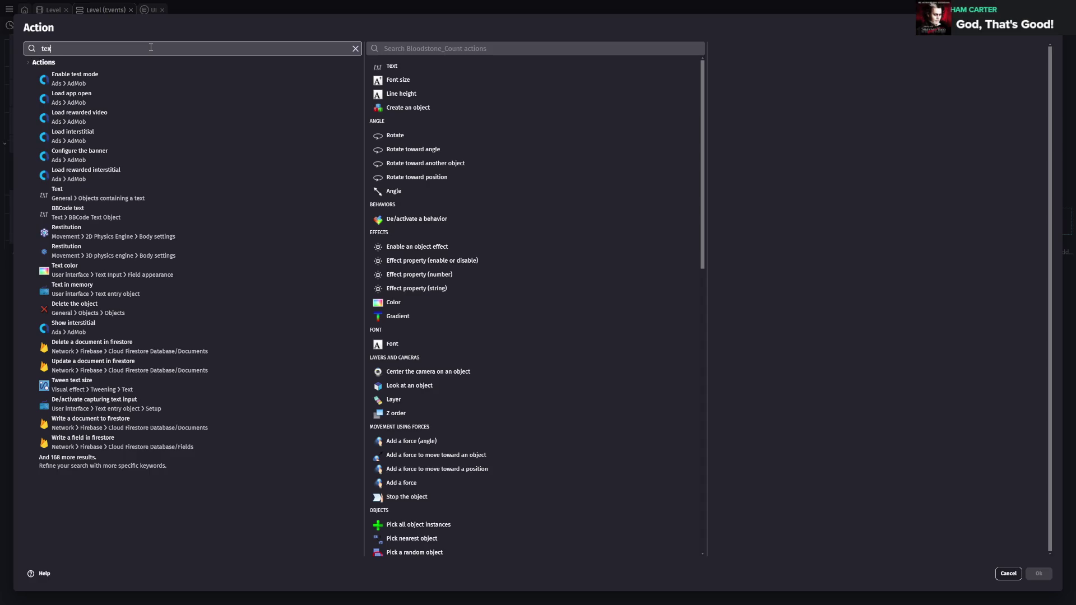
{"action": "type", "text": "t"}
{"action": "left_click", "coordinate": [131, 78]}
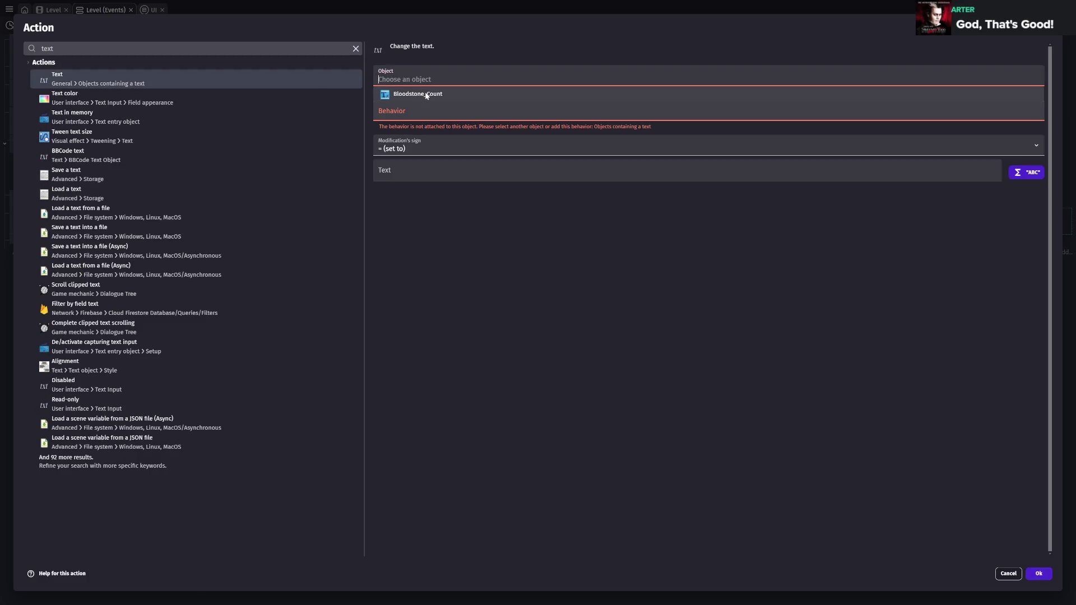
{"action": "left_click", "coordinate": [421, 97]}
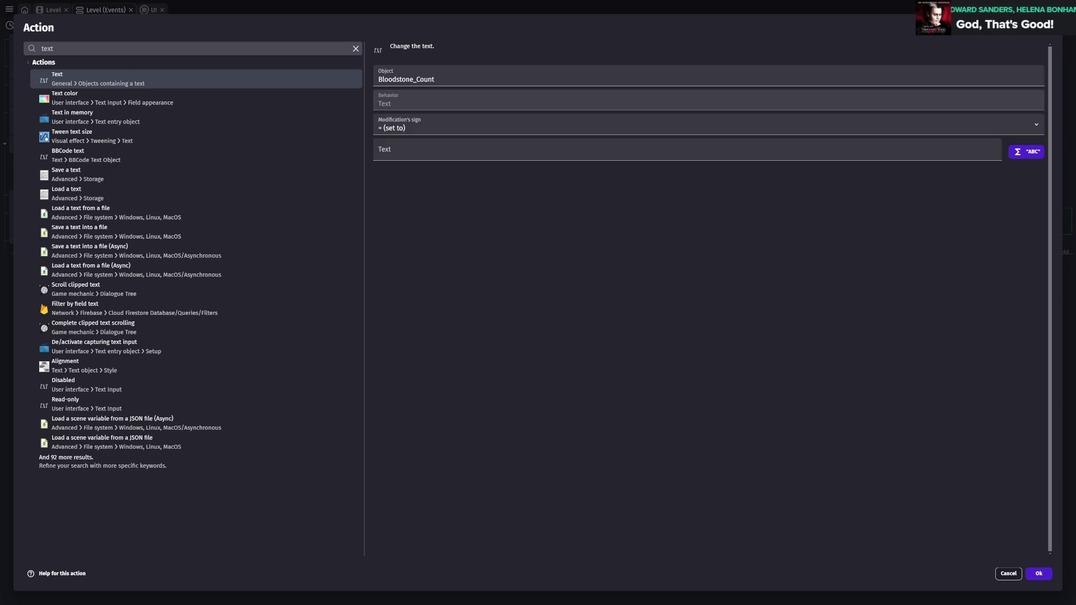
- Set the text to "Bloodstone: " + Bloodstone_collected, confirm the action, and save
{"action": "left_click", "coordinate": [772, 153]}
{"action": "type", "text": "\""}
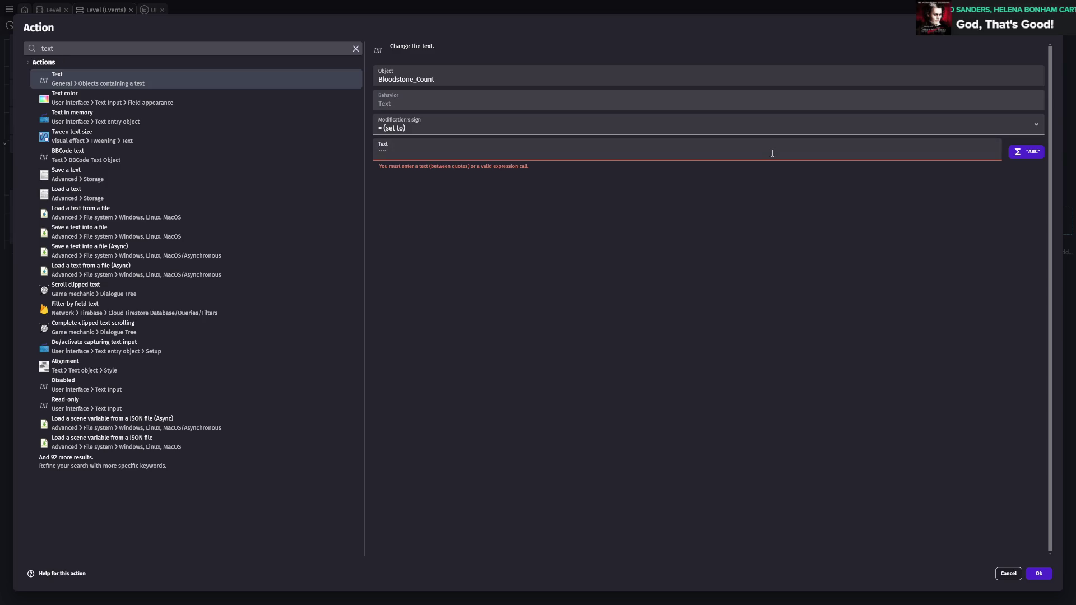
{"action": "type", "text": "Bloodstone:"}
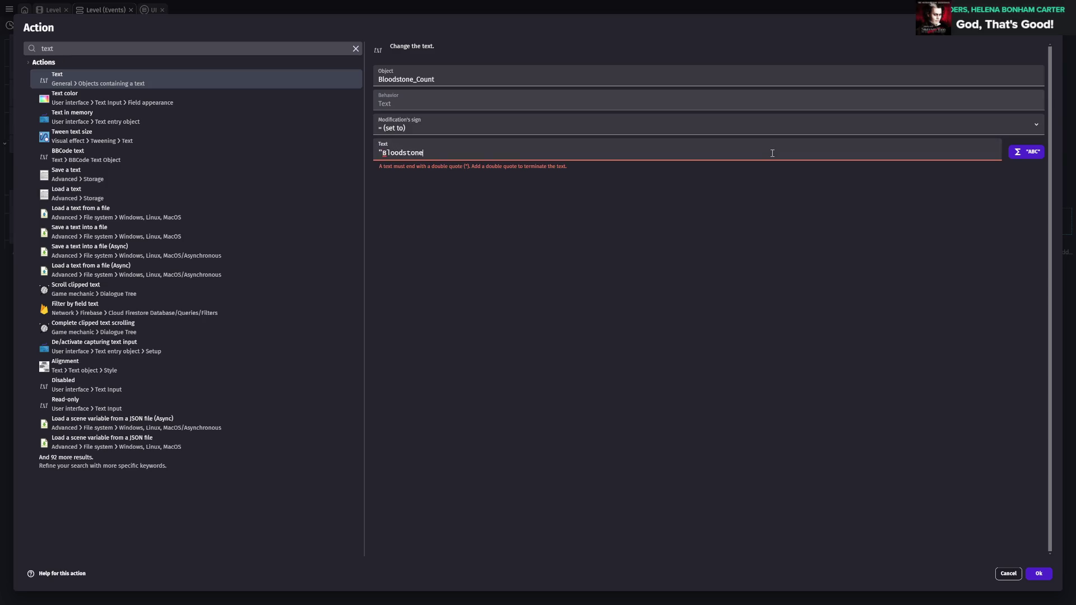
{"action": "key", "text": "BackSpace"}
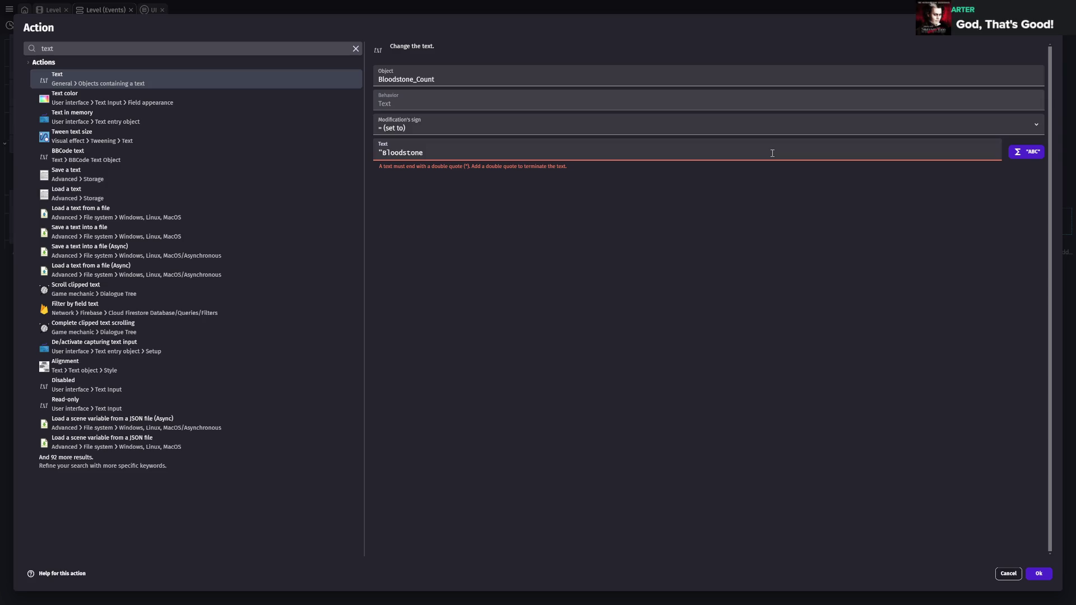
{"action": "type", "text": ":"}
{"action": "type", "text": ":"}
{"action": "left_click", "coordinate": [548, 107]}
{"action": "left_click", "coordinate": [539, 154]}
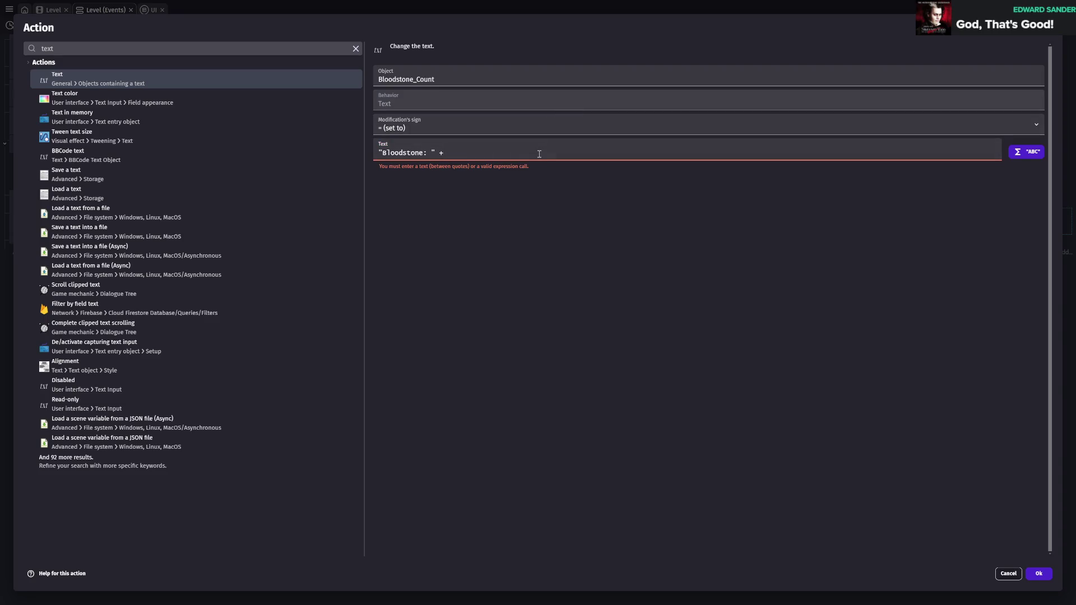
{"action": "type", "text": " bloodstone"}
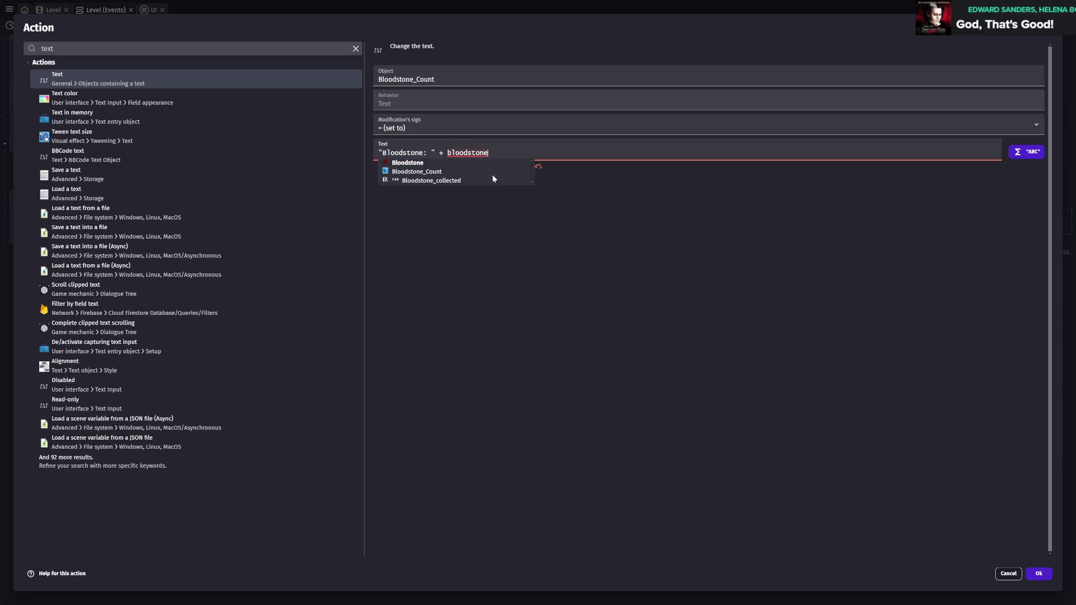
{"action": "left_click", "coordinate": [428, 180]}
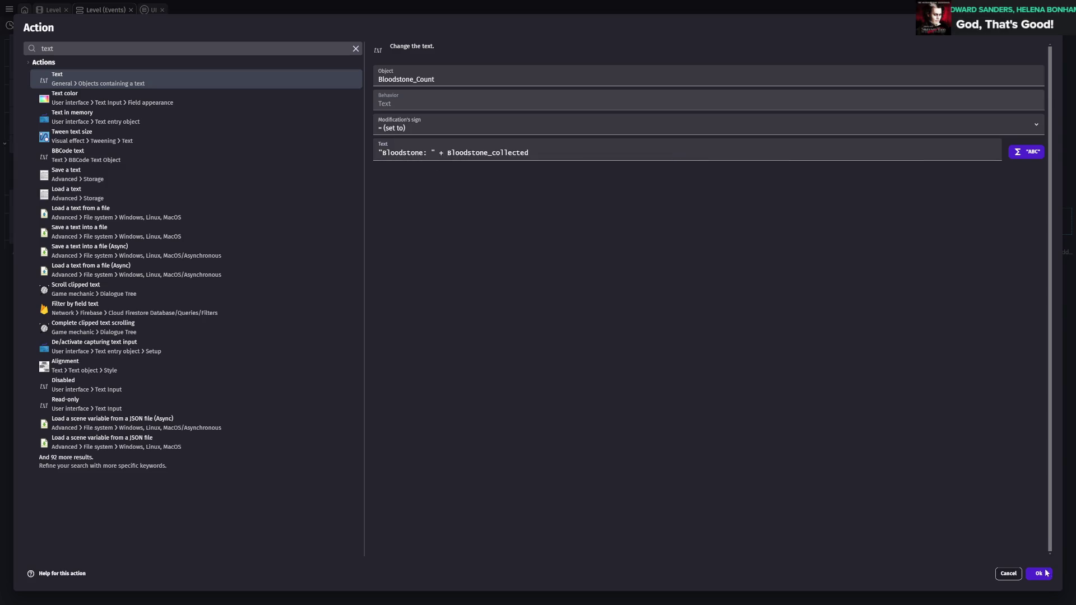
{"action": "left_click", "coordinate": [1041, 574]}
{"action": "key", "text": "ctrl+s"}
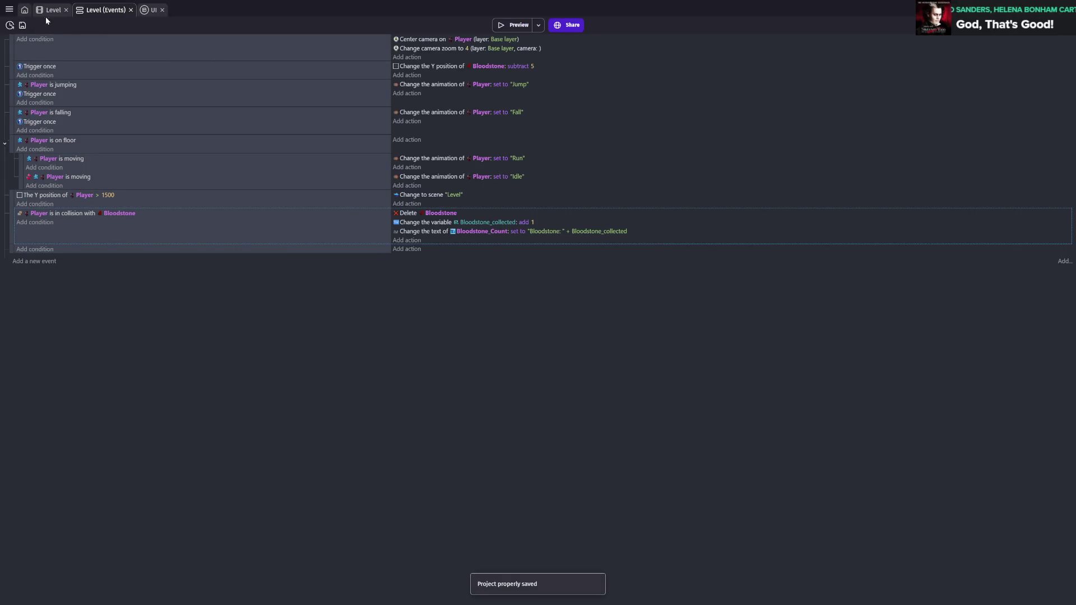
- Run a game preview of the Level scene, then close it
{"action": "left_click", "coordinate": [51, 12]}
{"action": "scroll", "coordinate": [542, 275], "scroll_direction": "up", "scroll_amount": 3}
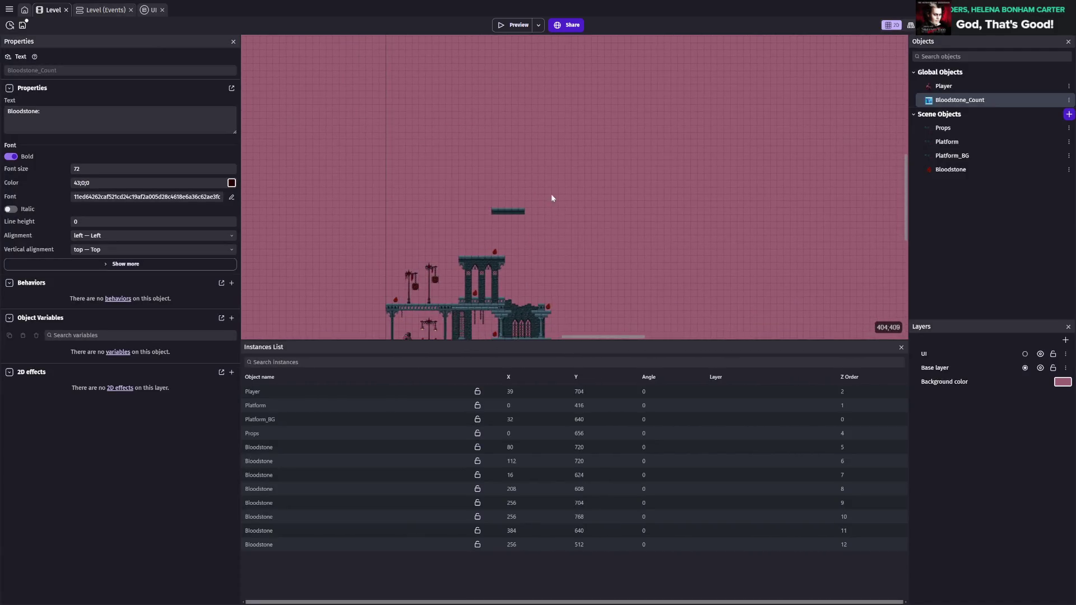
{"action": "scroll", "coordinate": [552, 203], "scroll_direction": "down", "scroll_amount": 2}
{"action": "left_click", "coordinate": [519, 29]}
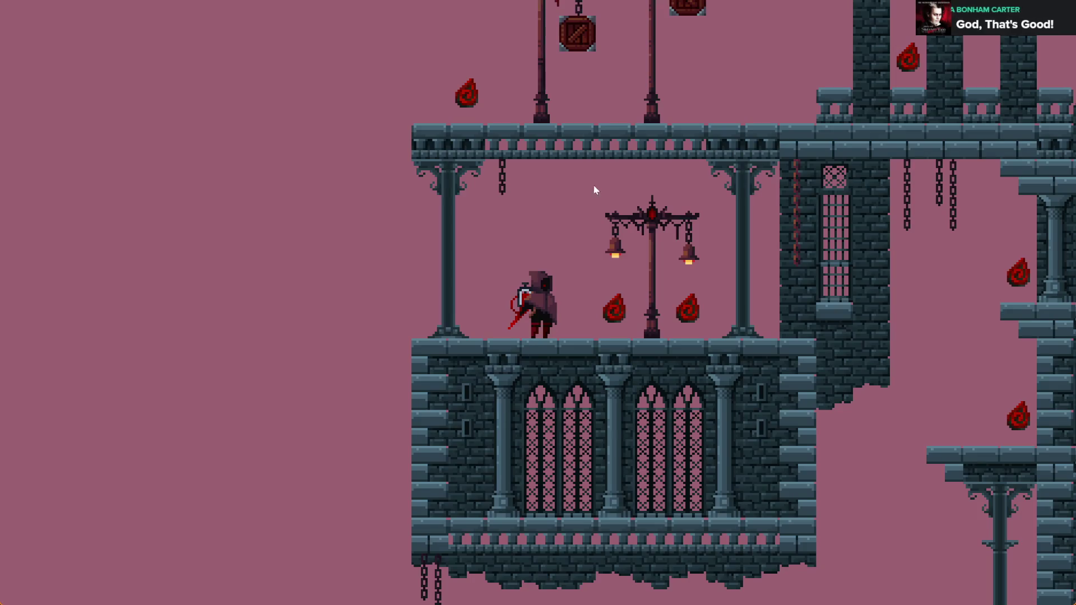
{"action": "key", "text": "alt+F4"}
{"action": "key", "text": "ctrl+s"}
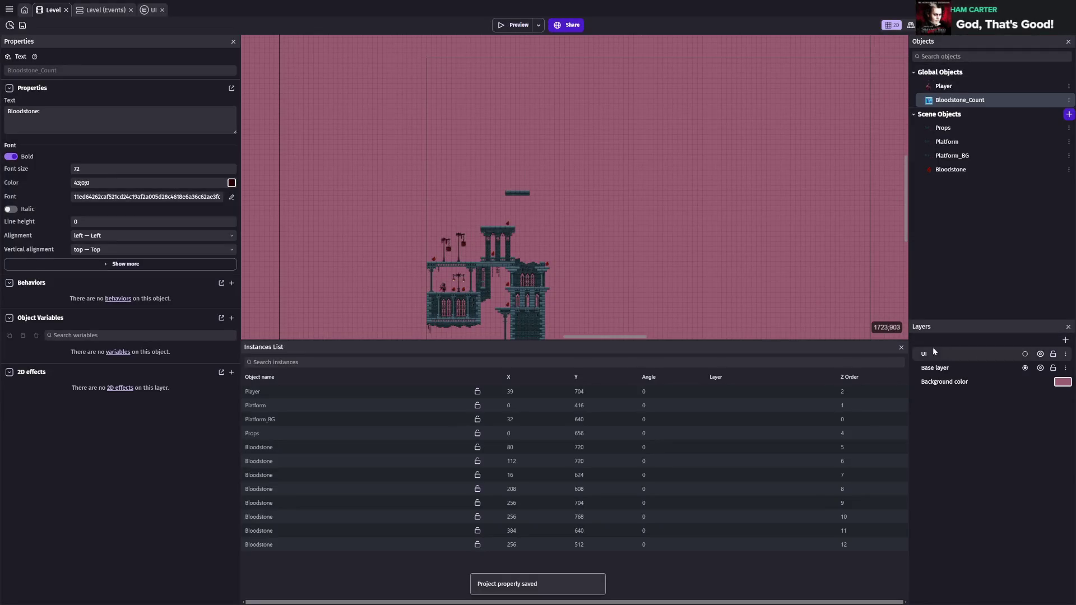
- Check the UI layout's "Bloodstone:" counter label and save the project
{"action": "left_click", "coordinate": [148, 12]}
{"action": "scroll", "coordinate": [403, 194], "scroll_direction": "up", "scroll_amount": 4}
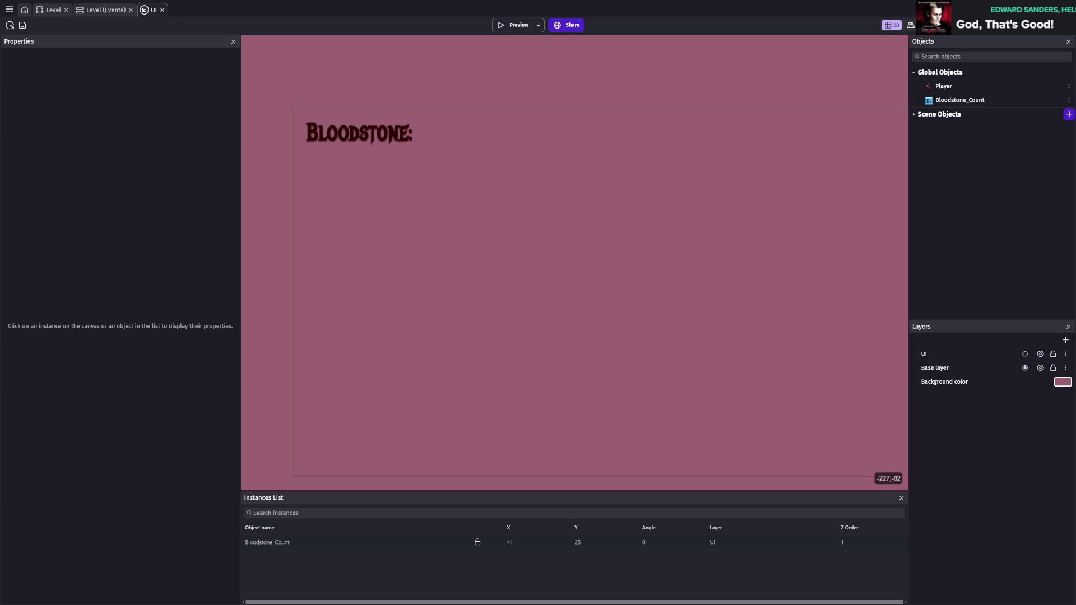
{"action": "left_click", "coordinate": [46, 11]}
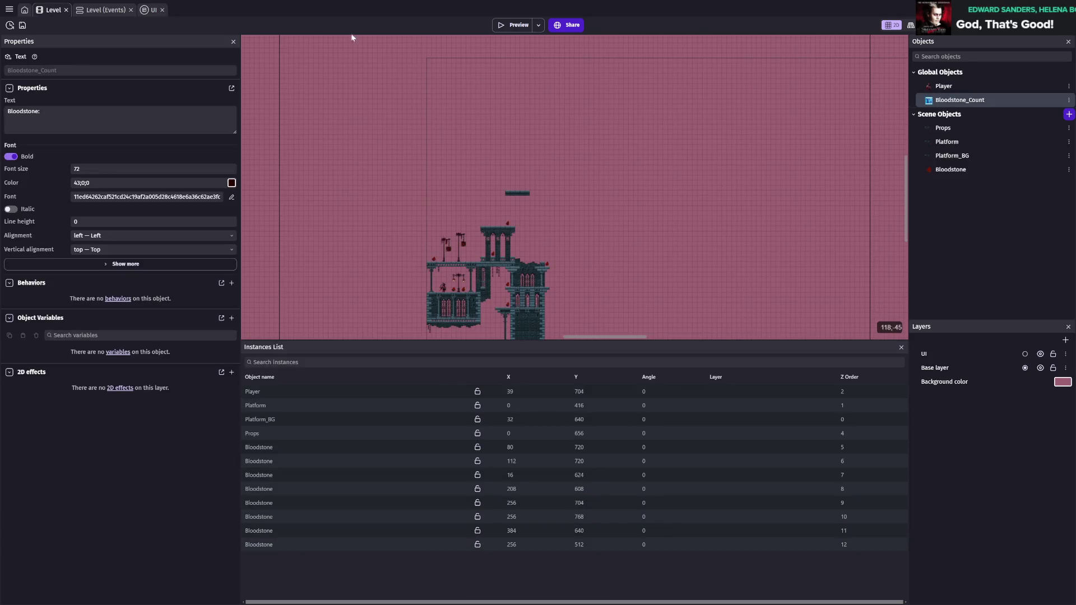
{"action": "key", "text": "ctrl+s"}
{"action": "left_click", "coordinate": [104, 9]}
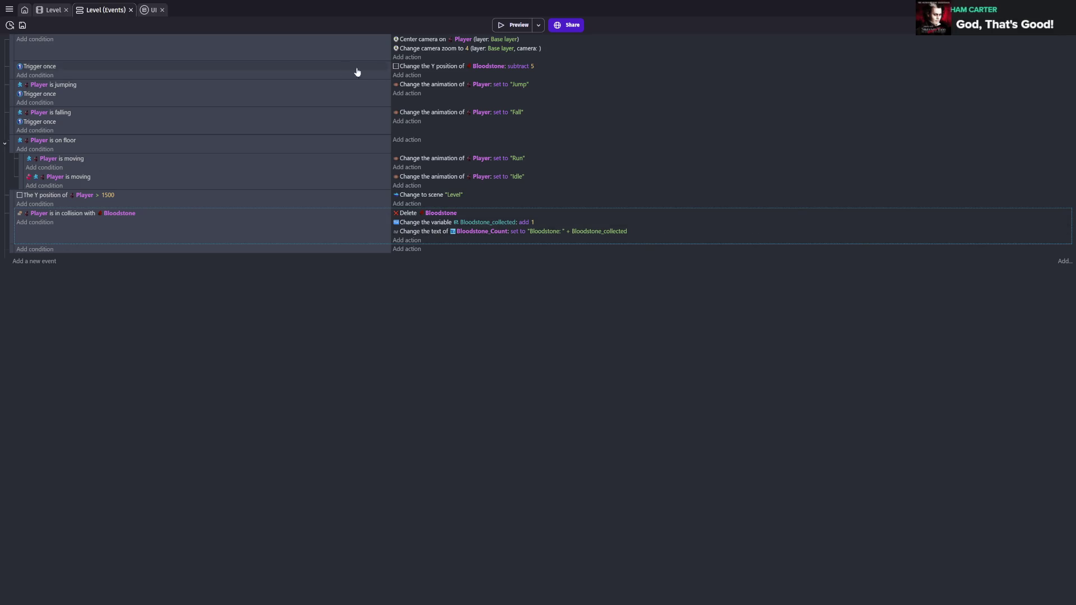
{"action": "left_click", "coordinate": [150, 12]}
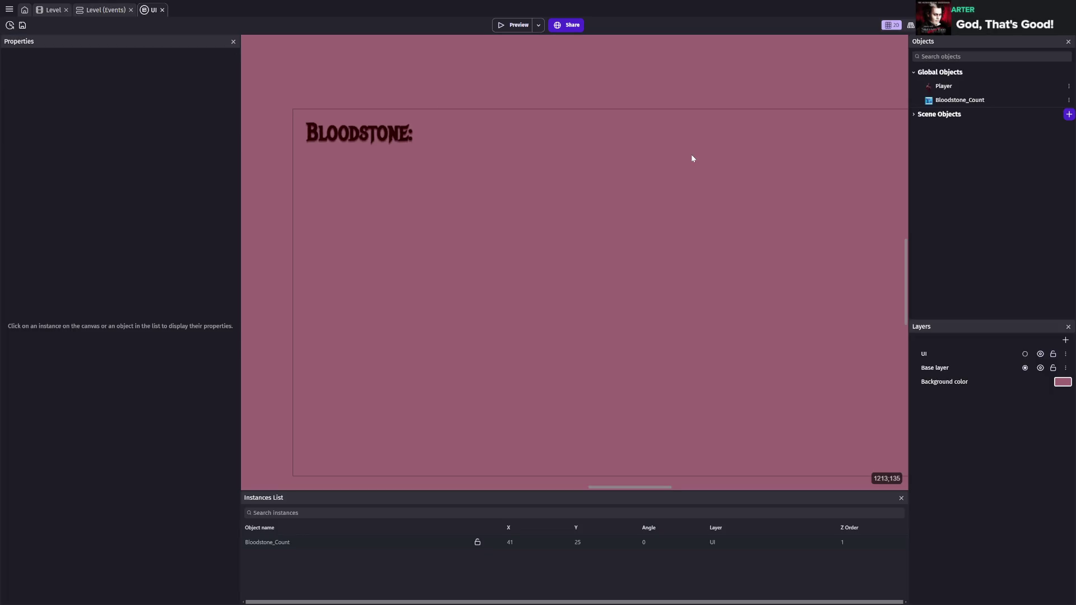
- Inspect the add-1-to-Bloodstone_collected action unchanged, save, then open the Level properties
{"action": "left_click_drag", "start_coordinate": [841, 218], "coordinate": [724, 212]}
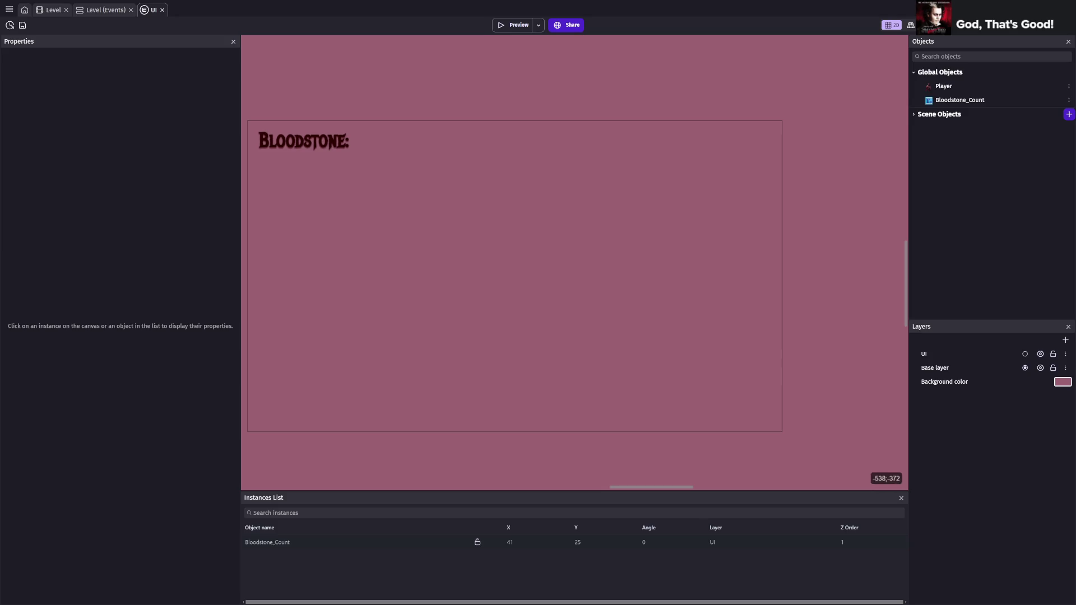
{"action": "key", "text": "ctrl+shift+Tab"}
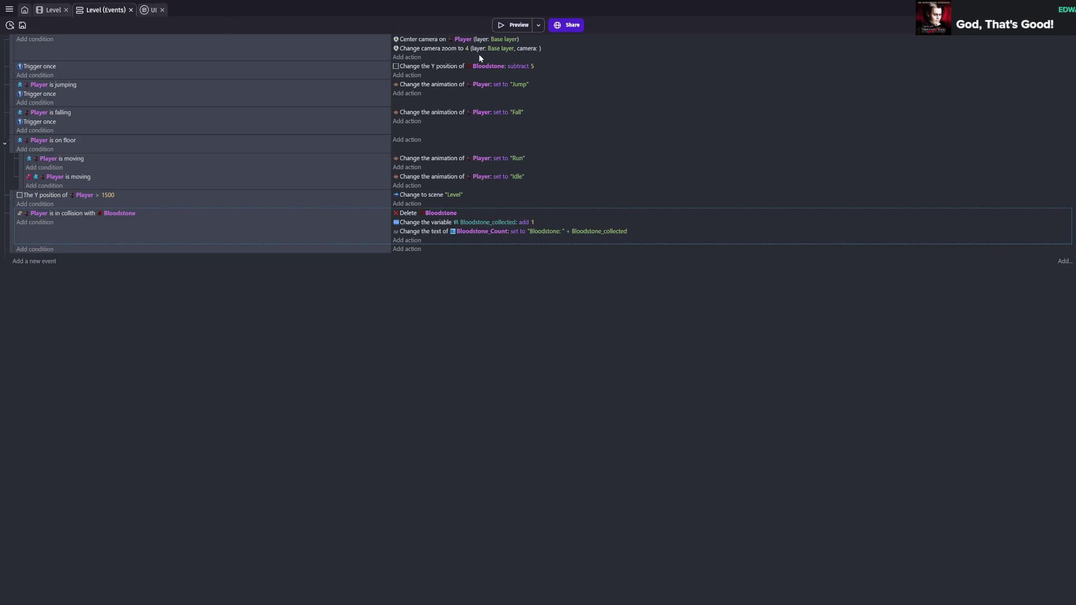
{"action": "double_click", "coordinate": [469, 222]}
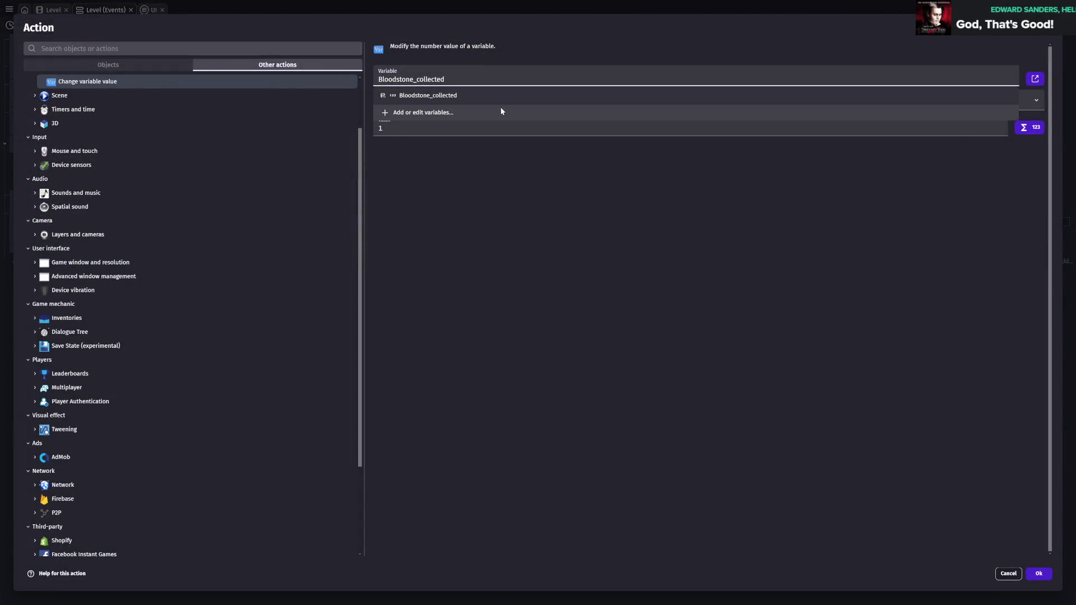
{"action": "key", "text": "Escape"}
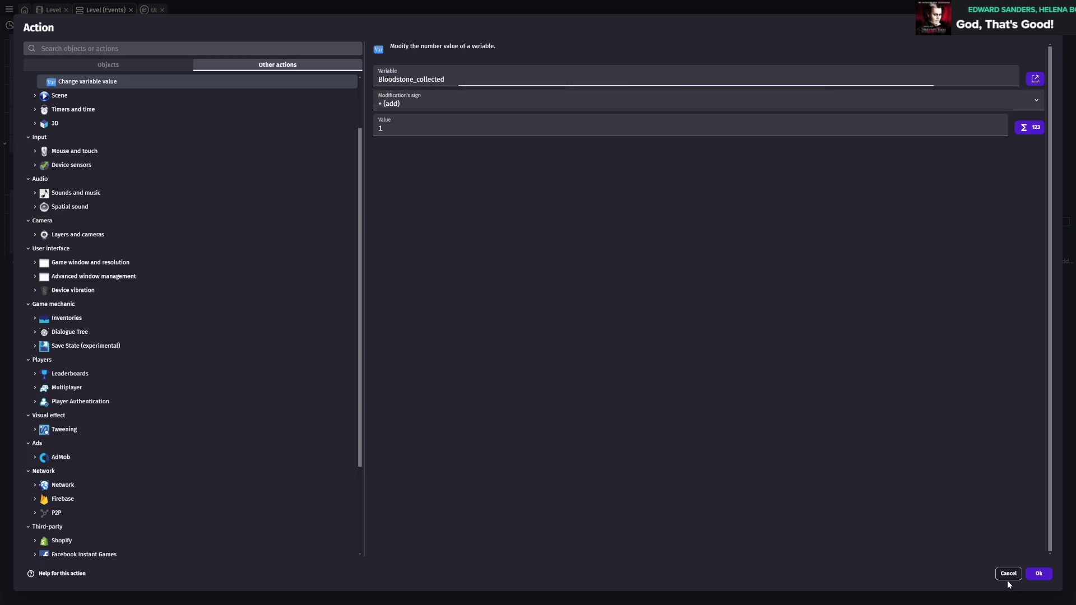
{"action": "left_click", "coordinate": [1009, 574]}
{"action": "key", "text": "ctrl+s"}
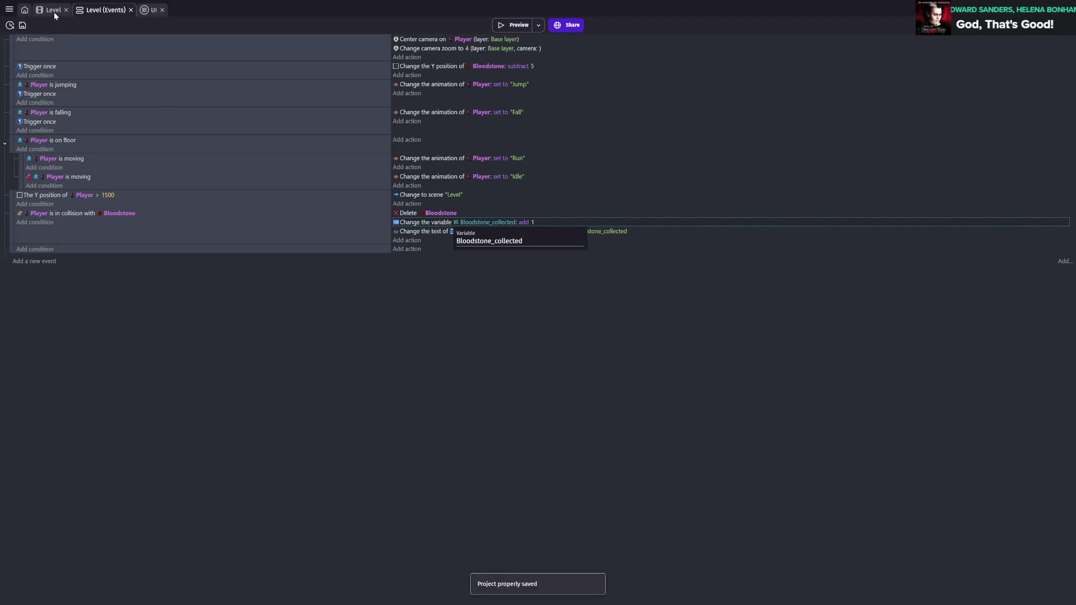
{"action": "left_click", "coordinate": [52, 13]}
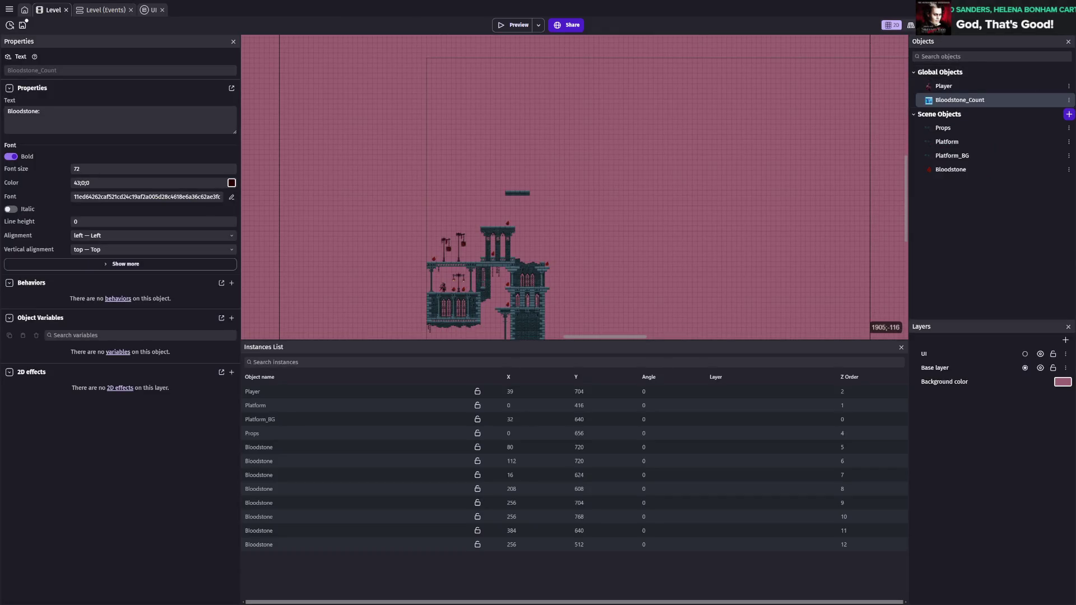
{"action": "double_click", "coordinate": [683, 121]}
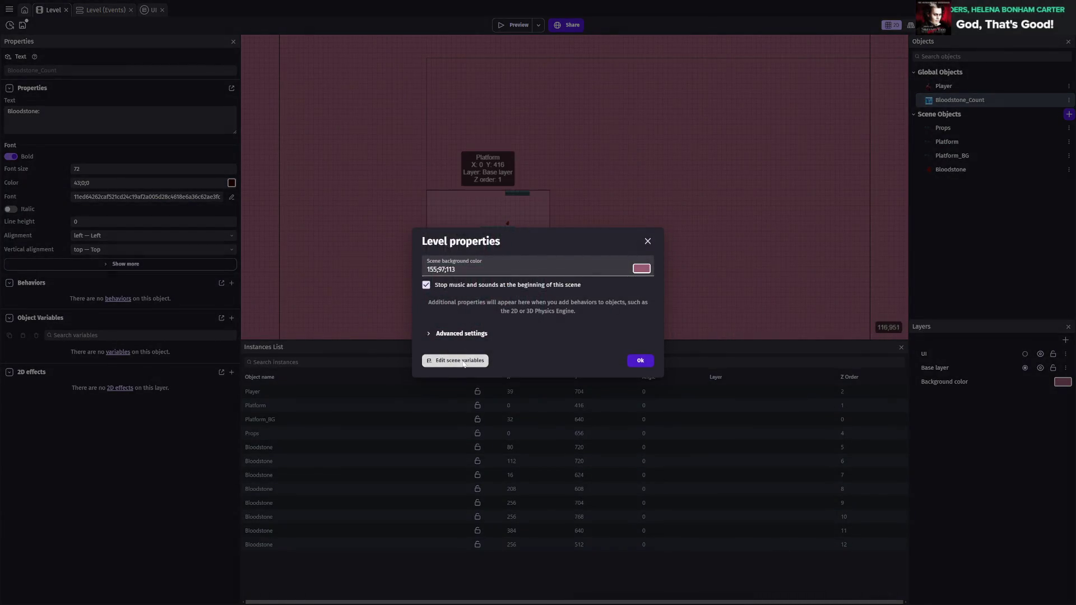
{"action": "left_click", "coordinate": [456, 361]}
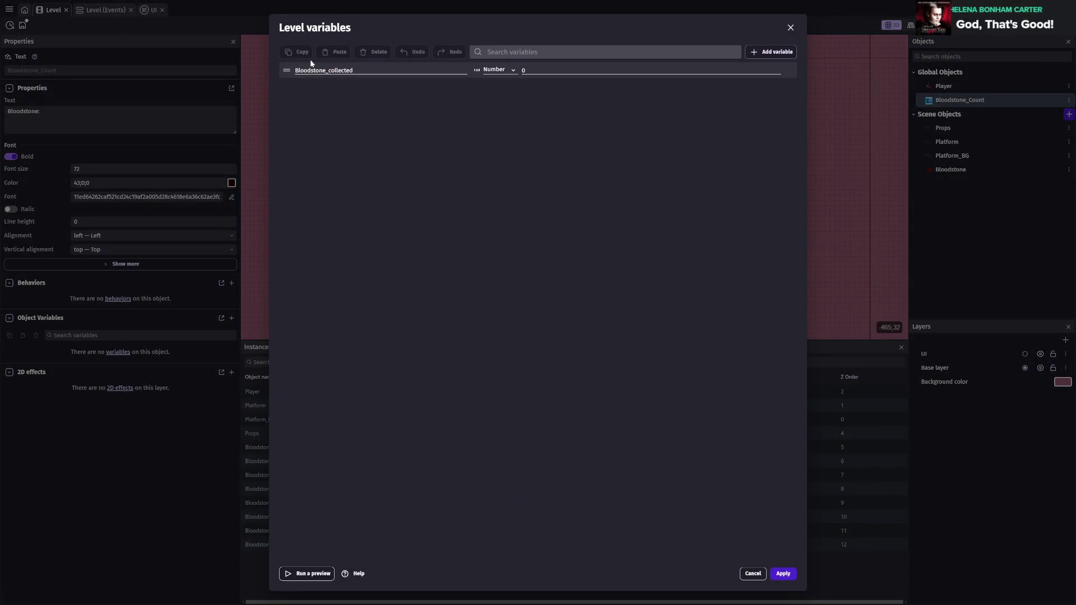
{"action": "left_click", "coordinate": [287, 71]}
{"action": "left_click", "coordinate": [373, 52]}
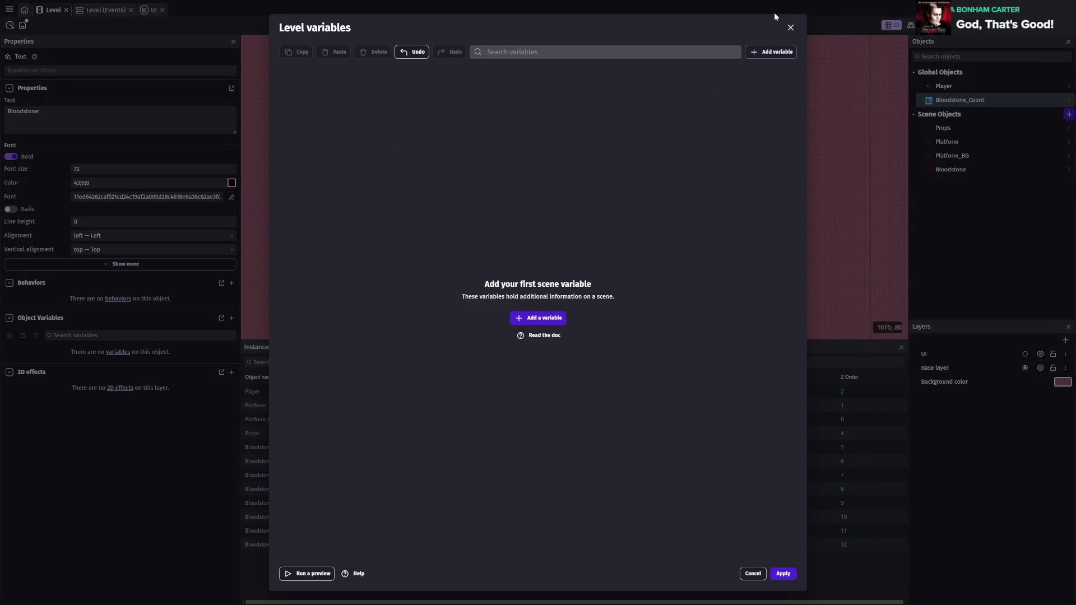
{"action": "left_click", "coordinate": [791, 27]}
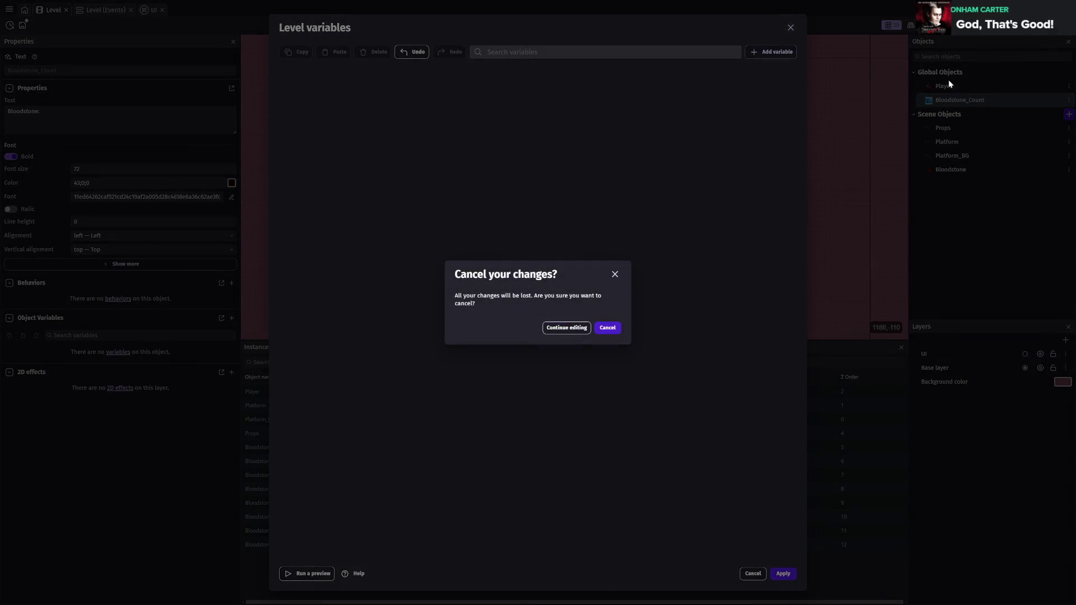
{"action": "left_click", "coordinate": [580, 330]}
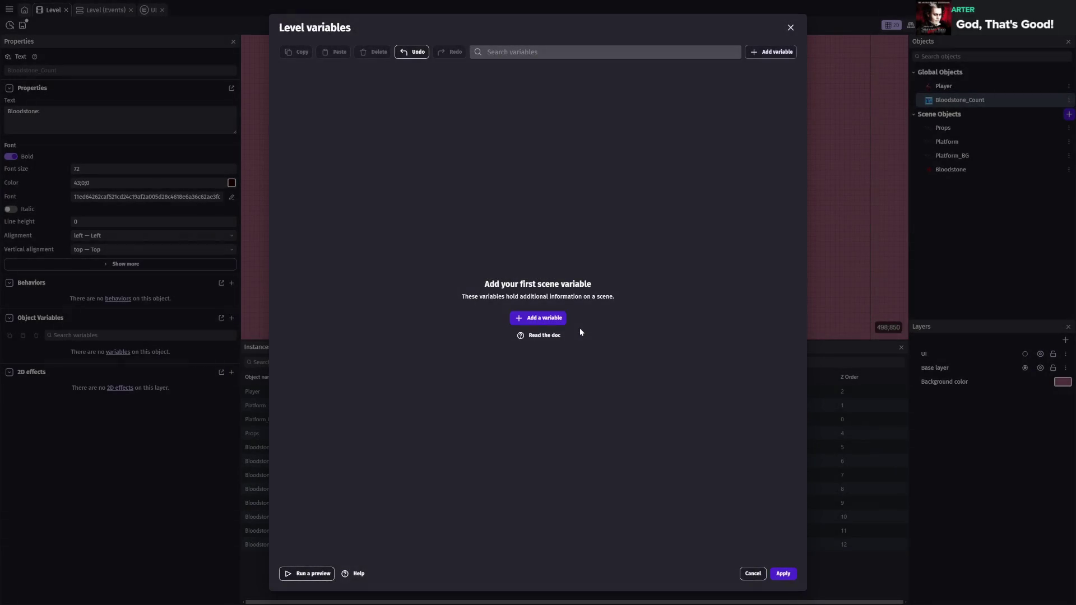
{"action": "left_click", "coordinate": [791, 28]}
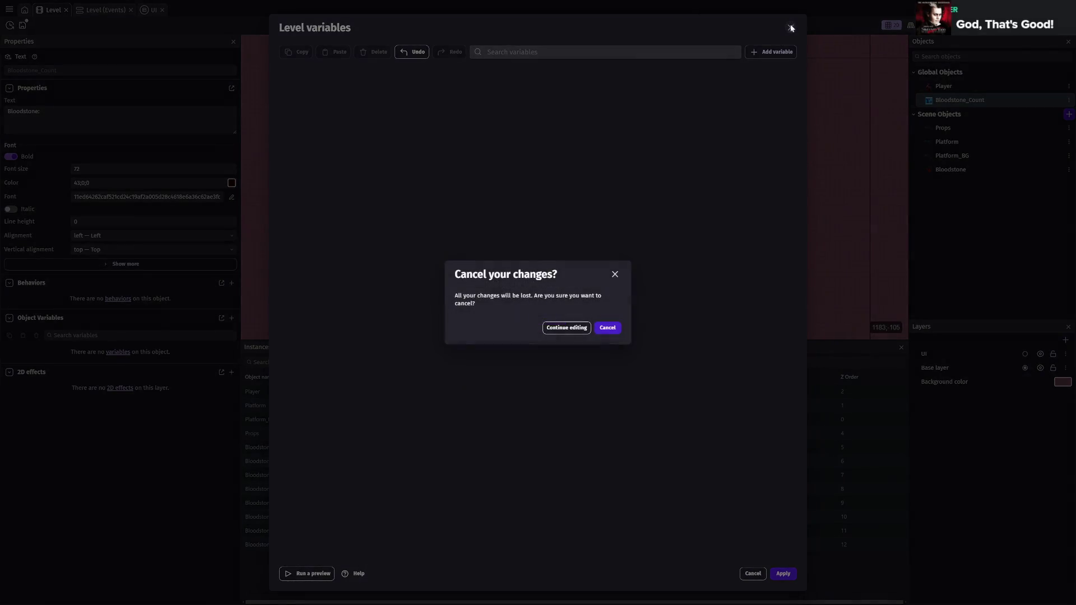
{"action": "left_click", "coordinate": [605, 328]}
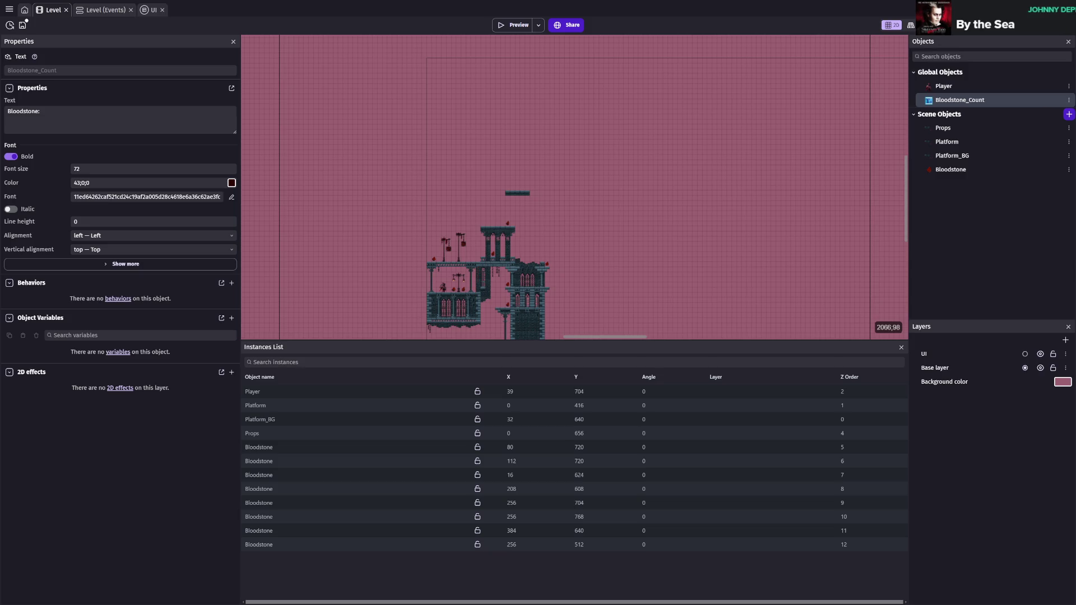
{"action": "left_click", "coordinate": [104, 9]}
- Add a global Number variable Bloodstone_collected, starting at 0, to the project
{"action": "left_click", "coordinate": [57, 13]}
{"action": "left_click", "coordinate": [9, 9]}
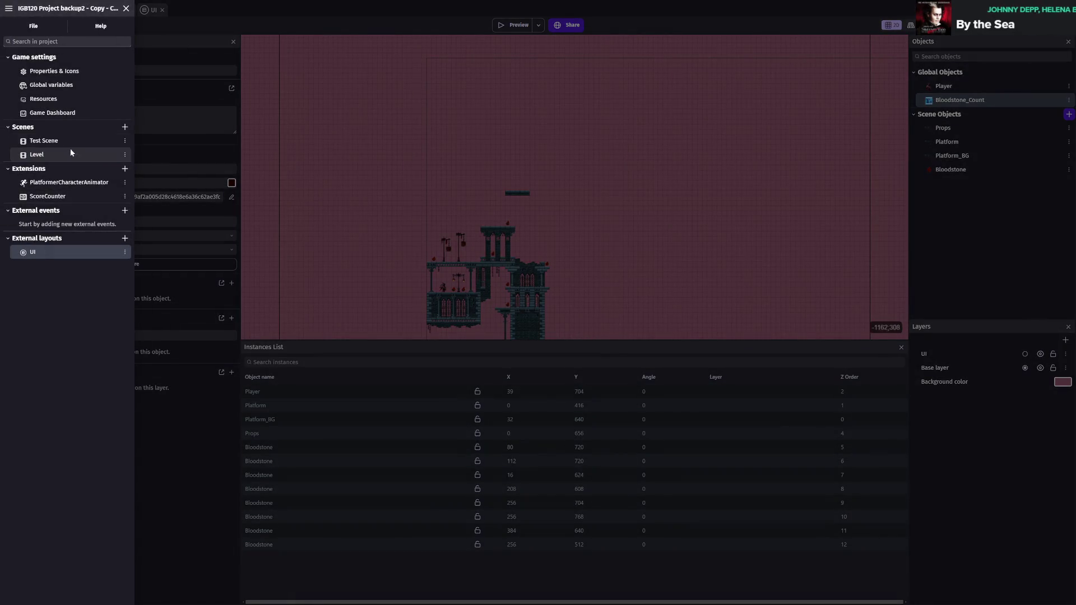
{"action": "left_click", "coordinate": [52, 86]}
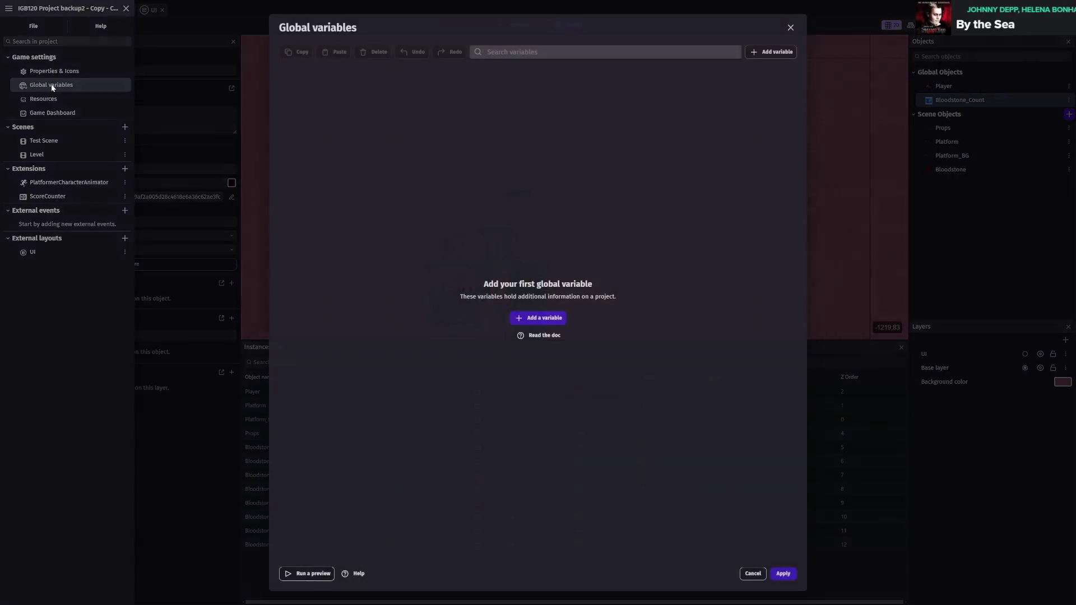
{"action": "left_click", "coordinate": [537, 318]}
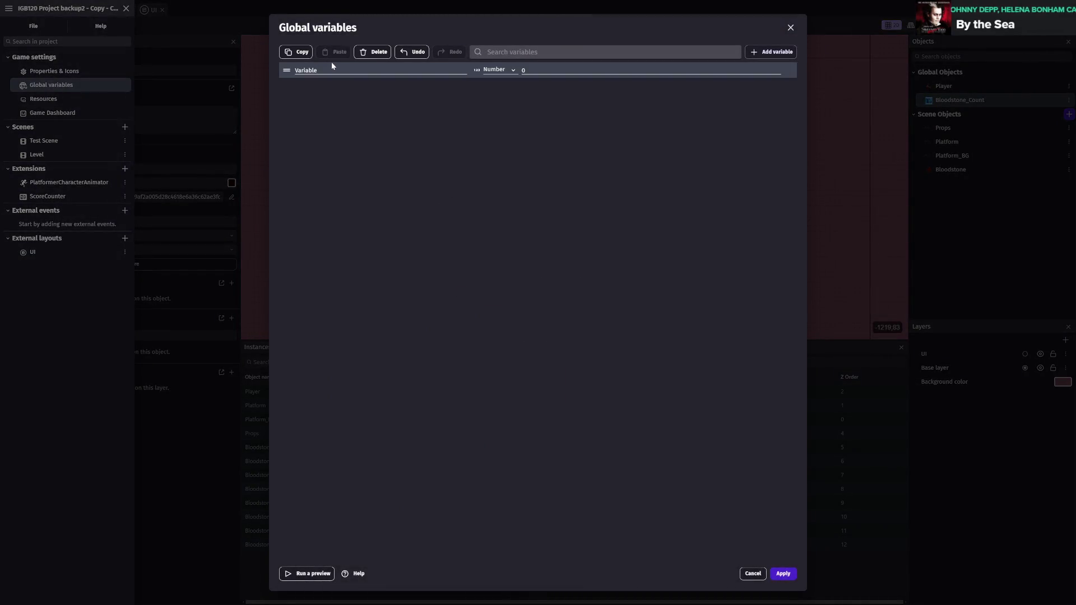
{"action": "type", "text": "Bloodstone_collected"}
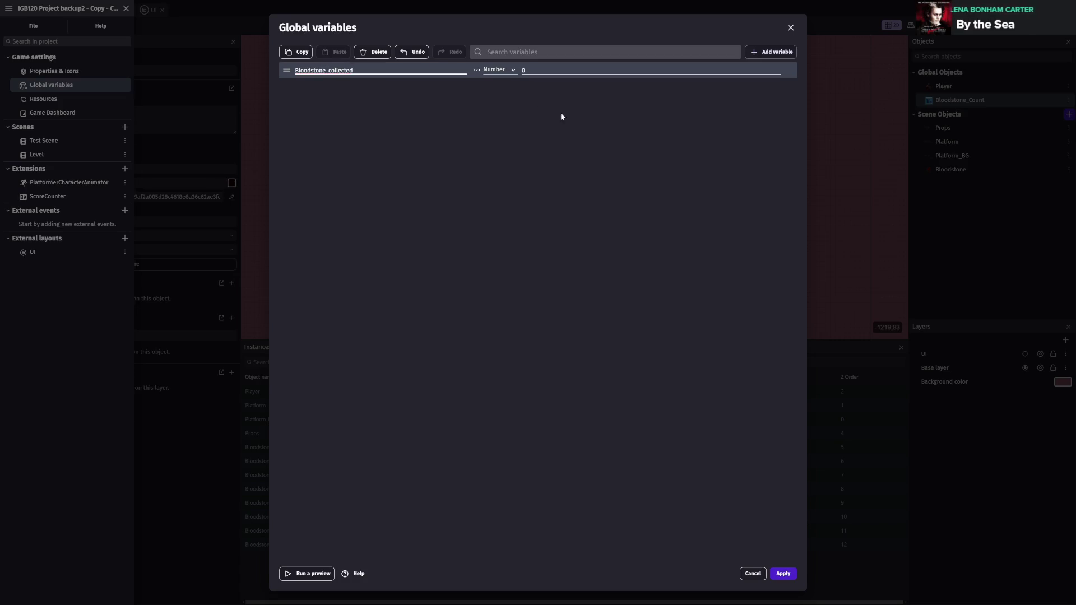
{"action": "left_click", "coordinate": [783, 573]}
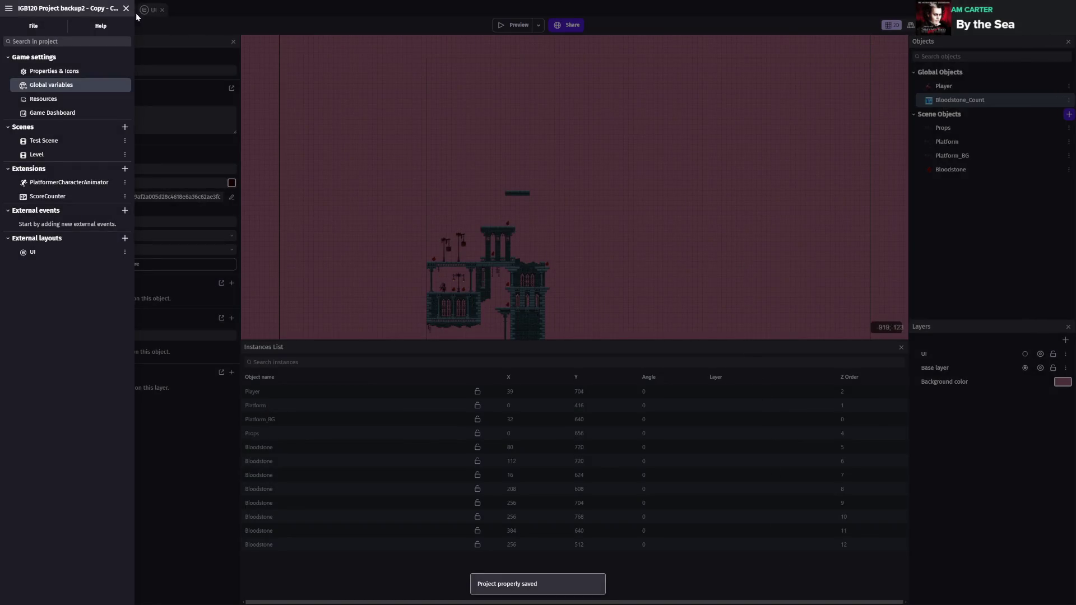
- Close the project manager and return to the Level event sheet
{"action": "left_click", "coordinate": [153, 9]}
{"action": "left_click", "coordinate": [105, 9]}
{"action": "left_click", "coordinate": [483, 66]}
{"action": "left_click", "coordinate": [483, 67]}
{"action": "key", "text": "Escape"}
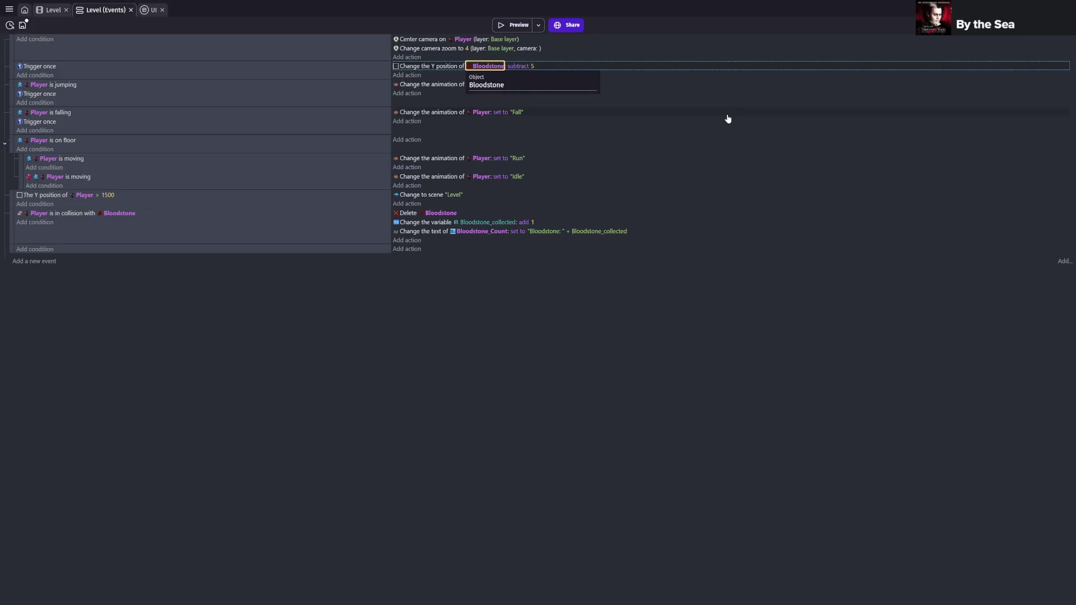
- Save the project and look over the Bloodstone_Count text-update action without changes
{"action": "key", "text": "Escape"}
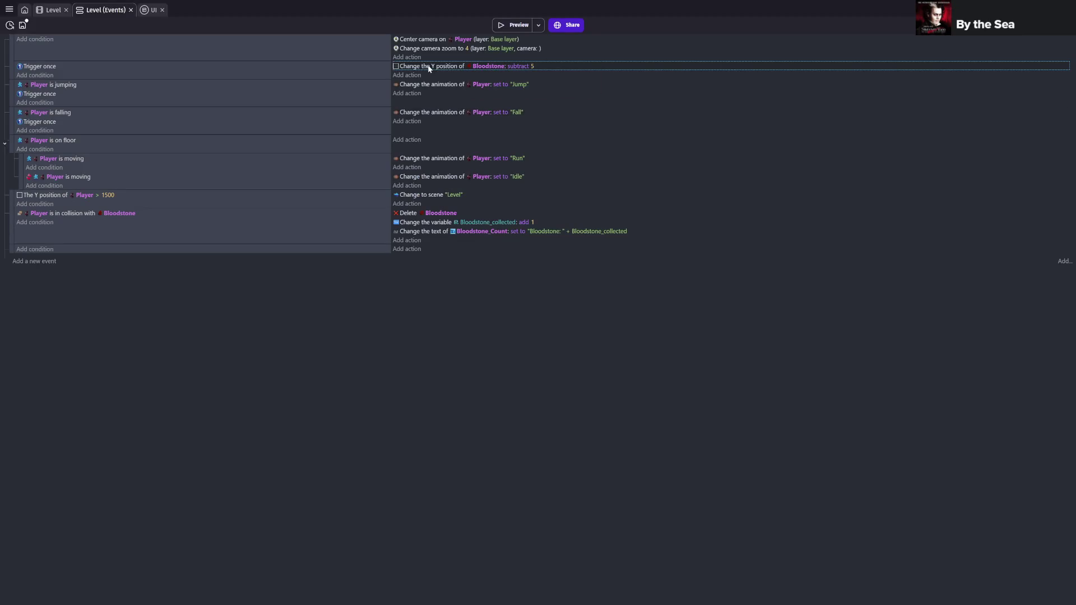
{"action": "key", "text": "ctrl+s"}
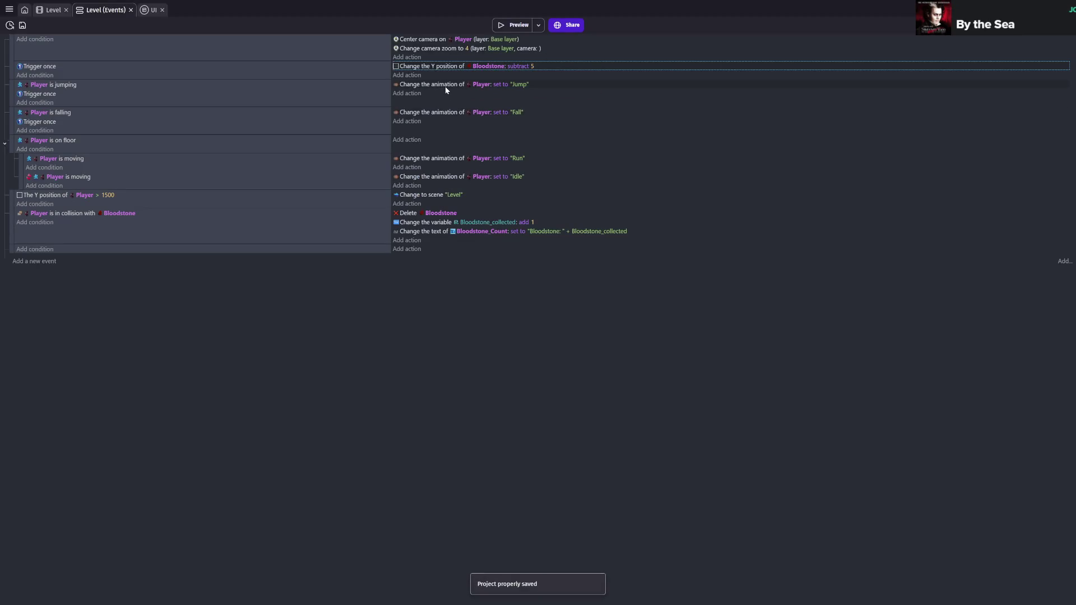
{"action": "left_click", "coordinate": [480, 231]}
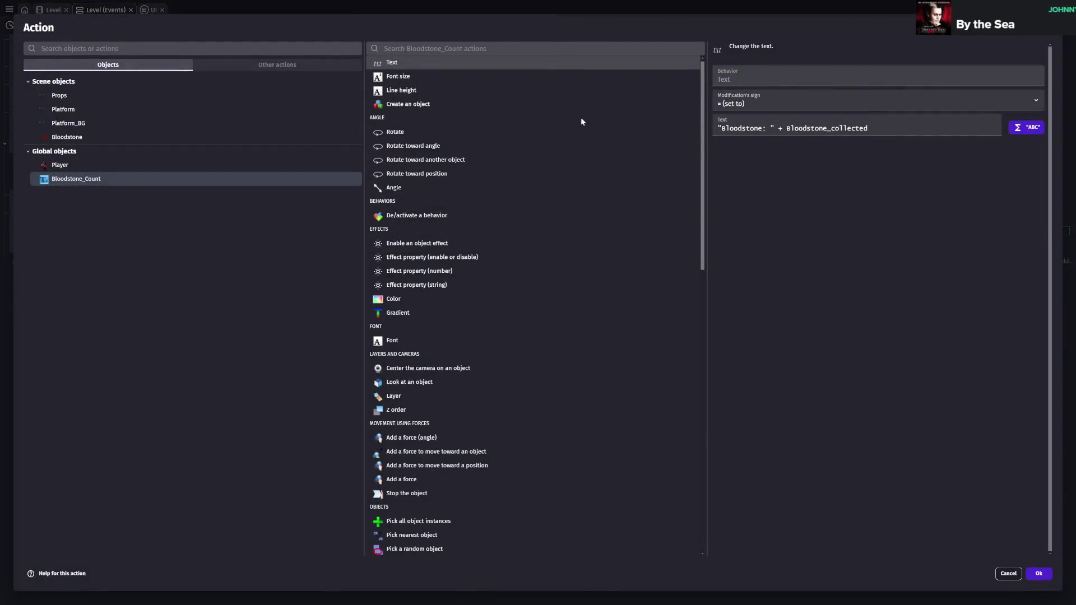
{"action": "key", "text": "Escape"}
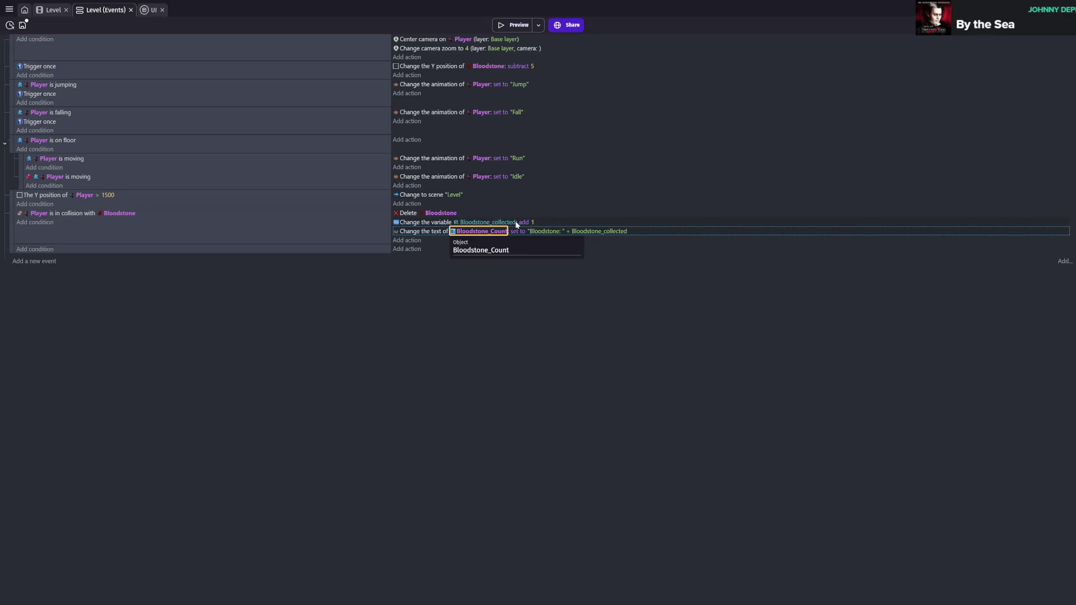
- Re-pick Bloodstone_collected as the pickup action's variable, save, and return to the scene editor
{"action": "left_click", "coordinate": [482, 222]}
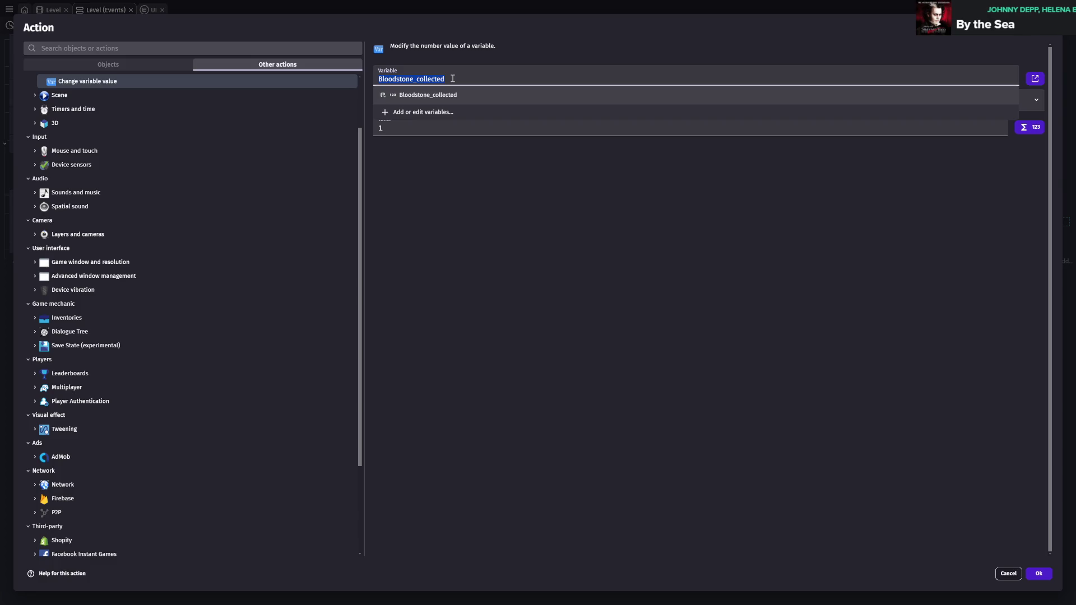
{"action": "key", "text": "BackSpace"}
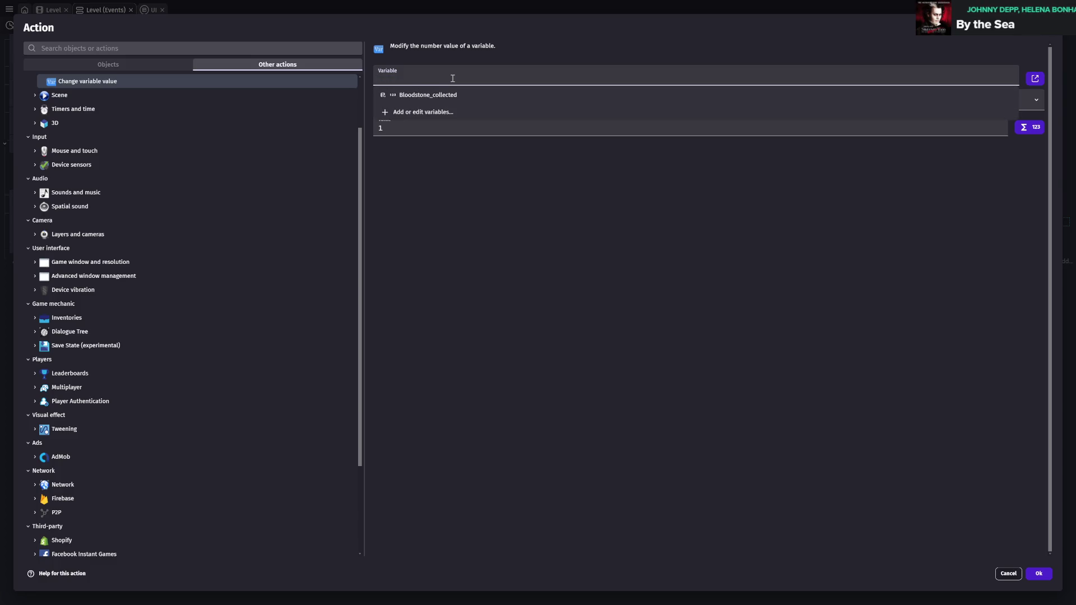
{"action": "left_click", "coordinate": [448, 103]}
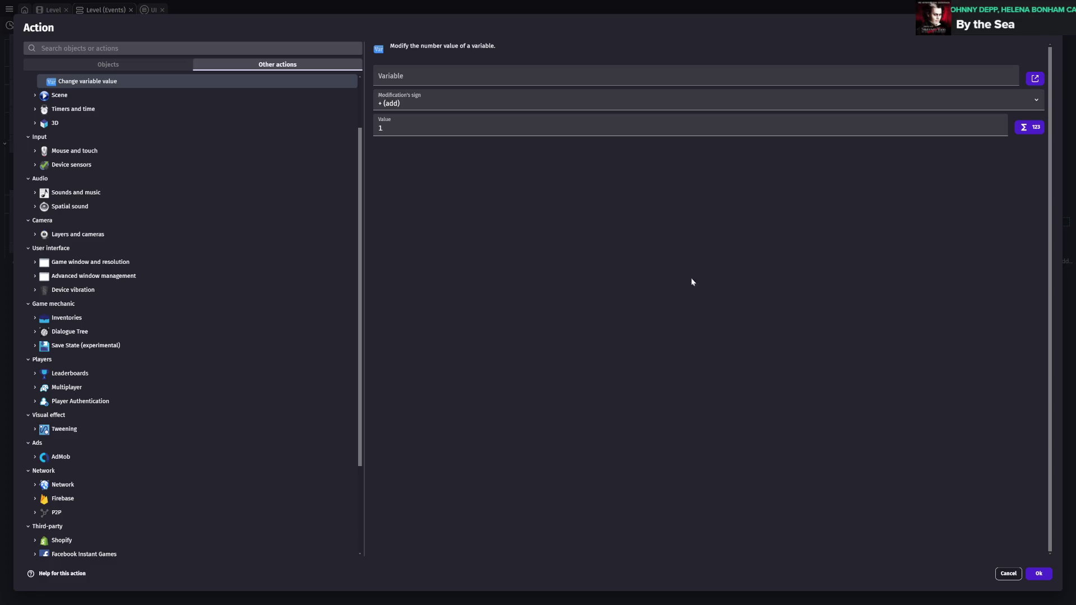
{"action": "key", "text": "Return"}
{"action": "key", "text": "ctrl+s"}
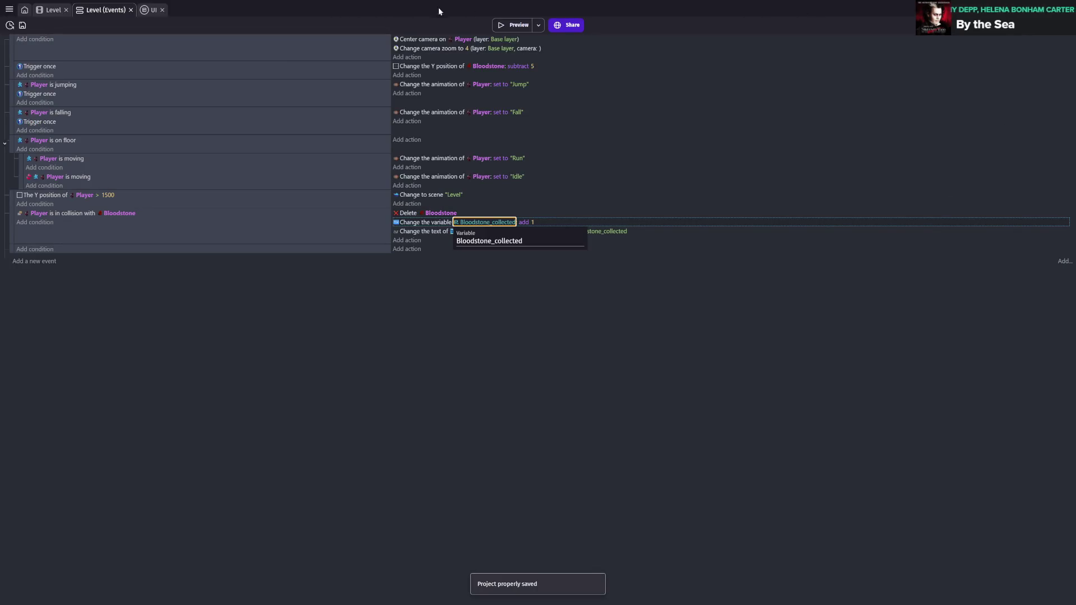
{"action": "left_click", "coordinate": [45, 14]}
{"action": "key", "text": "ctrl+s"}
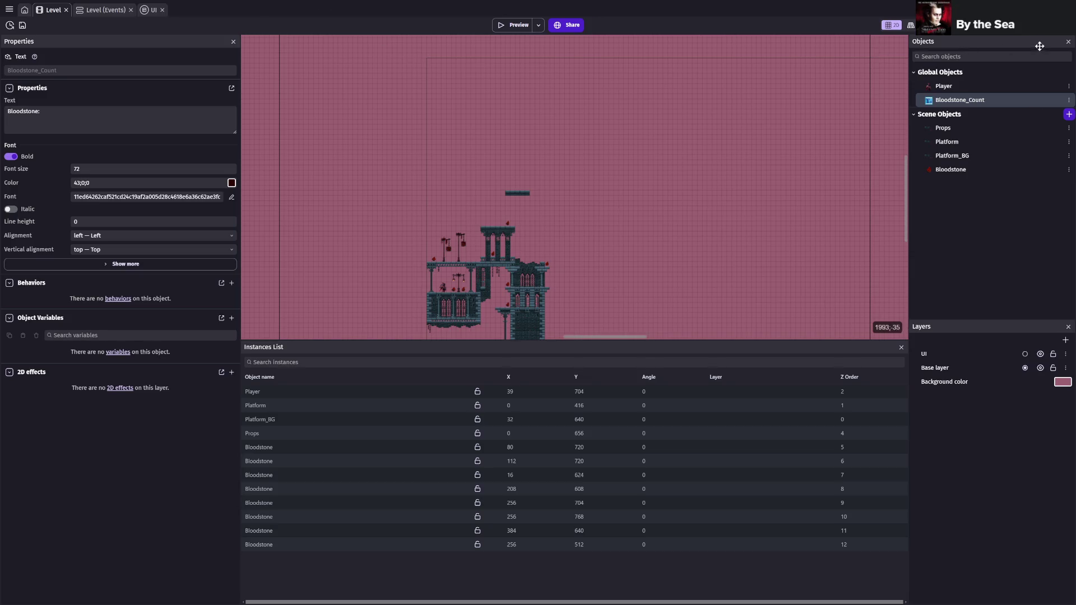
- Check that the global number variable Bloodstone_collected exists with value 0, and apply
{"action": "left_click", "coordinate": [9, 10]}
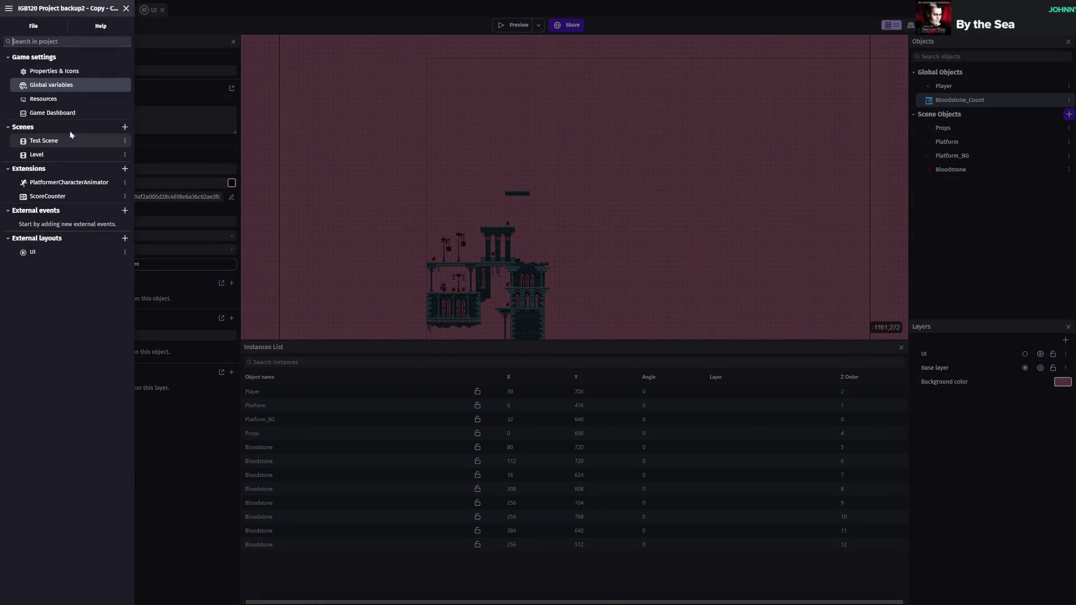
{"action": "left_click", "coordinate": [87, 84]}
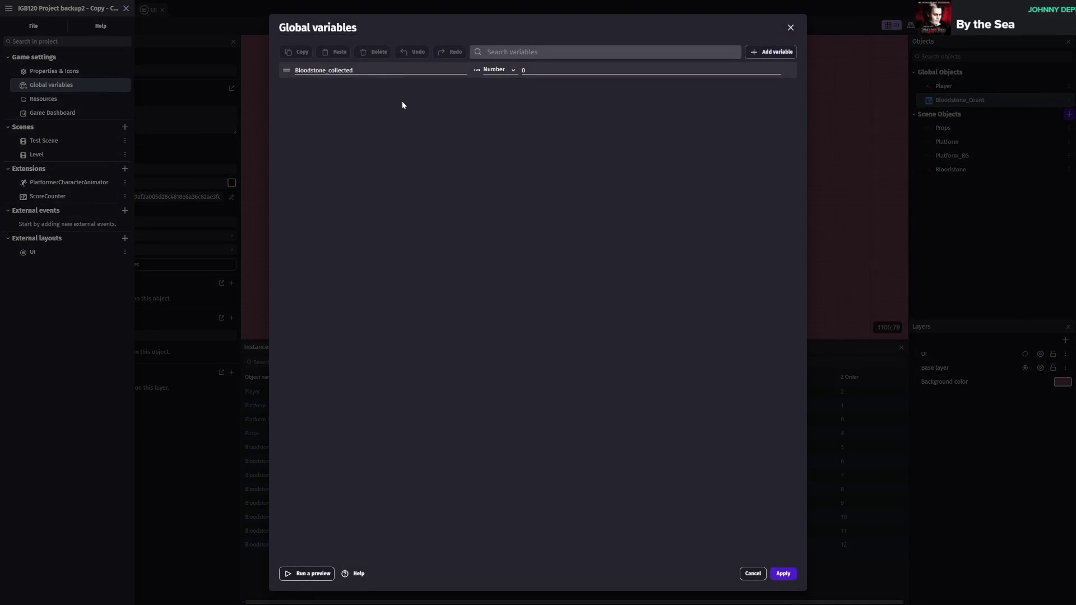
{"action": "left_click", "coordinate": [383, 71]}
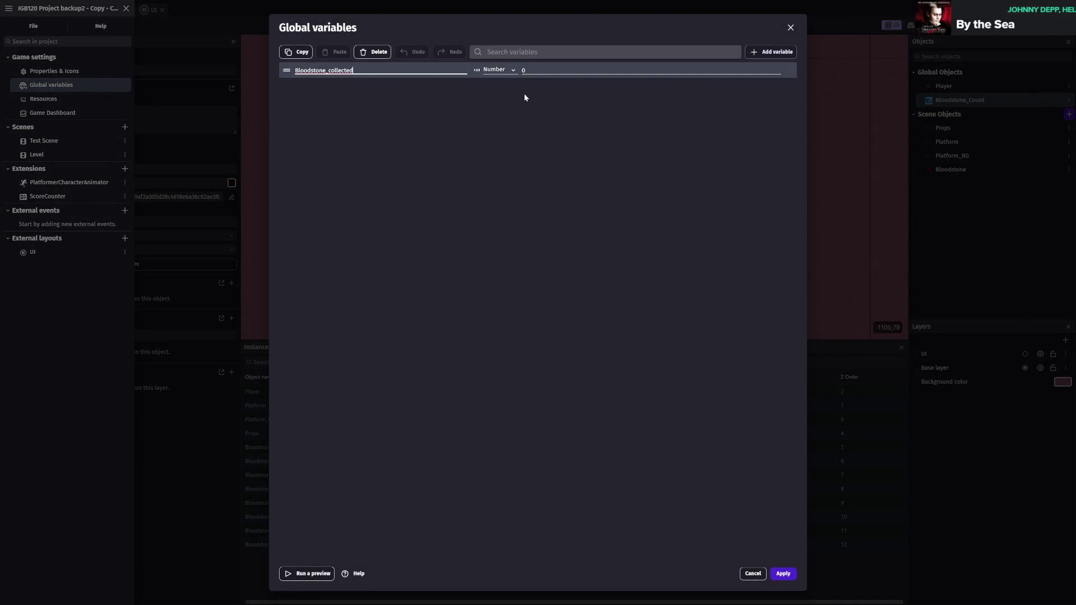
{"action": "key", "text": "ctrl+s"}
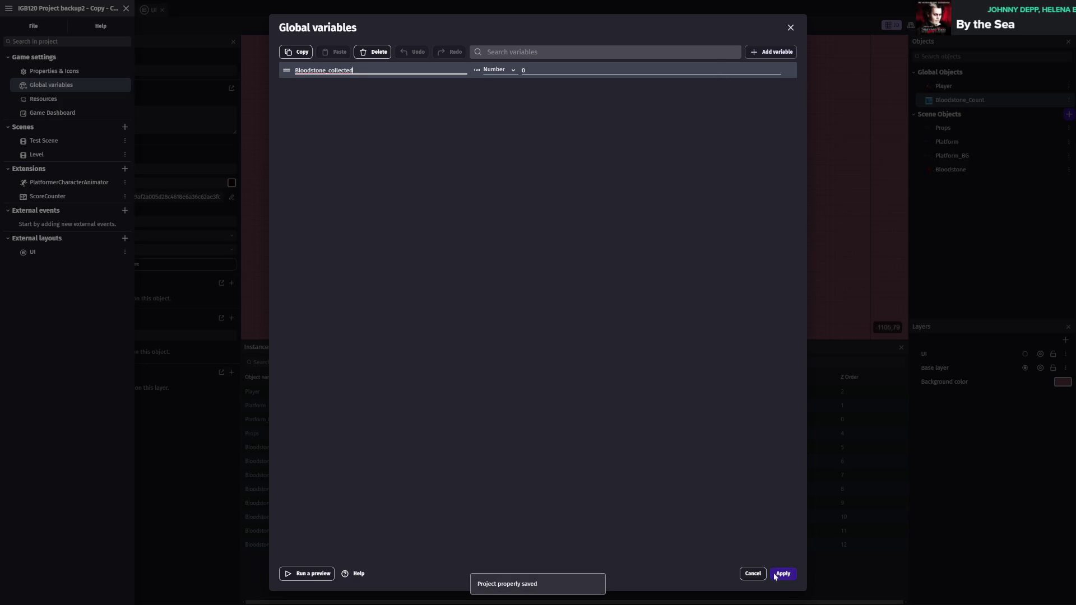
{"action": "left_click", "coordinate": [775, 576]}
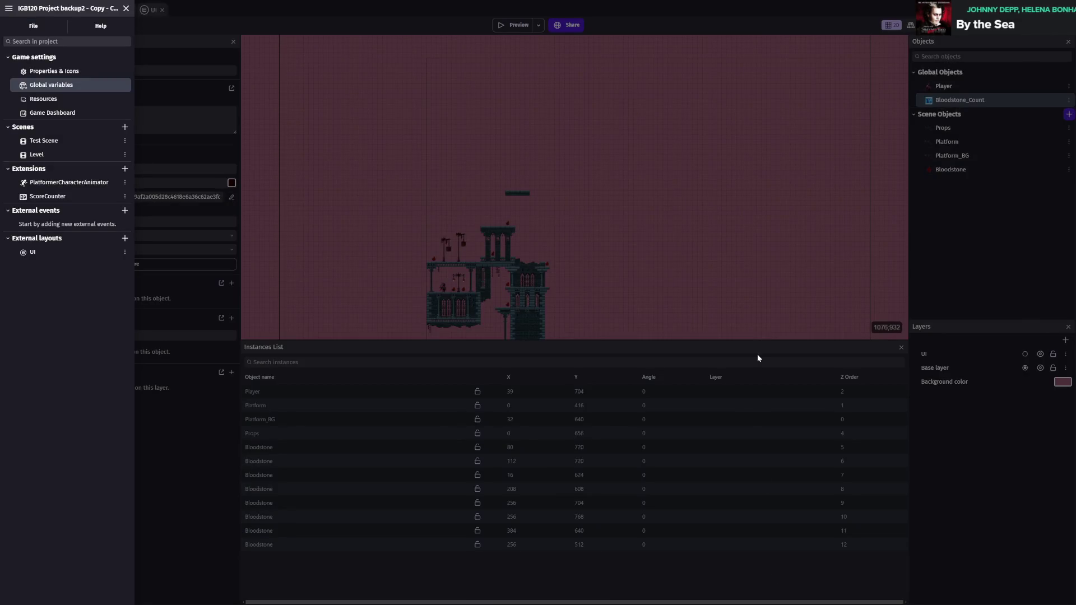
- Close the project panel, save, and return to the Level event sheet
{"action": "left_click", "coordinate": [860, 216]}
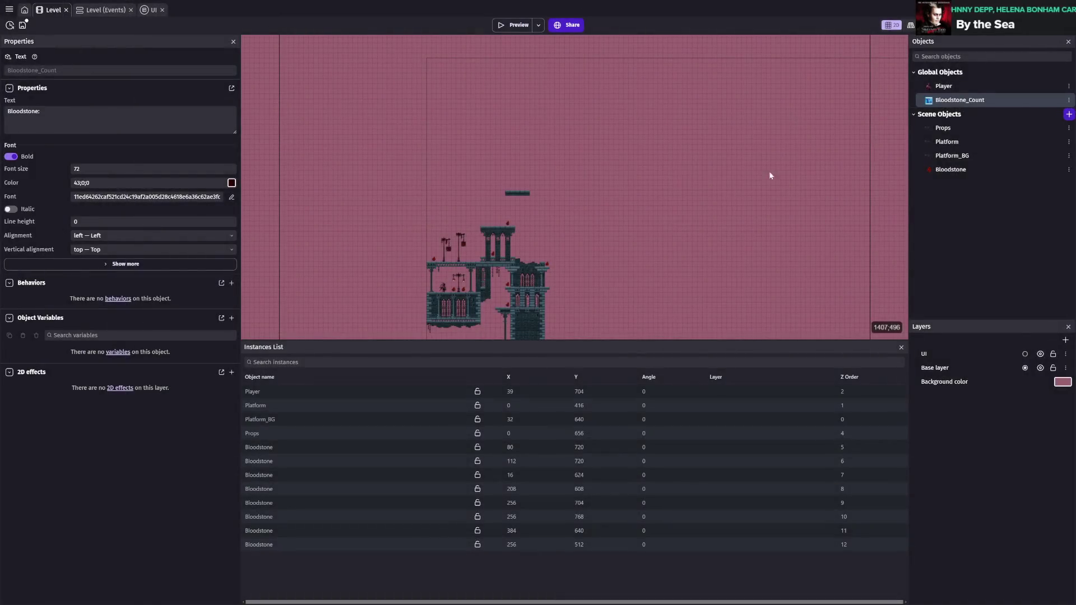
{"action": "key", "text": "ctrl+s"}
{"action": "left_click", "coordinate": [111, 11]}
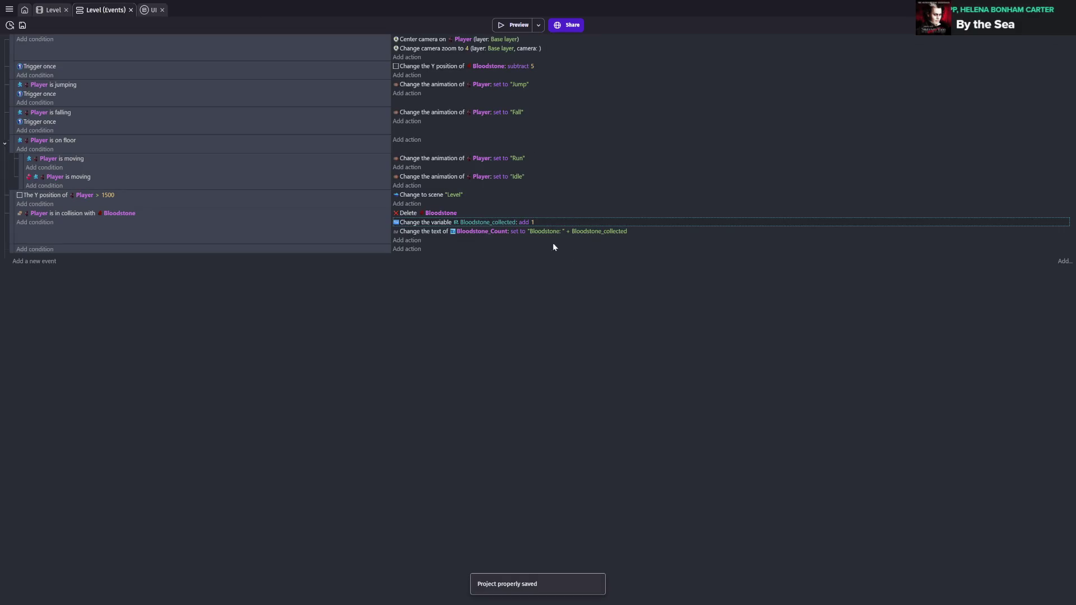
- Delete the duplicate scene-level Bloodstone_collected variable from the Level variables and apply
{"action": "double_click", "coordinate": [489, 223]}
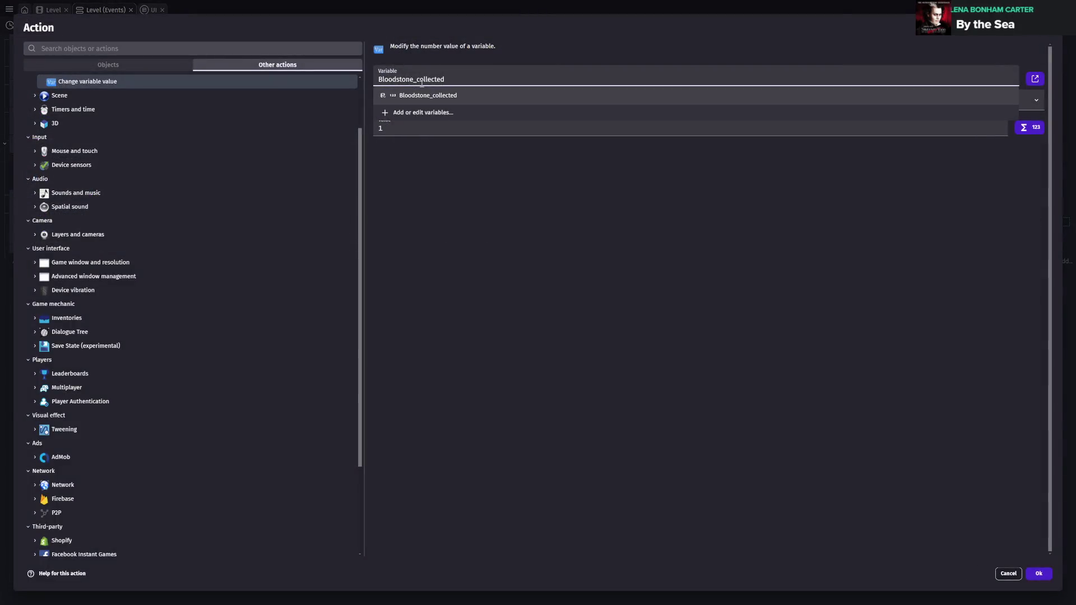
{"action": "left_click", "coordinate": [402, 113]}
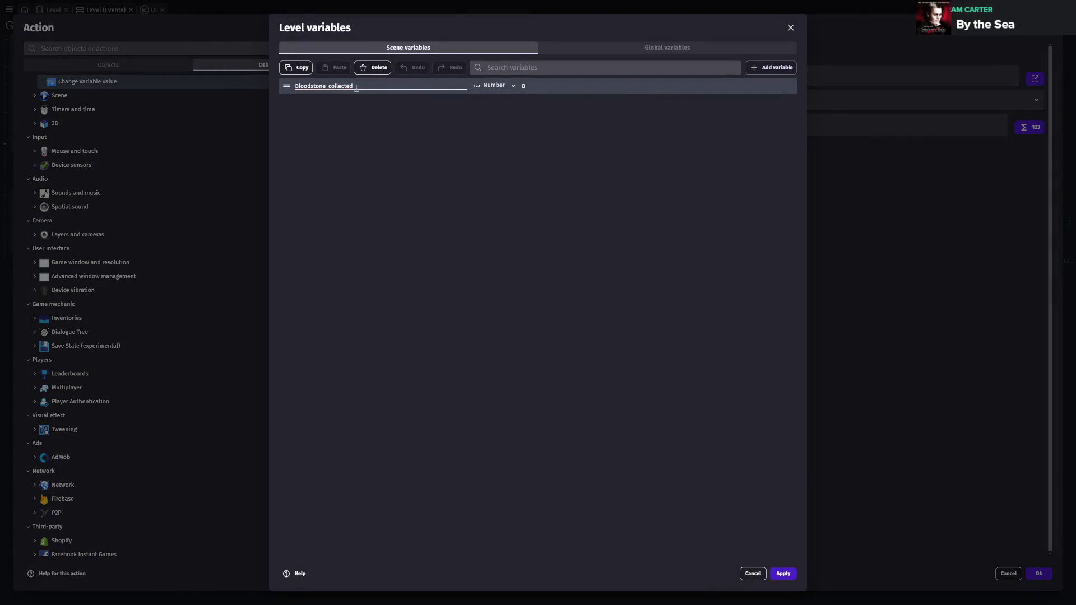
{"action": "left_click", "coordinate": [373, 67]}
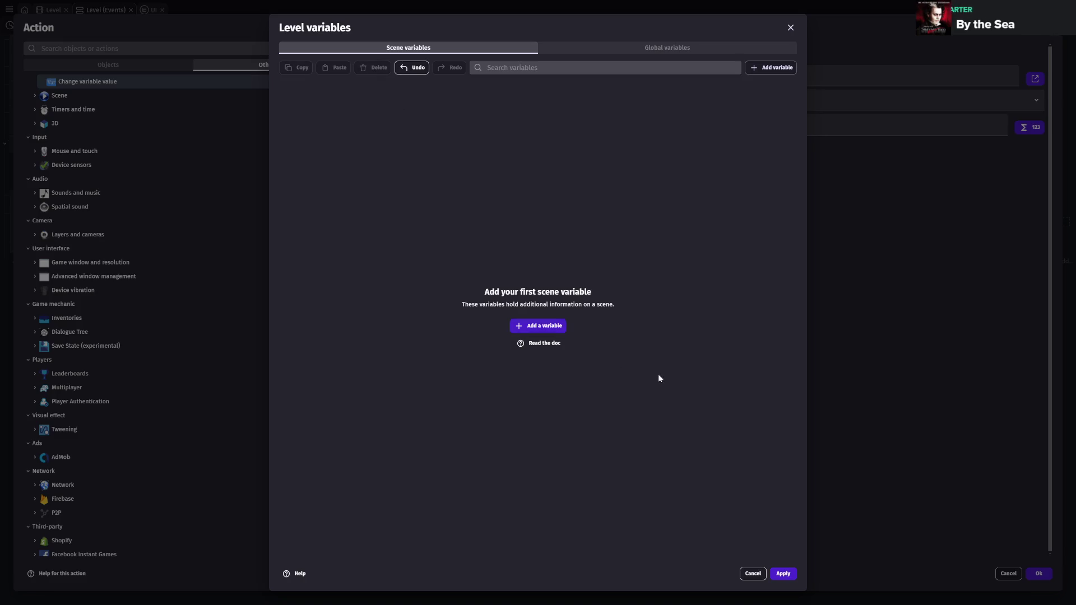
{"action": "left_click", "coordinate": [748, 574]}
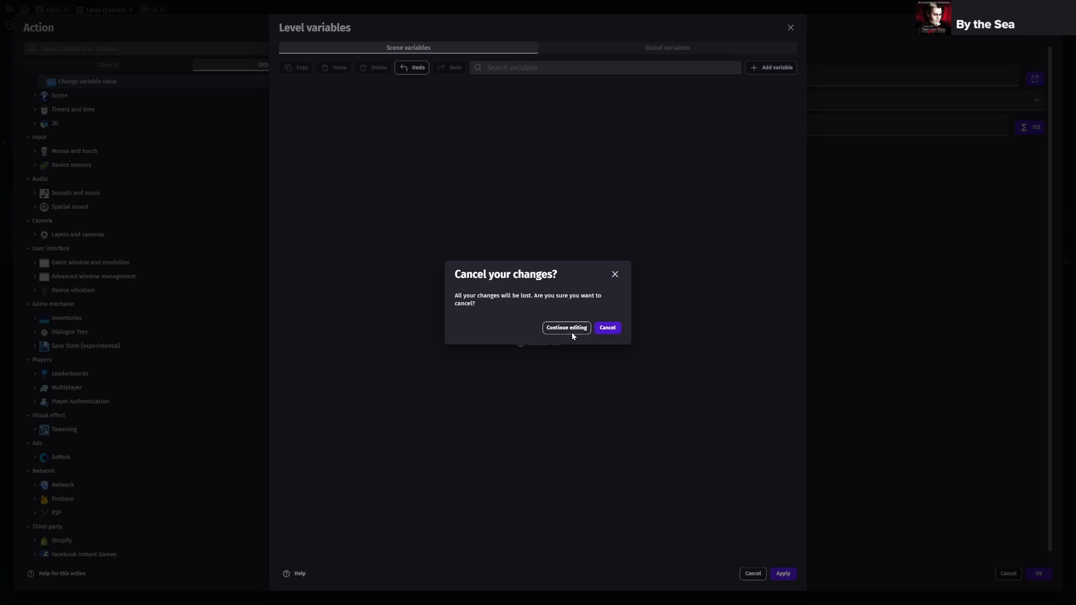
{"action": "left_click", "coordinate": [615, 274]}
{"action": "left_click", "coordinate": [782, 574]}
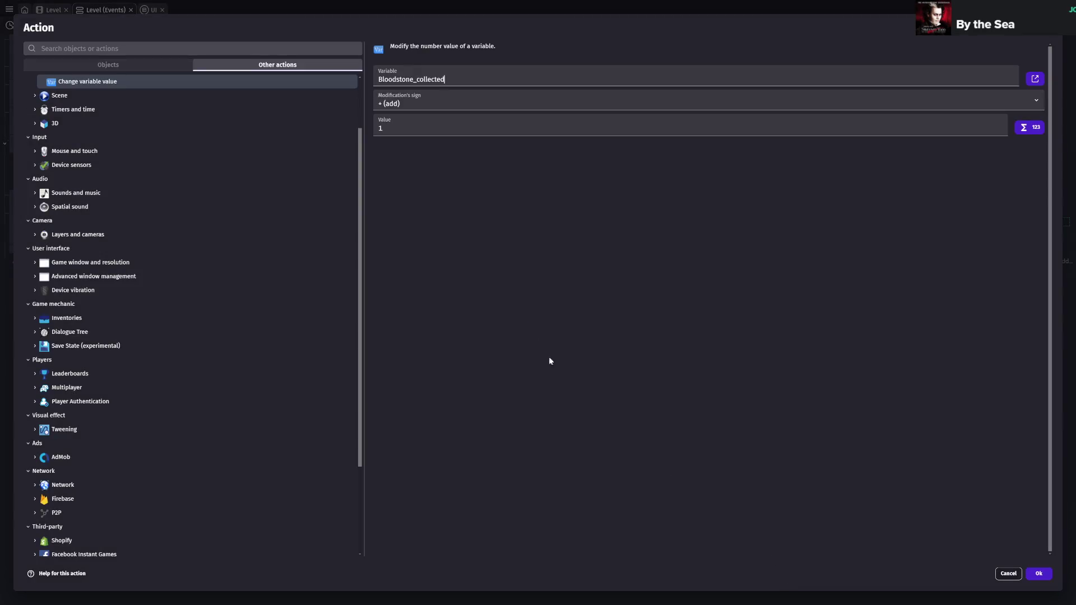
- Reselect global Bloodstone_collected in the add-1 action and confirm it
{"action": "double_click", "coordinate": [422, 79]}
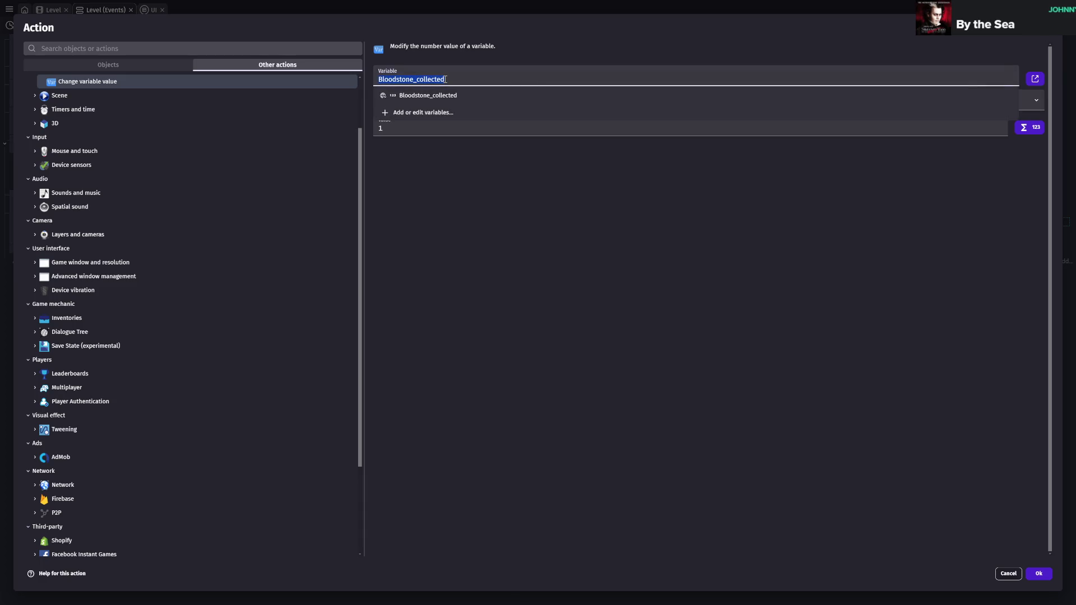
{"action": "left_click", "coordinate": [428, 95]}
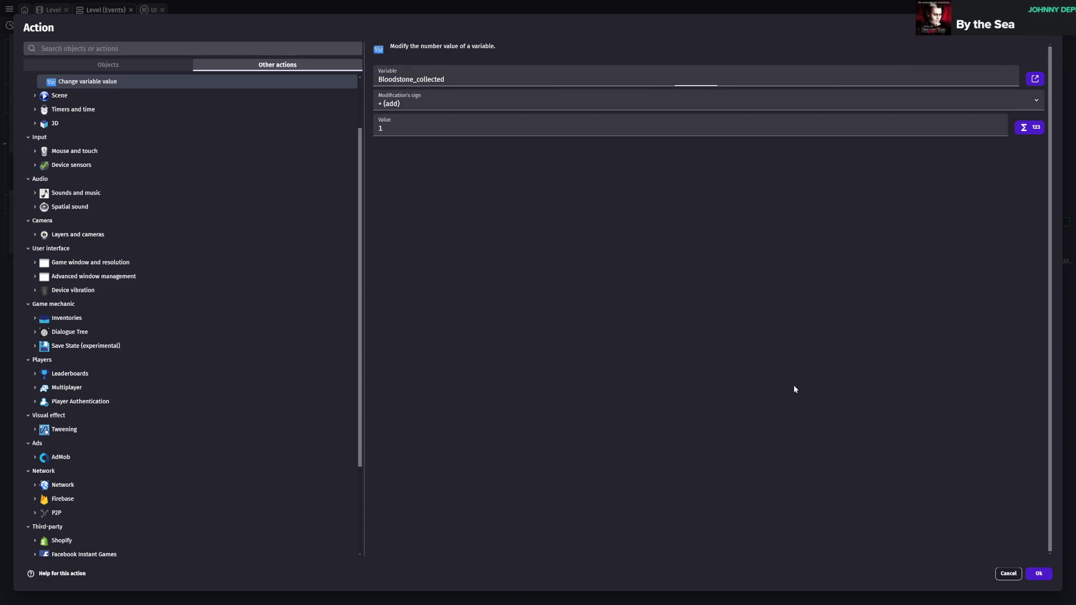
{"action": "left_click", "coordinate": [1039, 574]}
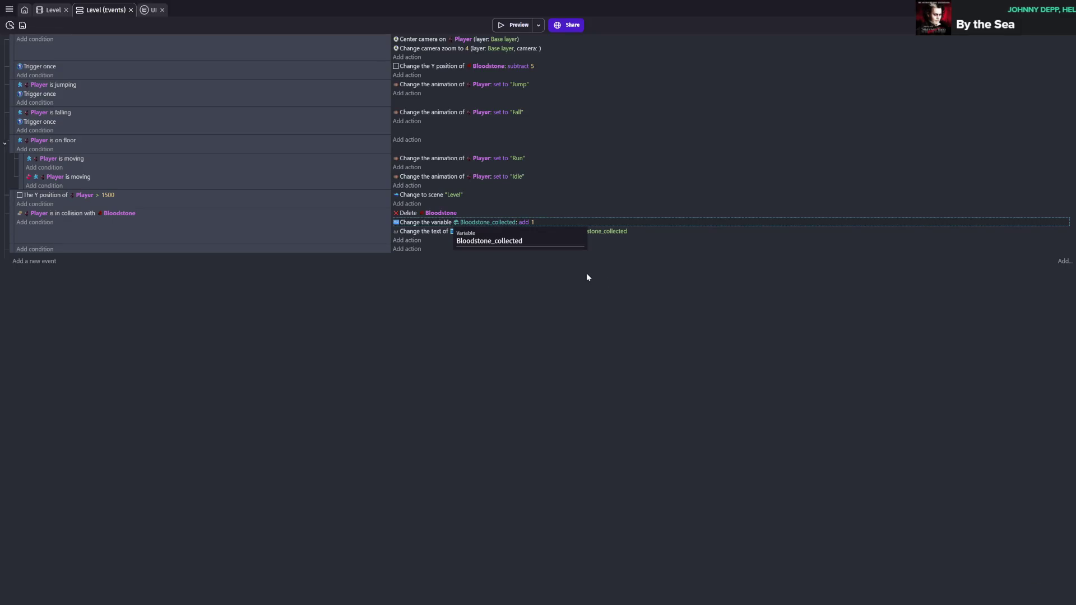
{"action": "left_click", "coordinate": [53, 9]}
- Save, run a brief Level preview to test bloodstone pickups, close it and save again
{"action": "key", "text": "ctrl+s"}
{"action": "left_click", "coordinate": [510, 25]}
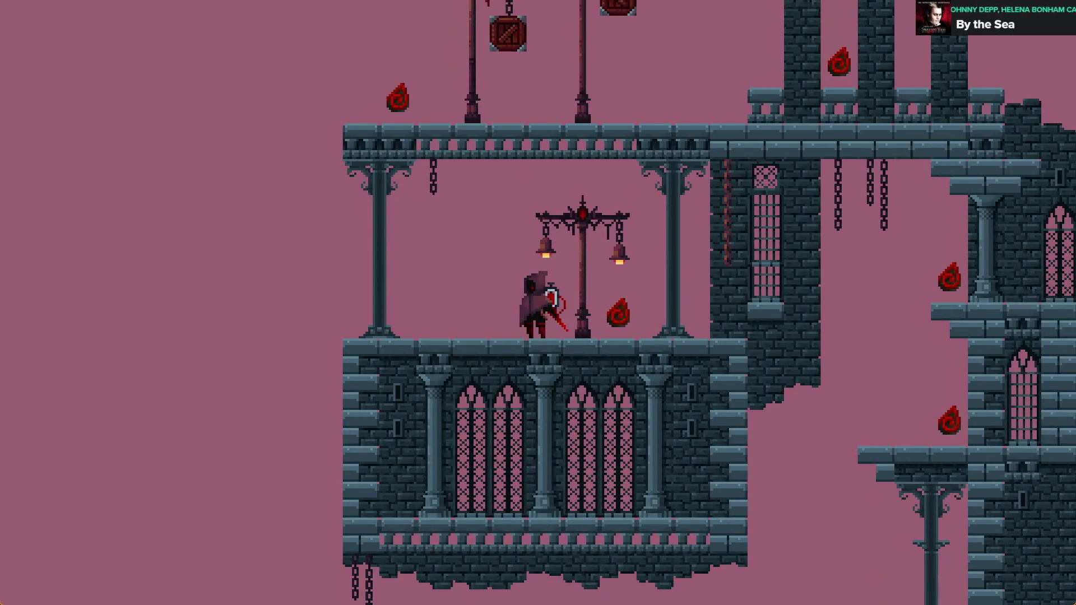
{"action": "key", "text": "alt+F4"}
{"action": "key", "text": "ctrl+s"}
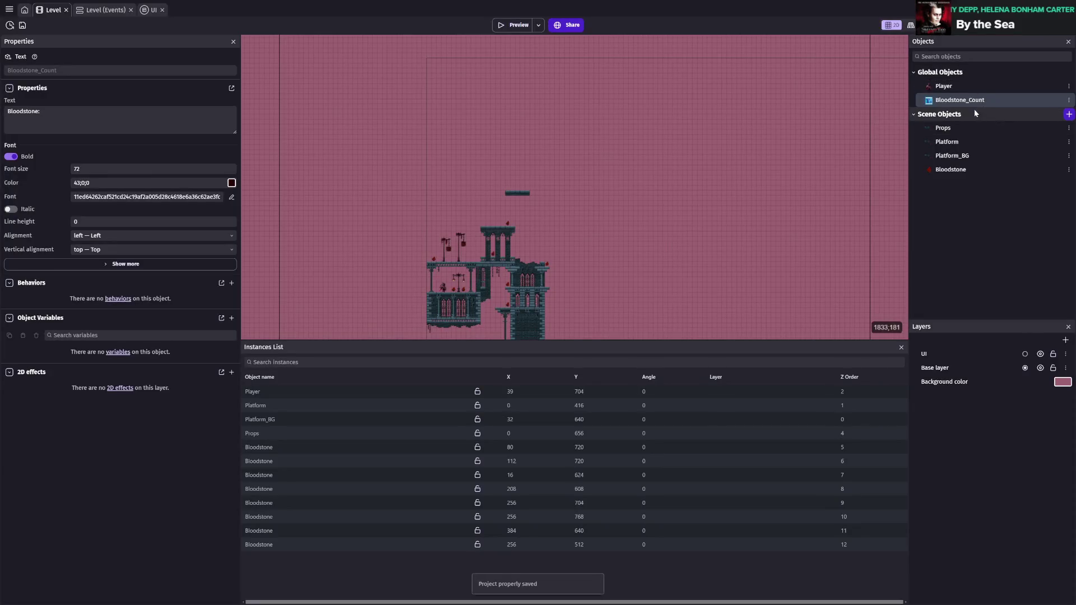
{"action": "left_click", "coordinate": [150, 11]}
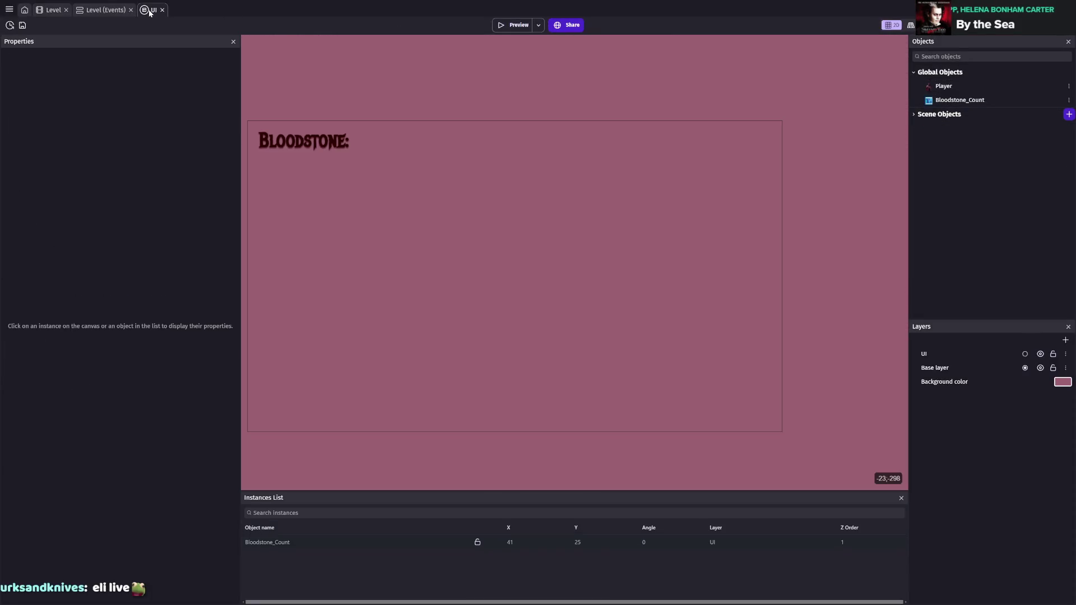
- Select the Bloodstone_Count text instance in the UI layout, save, and reopen the Level scene
{"action": "left_click", "coordinate": [315, 138]}
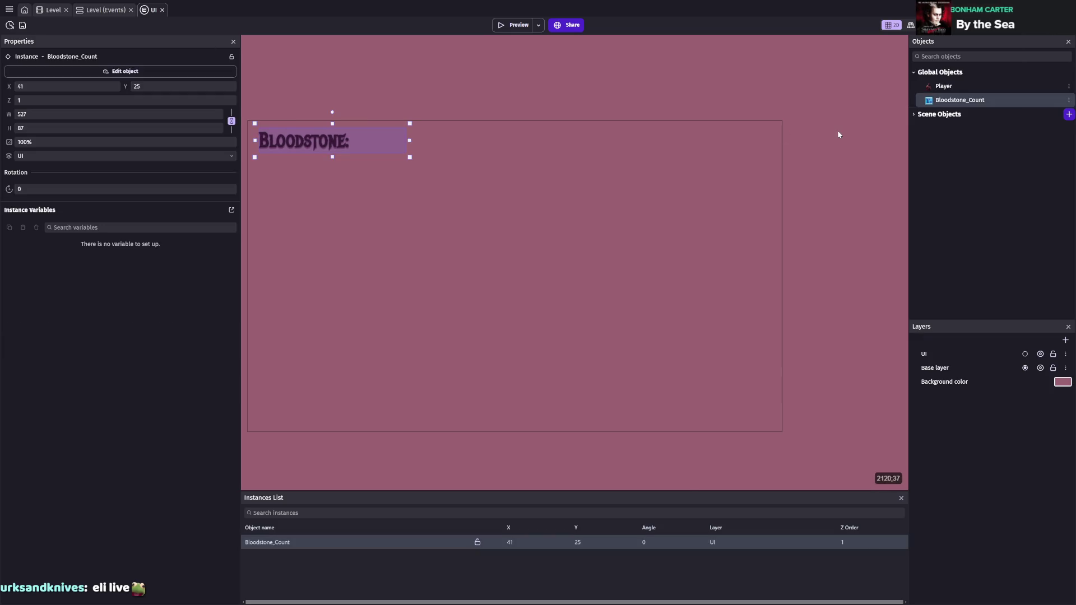
{"action": "key", "text": "ctrl+s"}
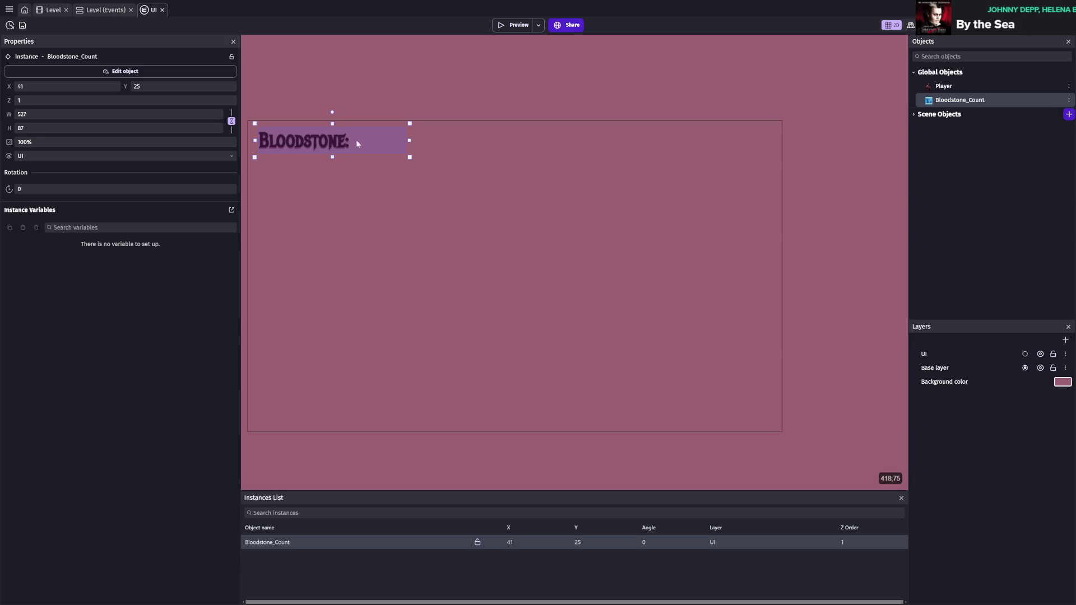
{"action": "left_click", "coordinate": [47, 13]}
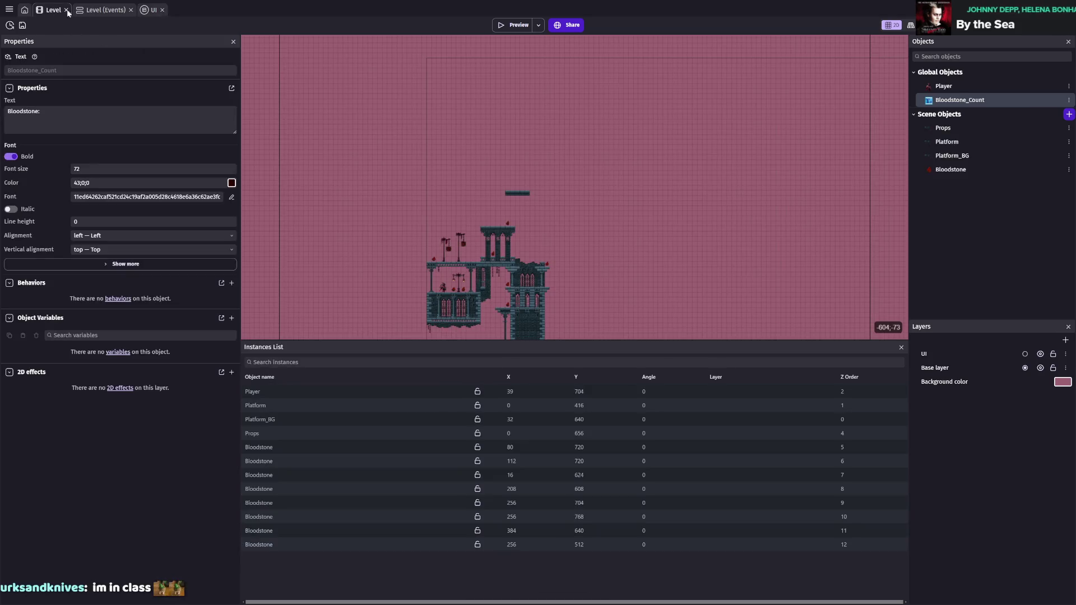
- Review the layer settings of the existing centre-camera and camera zoom actions, then save
{"action": "left_click", "coordinate": [107, 13]}
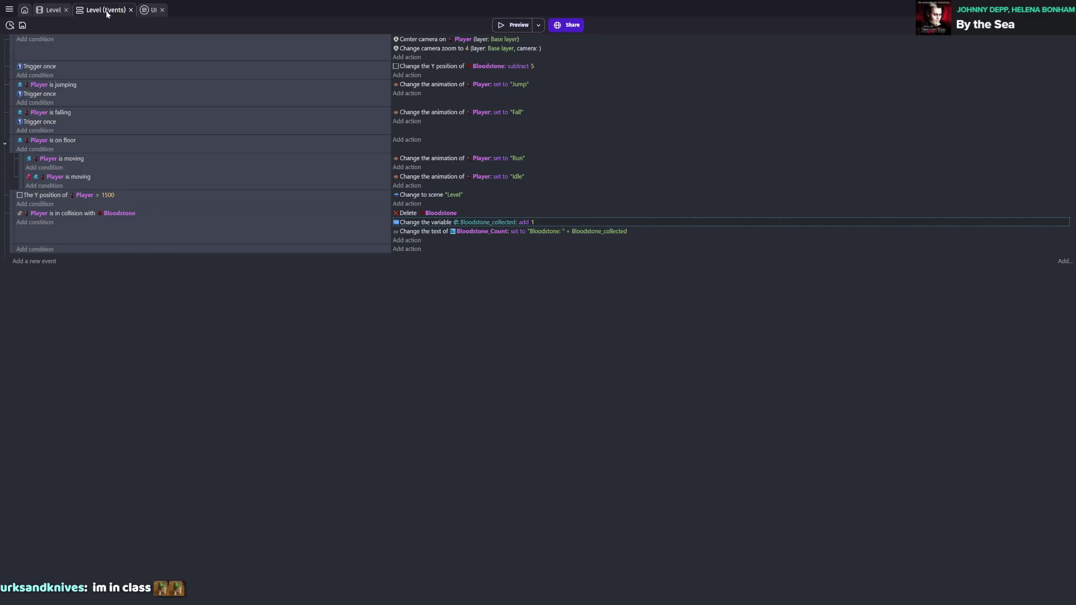
{"action": "double_click", "coordinate": [497, 40]}
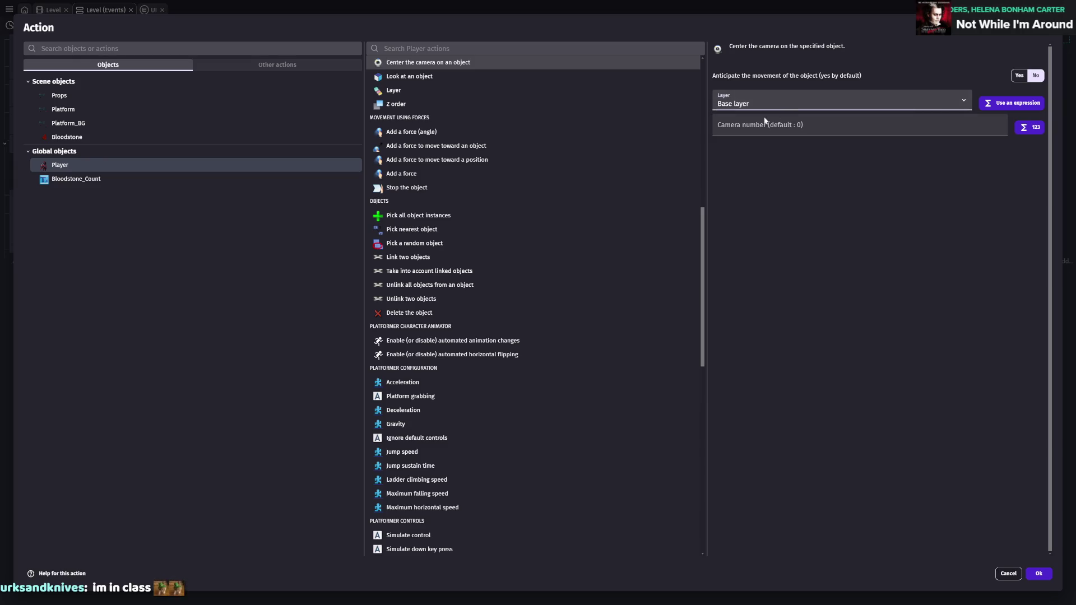
{"action": "left_click", "coordinate": [1038, 574]}
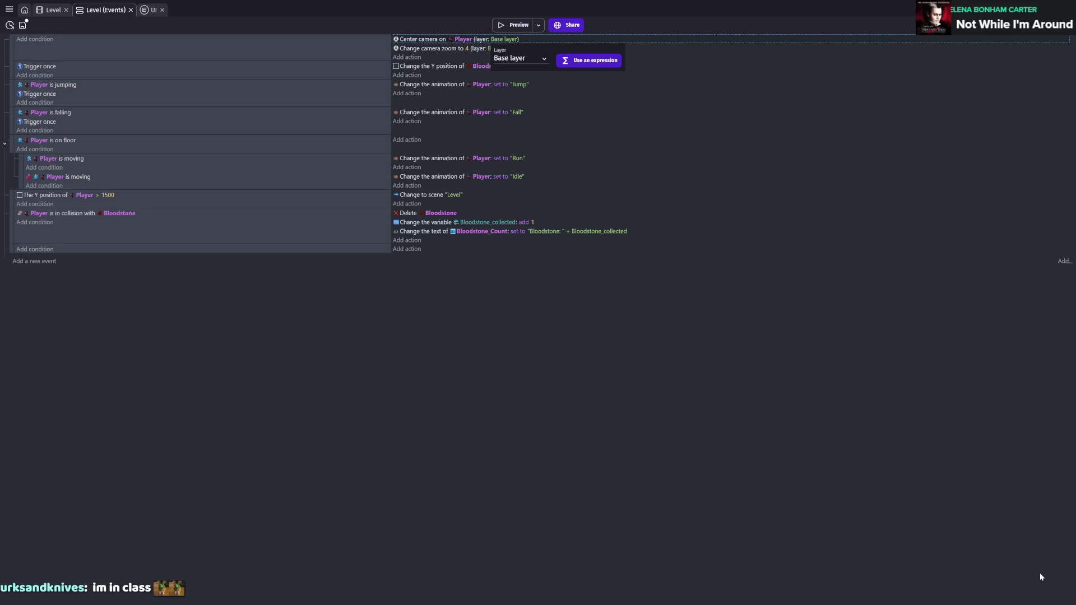
{"action": "left_click", "coordinate": [552, 290]}
{"action": "key", "text": "ctrl+s"}
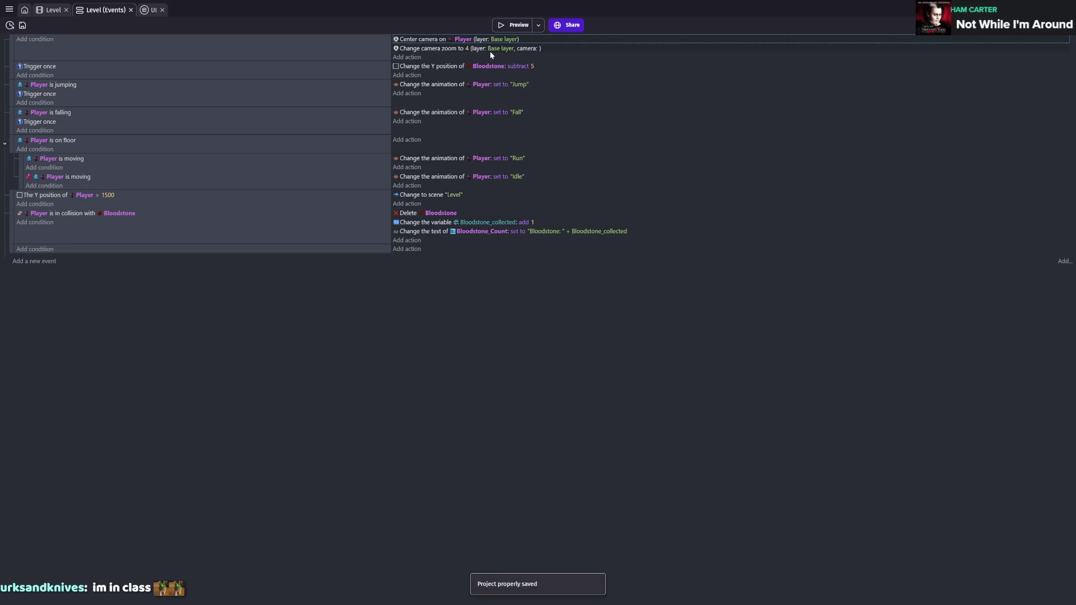
{"action": "left_click", "coordinate": [490, 51]}
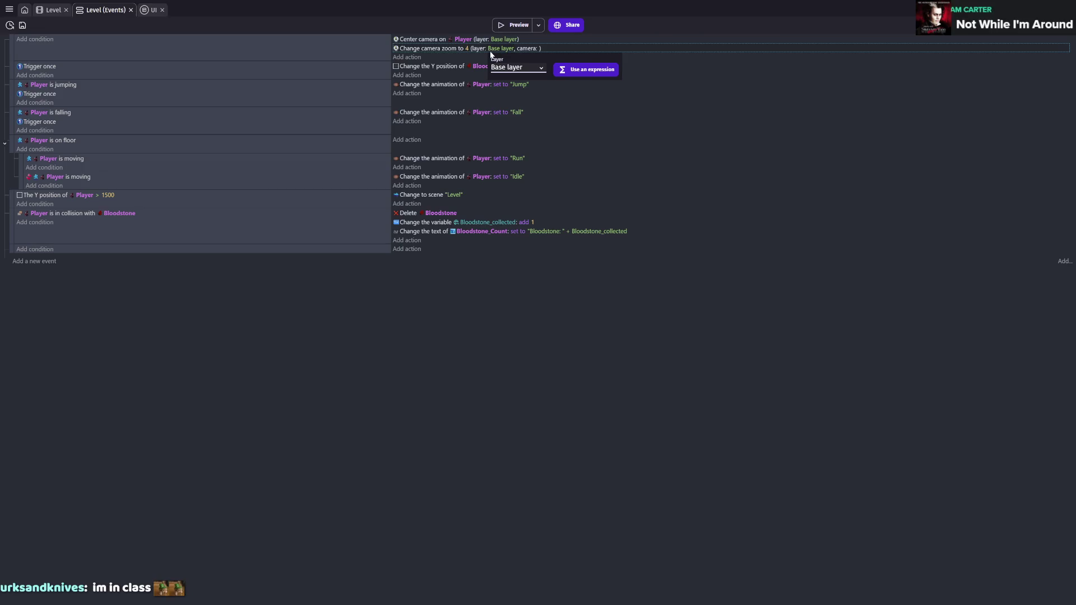
{"action": "left_click", "coordinate": [549, 264]}
{"action": "key", "text": "ctrl+s"}
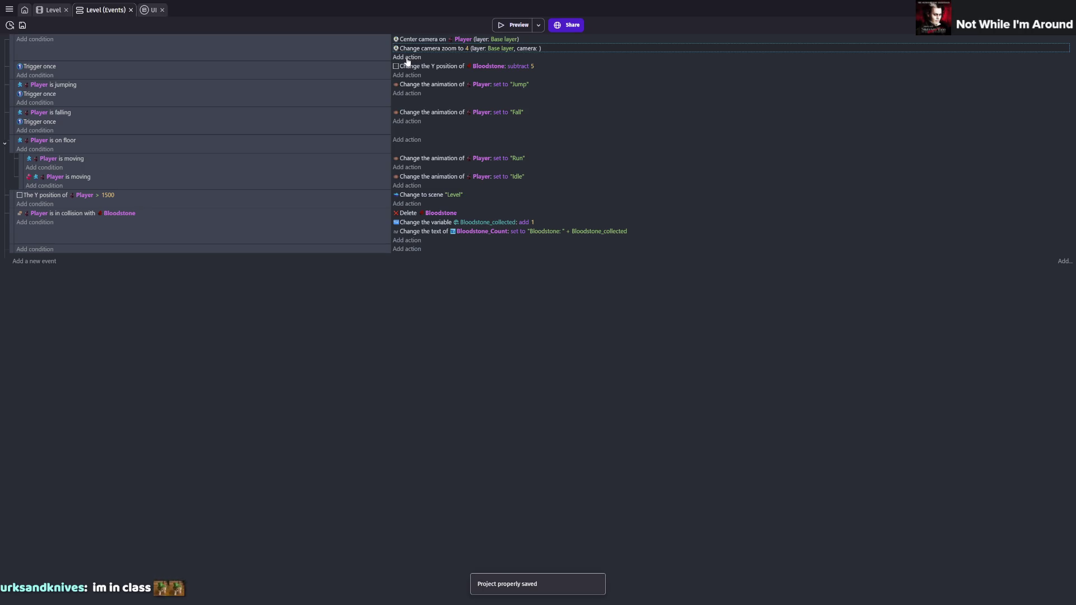
- Add a Camera zoom action to the camera event with zoom -4 on the UI layer
{"action": "left_click", "coordinate": [407, 57]}
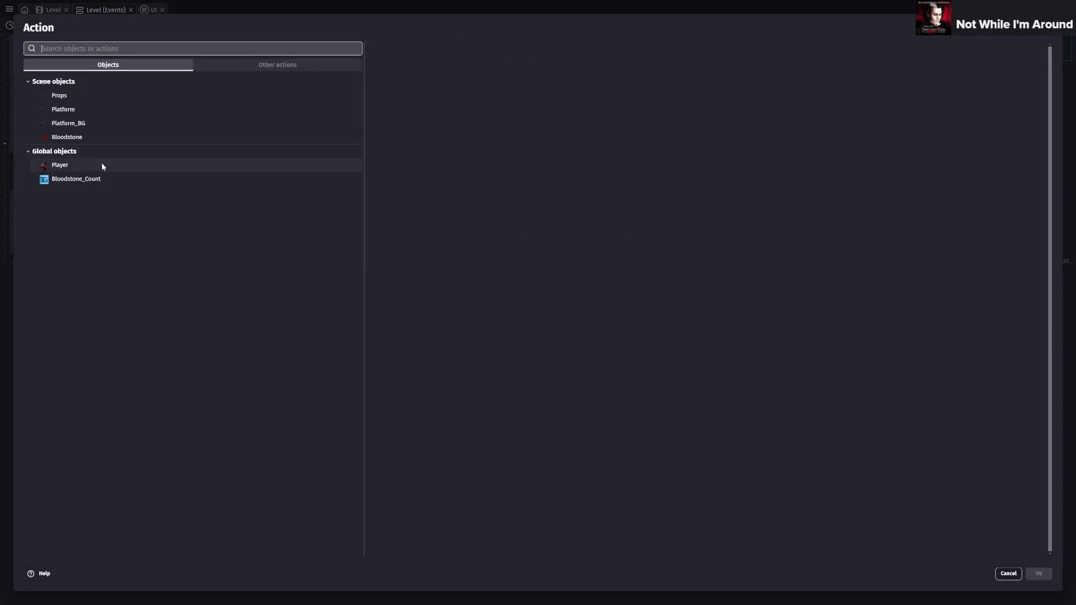
{"action": "key", "text": "Escape"}
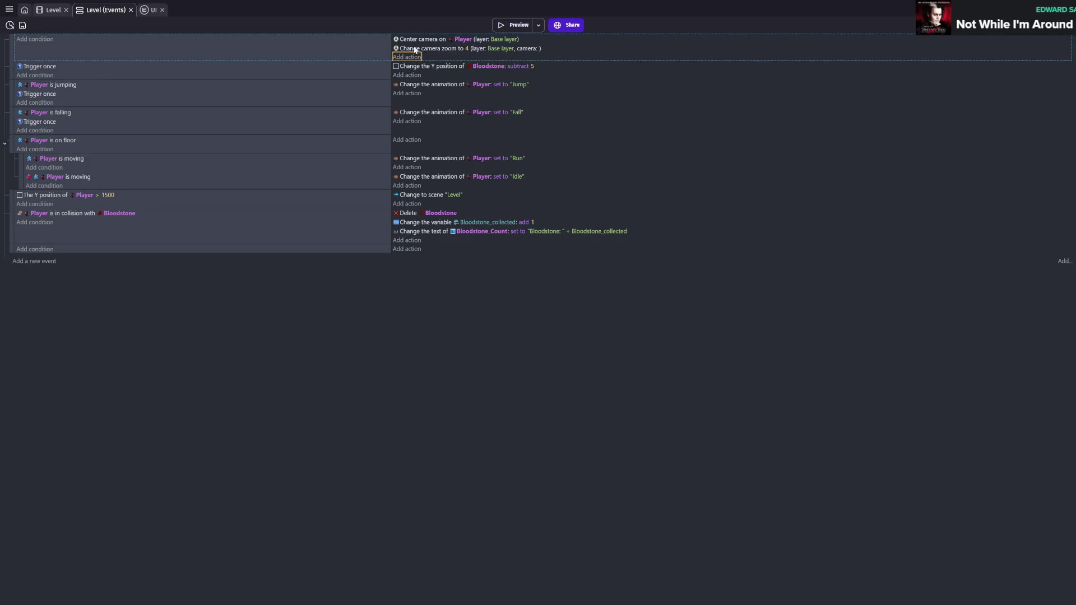
{"action": "left_click", "coordinate": [414, 57]}
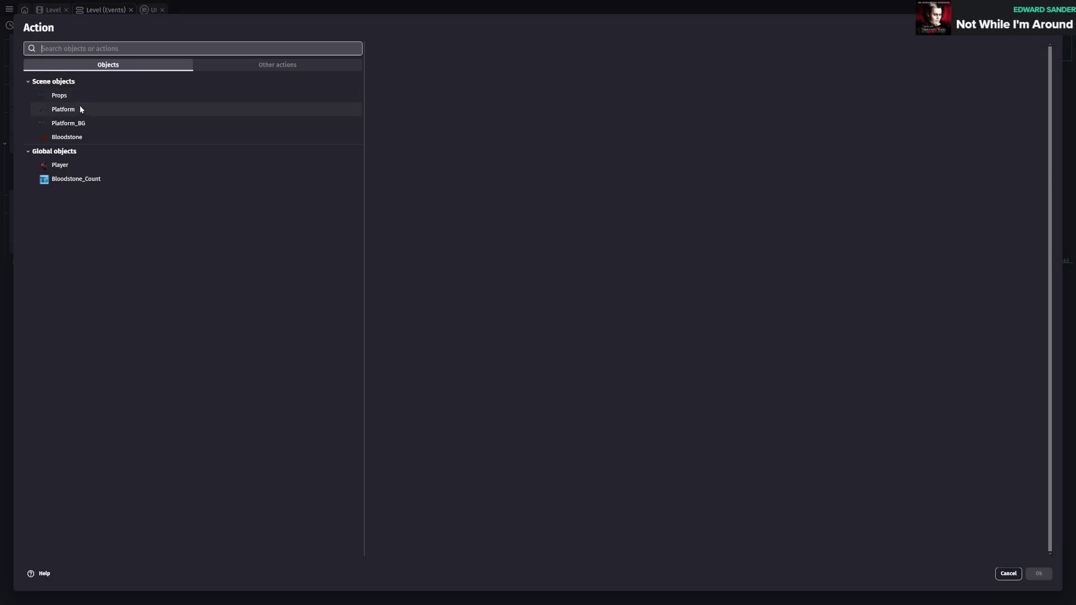
{"action": "key", "text": "Escape"}
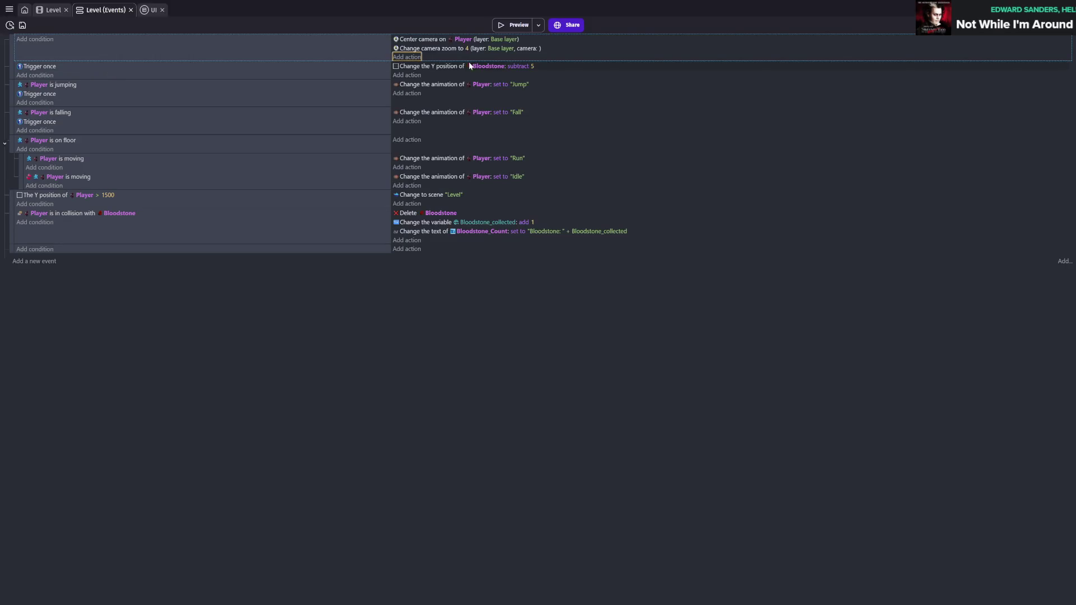
{"action": "left_click", "coordinate": [405, 58]}
{"action": "type", "text": "camera"}
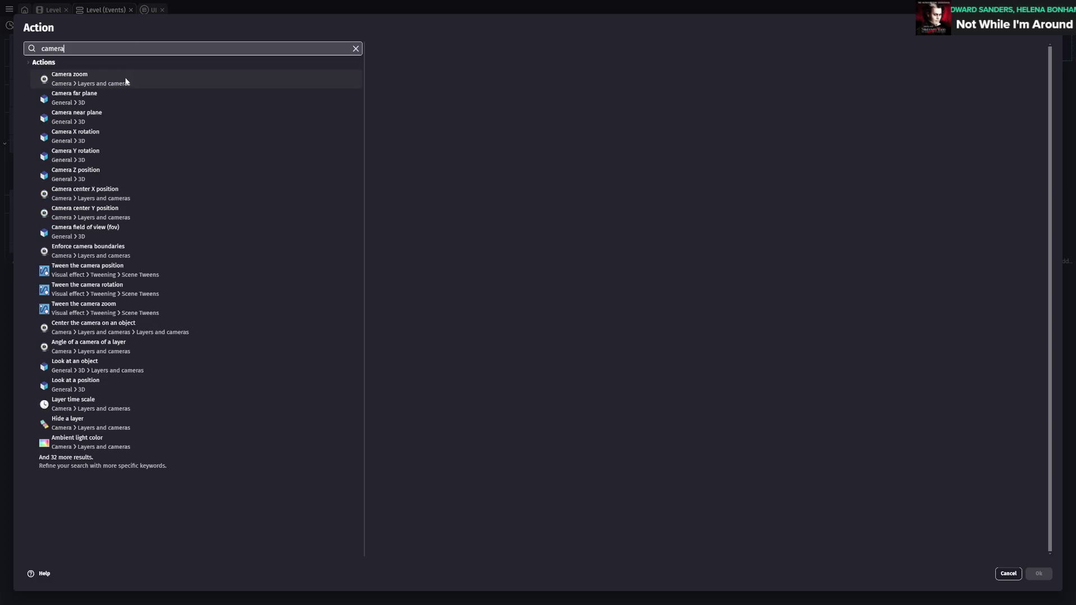
{"action": "left_click", "coordinate": [126, 82]}
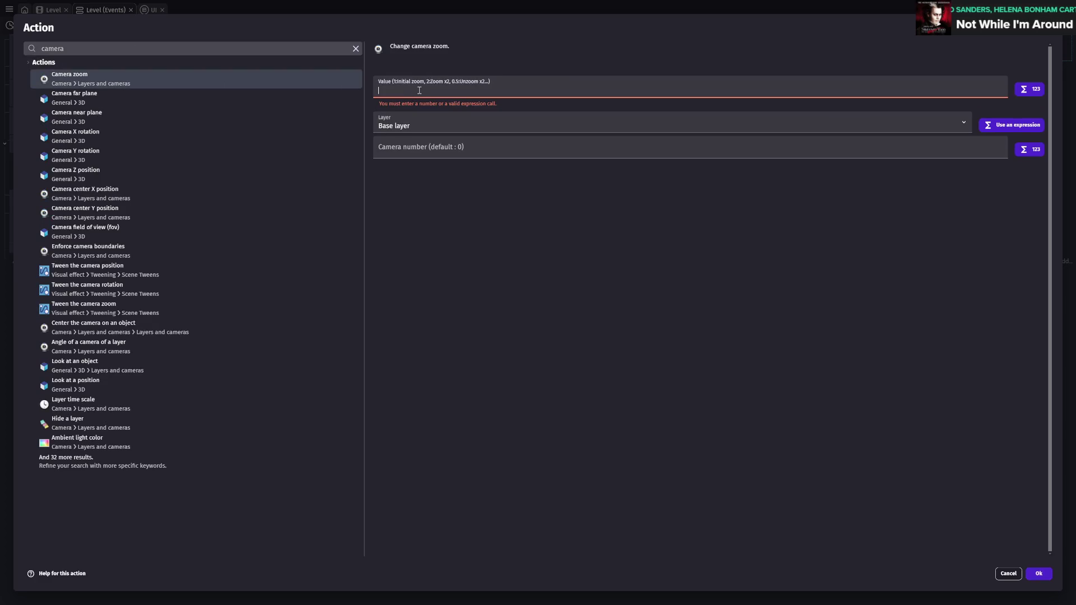
{"action": "type", "text": "-4"}
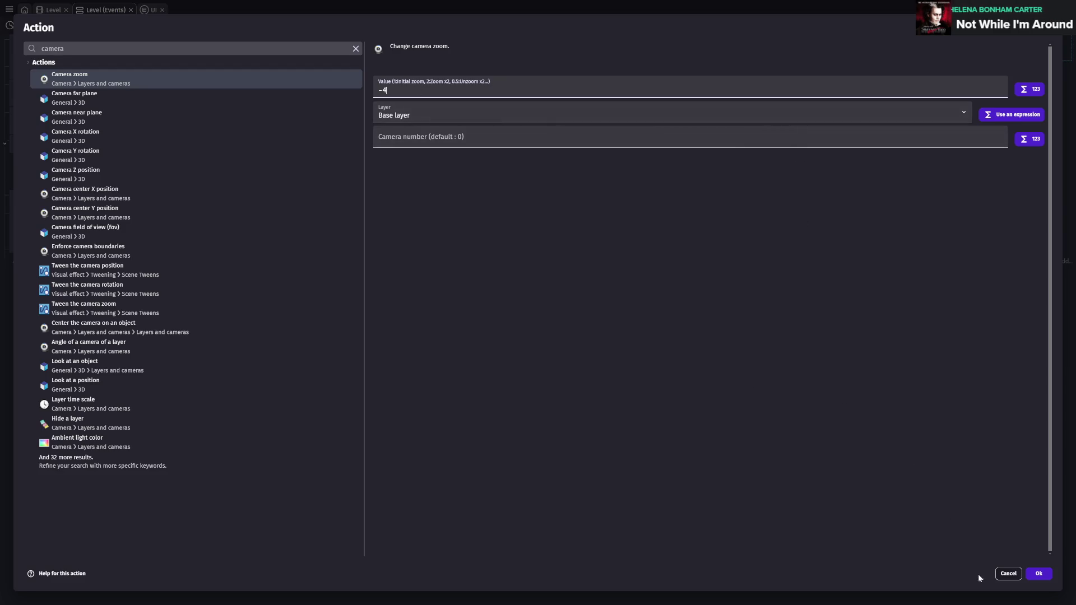
{"action": "key", "text": "Tab"}
{"action": "key", "text": "Down"}
{"action": "left_click", "coordinate": [1040, 578]}
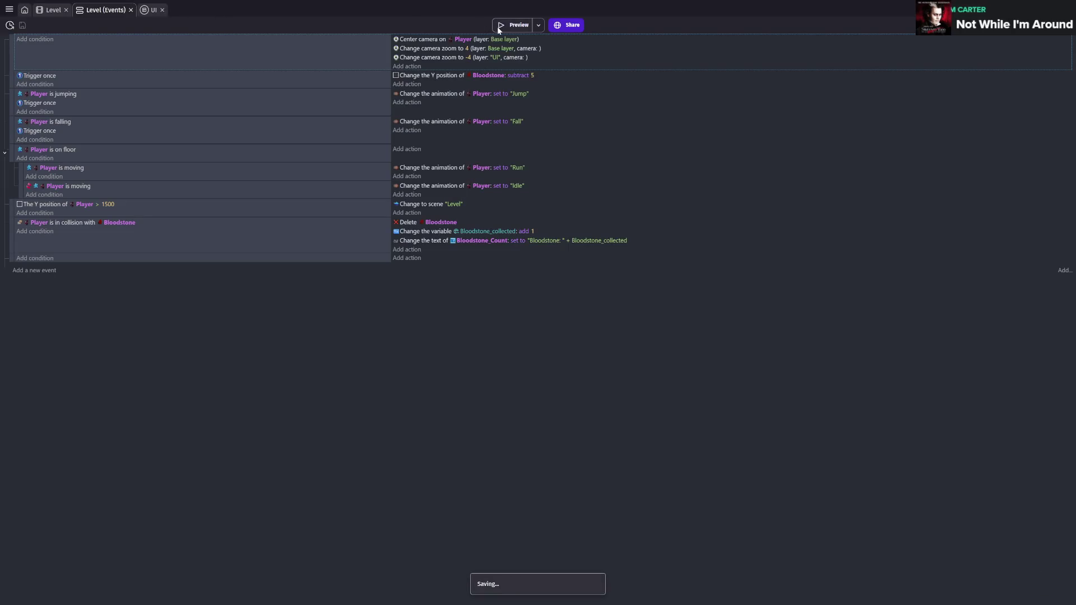
- Preview the game, then delete the 'camera zoom -4 (layer: UI)' action and save
{"action": "left_click", "coordinate": [498, 28]}
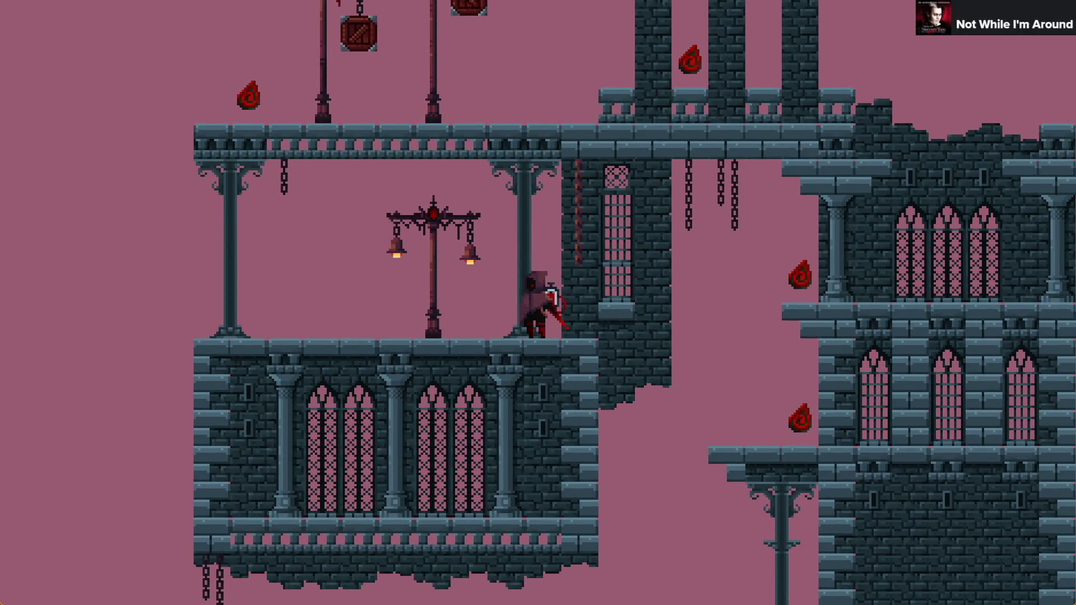
{"action": "key", "text": "alt+F4"}
{"action": "left_click", "coordinate": [415, 58]}
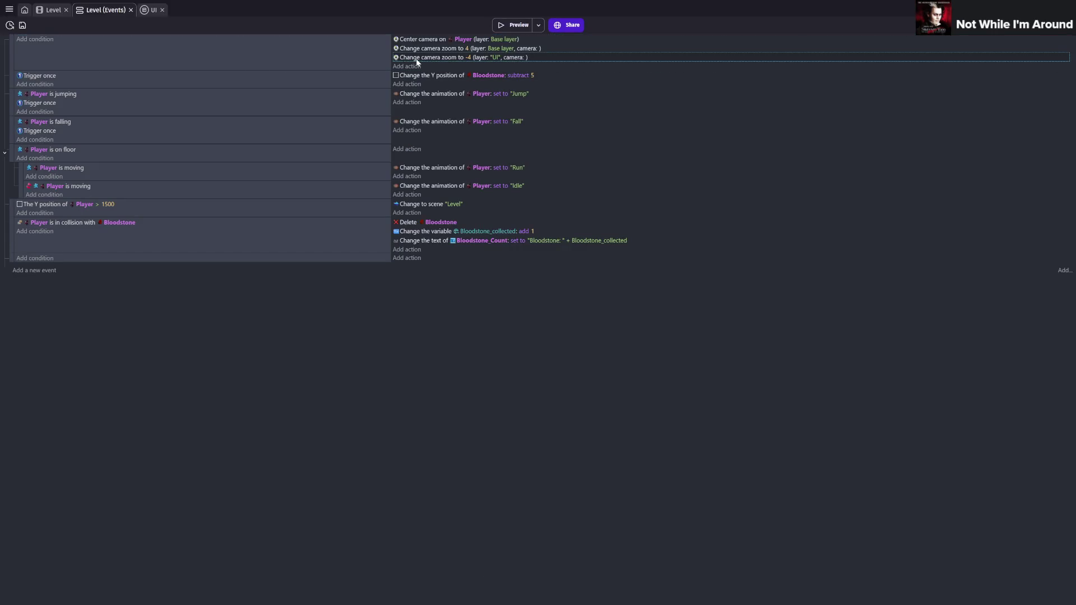
{"action": "key", "text": "Delete"}
{"action": "key", "text": "ctrl+s"}
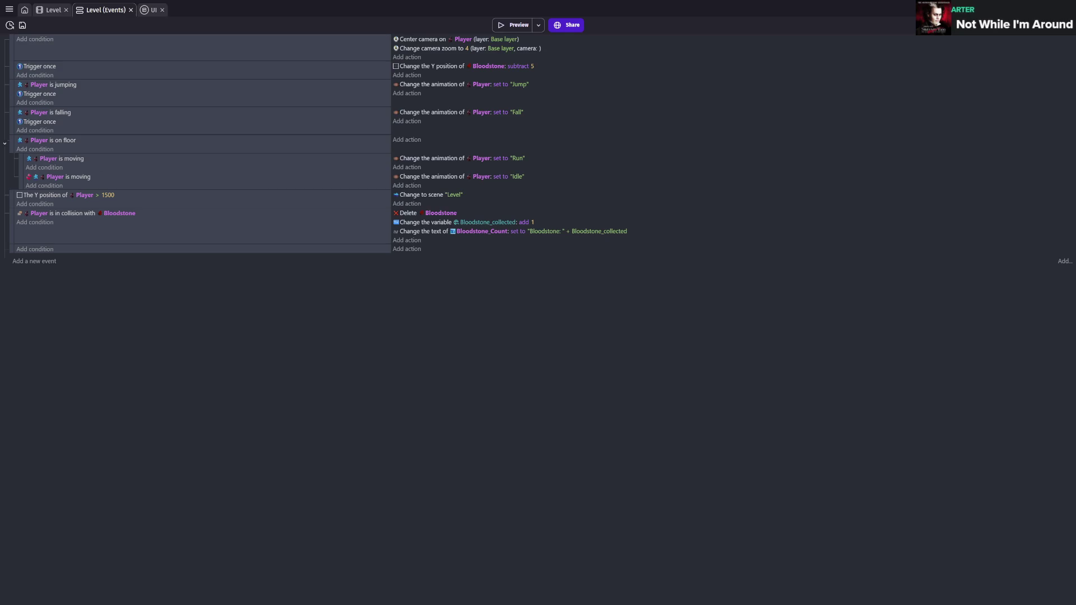
{"action": "double_click", "coordinate": [544, 232]}
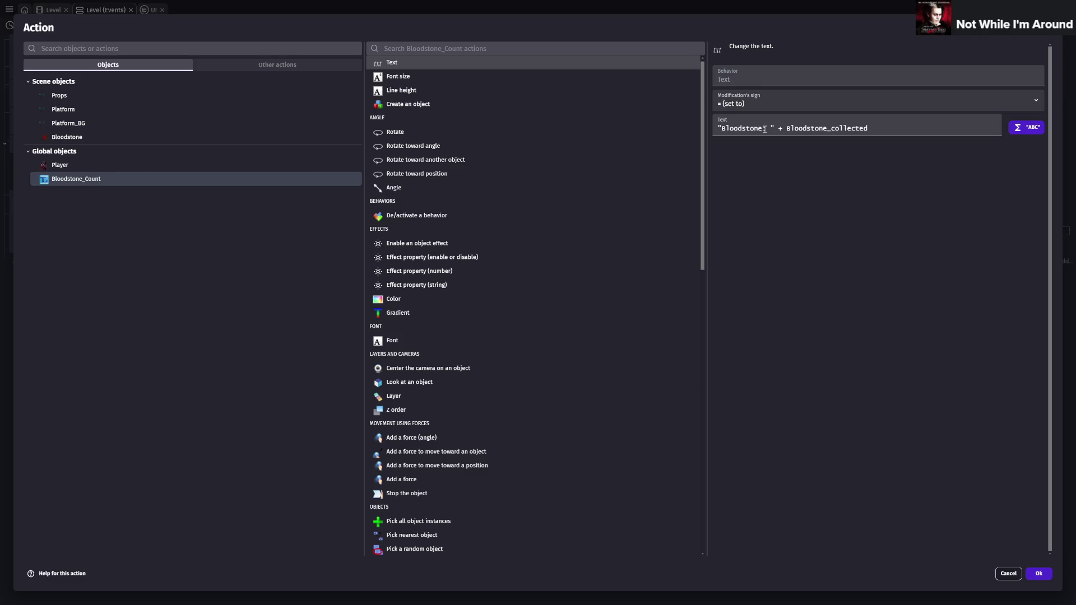
{"action": "left_click", "coordinate": [789, 129]}
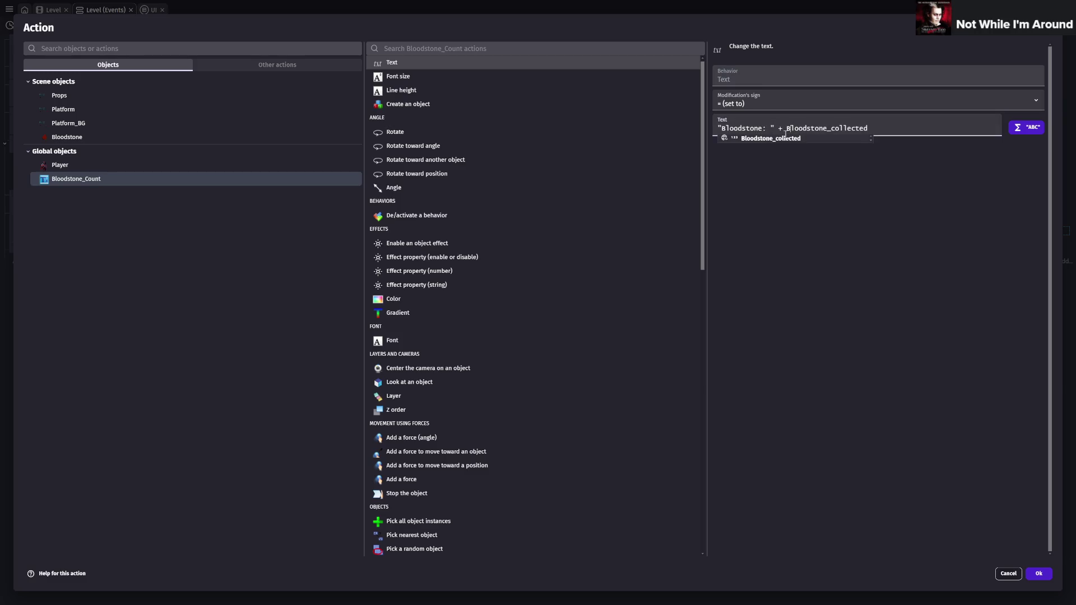
{"action": "double_click", "coordinate": [799, 128]}
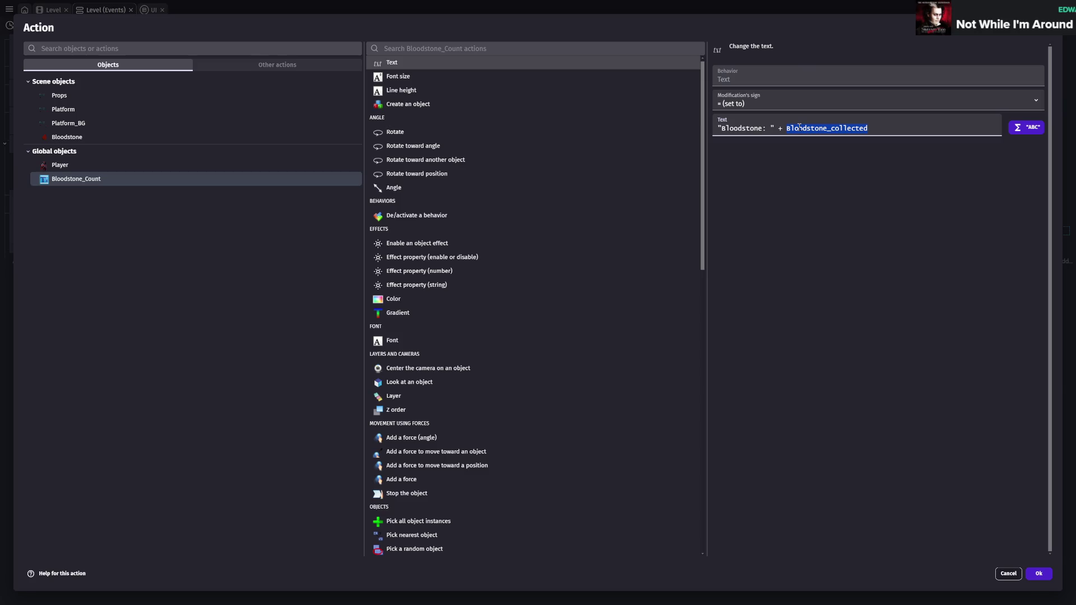
{"action": "type", "text": "Blood"}
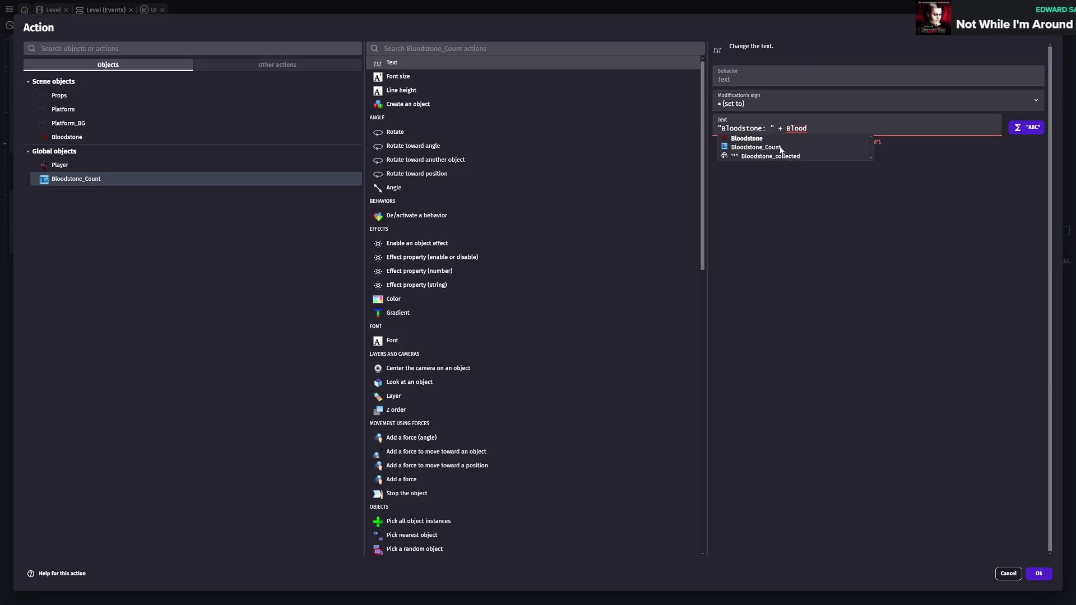
{"action": "left_click", "coordinate": [752, 156]}
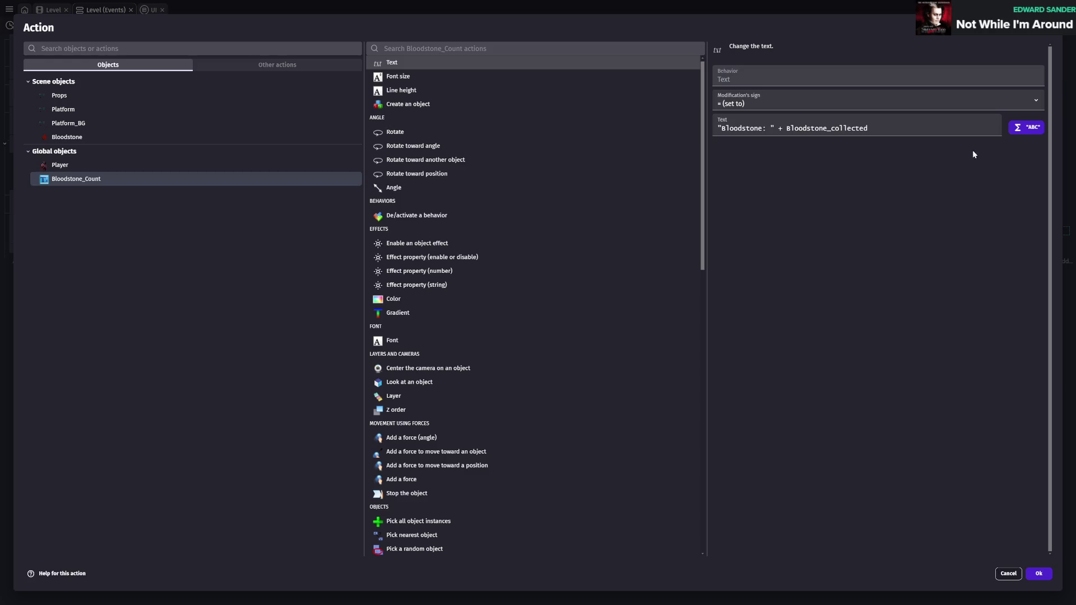
{"action": "left_click", "coordinate": [1037, 573]}
{"action": "key", "text": "ctrl+s"}
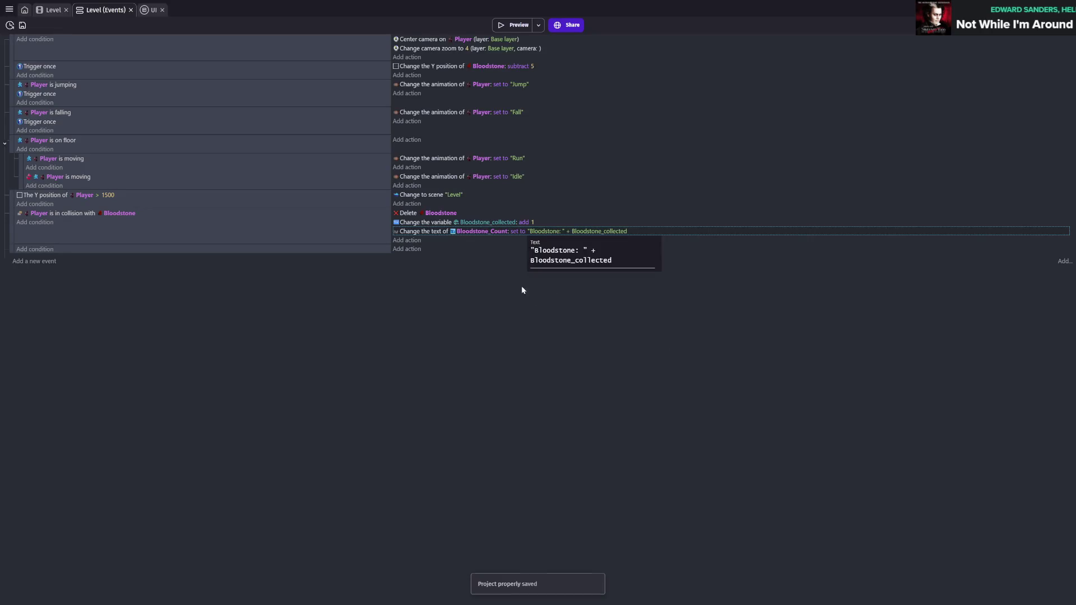
{"action": "double_click", "coordinate": [468, 221]}
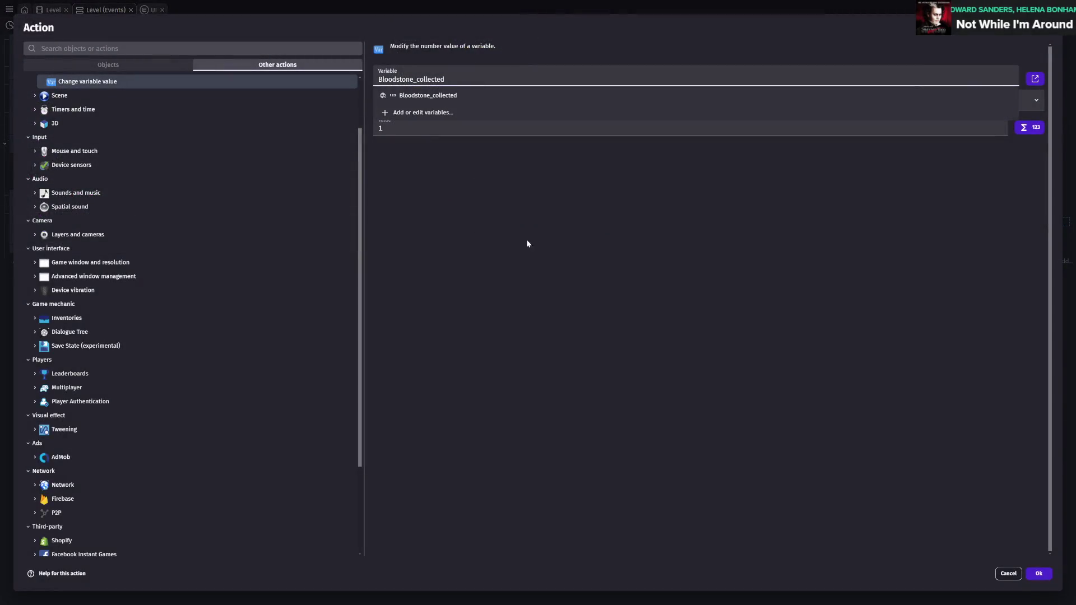
{"action": "left_click", "coordinate": [1030, 574]}
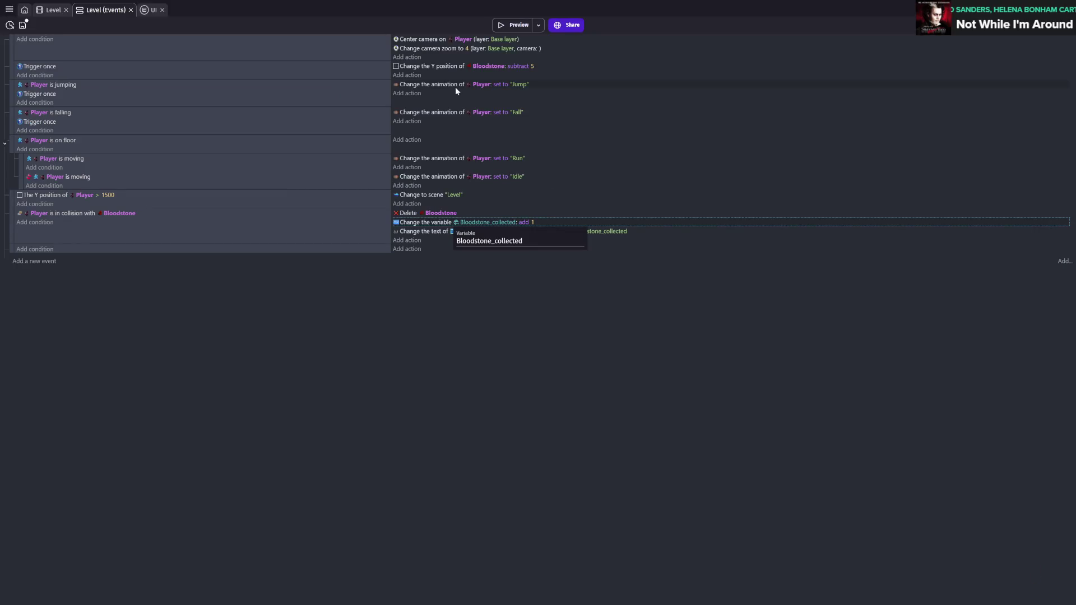
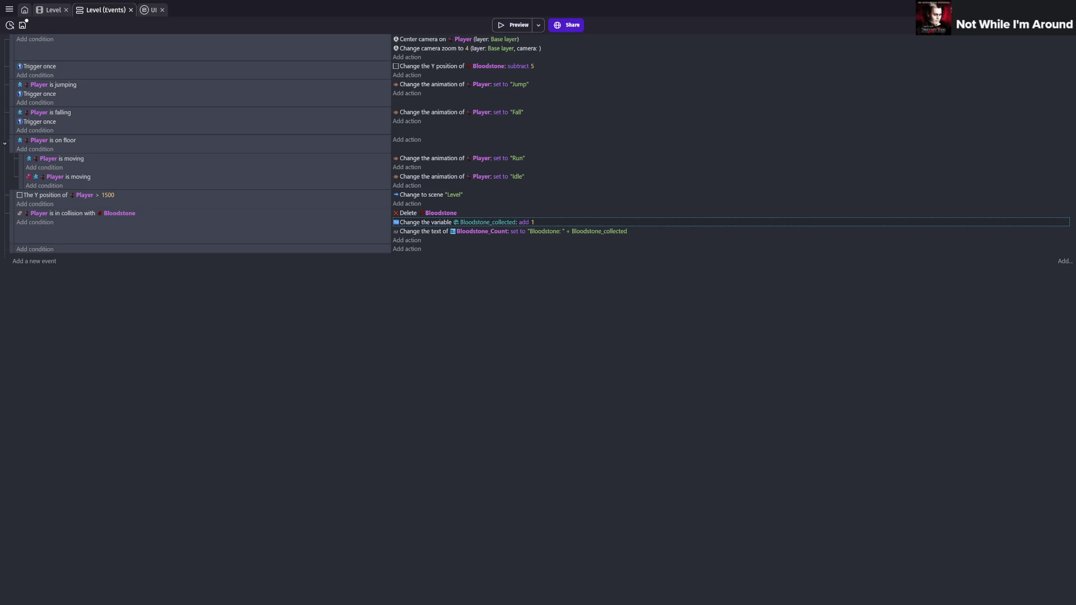
- Switch to the Level scene and open the UI external layout from the project manager
{"action": "left_click", "coordinate": [54, 12]}
{"action": "left_click", "coordinate": [8, 9]}
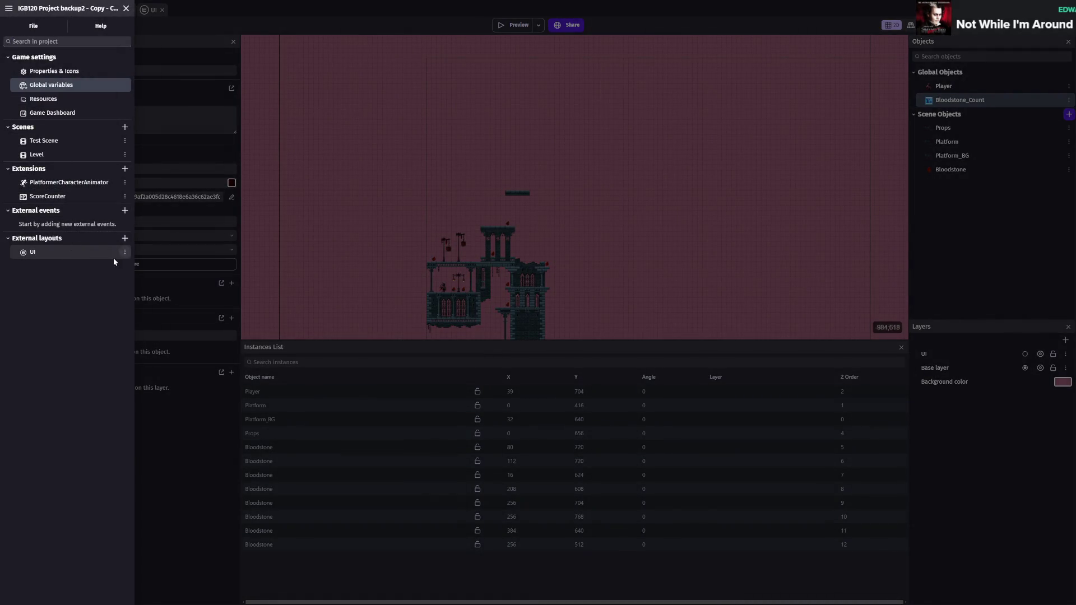
{"action": "left_click", "coordinate": [89, 254]}
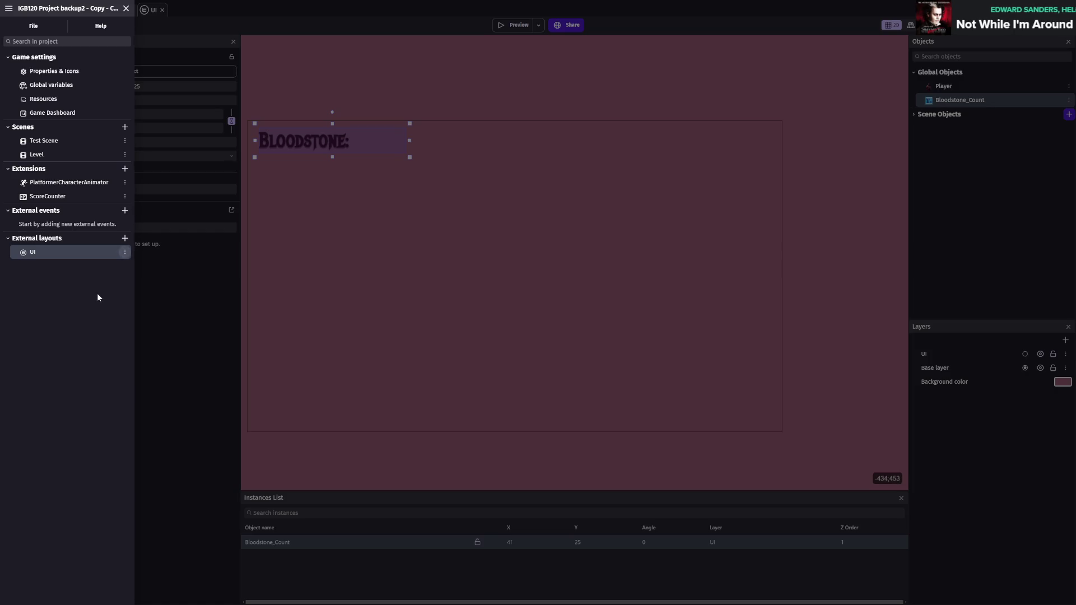
{"action": "key", "text": "Escape"}
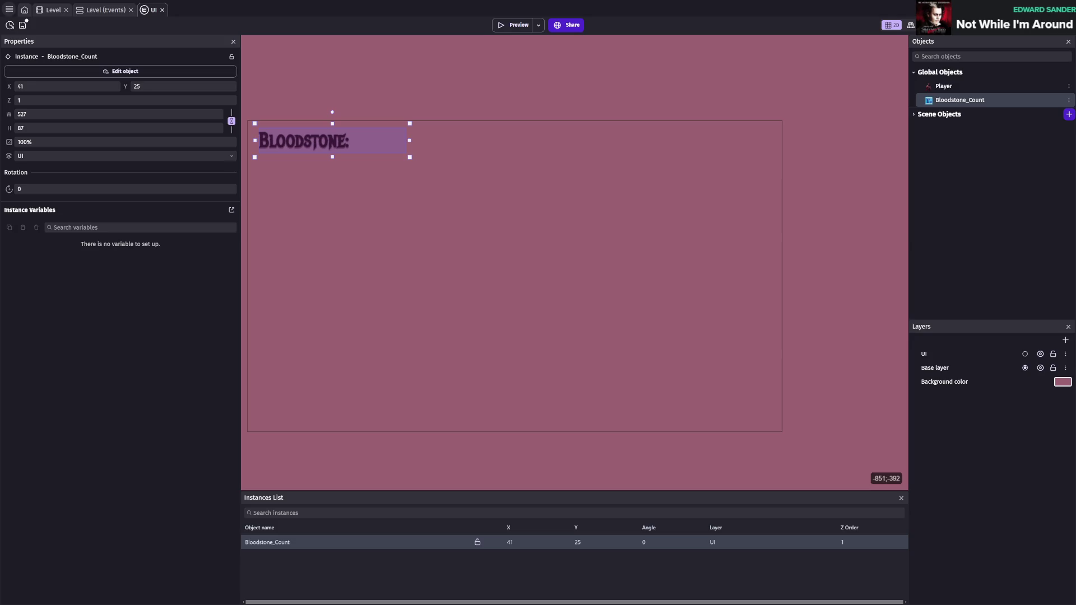
- Start renaming the UI layout but keep its name as UI
{"action": "left_click", "coordinate": [9, 9]}
{"action": "left_click", "coordinate": [50, 252]}
{"action": "left_click", "coordinate": [25, 254]}
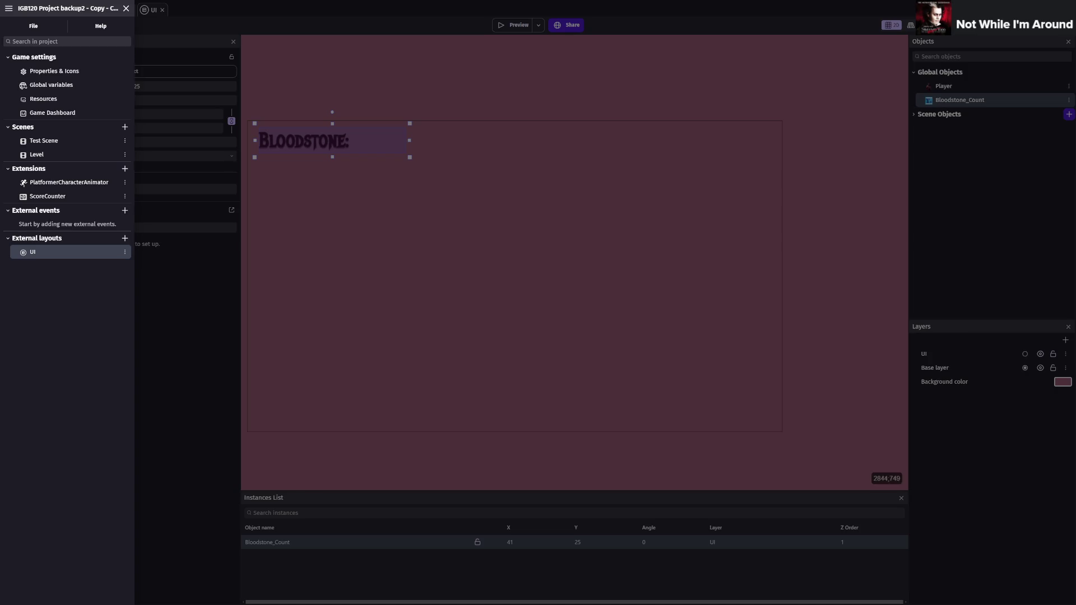
{"action": "key", "text": "Escape"}
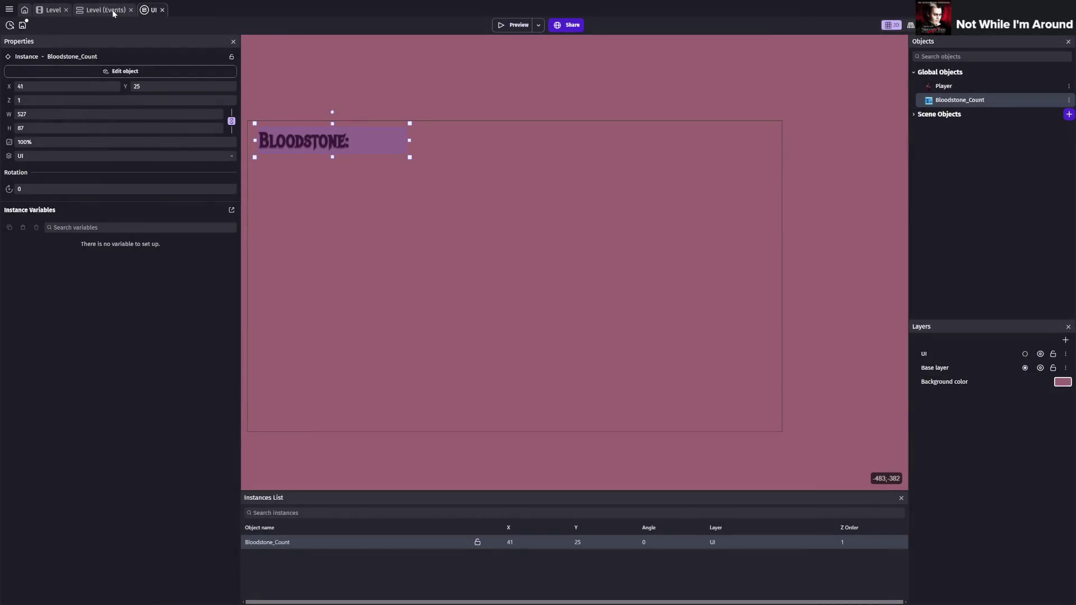
- Add an 'At the beginning of the scene' condition to the top Level event
{"action": "left_click", "coordinate": [106, 10]}
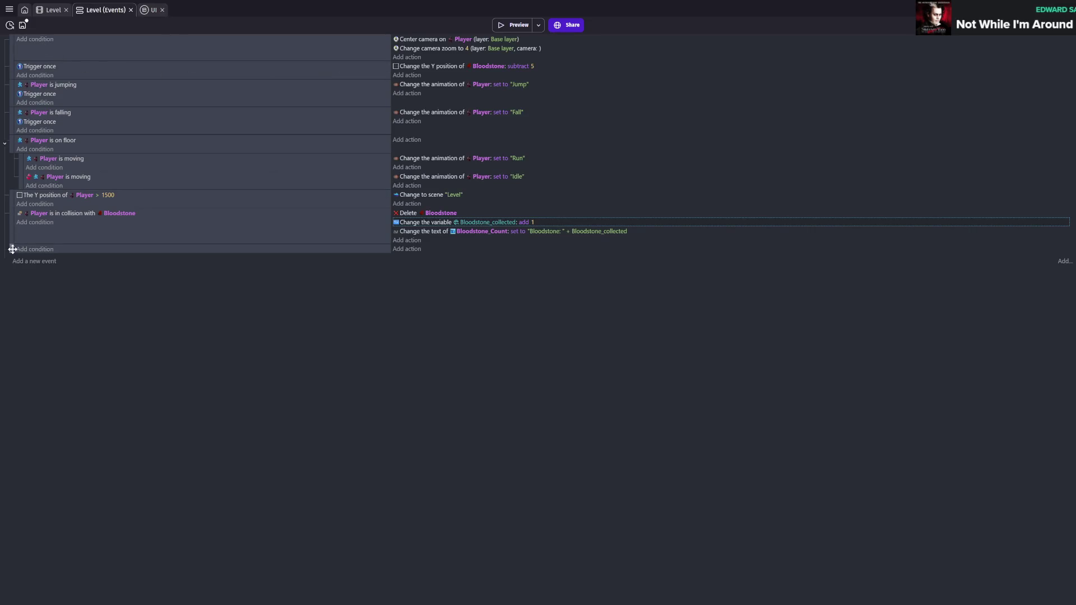
{"action": "scroll", "coordinate": [16, 39], "scroll_direction": "up", "scroll_amount": 1}
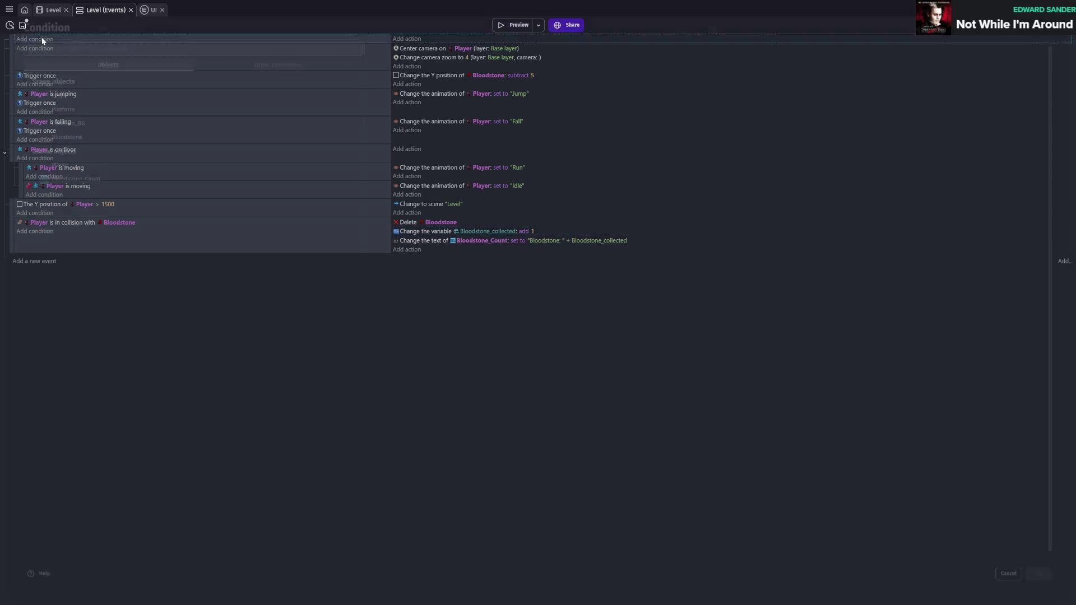
{"action": "left_click", "coordinate": [42, 39]}
{"action": "type", "text": "beginning"}
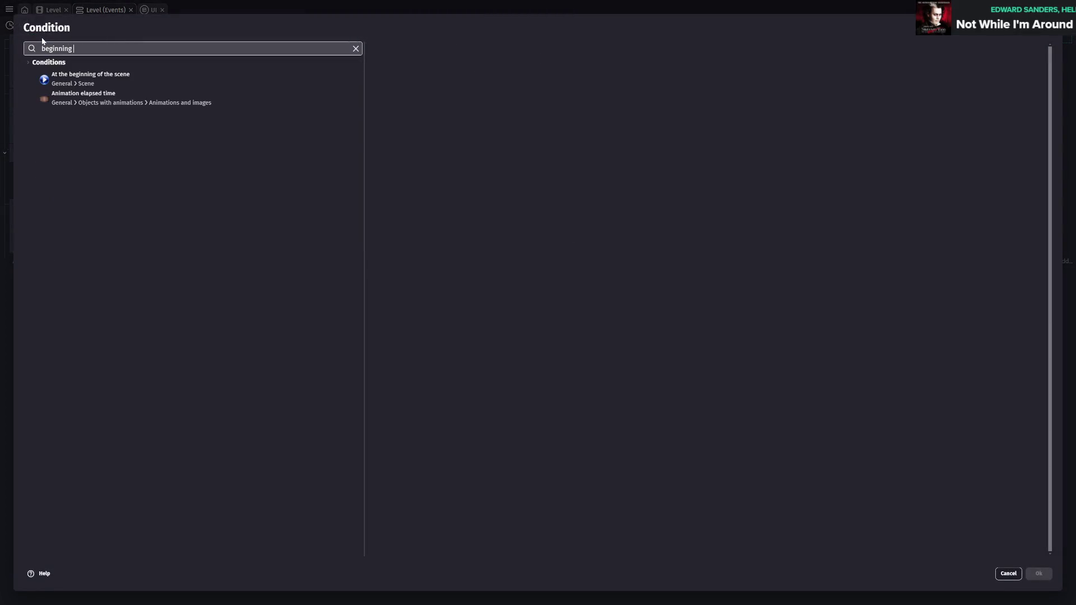
{"action": "left_click", "coordinate": [105, 94]}
{"action": "left_click", "coordinate": [161, 82]}
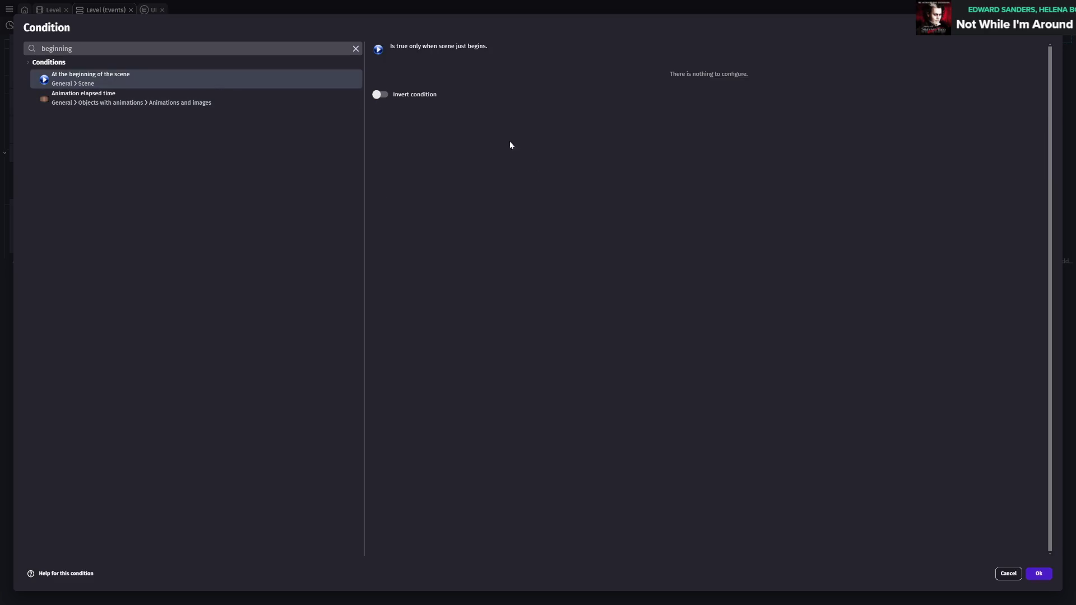
{"action": "left_click", "coordinate": [1033, 572]}
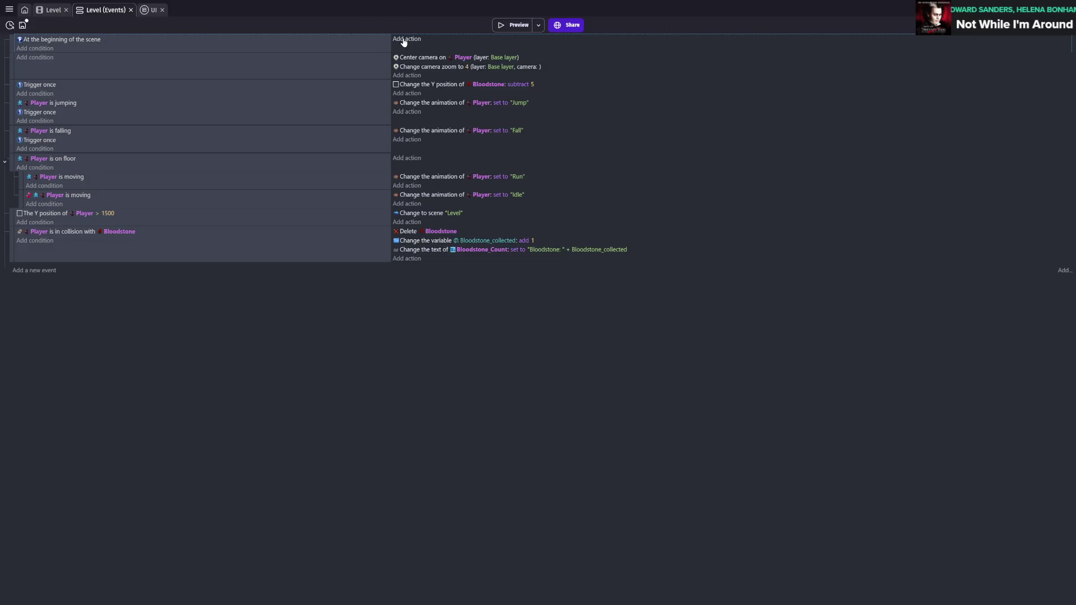
- Add a 'Create objects from an external layout' action using layout UI, then save
{"action": "left_click", "coordinate": [404, 41]}
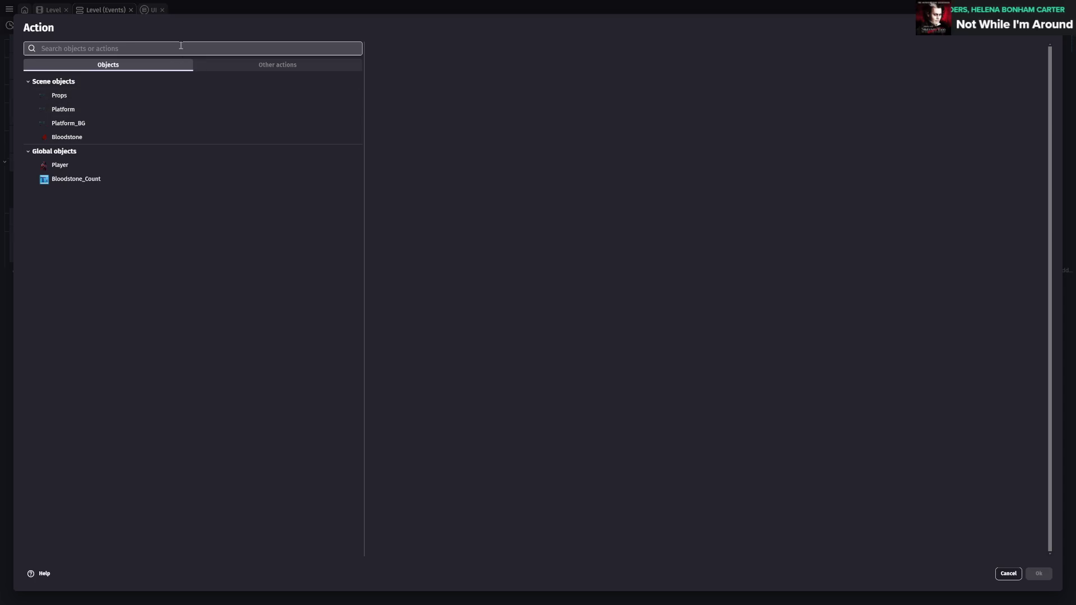
{"action": "type", "text": "external"}
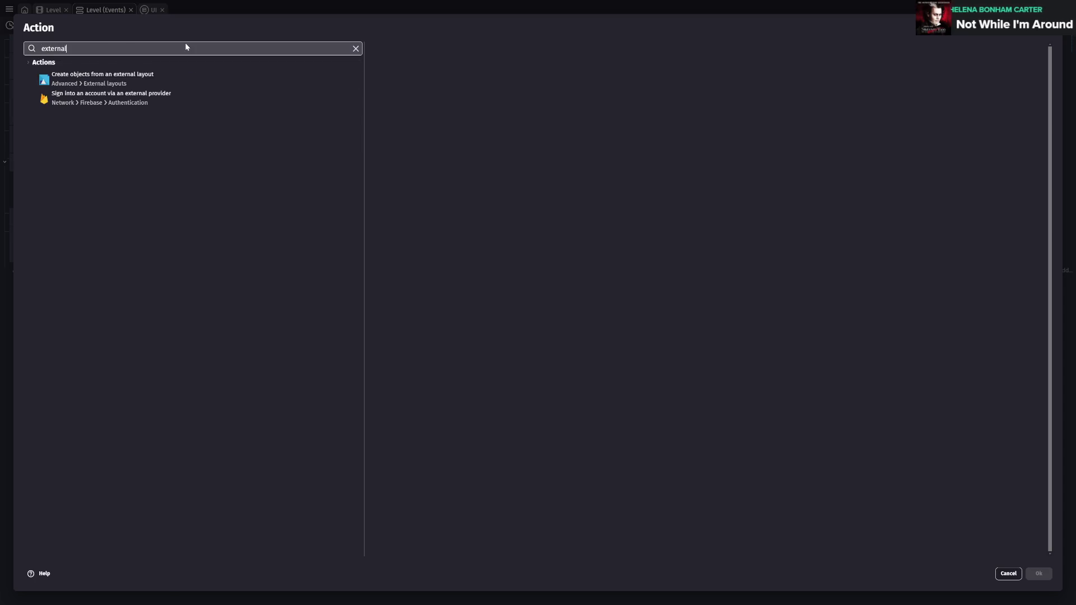
{"action": "left_click", "coordinate": [152, 81]}
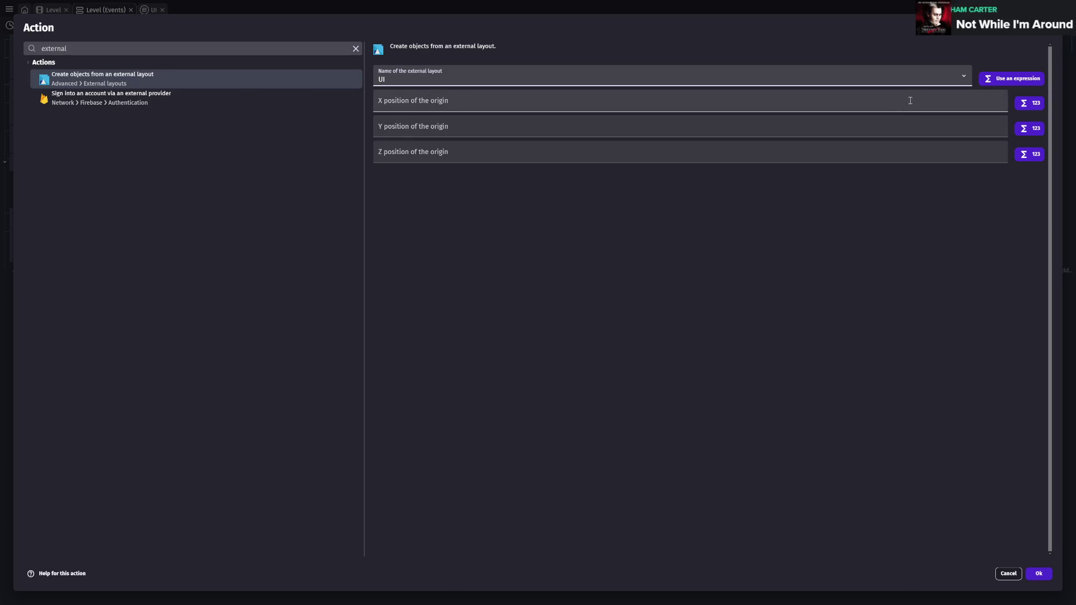
{"action": "left_click", "coordinate": [1038, 574]}
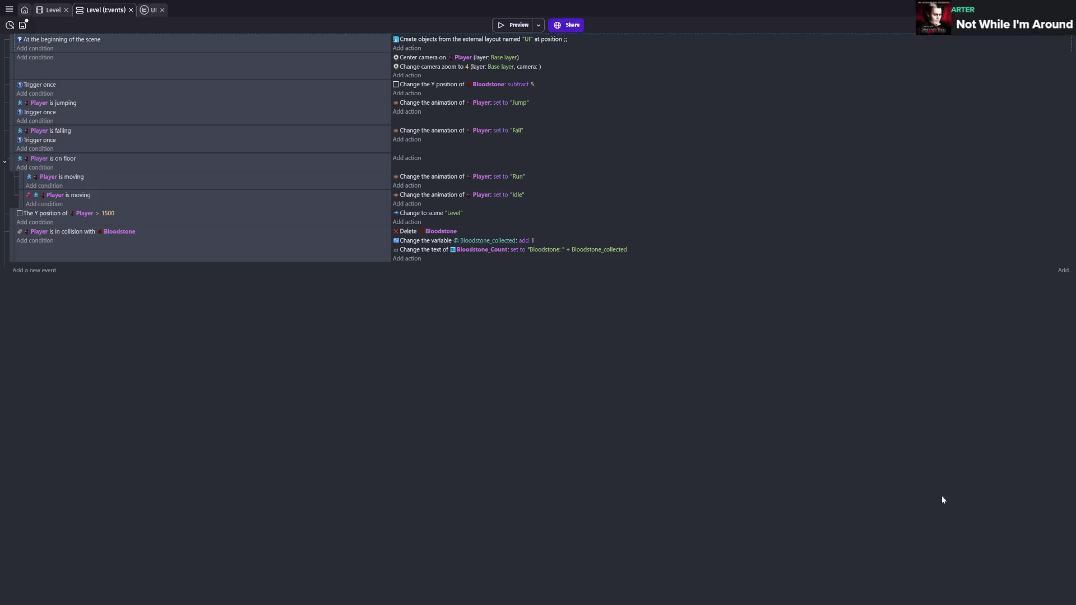
{"action": "key", "text": "ctrl+s"}
{"action": "left_click", "coordinate": [52, 10]}
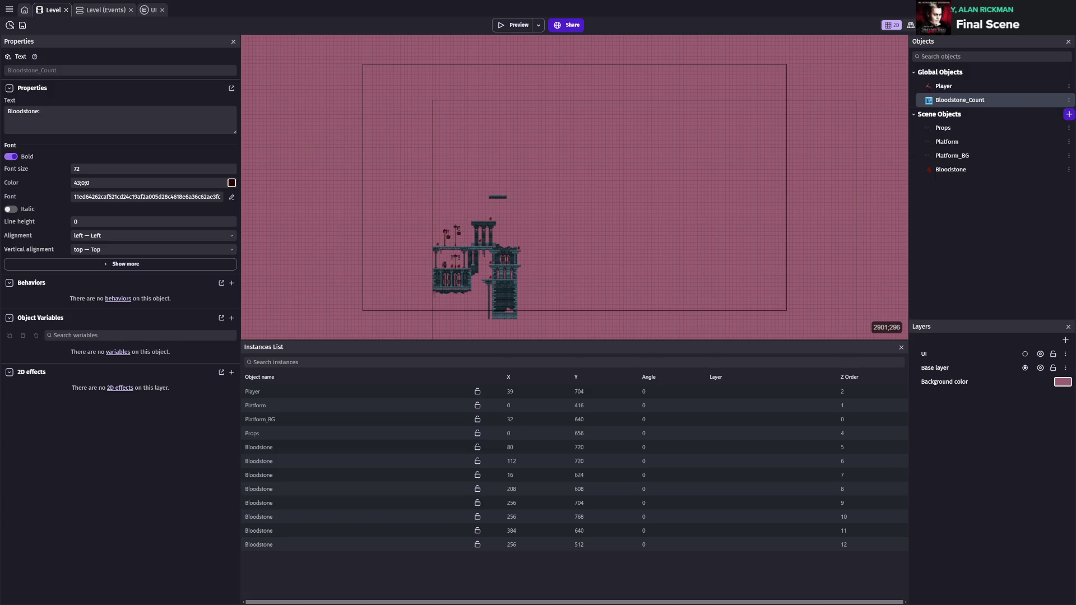
- Shrink the Bloodstone_Count text box width in the UI layout, save, and preview the game
{"action": "left_click", "coordinate": [846, 193]}
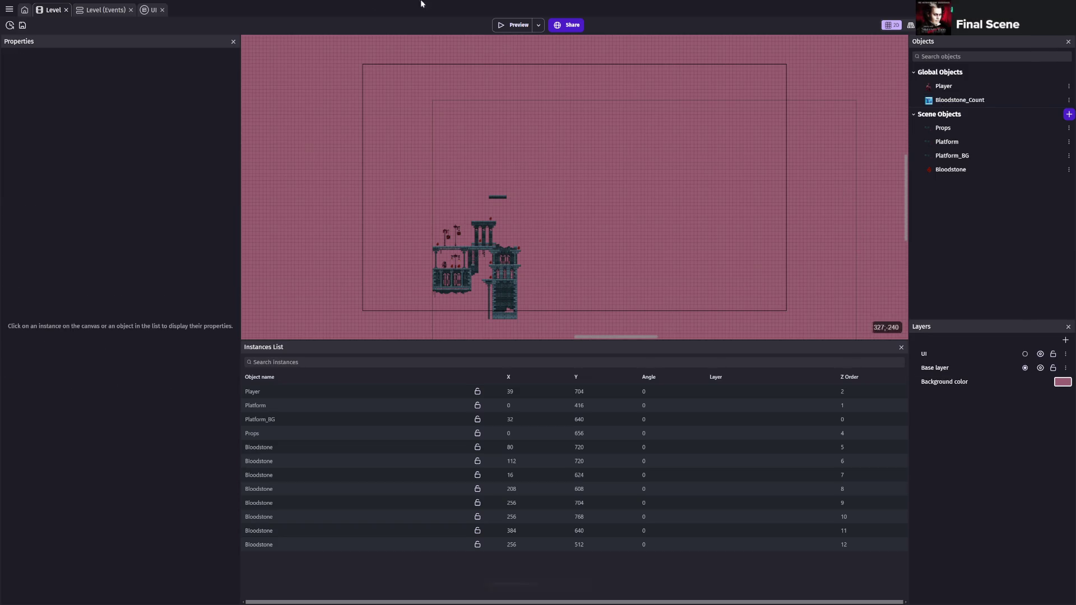
{"action": "key", "text": "ctrl+s"}
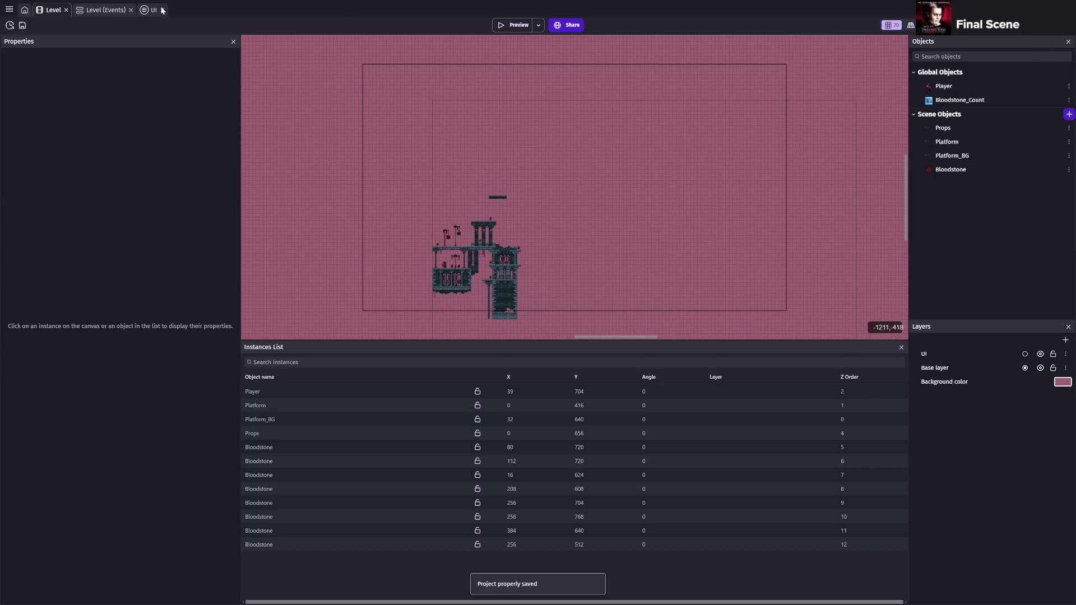
{"action": "left_click", "coordinate": [152, 9]}
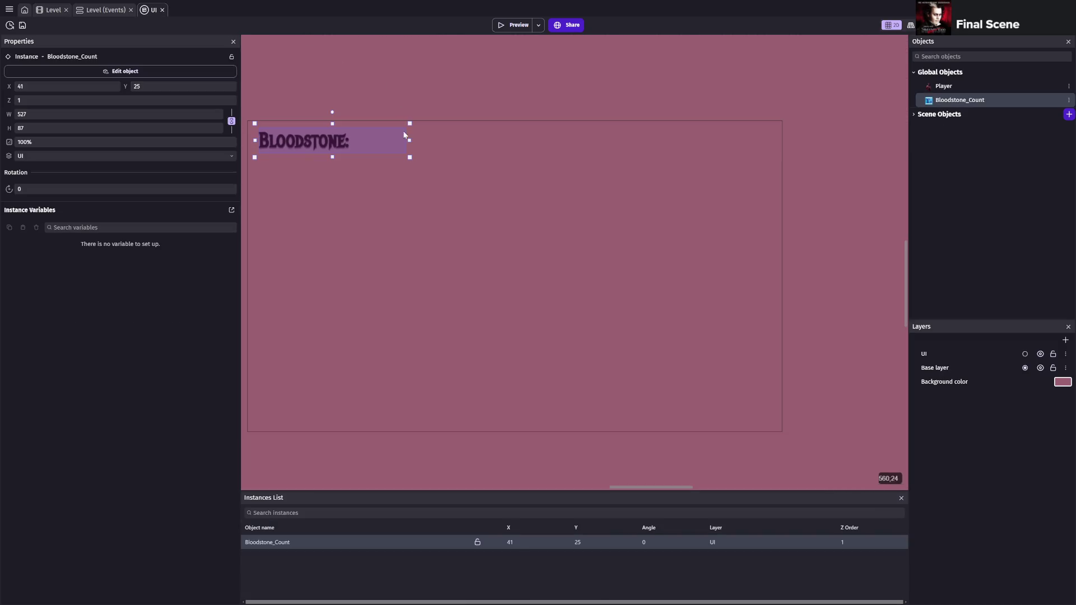
{"action": "left_click_drag", "start_coordinate": [409, 140], "coordinate": [384, 141]}
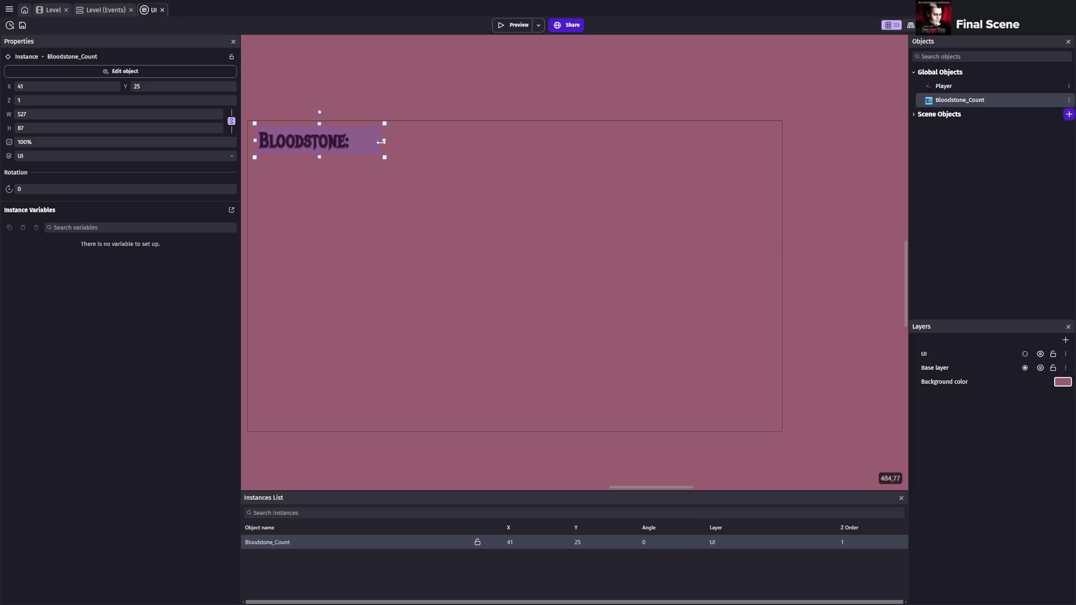
{"action": "key", "text": "ctrl+s"}
{"action": "left_click", "coordinate": [59, 10]}
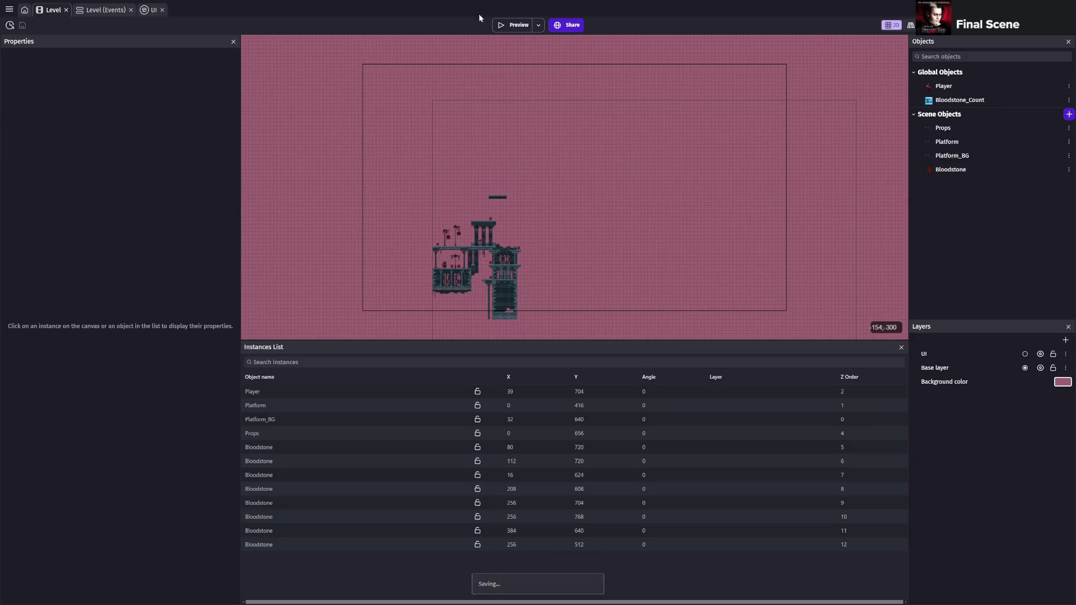
{"action": "left_click", "coordinate": [515, 27]}
{"action": "key", "text": "Right"}
{"action": "key", "text": "space"}
{"action": "key", "text": "Right"}
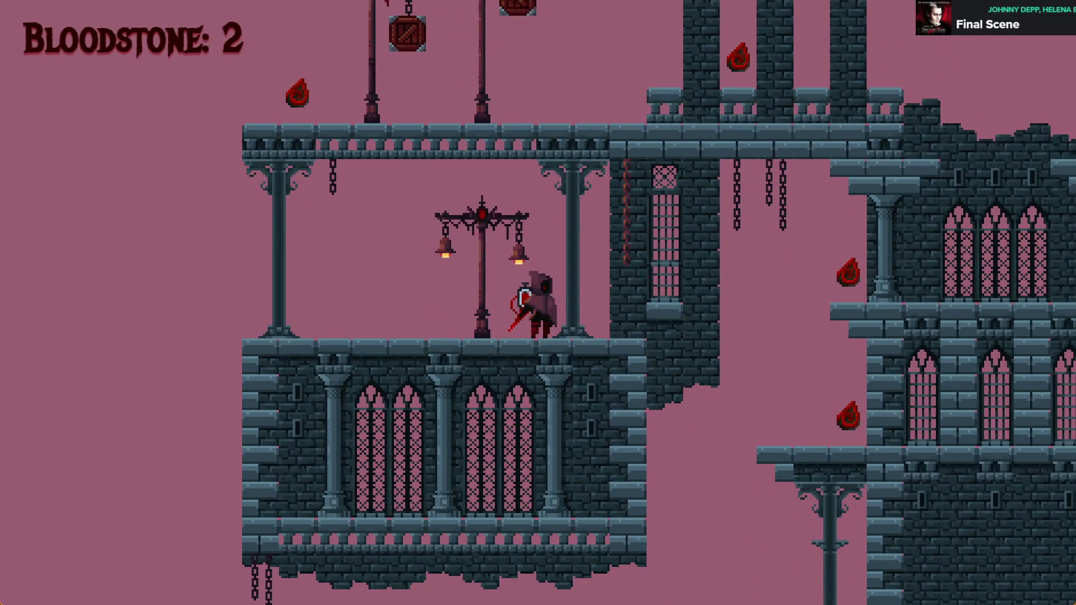
{"action": "key", "text": "space"}
{"action": "key", "text": "Right"}
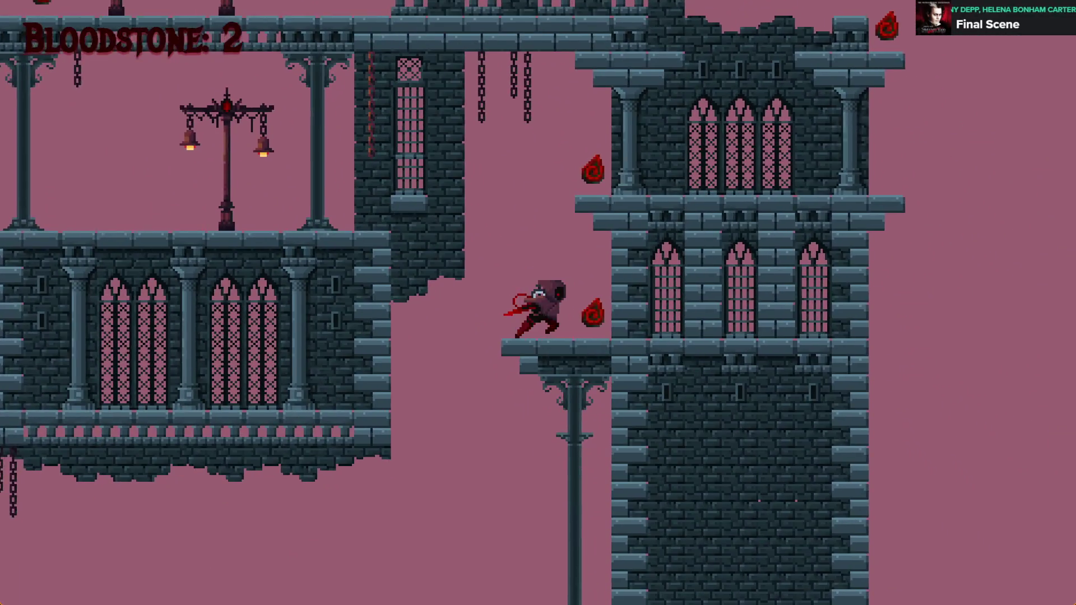
{"action": "key", "text": "space"}
{"action": "key", "text": "Right"}
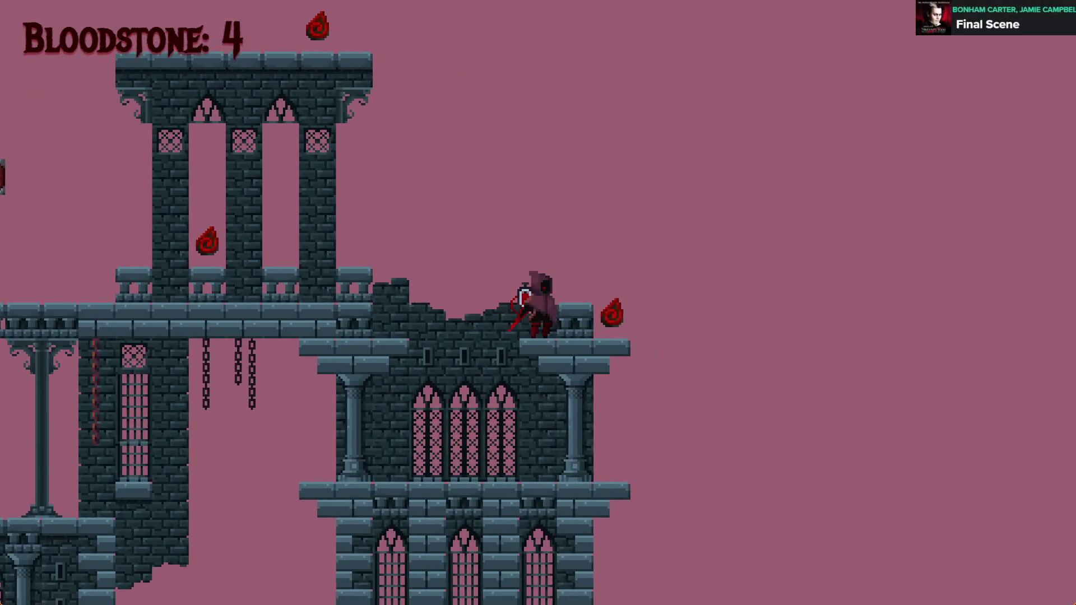
{"action": "key", "text": "space"}
{"action": "key", "text": "Right"}
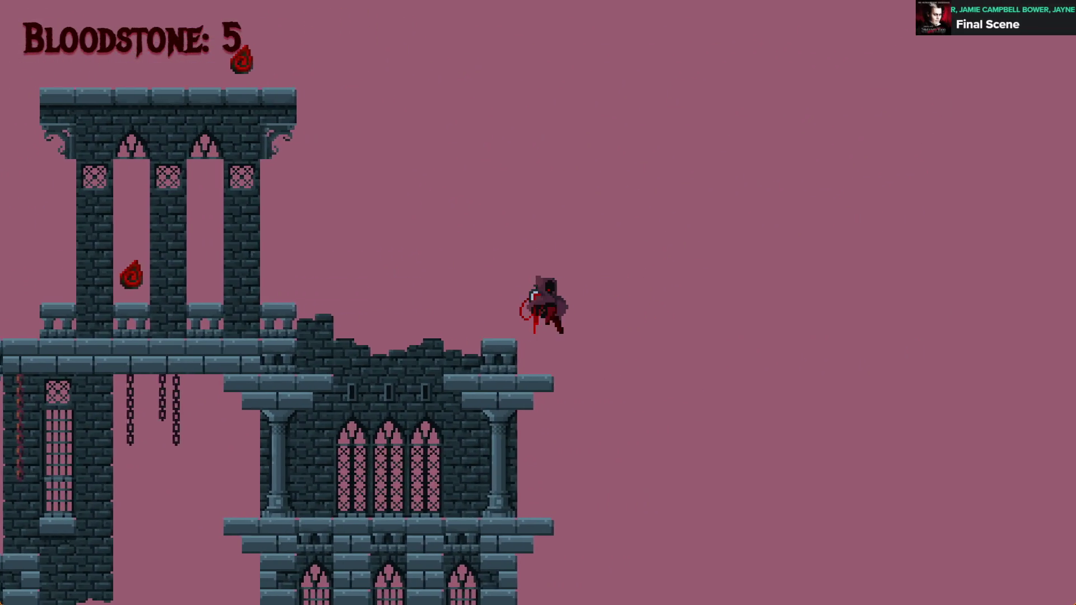
{"action": "key", "text": "Left"}
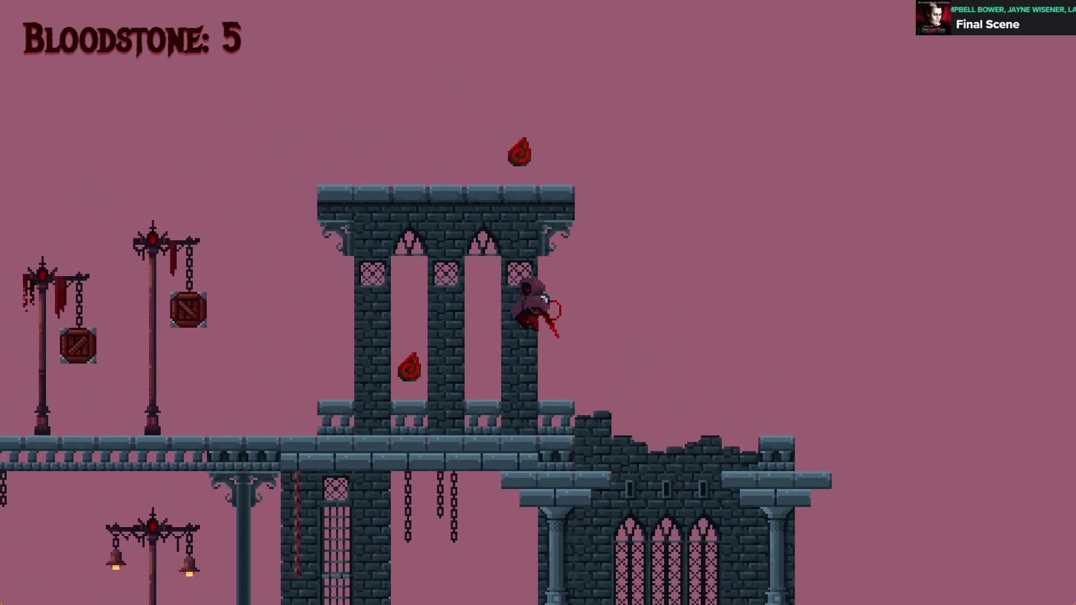
{"action": "key", "text": "Left"}
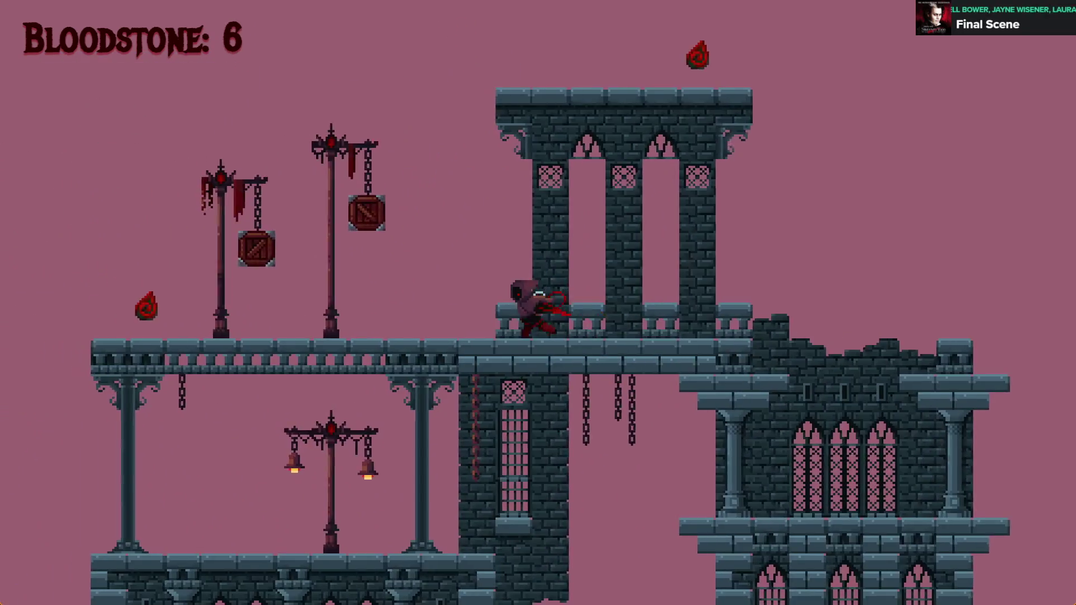
{"action": "key", "text": "space"}
{"action": "key", "text": "Right"}
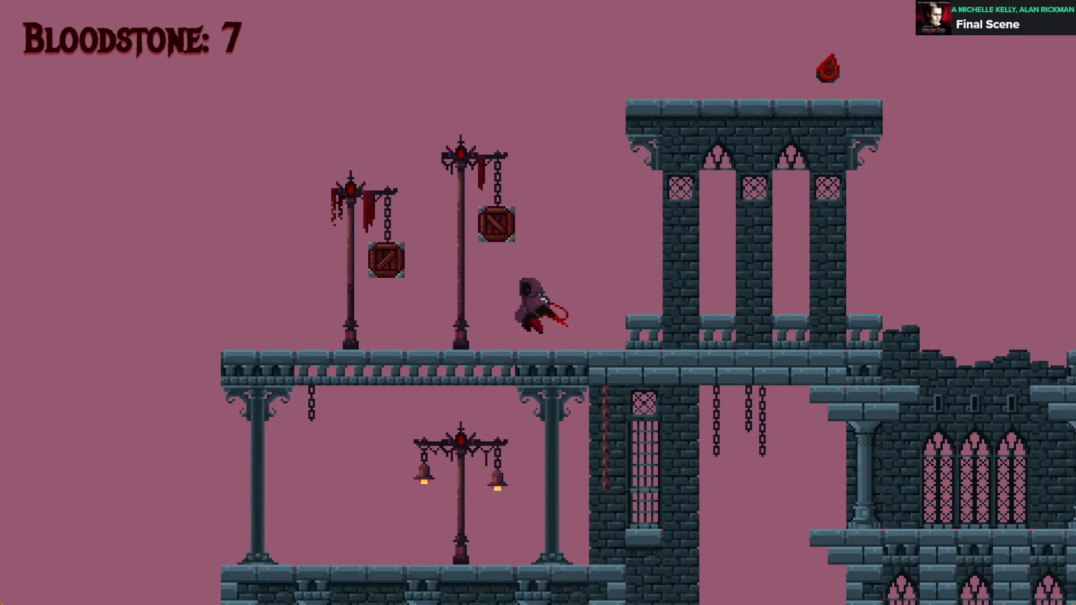
{"action": "key", "text": "space"}
{"action": "key", "text": "Left"}
{"action": "key", "text": "Right"}
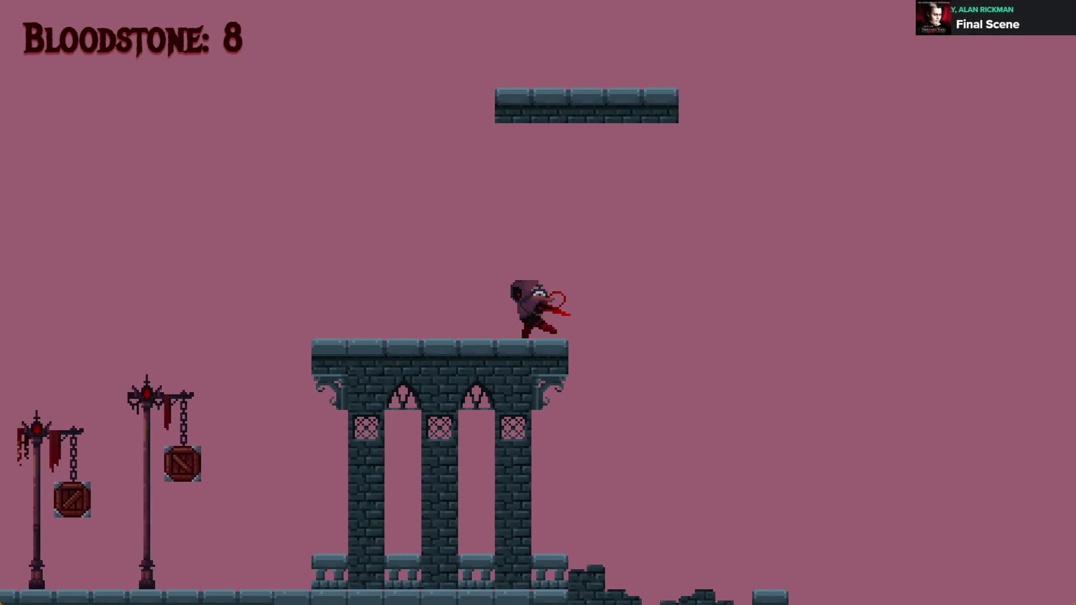
{"action": "key", "text": "space"}
{"action": "key", "text": "Left"}
{"action": "key", "text": "Right"}
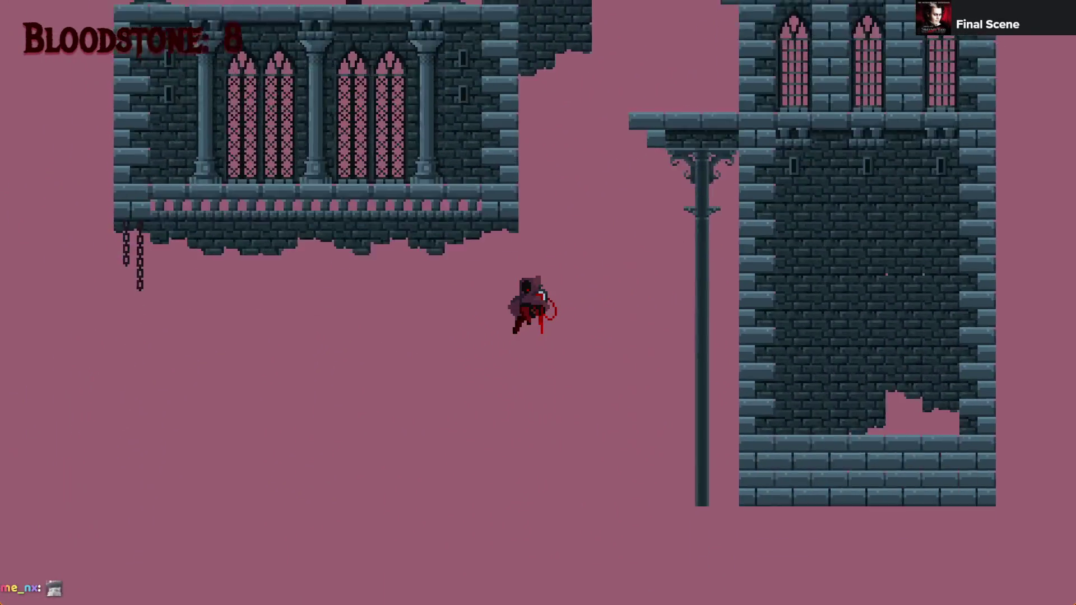
{"action": "key", "text": "alt+F4"}
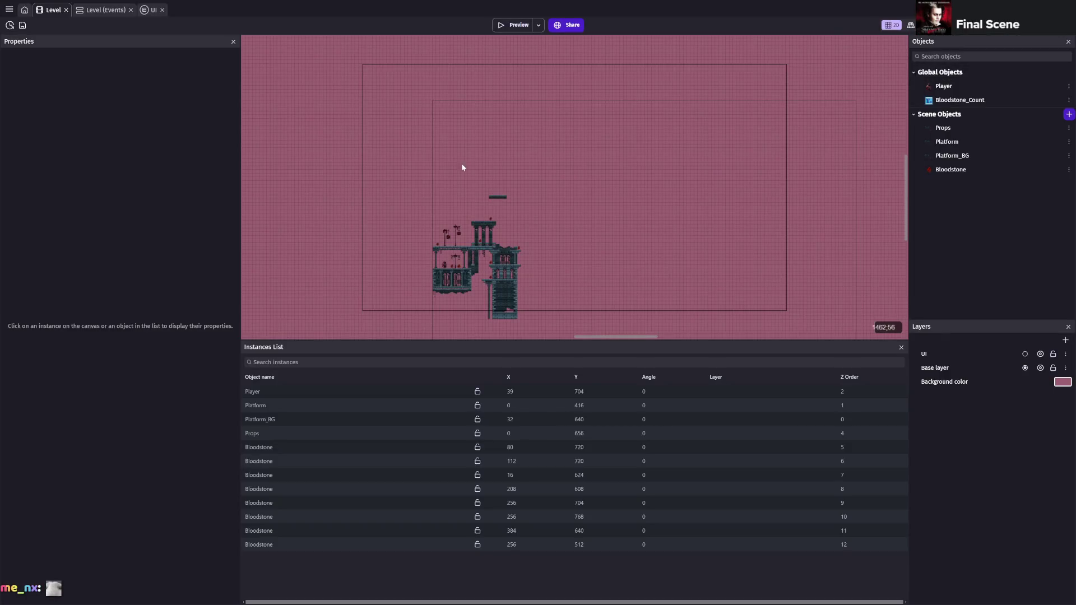
- Place two Bloodstones, one inside the tall tower and one beside the left lamppost
{"action": "key", "text": "ctrl+s"}
{"action": "scroll", "coordinate": [537, 224], "scroll_direction": "up", "scroll_amount": 3}
{"action": "mouse_move", "coordinate": [542, 231]}
{"action": "left_mouse_down"}
{"action": "mouse_move", "coordinate": [581, 124]}
{"action": "mouse_move", "coordinate": [562, 129]}
{"action": "mouse_move", "coordinate": [591, 216]}
{"action": "left_mouse_up"}
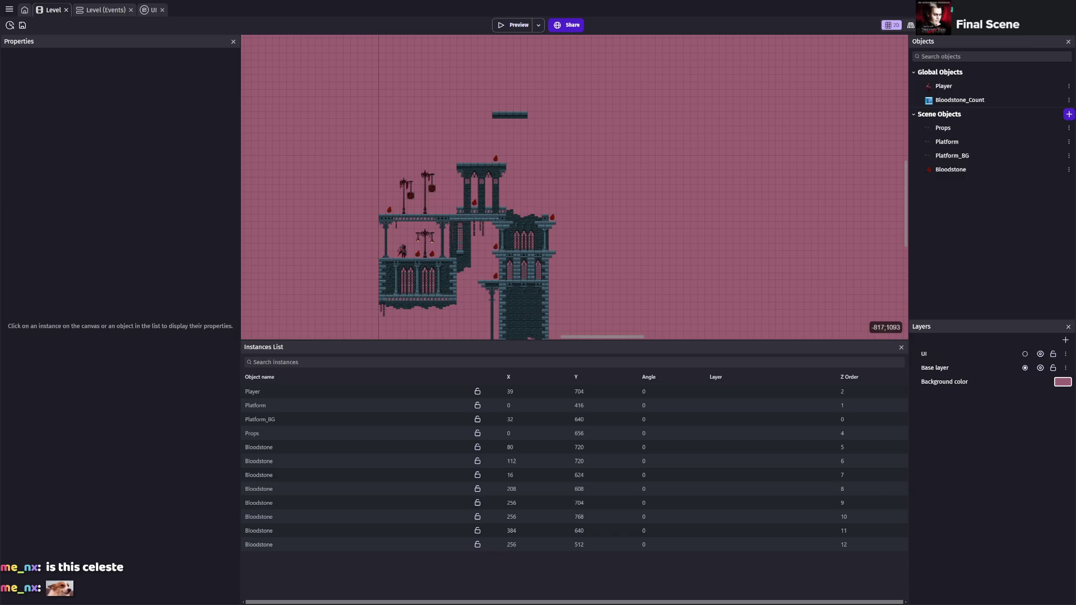
{"action": "scroll", "coordinate": [637, 195], "scroll_direction": "up", "scroll_amount": 5}
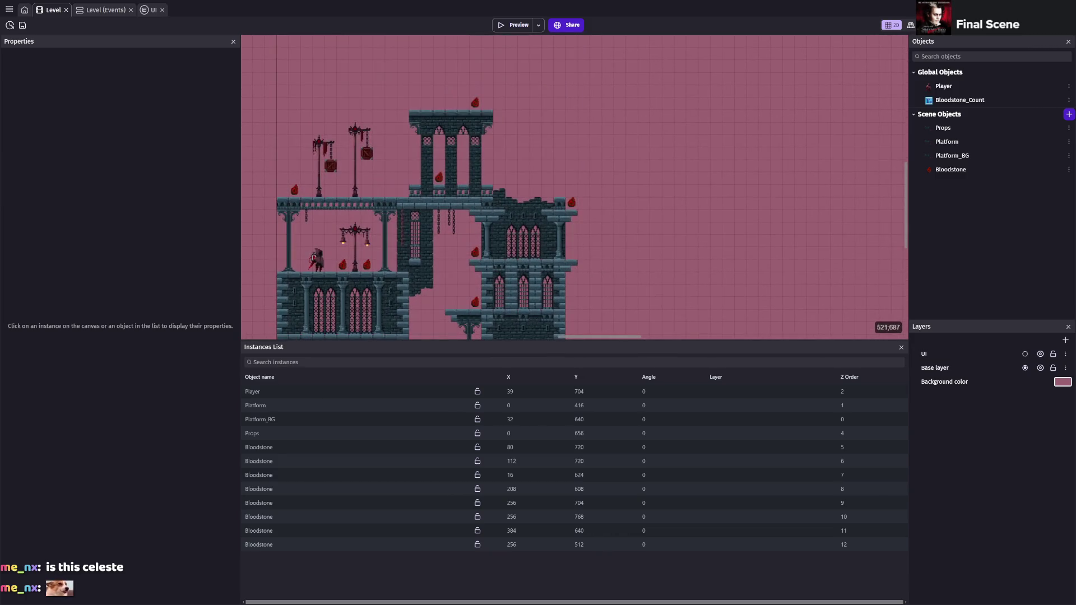
{"action": "scroll", "coordinate": [637, 195], "scroll_direction": "up", "scroll_amount": 5}
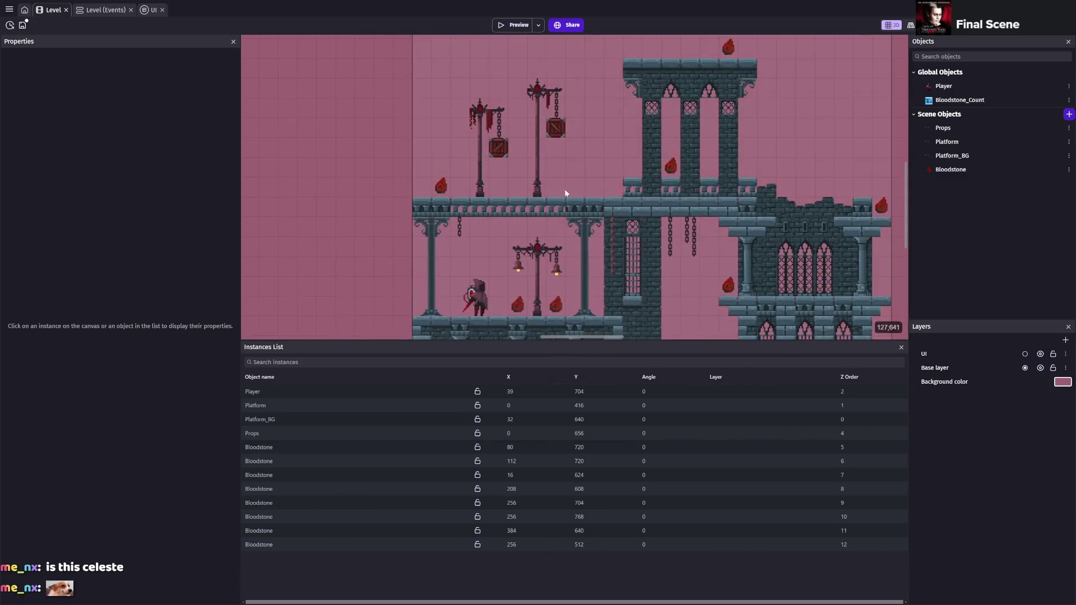
{"action": "scroll", "coordinate": [583, 144], "scroll_direction": "up", "scroll_amount": 2}
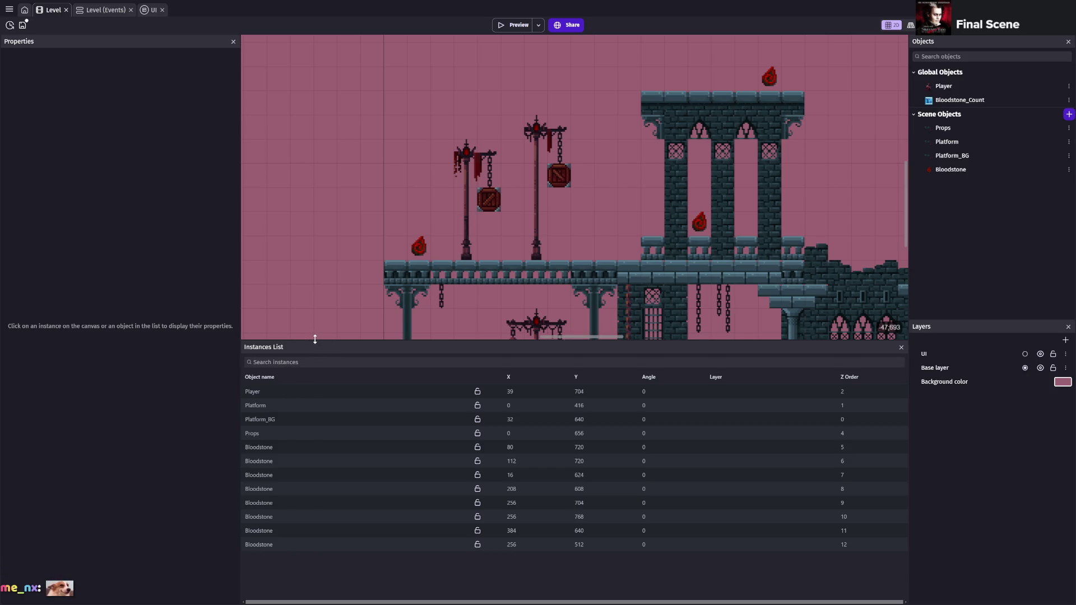
{"action": "left_click_drag", "start_coordinate": [315, 339], "coordinate": [316, 491]}
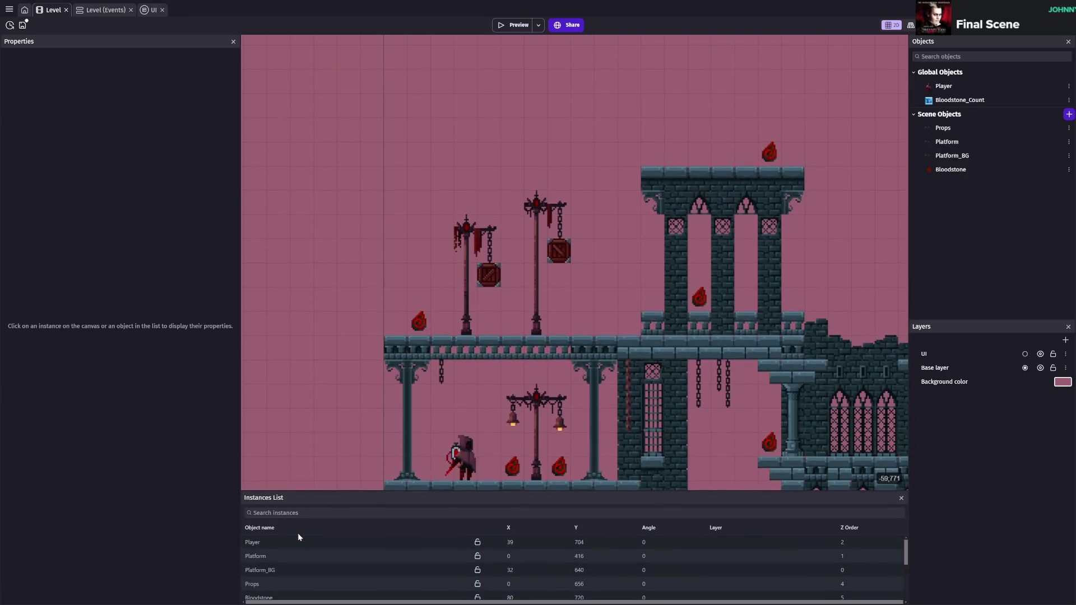
{"action": "left_click", "coordinate": [953, 170]}
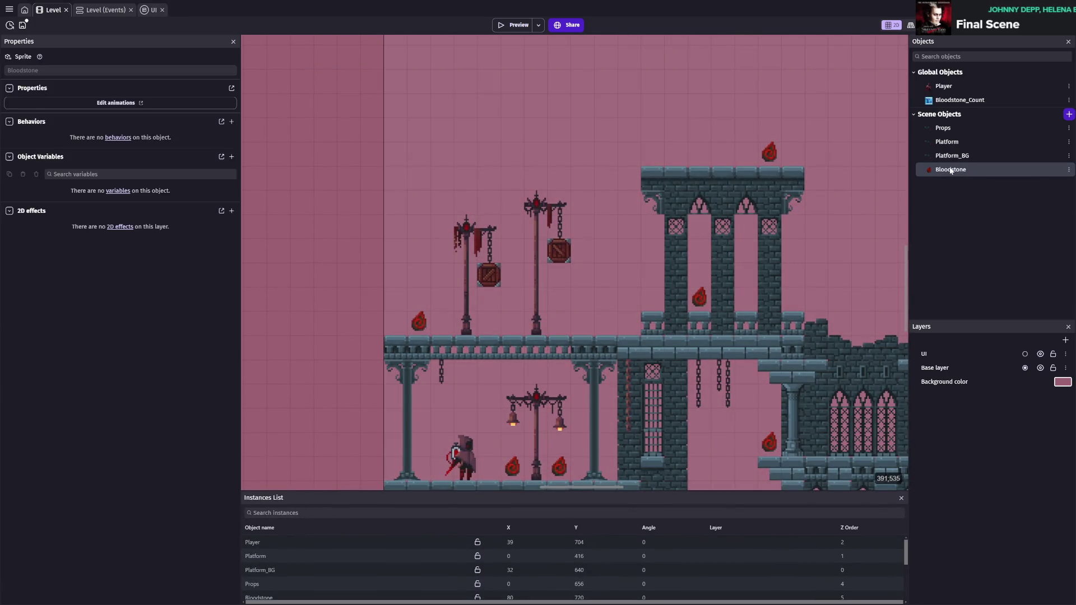
{"action": "mouse_move", "coordinate": [951, 171]}
{"action": "left_mouse_down"}
{"action": "mouse_move", "coordinate": [729, 294]}
{"action": "mouse_move", "coordinate": [746, 297]}
{"action": "left_mouse_up"}
{"action": "mouse_move", "coordinate": [951, 170]}
{"action": "left_mouse_down"}
{"action": "mouse_move", "coordinate": [512, 224]}
{"action": "mouse_move", "coordinate": [512, 199]}
{"action": "left_mouse_up"}
- Place another Bloodstone in the lower tower's broken-wall notch at X 352, Y 912
{"action": "scroll", "coordinate": [720, 294], "scroll_direction": "down", "scroll_amount": 1}
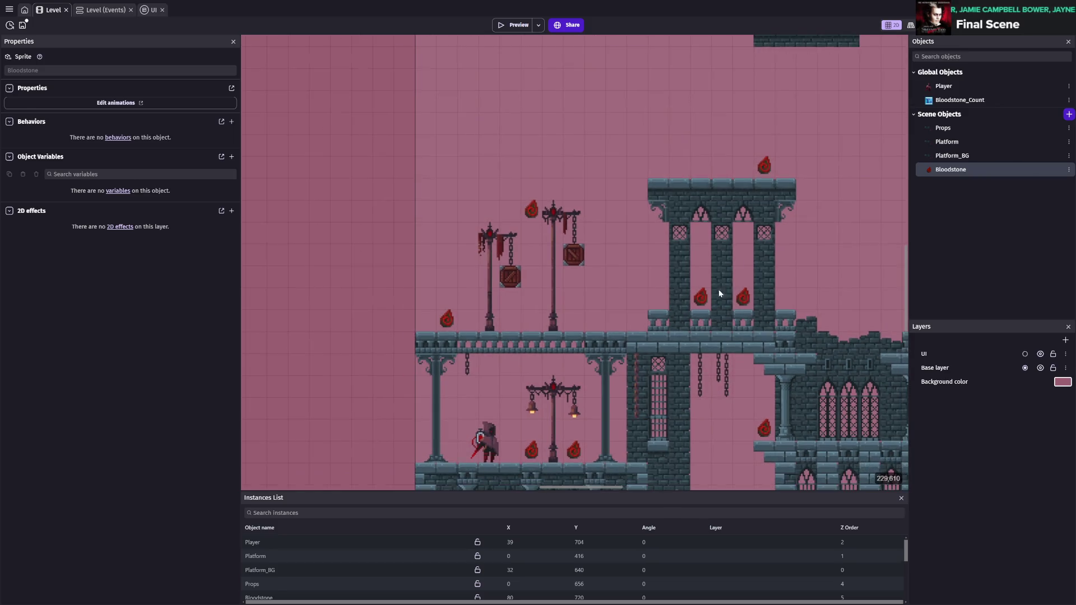
{"action": "left_click_drag", "start_coordinate": [666, 254], "coordinate": [516, 296]}
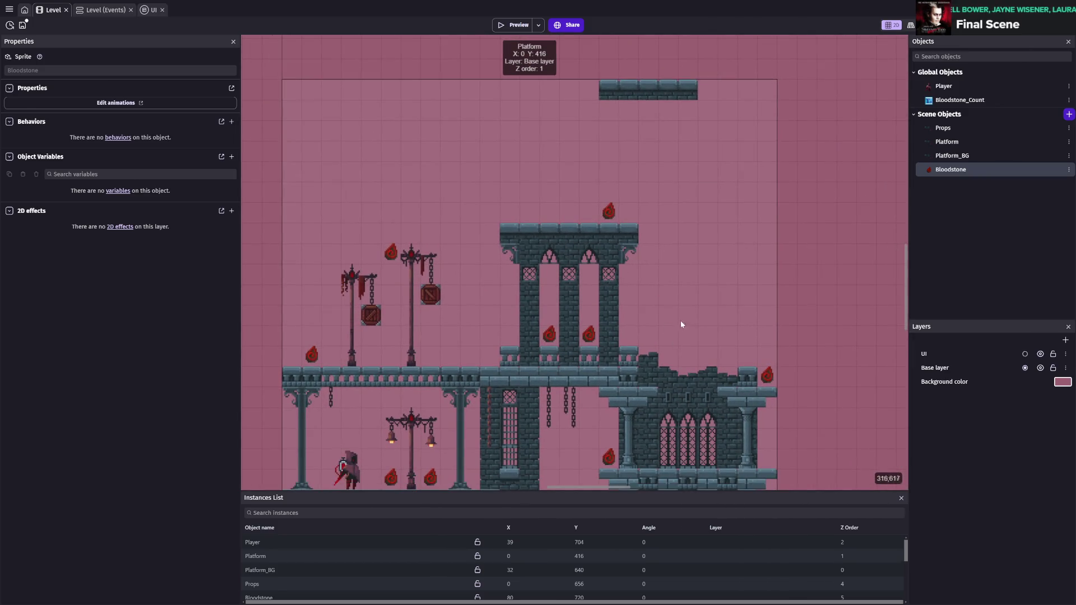
{"action": "left_click_drag", "start_coordinate": [763, 342], "coordinate": [618, 198]}
{"action": "left_click_drag", "start_coordinate": [601, 286], "coordinate": [751, 139]}
{"action": "scroll", "coordinate": [651, 258], "scroll_direction": "up", "scroll_amount": 1}
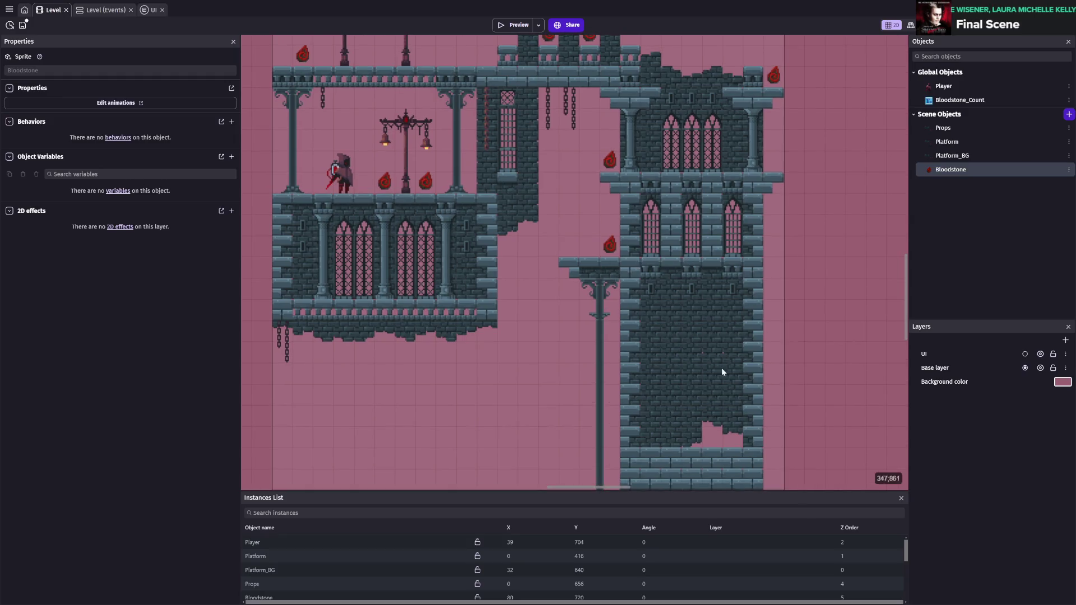
{"action": "left_click_drag", "start_coordinate": [711, 426], "coordinate": [689, 358]}
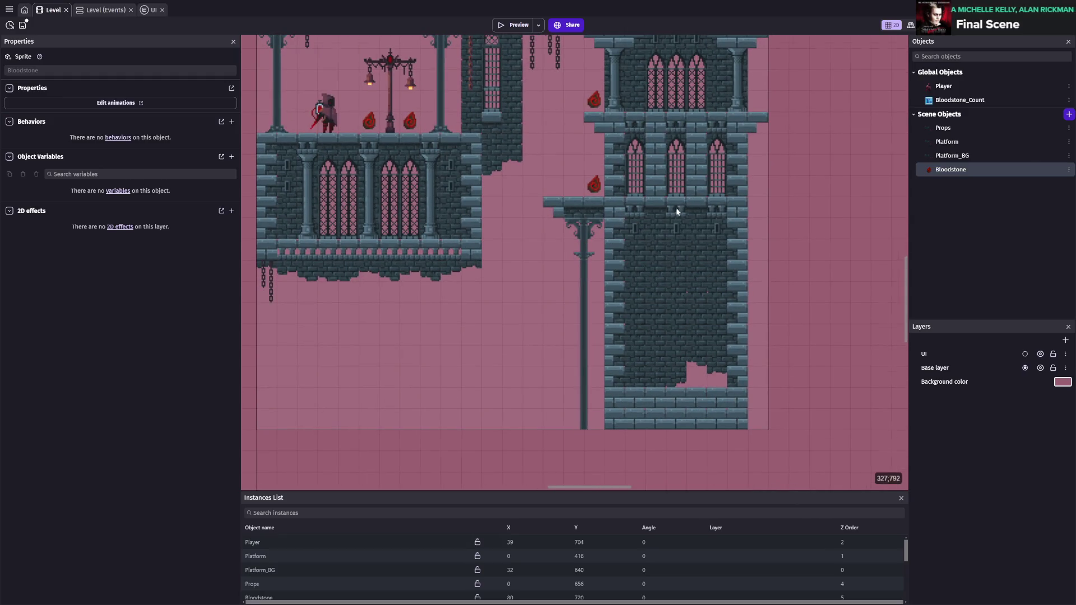
{"action": "scroll", "coordinate": [676, 210], "scroll_direction": "up", "scroll_amount": 4}
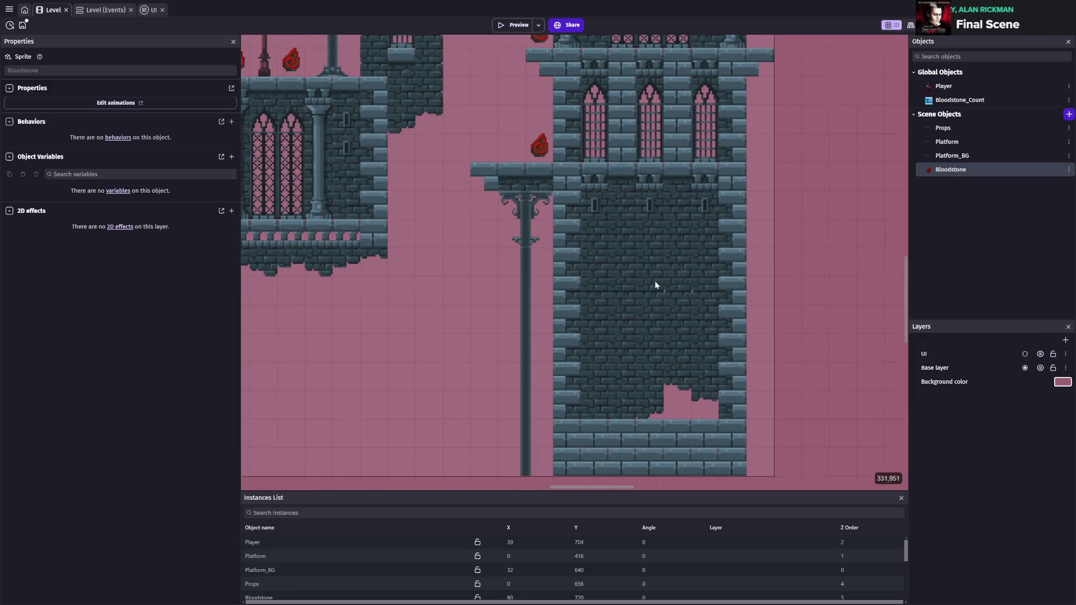
{"action": "left_click_drag", "start_coordinate": [655, 281], "coordinate": [617, 248]}
{"action": "left_click_drag", "start_coordinate": [953, 172], "coordinate": [645, 367]}
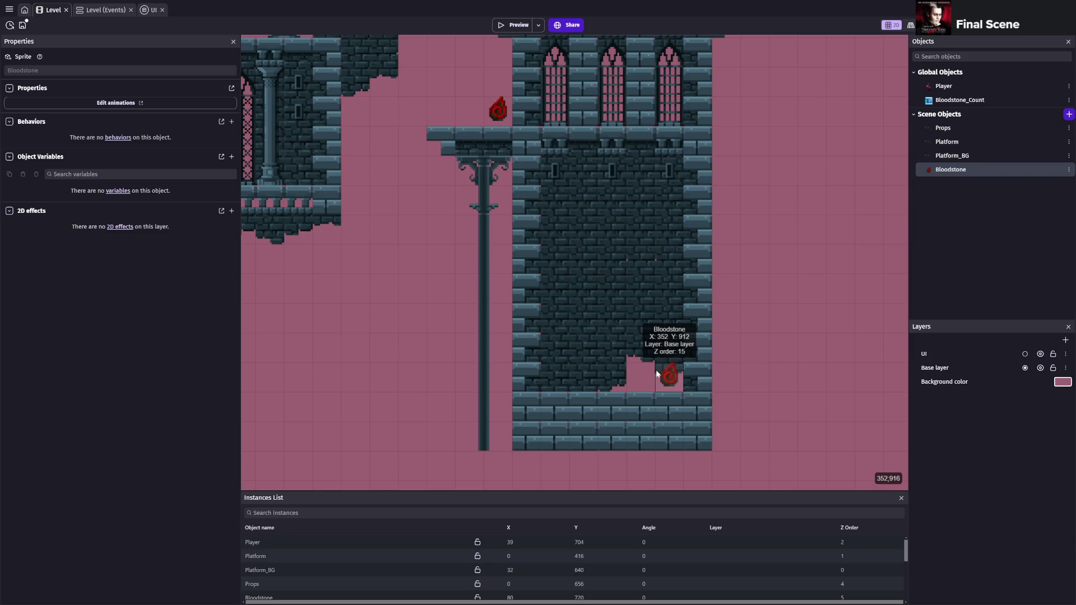
{"action": "scroll", "coordinate": [670, 305], "scroll_direction": "down", "scroll_amount": 1}
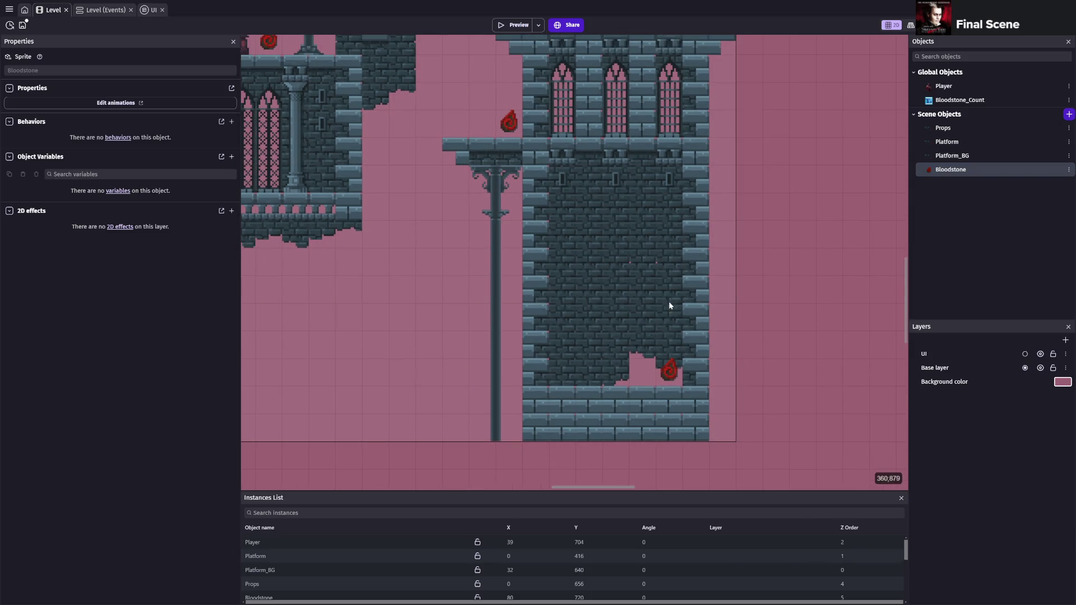
{"action": "left_click_drag", "start_coordinate": [668, 301], "coordinate": [640, 308]}
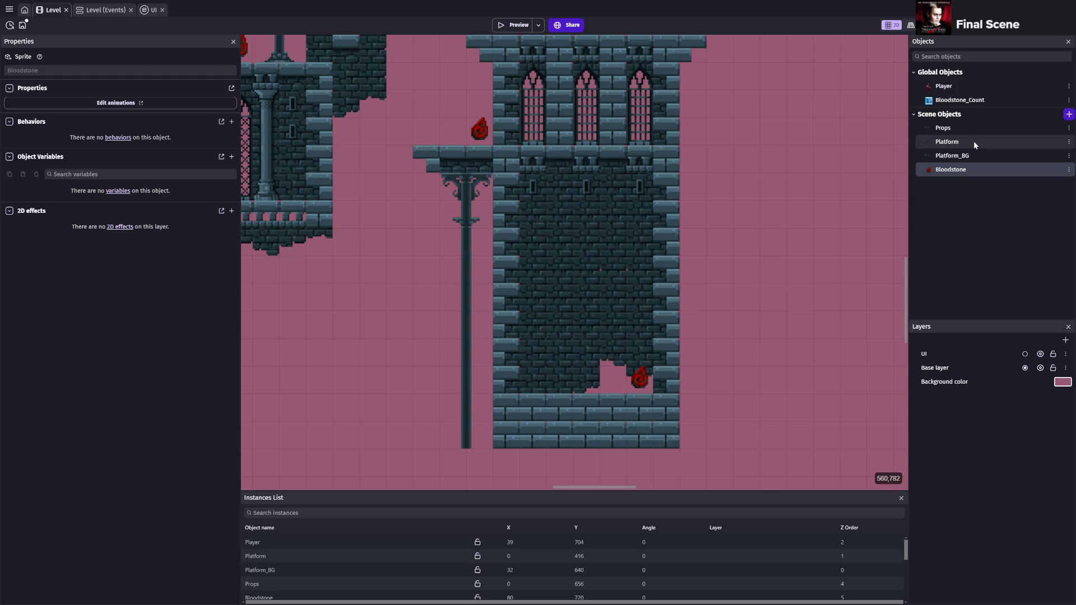
- Select the Platform tilemap object and save the project
{"action": "left_click", "coordinate": [974, 140]}
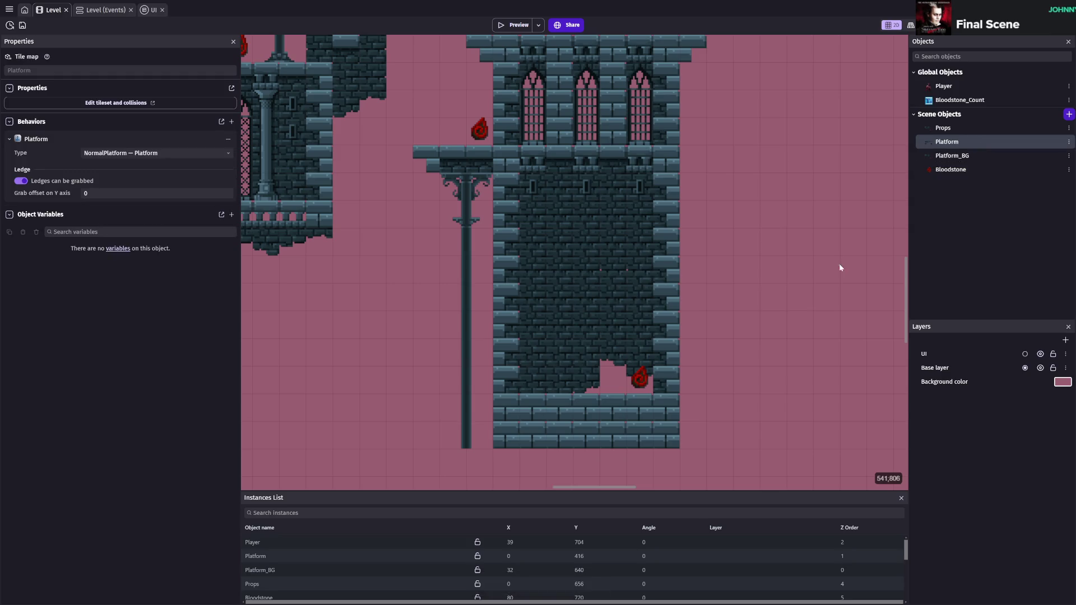
{"action": "scroll", "coordinate": [693, 294], "scroll_direction": "down", "scroll_amount": 3}
{"action": "key", "text": "ctrl+s"}
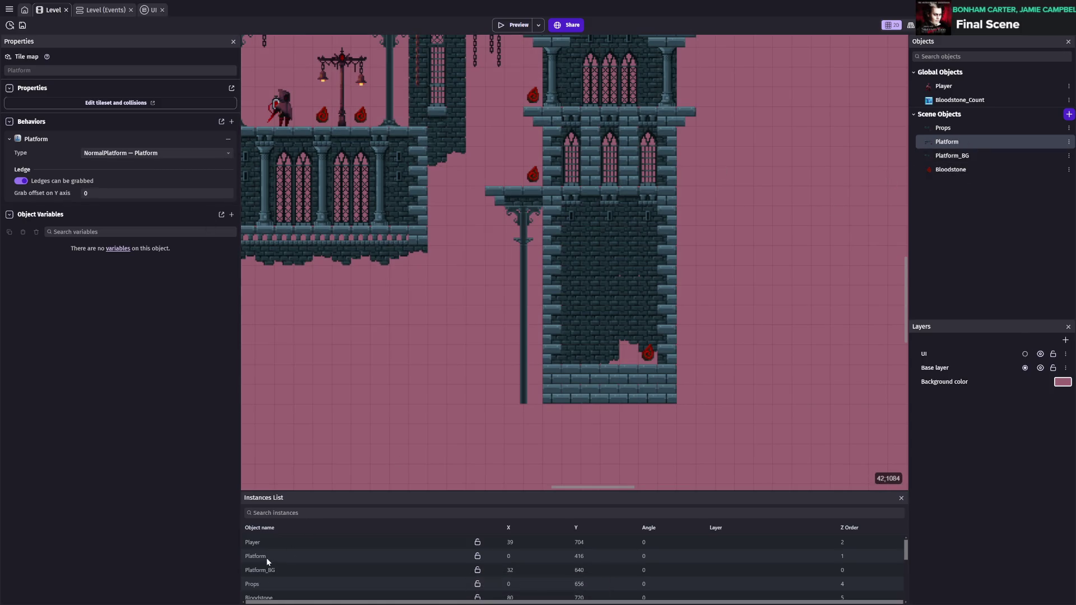
- Paint trial crate tiles on the tower floor and middle ledge, then undo them
{"action": "left_click", "coordinate": [266, 557]}
{"action": "scroll", "coordinate": [559, 343], "scroll_direction": "up", "scroll_amount": 5}
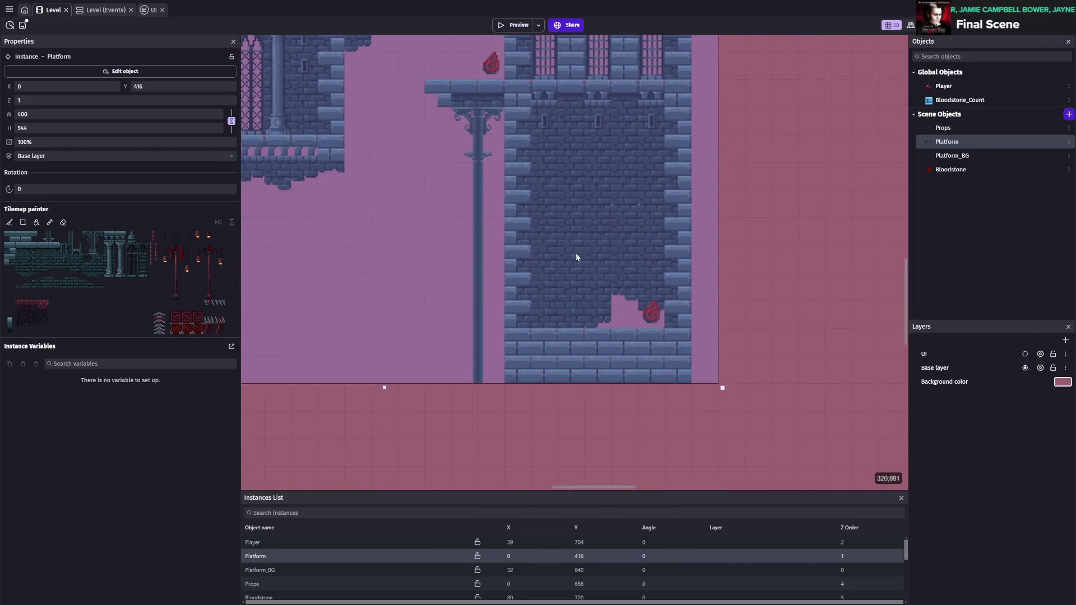
{"action": "left_click", "coordinate": [197, 328]}
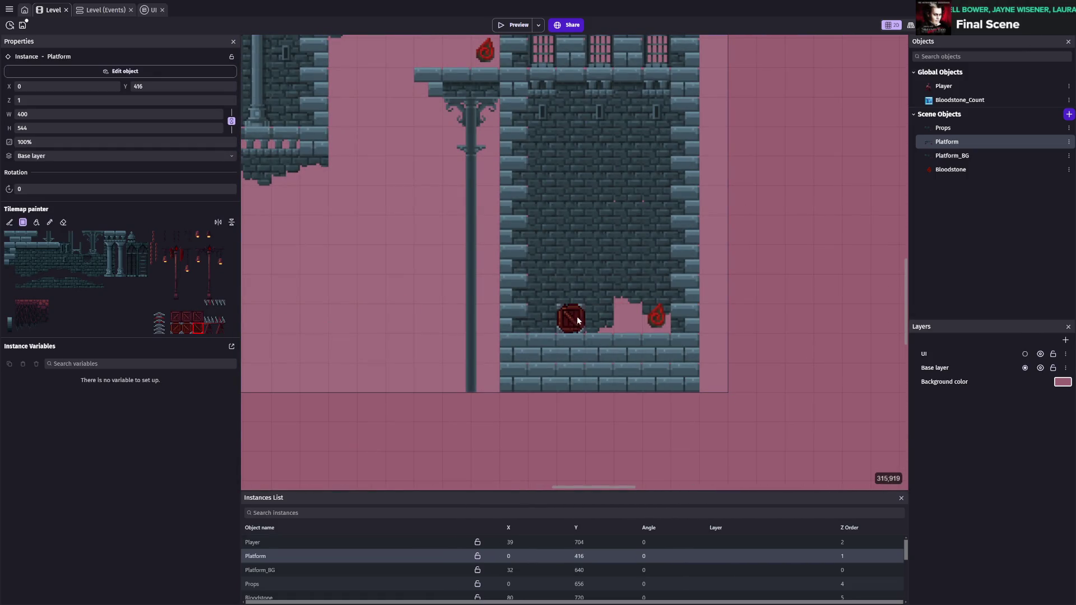
{"action": "left_click", "coordinate": [588, 318]}
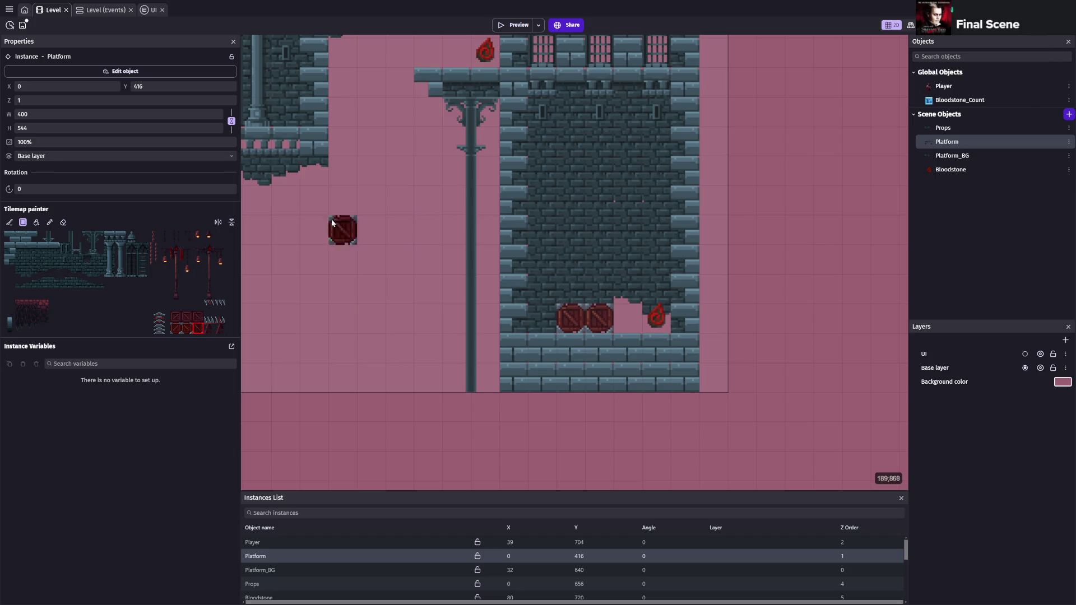
{"action": "left_click", "coordinate": [43, 248]}
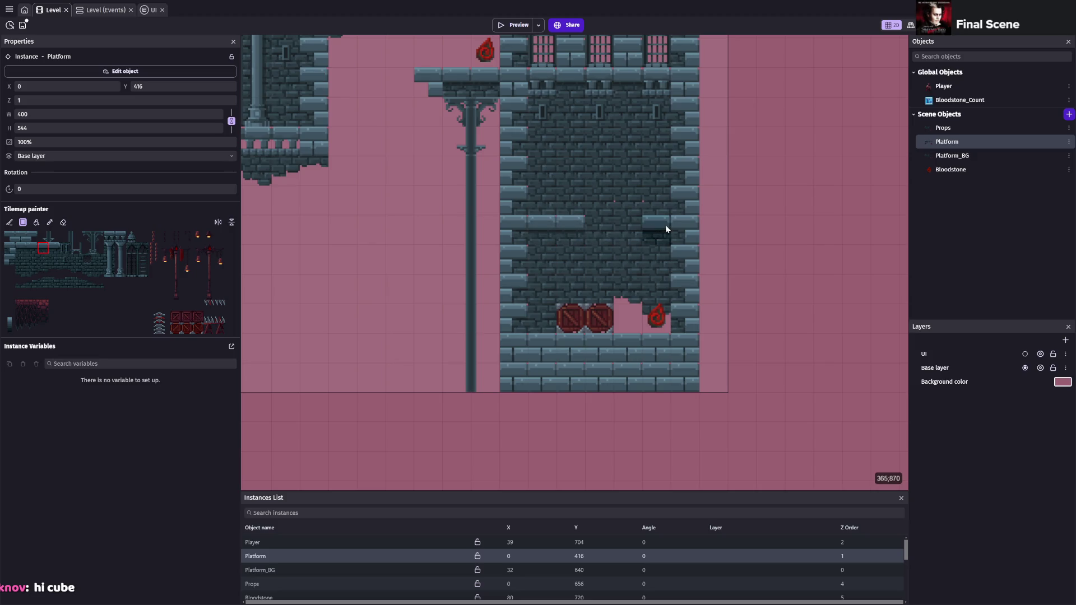
{"action": "left_click", "coordinate": [199, 332]}
{"action": "left_click", "coordinate": [580, 206]}
{"action": "scroll", "coordinate": [609, 174], "scroll_direction": "up", "scroll_amount": 3}
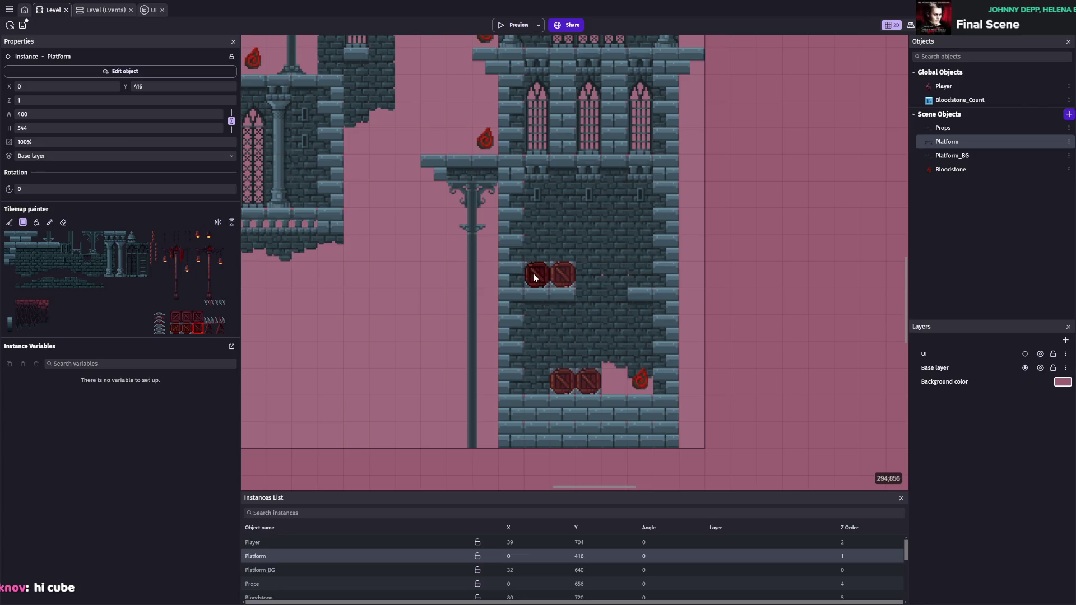
{"action": "left_click", "coordinate": [537, 274]}
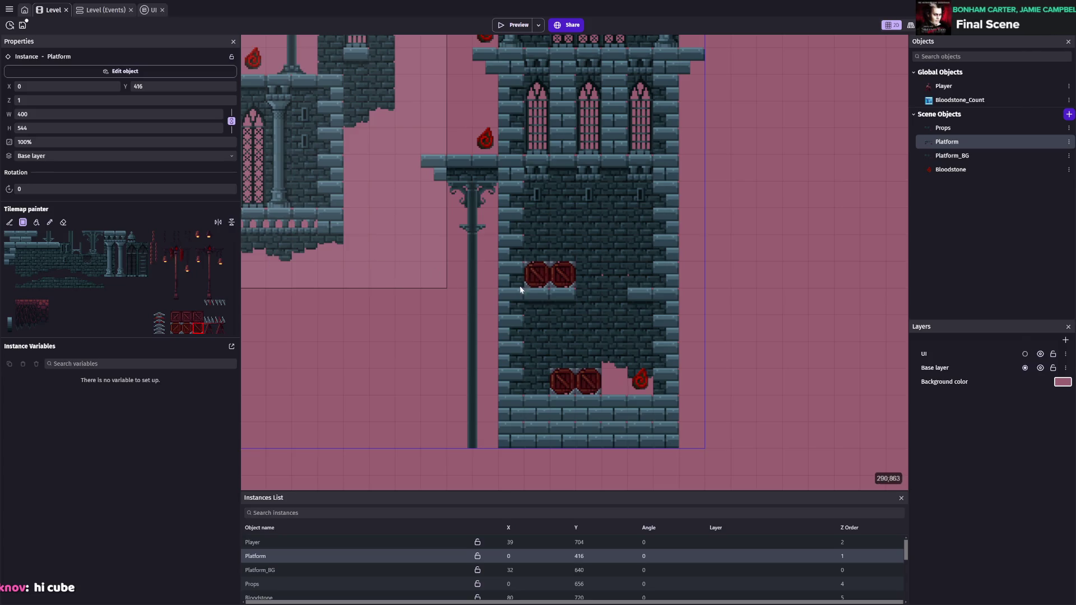
{"action": "key", "text": "ctrl+z"}
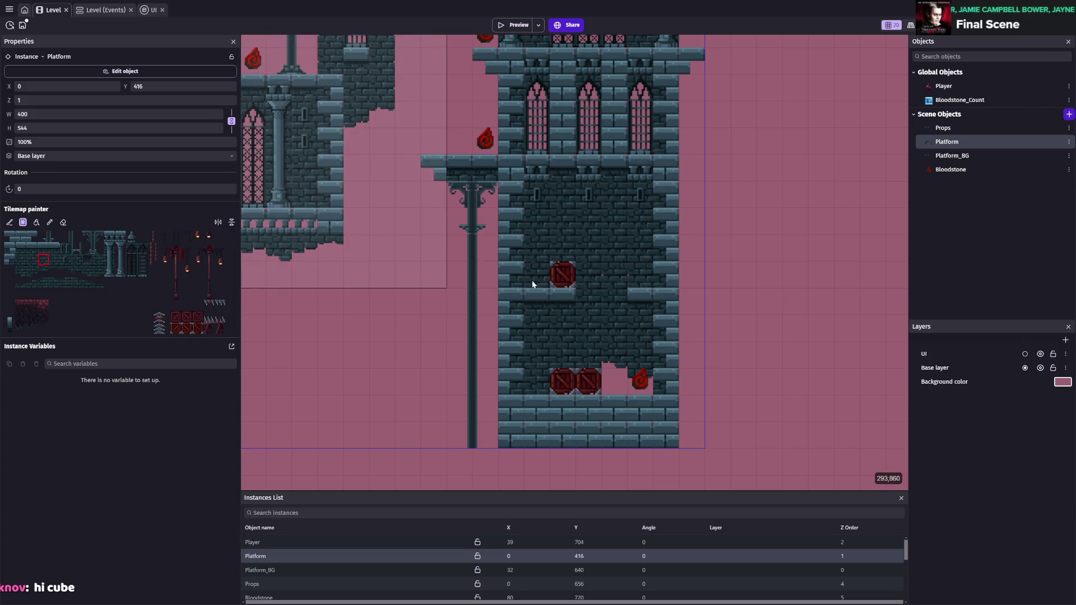
{"action": "left_click", "coordinate": [564, 378]}
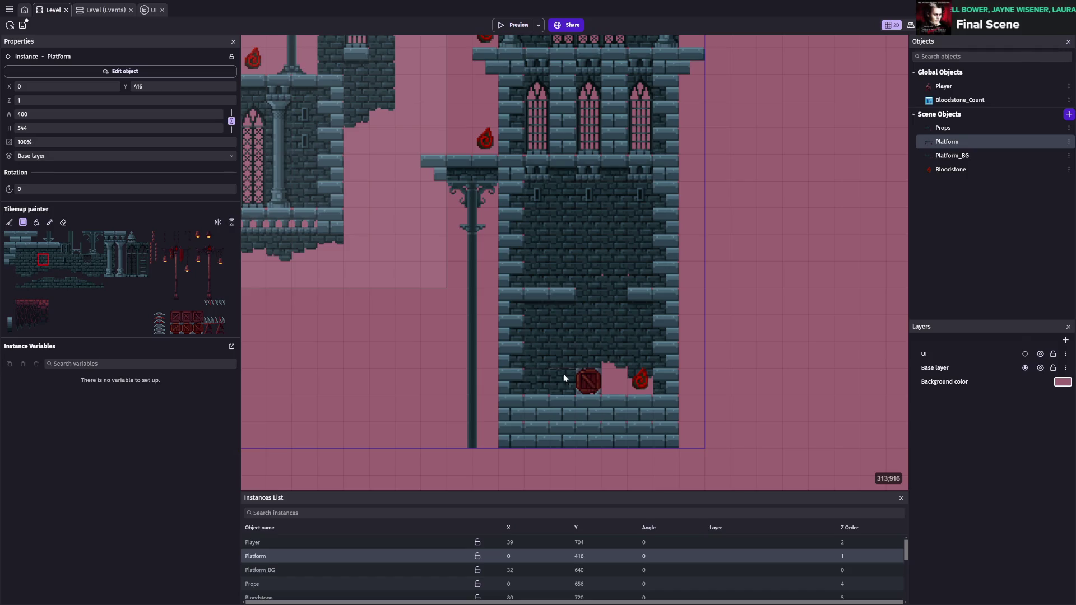
{"action": "key", "text": "ctrl+z"}
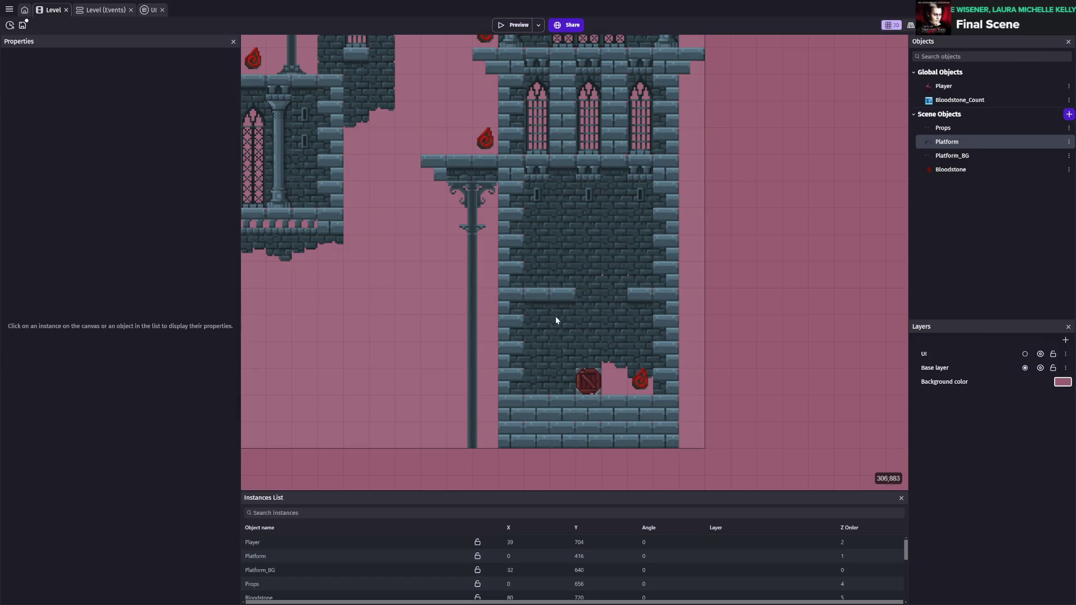
- Repaint stone wall tiles around the lower notch and fill the ledge notch, then save
{"action": "left_click", "coordinate": [530, 382]}
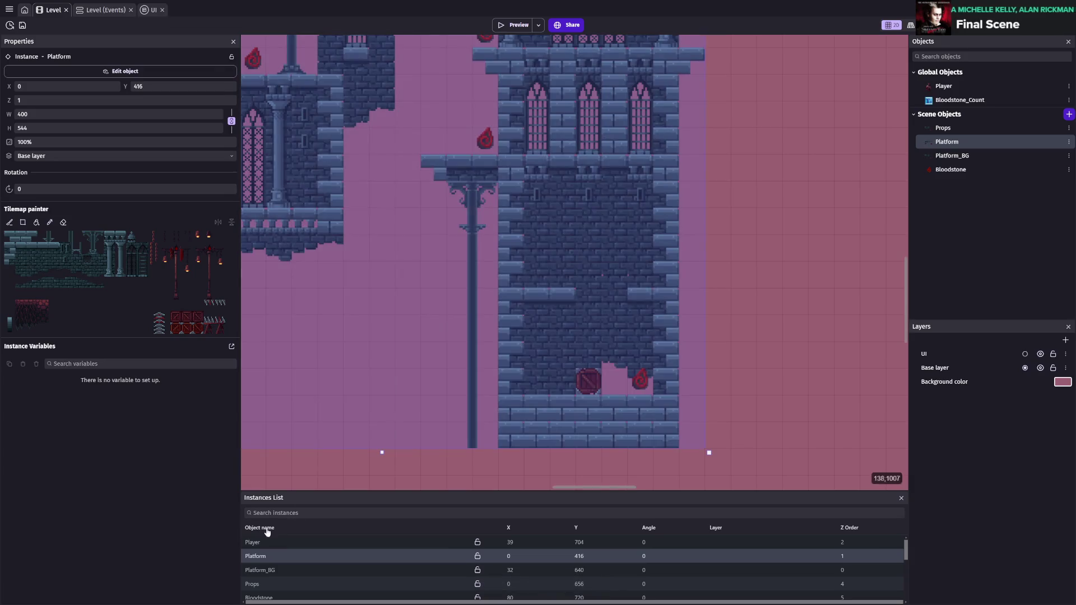
{"action": "left_click", "coordinate": [32, 271]}
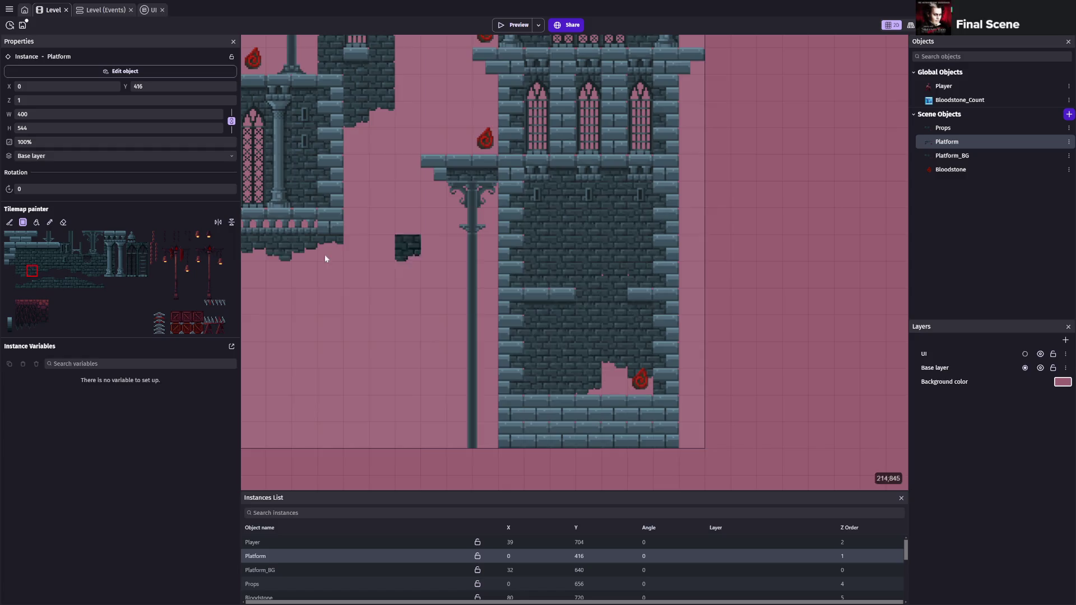
{"action": "left_click", "coordinate": [47, 275]}
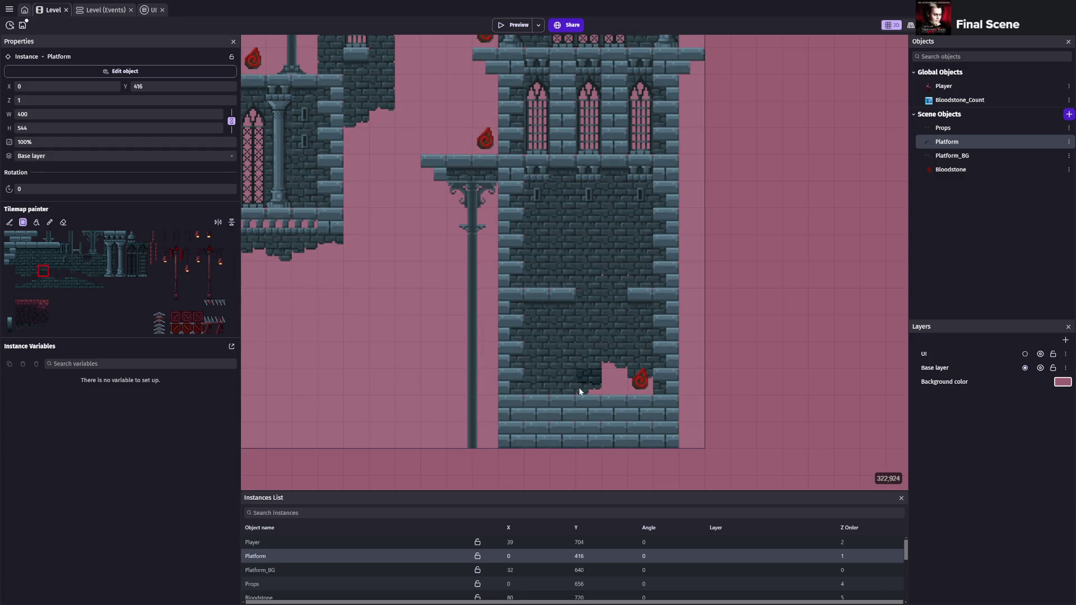
{"action": "left_click", "coordinate": [580, 387]}
{"action": "left_click", "coordinate": [32, 271]}
{"action": "left_click", "coordinate": [590, 166]}
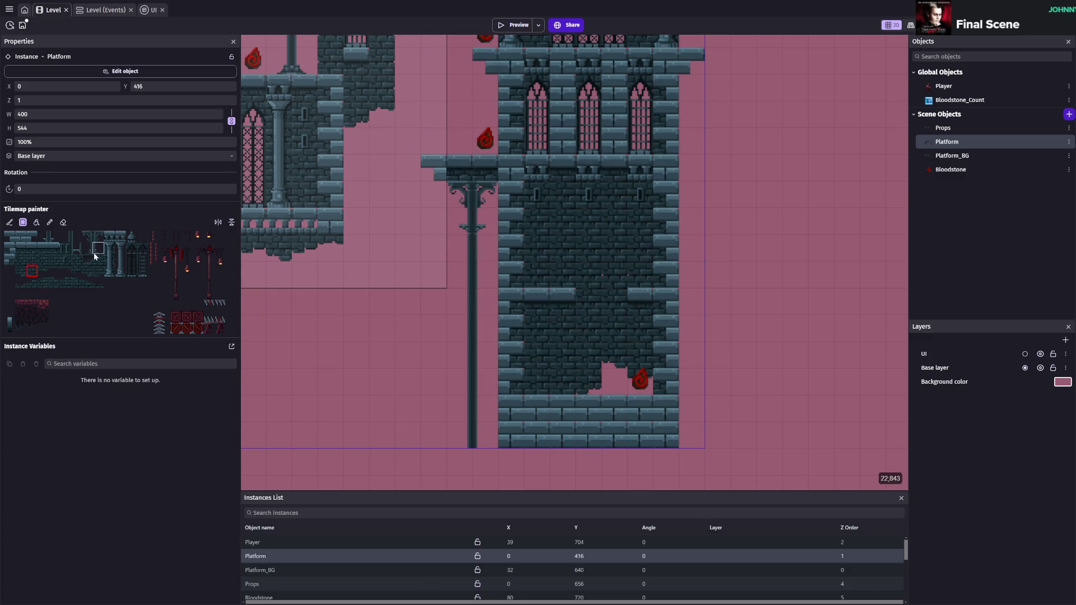
{"action": "left_click", "coordinate": [115, 241]}
{"action": "left_click", "coordinate": [585, 170]}
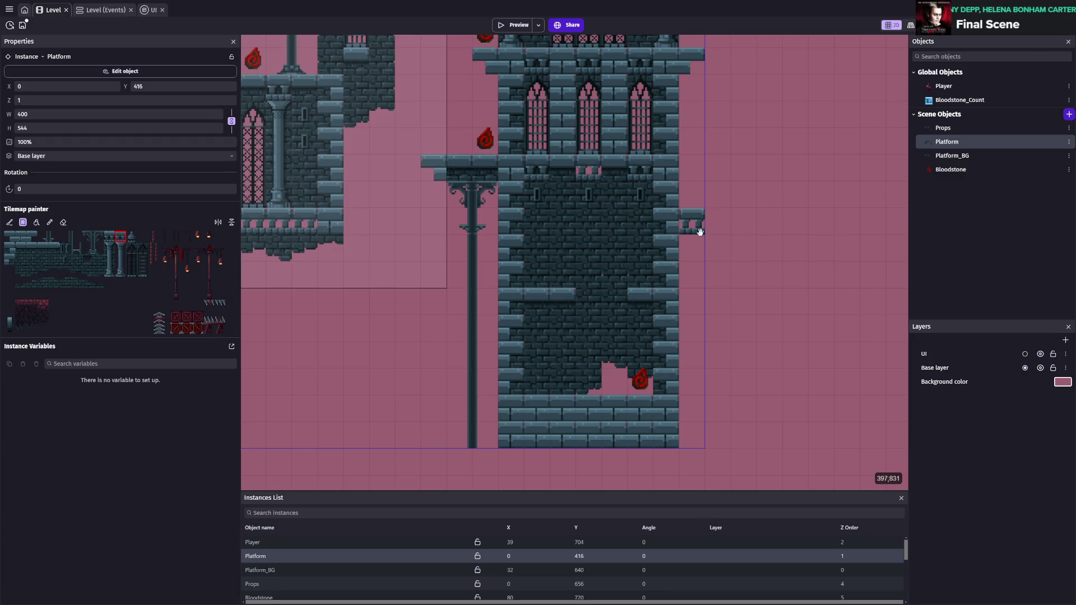
{"action": "scroll", "coordinate": [699, 270], "scroll_direction": "up", "scroll_amount": 1}
{"action": "key", "text": "ctrl+s"}
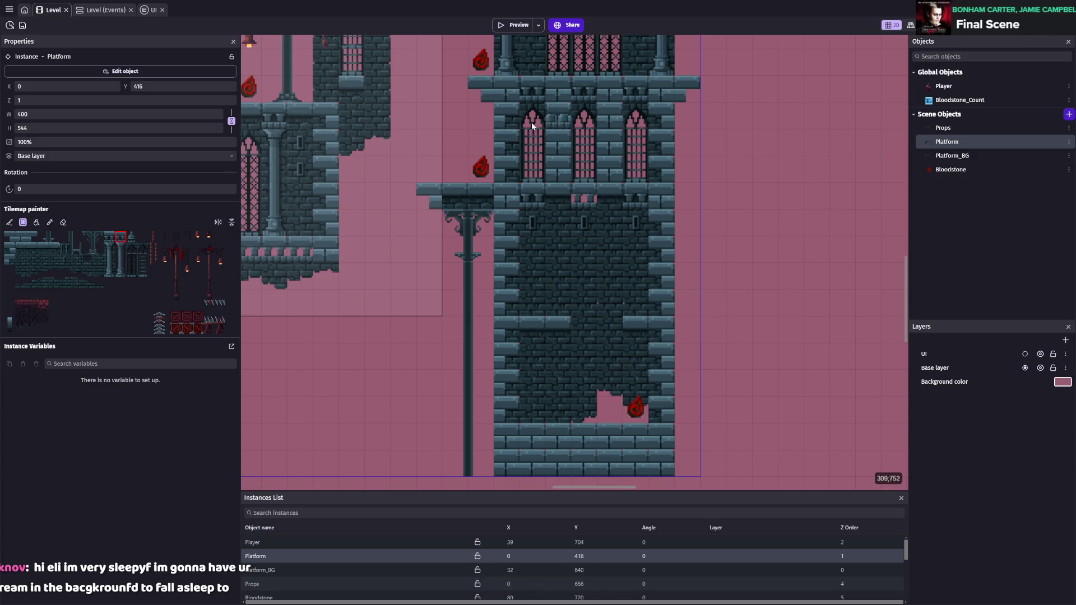
{"action": "left_click", "coordinate": [506, 23]}
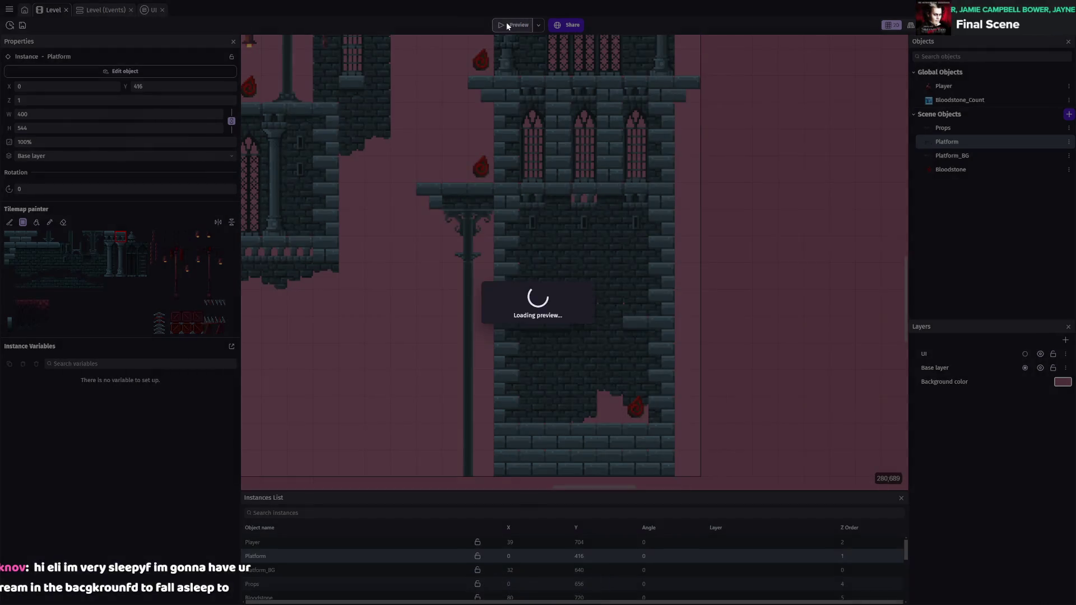
- Playtest by running and jumping to a ledge bloodstone, then close the preview and save
{"action": "key", "text": "Right"}
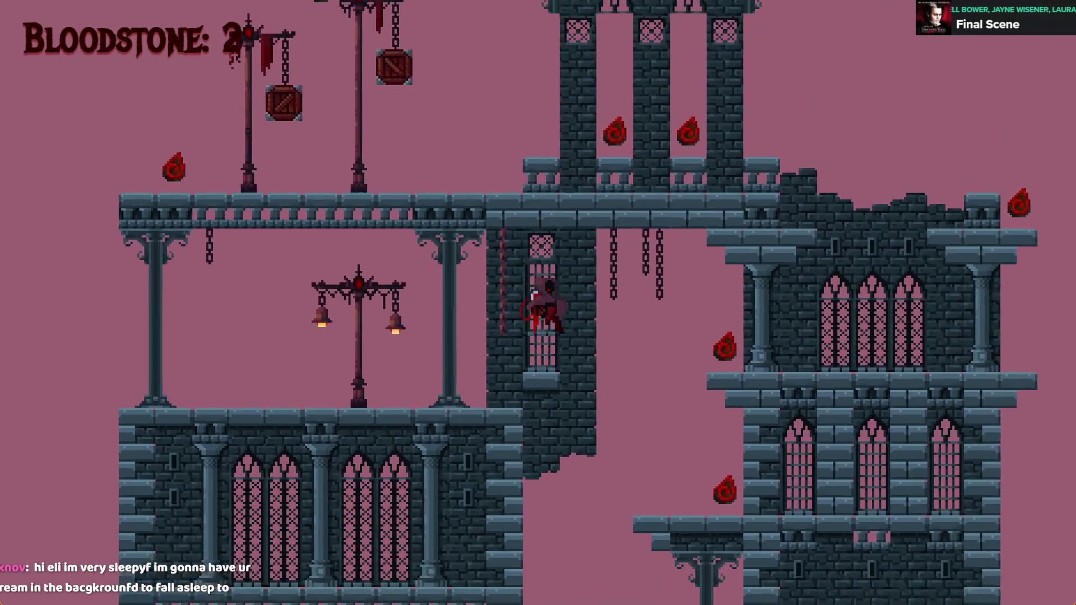
{"action": "key", "text": "space"}
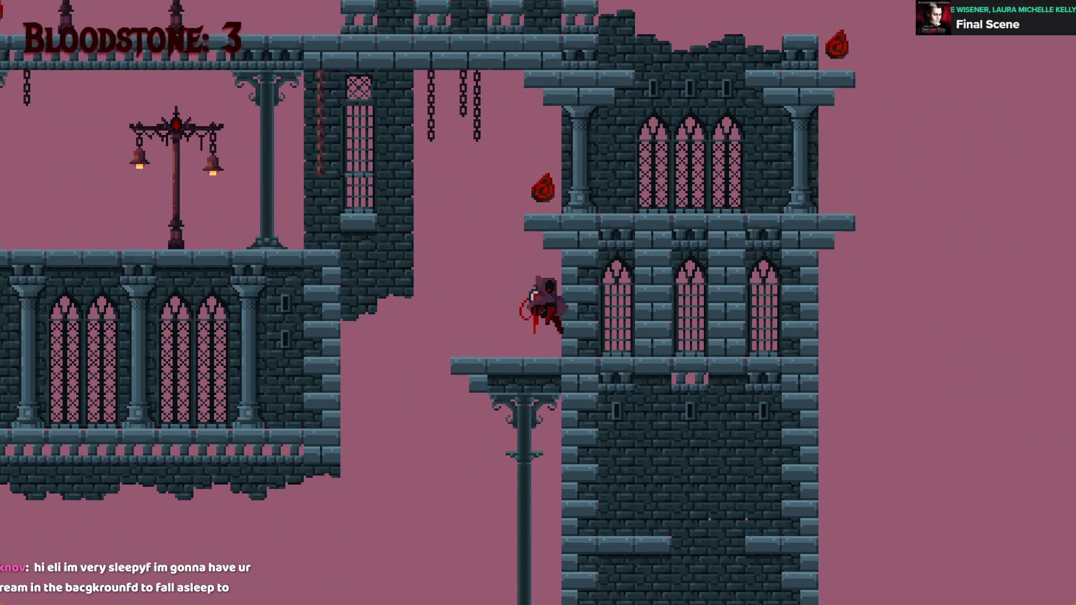
{"action": "key", "text": "space"}
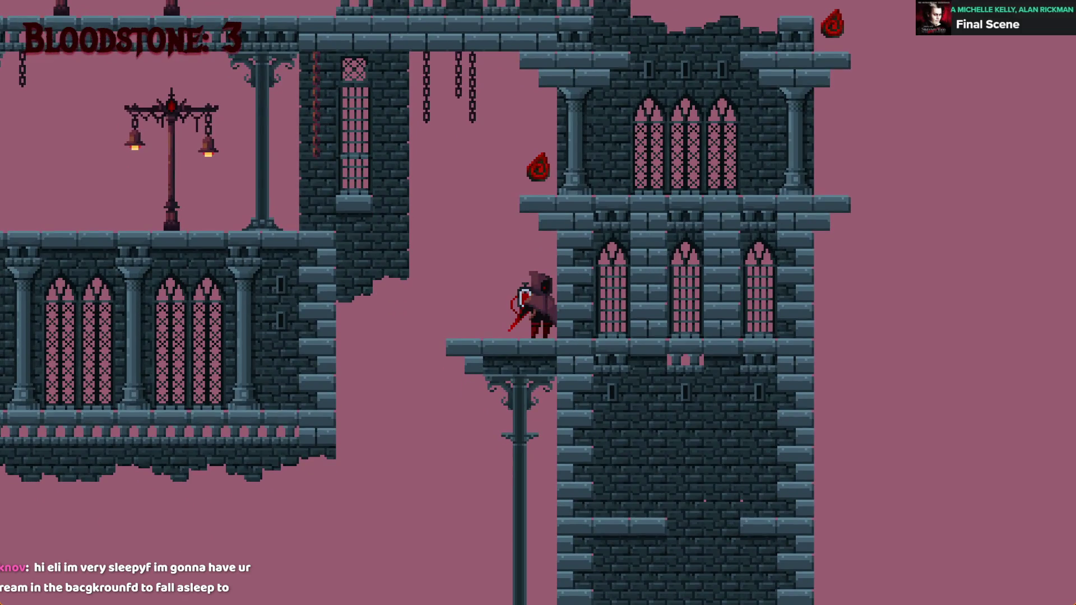
{"action": "key", "text": "space"}
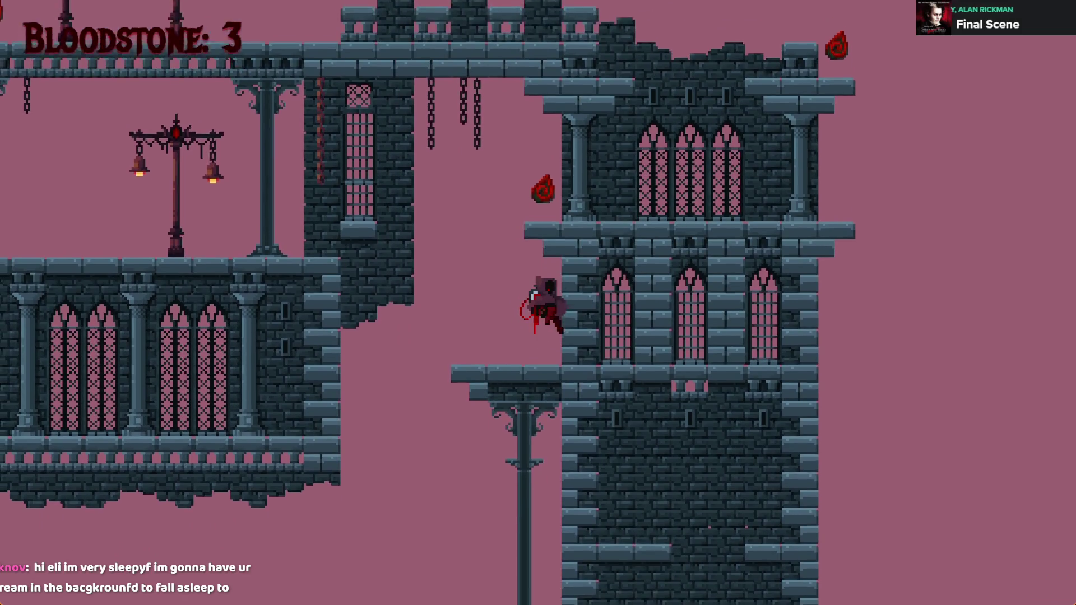
{"action": "key", "text": "Right"}
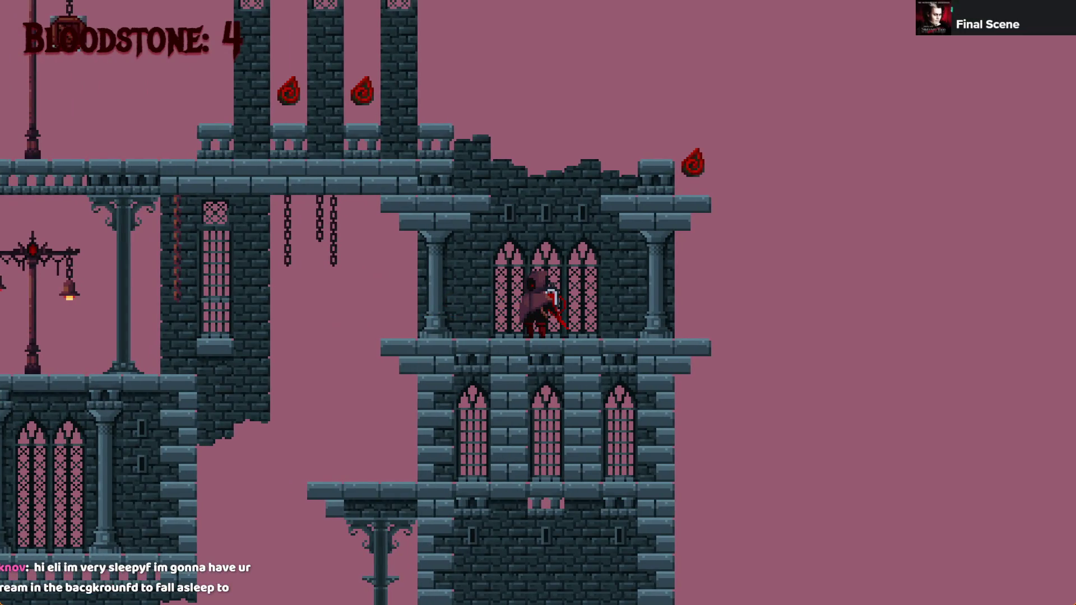
{"action": "key", "text": "alt+F4"}
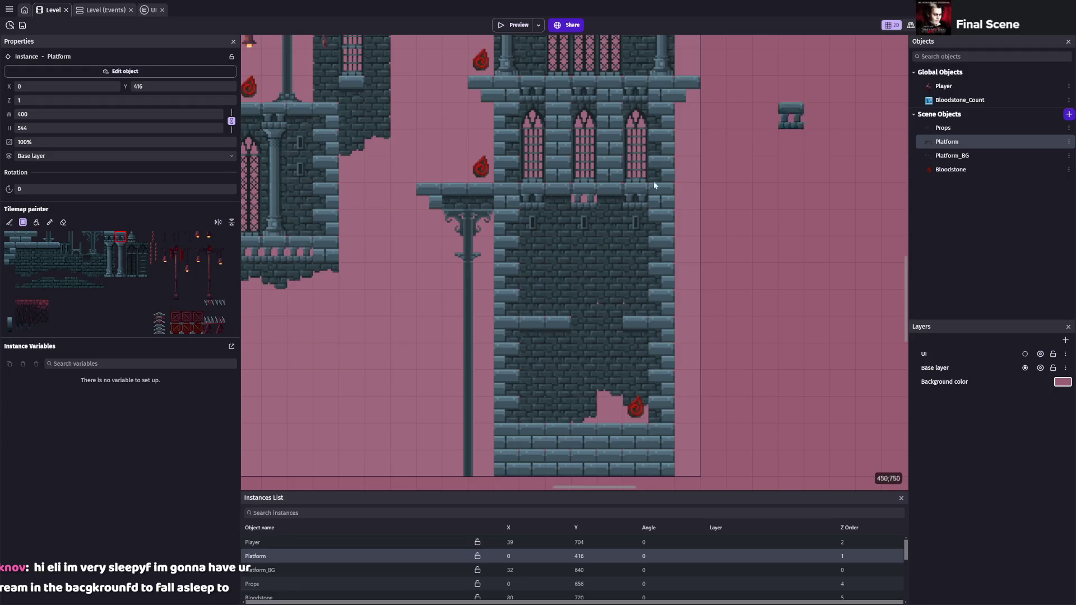
{"action": "scroll", "coordinate": [597, 146], "scroll_direction": "up", "scroll_amount": 2}
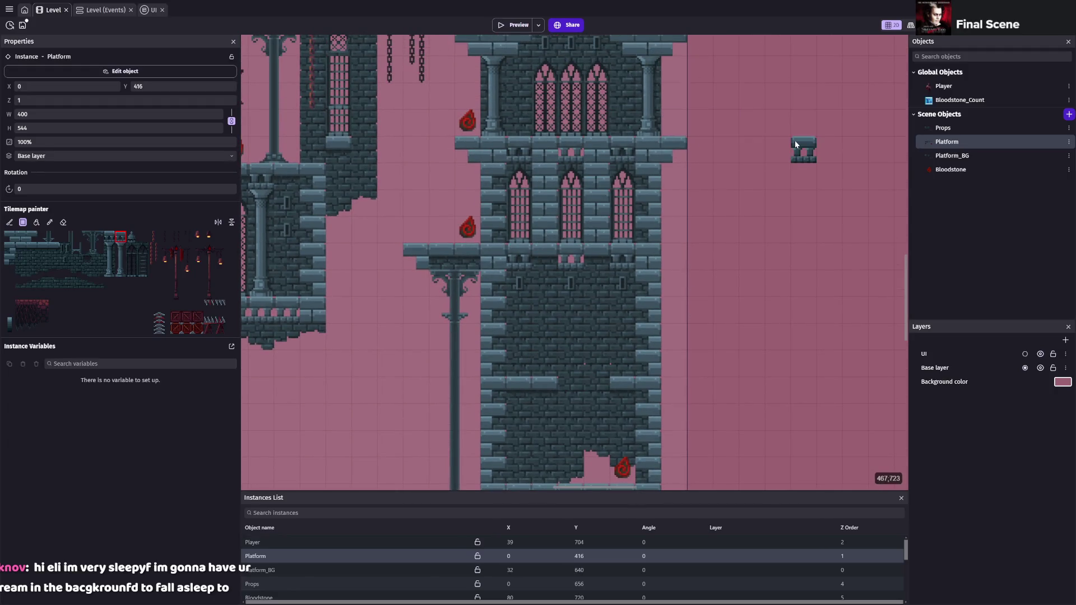
{"action": "key", "text": "ctrl+s"}
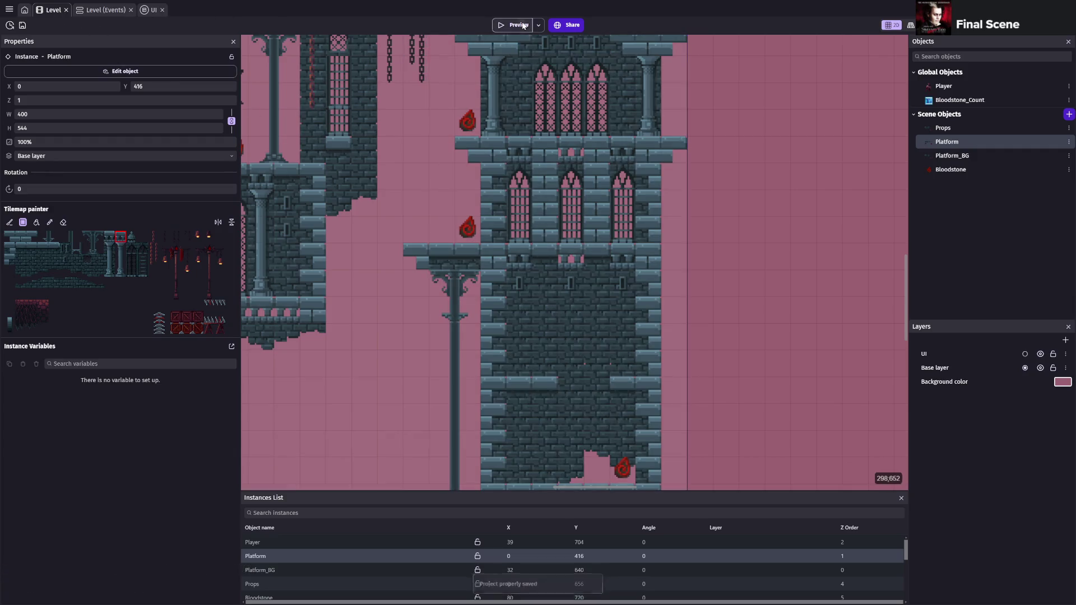
- Run a second preview and move the player up onto the tower ledge
{"action": "left_click", "coordinate": [523, 26]}
{"action": "key", "text": "Right"}
{"action": "key", "text": "Right"}
{"action": "key", "text": "space"}
{"action": "key", "text": "Right"}
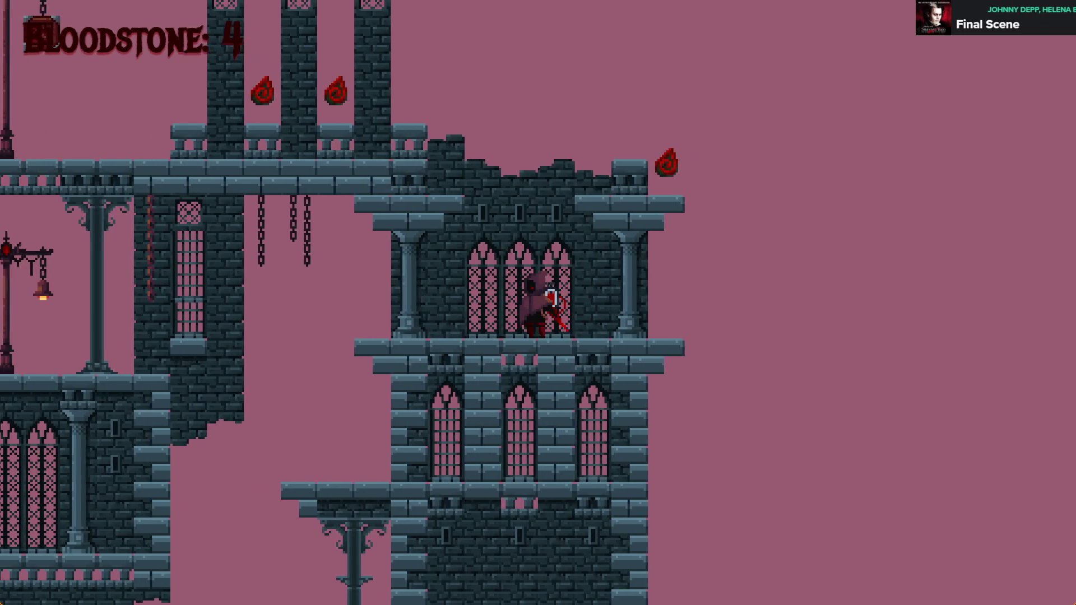
{"action": "key", "text": "Left"}
{"action": "key", "text": "Left"}
{"action": "key", "text": "Right"}
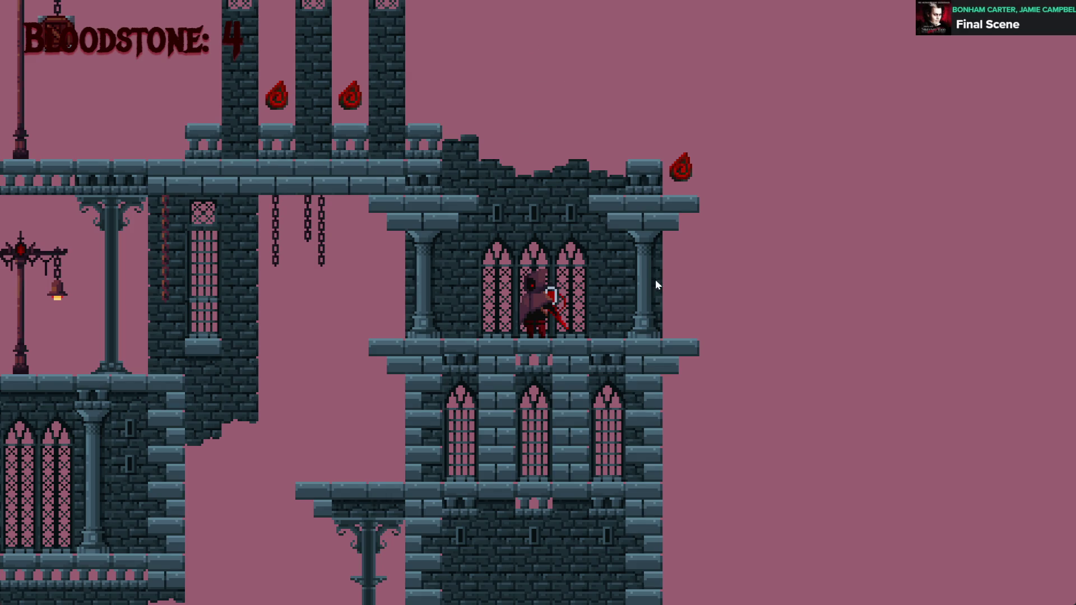
- Restart the level and collect bloodstones across the tower ledges and walkway, reaching five
{"action": "key", "text": "r"}
{"action": "key", "text": "Right"}
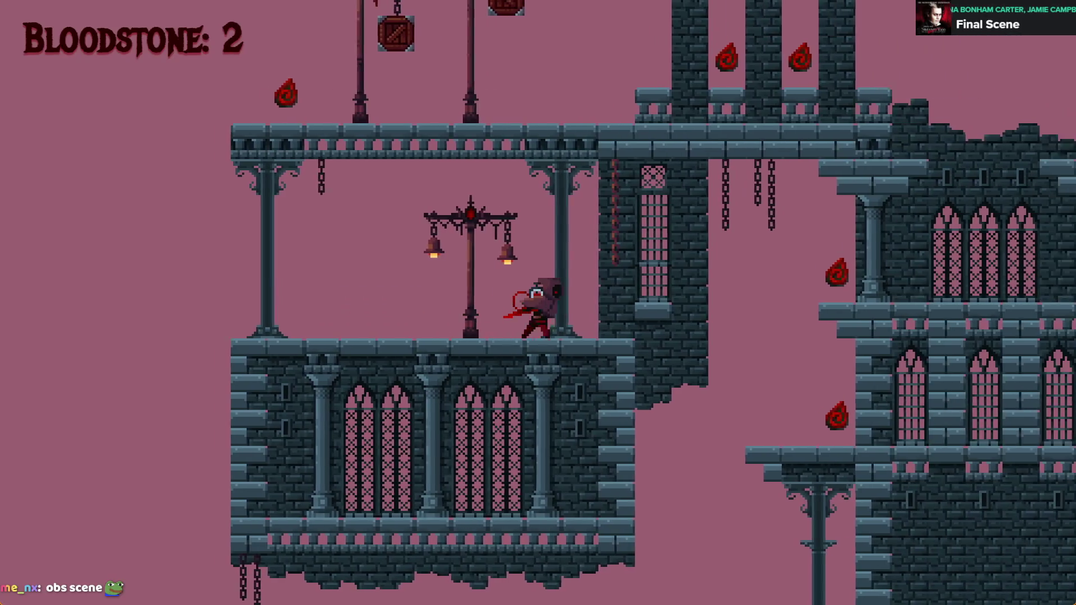
{"action": "key", "text": "Right"}
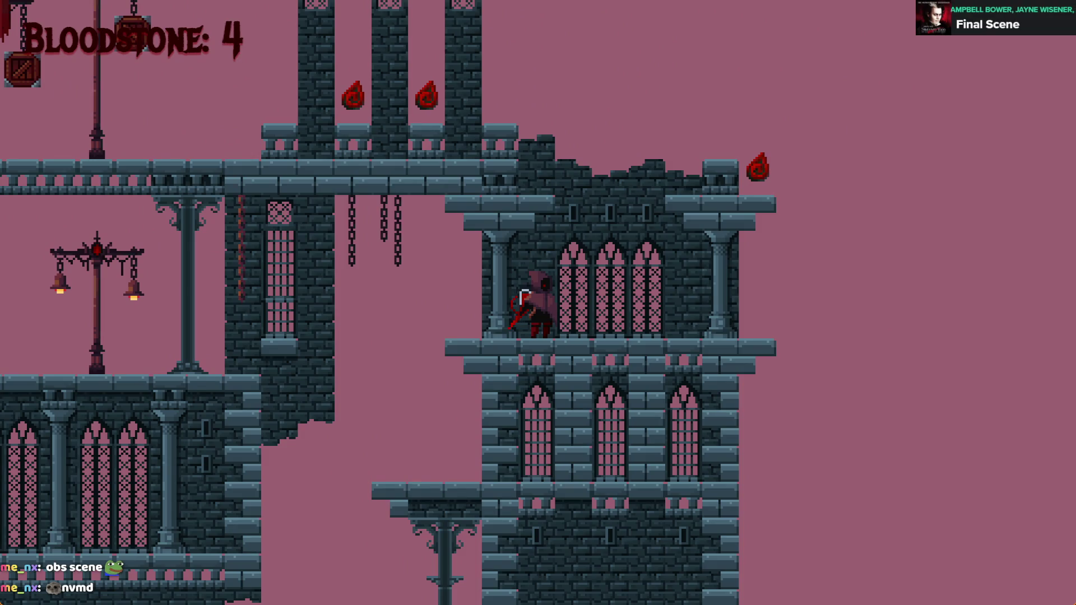
{"action": "key", "text": "Left"}
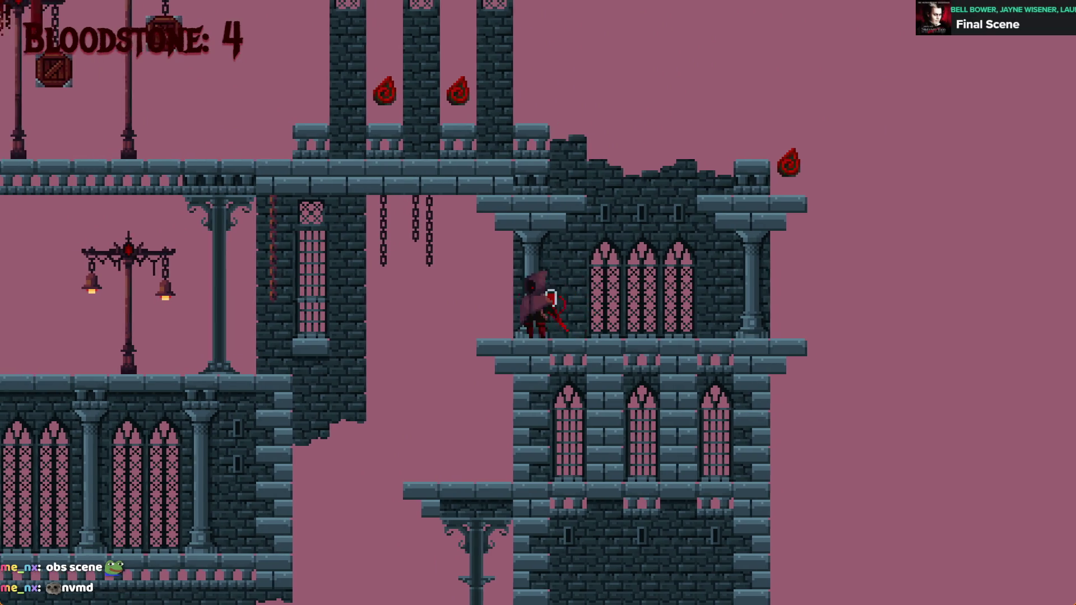
{"action": "key", "text": "Right"}
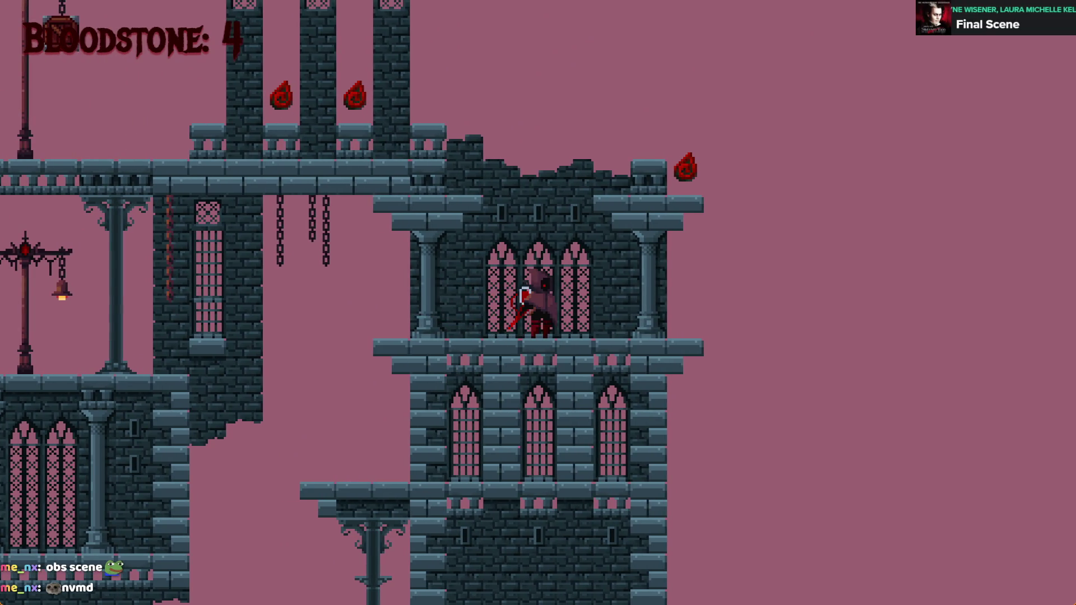
{"action": "key", "text": "space"}
{"action": "key", "text": "Left"}
{"action": "key", "text": "space"}
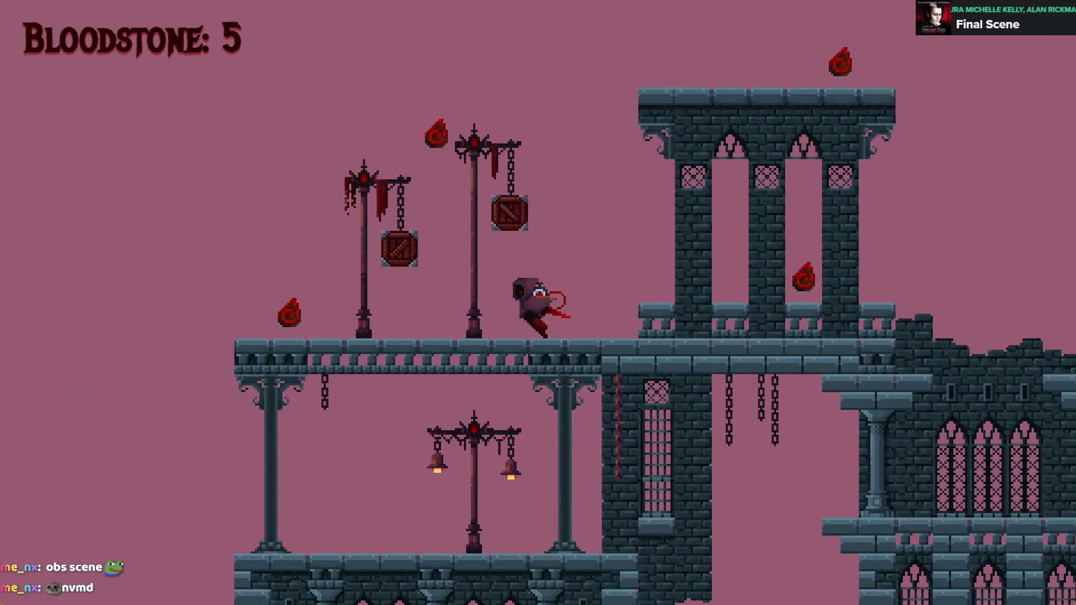
{"action": "key", "text": "Down"}
{"action": "key", "text": "Right"}
{"action": "key", "text": "Left"}
{"action": "key", "text": "alt+F4"}
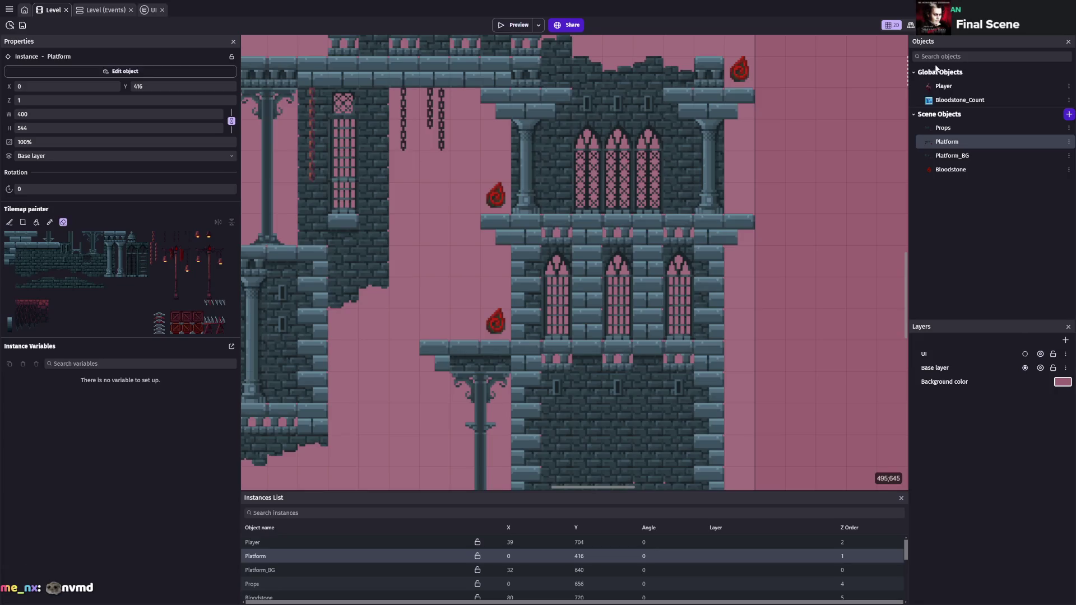
{"action": "double_click", "coordinate": [942, 85]}
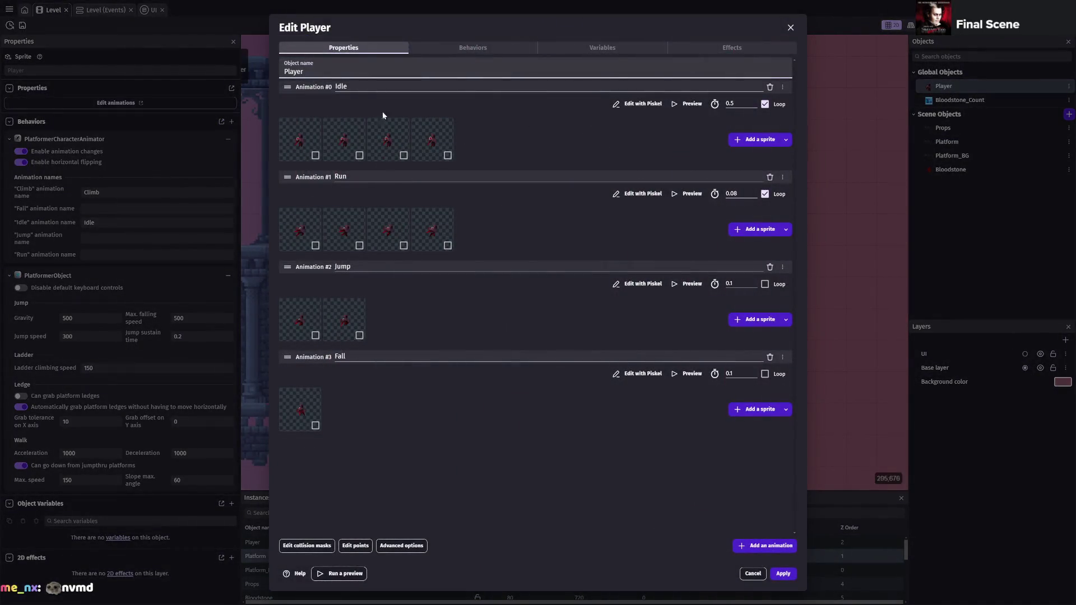
- Pull the Run and Jump collision masks' right corners in to X 23
{"action": "left_click", "coordinate": [307, 546]}
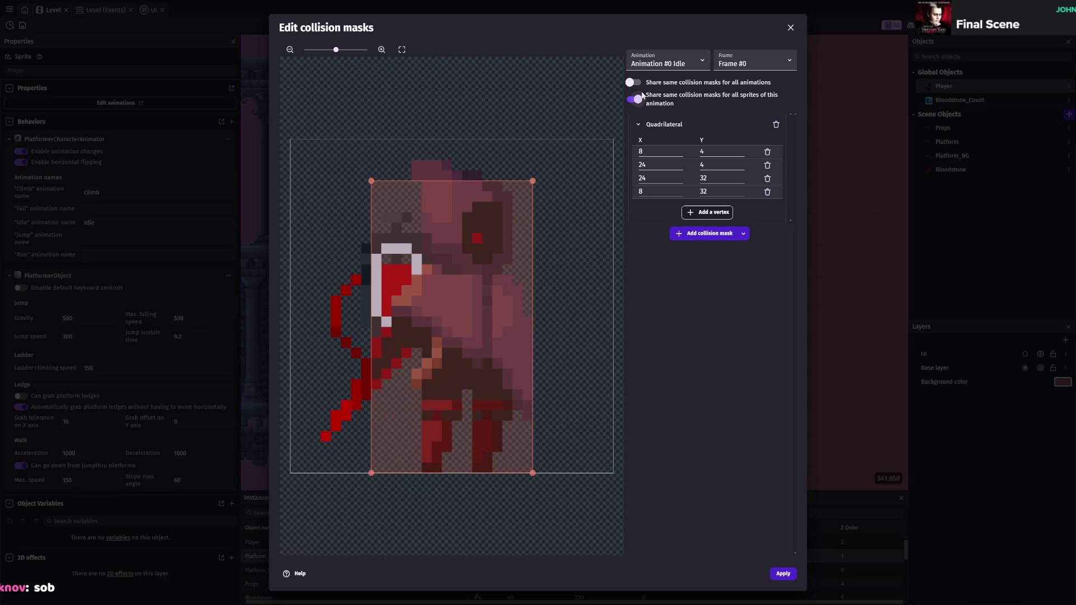
{"action": "key", "text": "Down"}
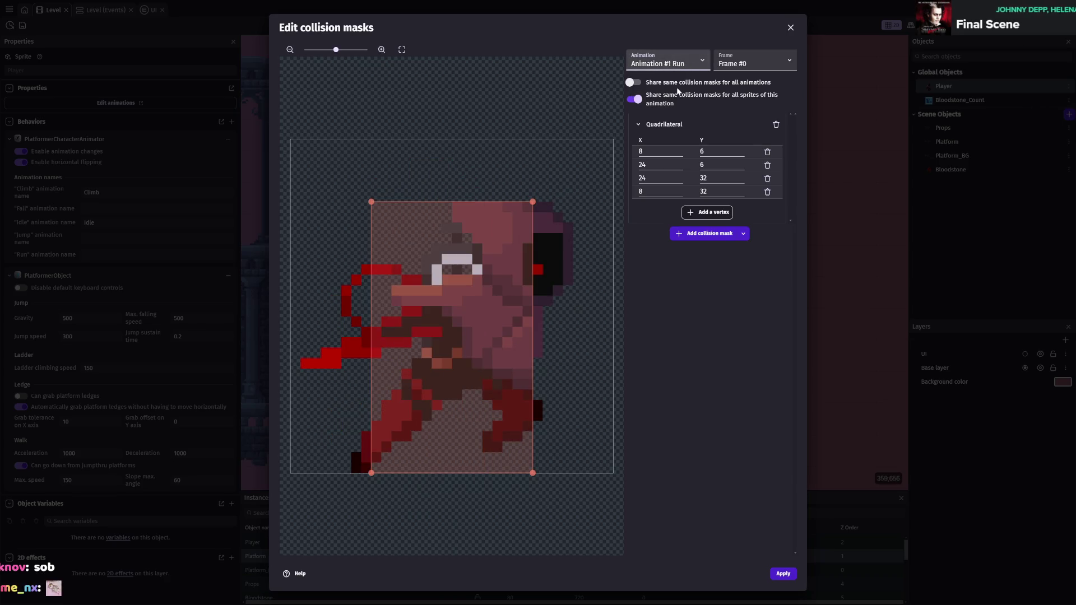
{"action": "key", "text": "Down"}
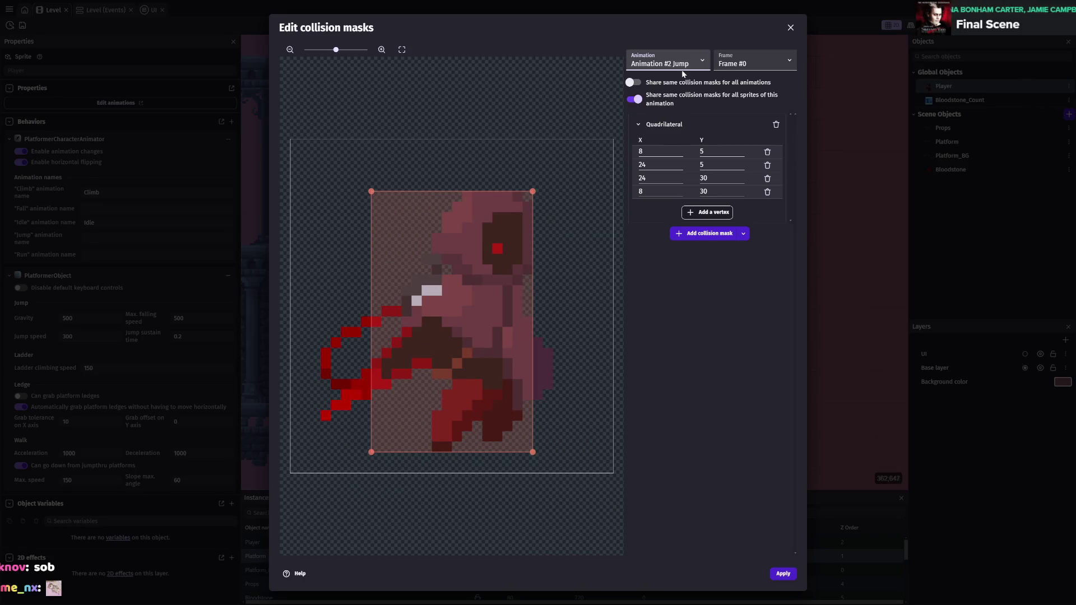
{"action": "key", "text": "Up"}
{"action": "key", "text": "Up"}
{"action": "key", "text": "Down"}
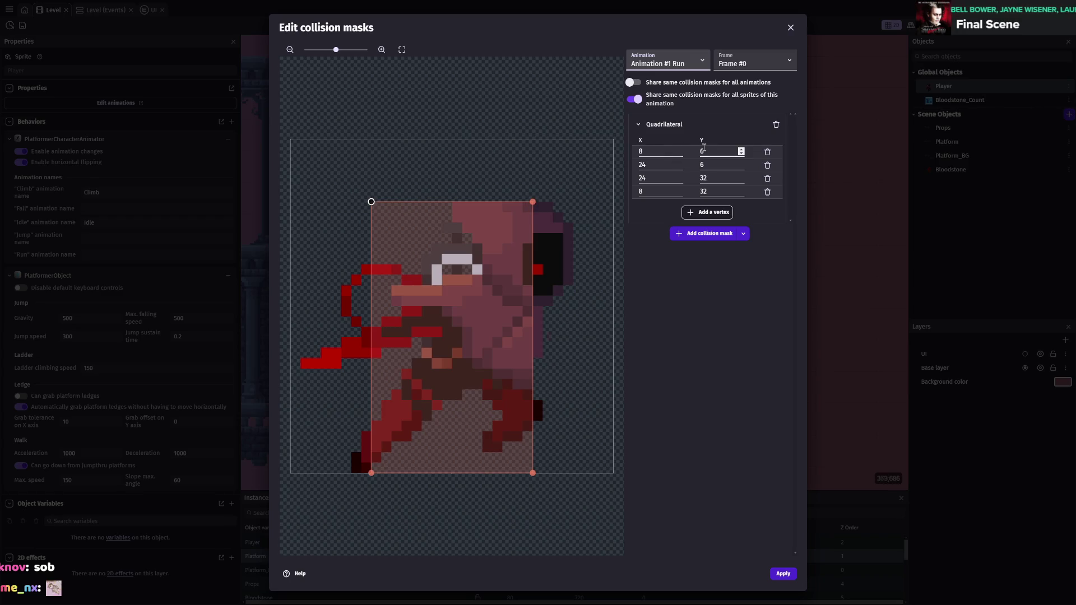
{"action": "key", "text": "shift+Tab"}
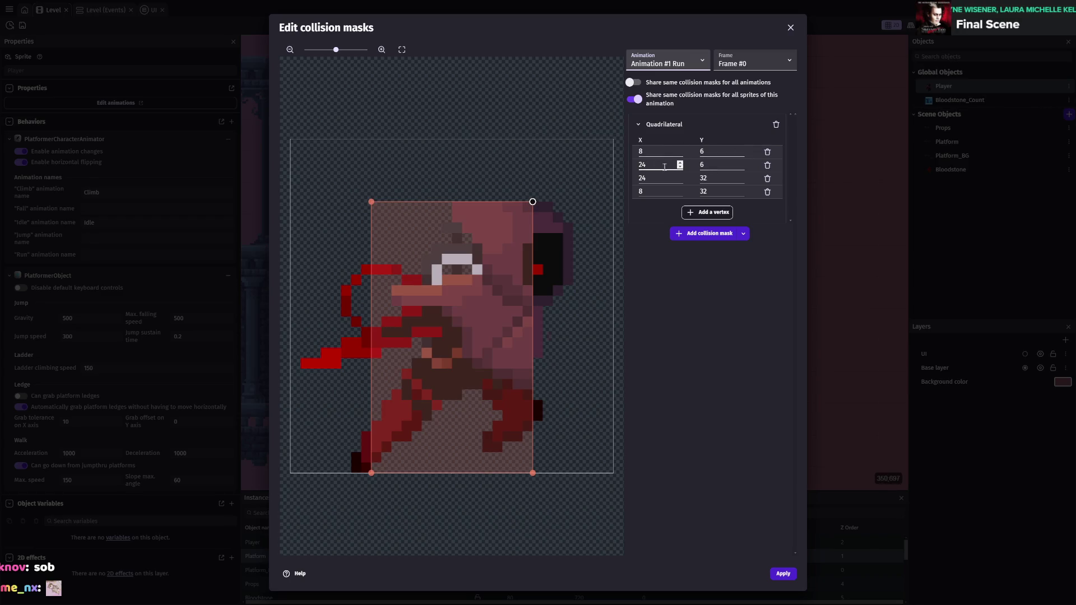
{"action": "left_click_drag", "start_coordinate": [532, 203], "coordinate": [523, 203]}
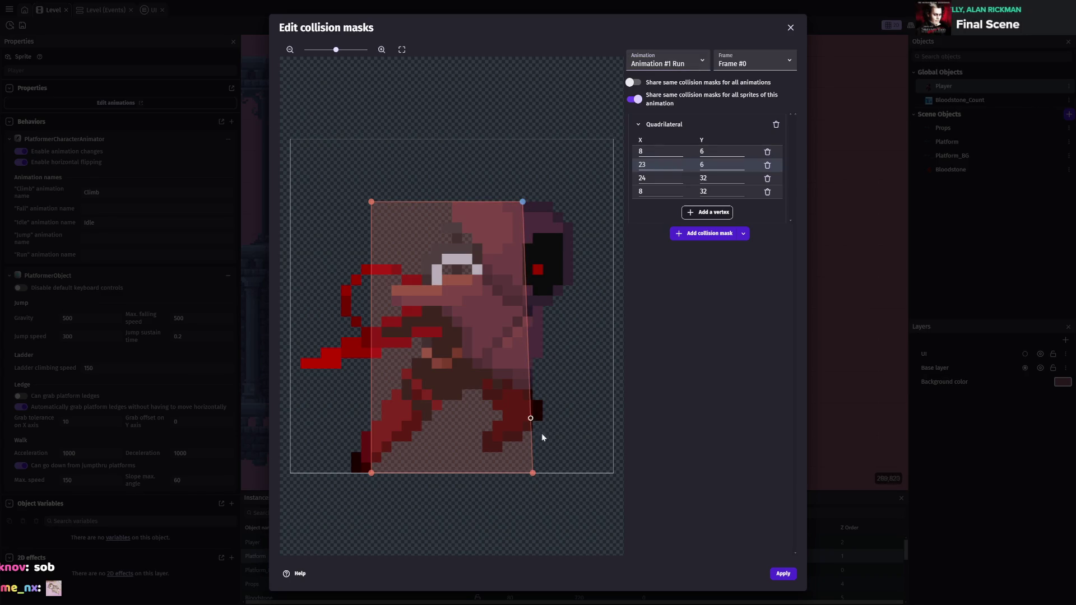
{"action": "left_click_drag", "start_coordinate": [533, 474], "coordinate": [522, 474]}
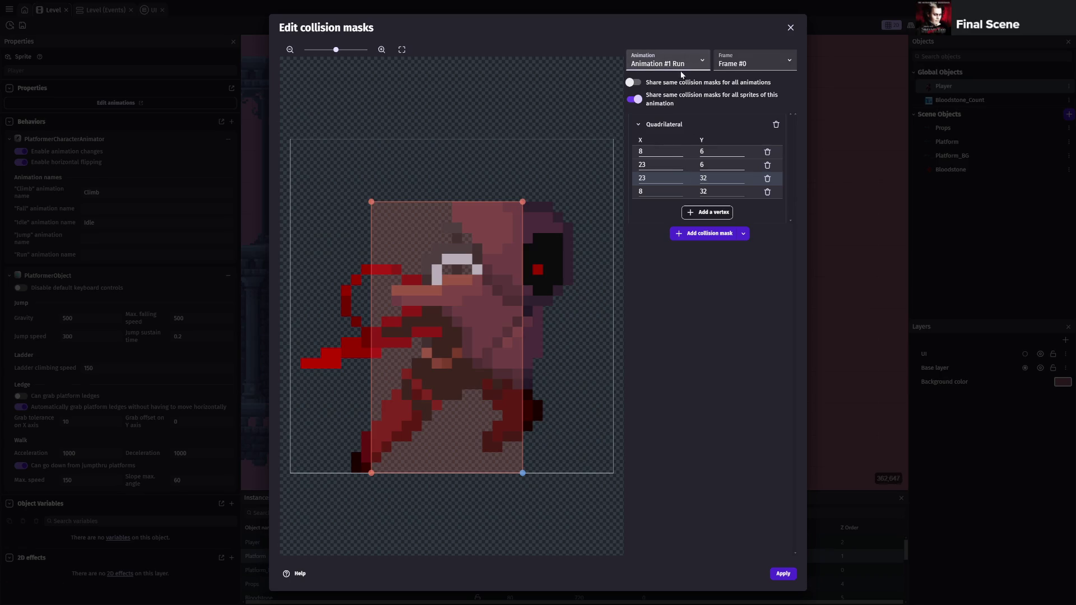
{"action": "key", "text": "Down"}
{"action": "left_click_drag", "start_coordinate": [531, 193], "coordinate": [523, 196]}
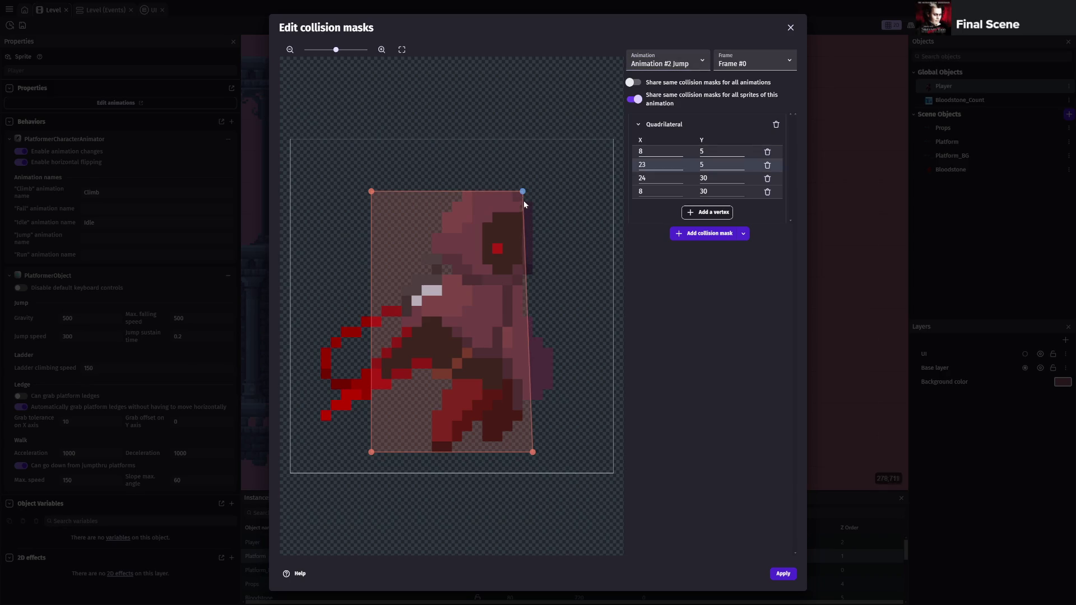
{"action": "left_click_drag", "start_coordinate": [534, 451], "coordinate": [523, 452]}
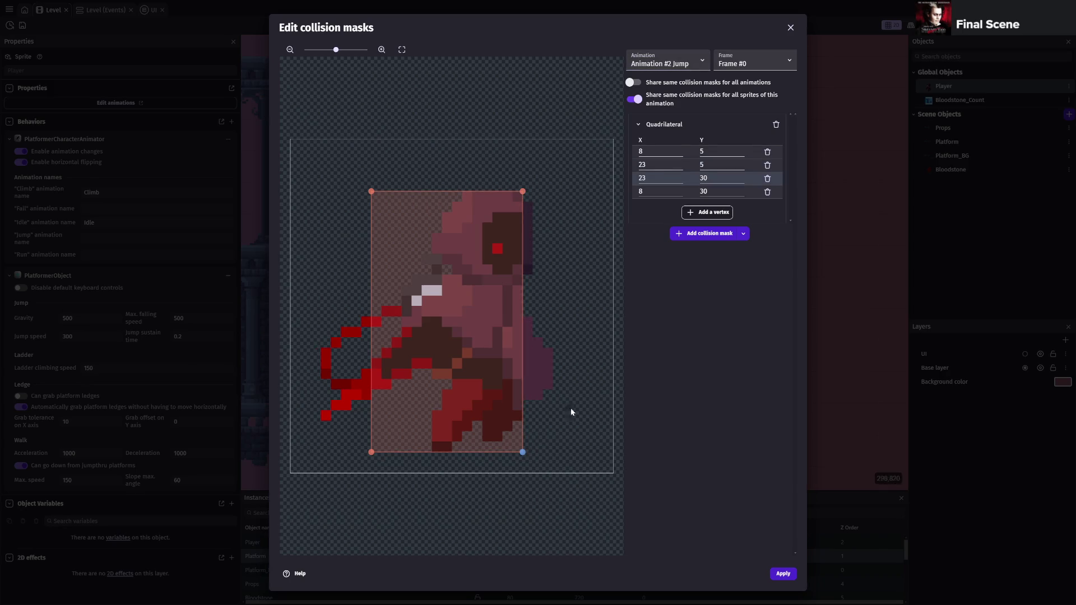
- Set the Fall mask's top and bottom right corners to X 25, save, and apply
{"action": "left_click", "coordinate": [678, 116]}
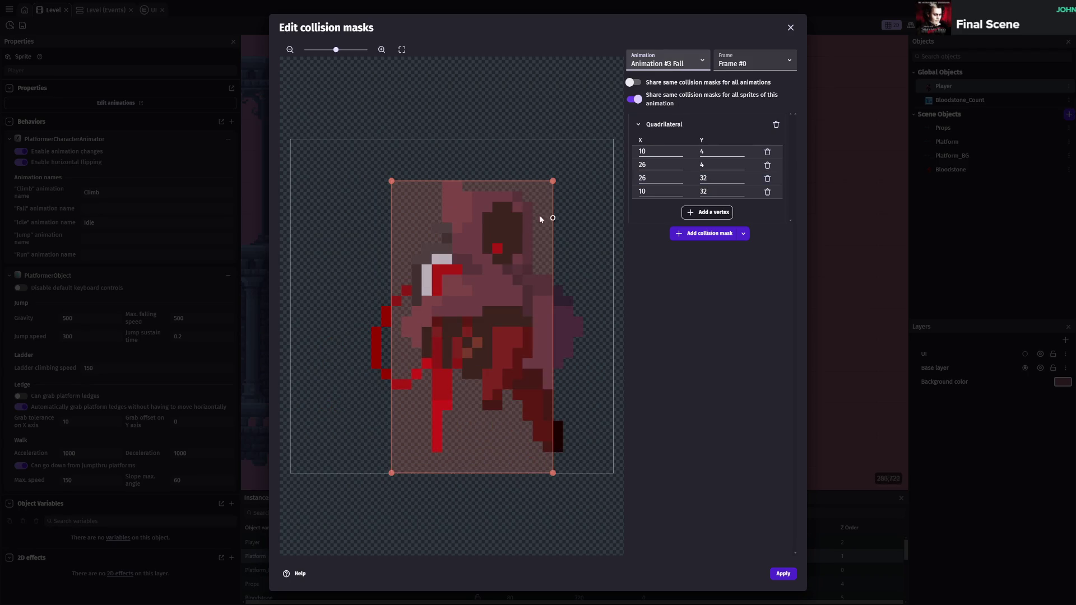
{"action": "left_click_drag", "start_coordinate": [551, 182], "coordinate": [538, 182]}
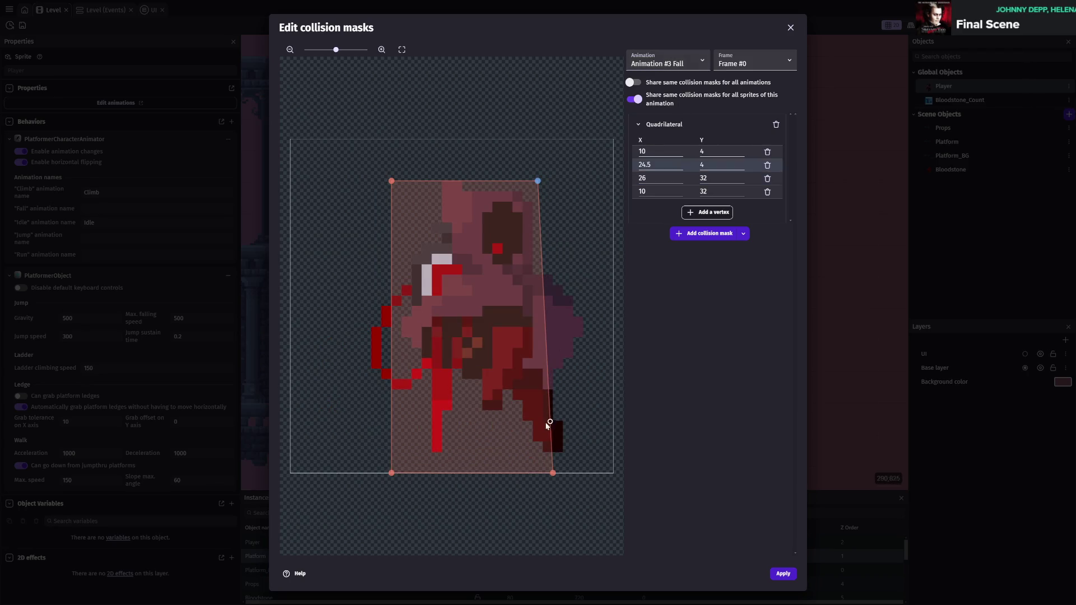
{"action": "left_click_drag", "start_coordinate": [552, 472], "coordinate": [537, 474]}
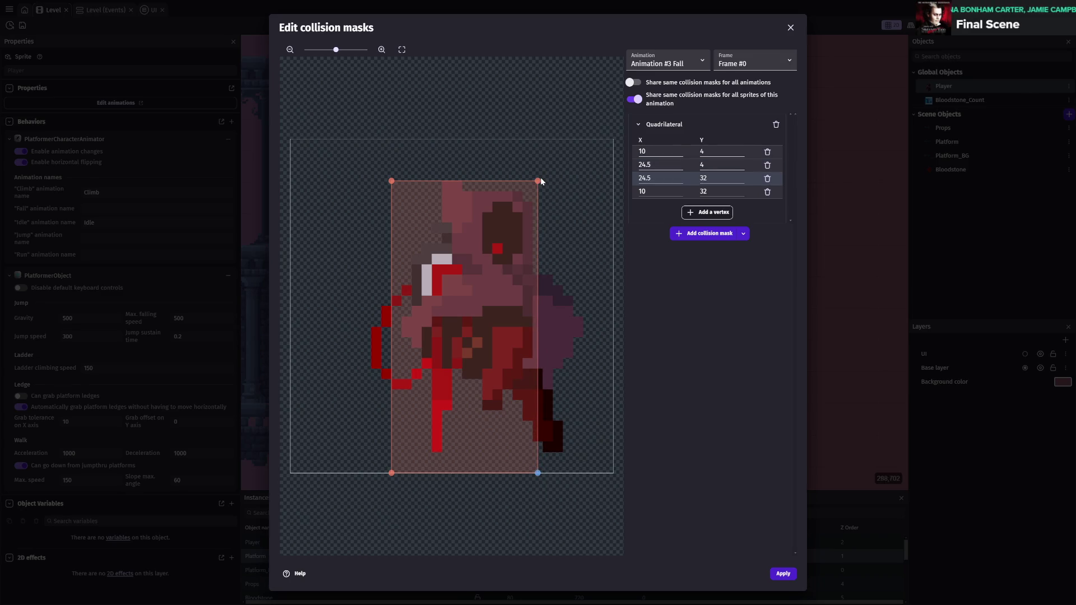
{"action": "left_click_drag", "start_coordinate": [536, 180], "coordinate": [543, 180]}
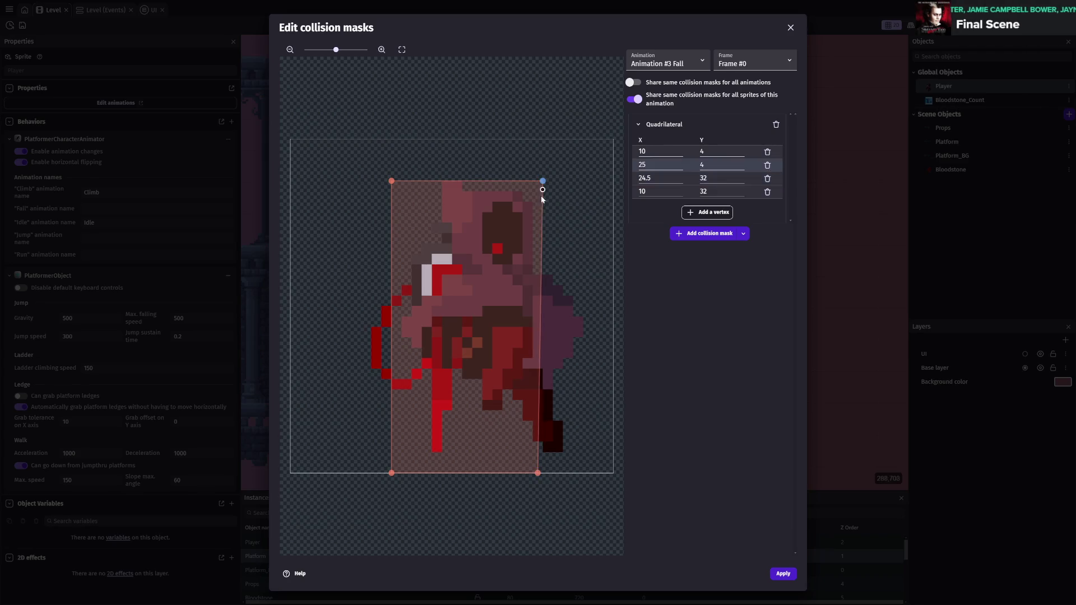
{"action": "left_click_drag", "start_coordinate": [539, 472], "coordinate": [542, 474]}
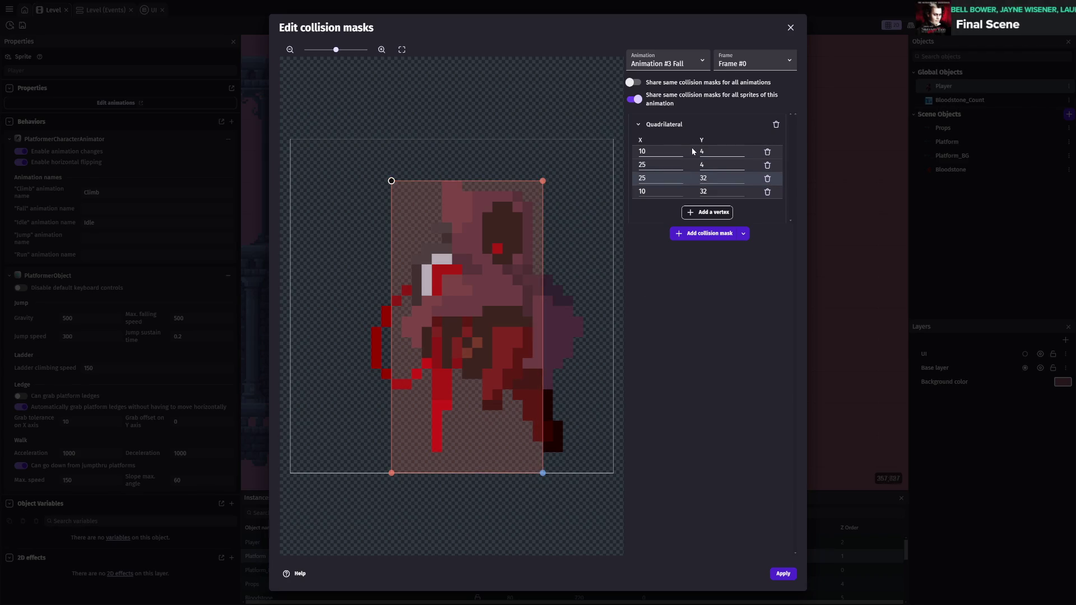
{"action": "key", "text": "ctrl+s"}
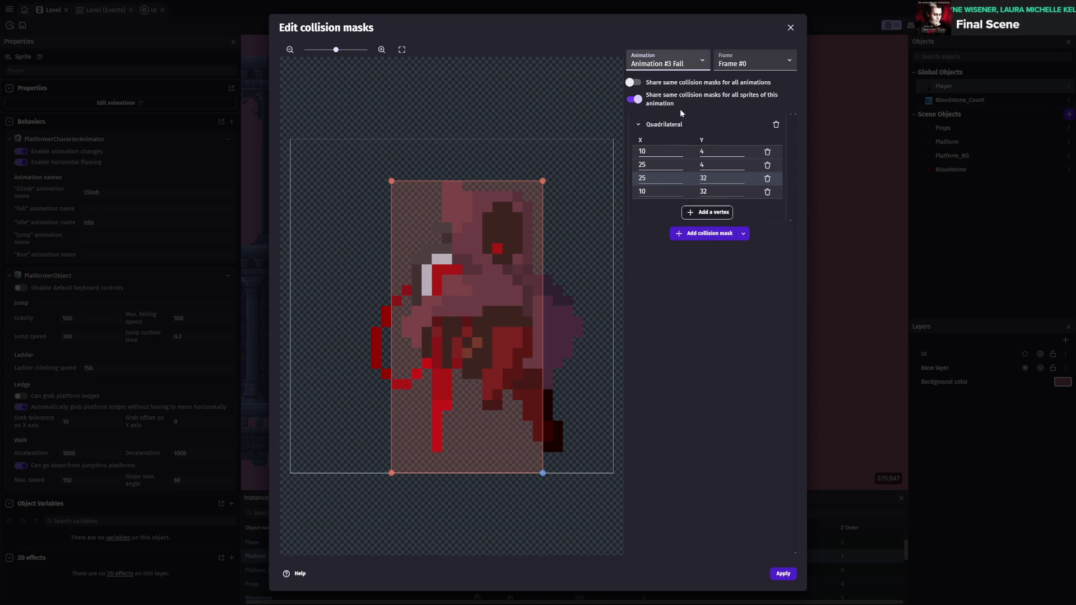
{"action": "left_click", "coordinate": [782, 574]}
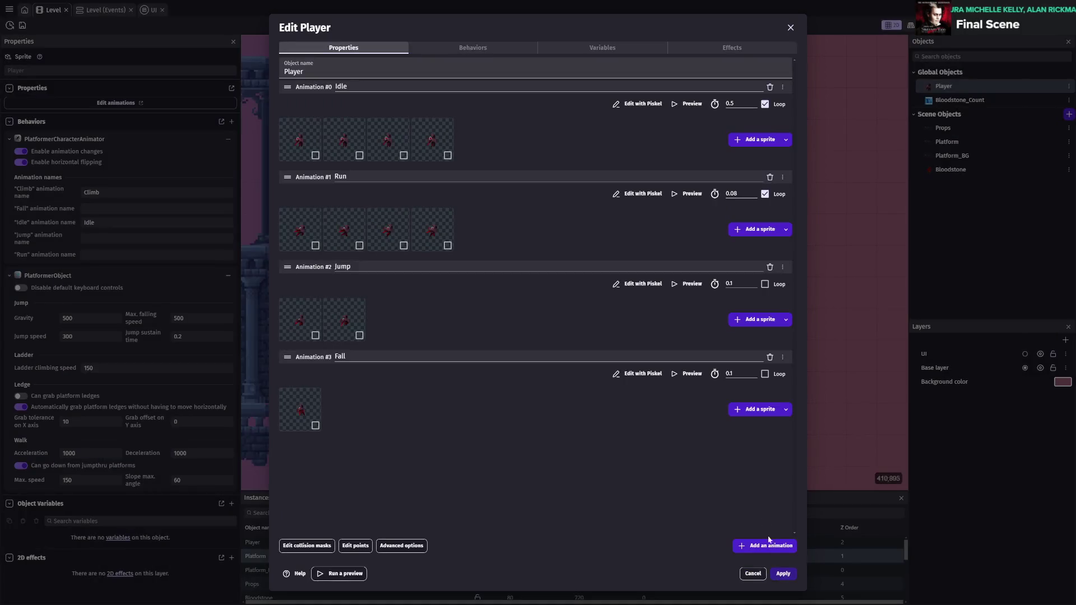
- Apply the Player edits and playtest, jumping across to the right tower until four bloodstones are collected
{"action": "left_click", "coordinate": [783, 574]}
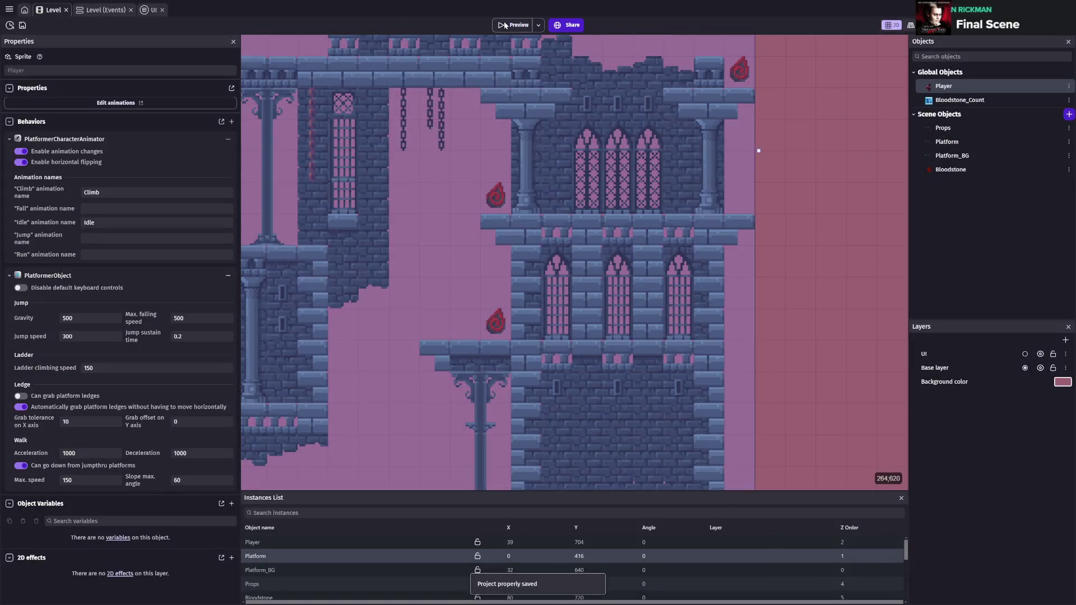
{"action": "left_click", "coordinate": [505, 25]}
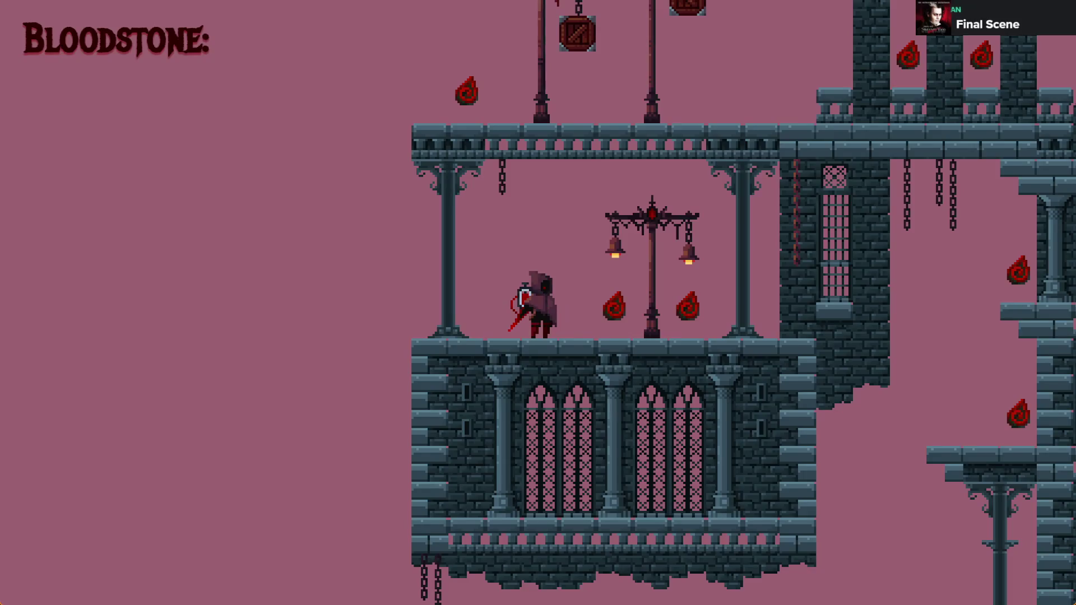
{"action": "key", "text": "Right"}
{"action": "key", "text": "Right"}
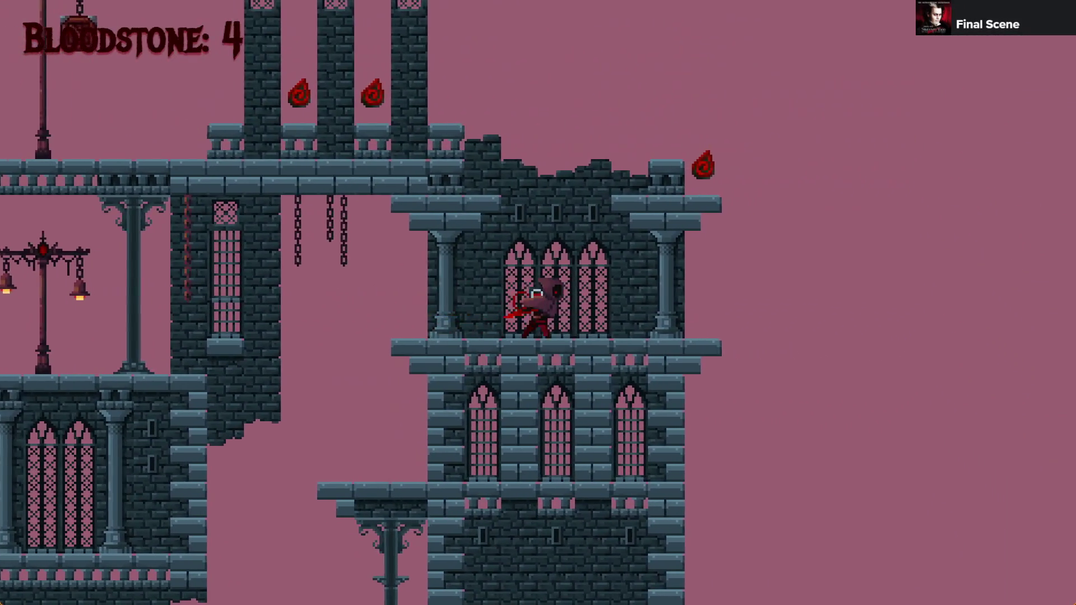
{"action": "key", "text": "Right"}
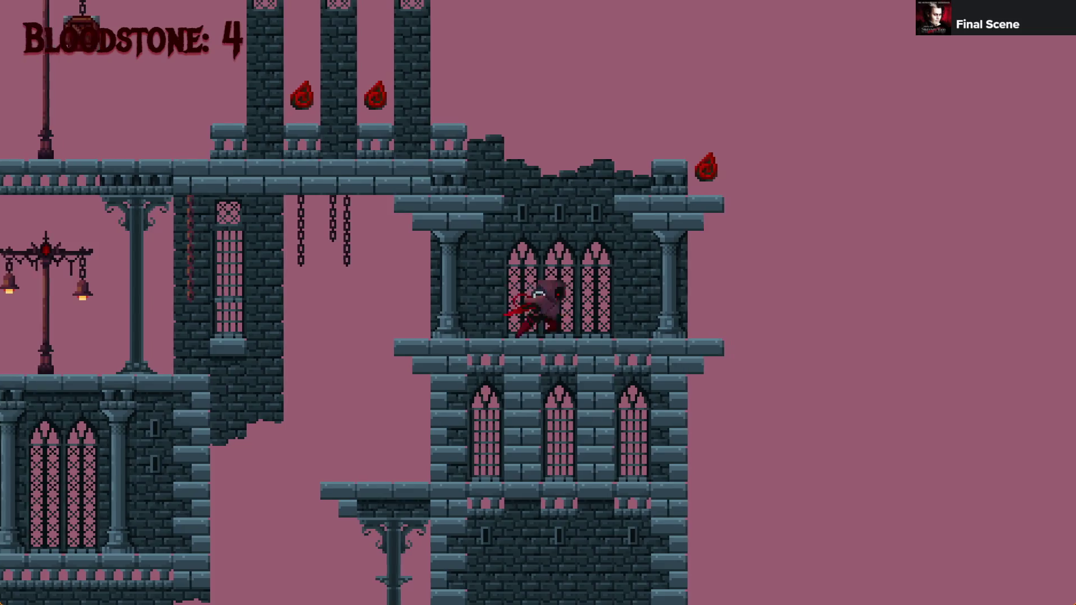
{"action": "key", "text": "Left"}
{"action": "key", "text": "Right"}
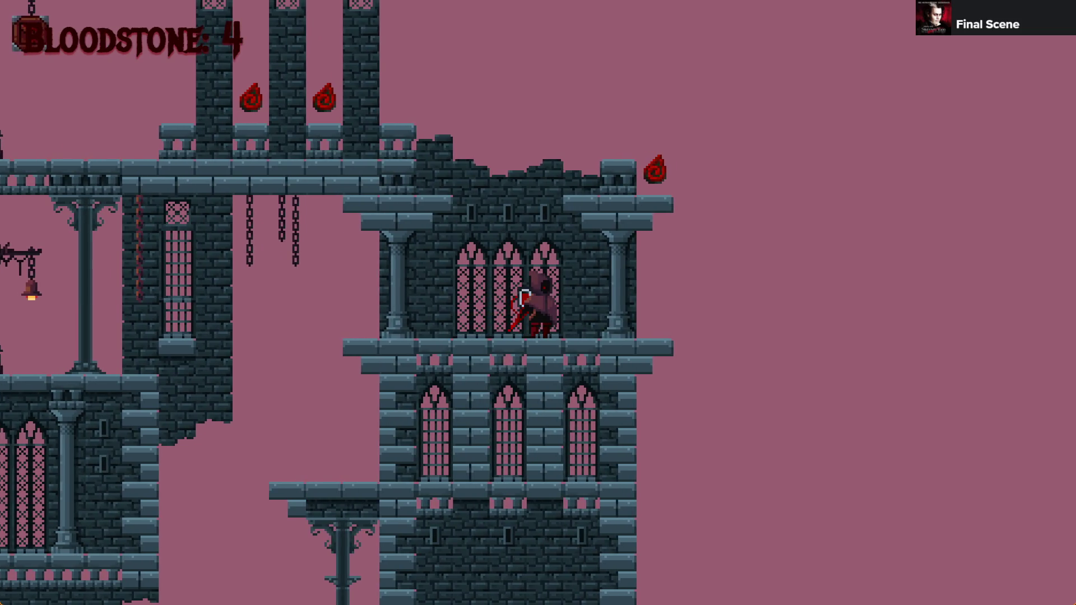
{"action": "key", "text": "Left"}
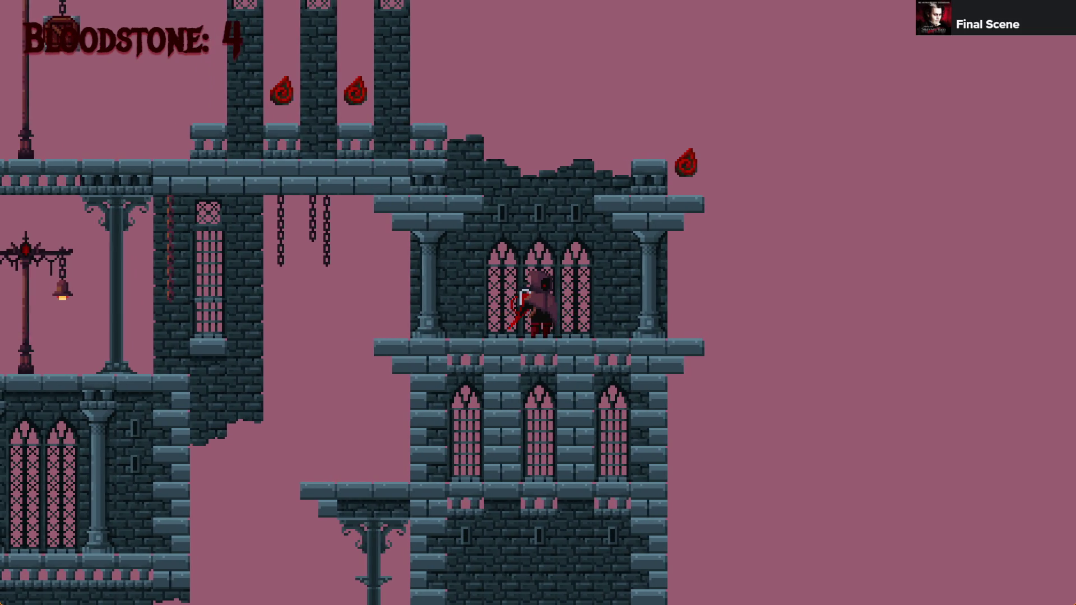
{"action": "key", "text": "Right"}
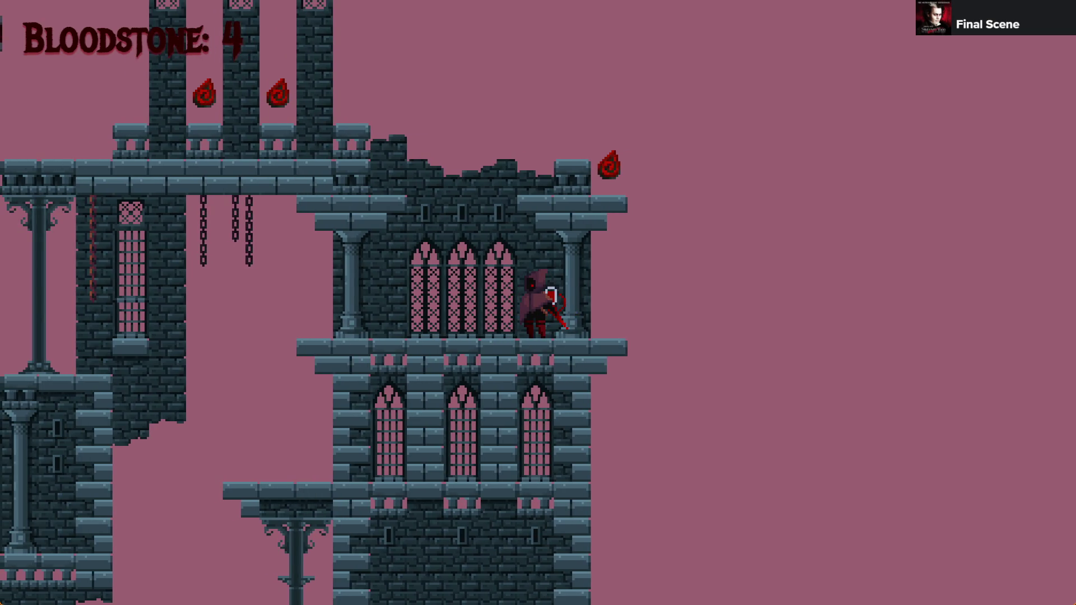
{"action": "key", "text": "Left"}
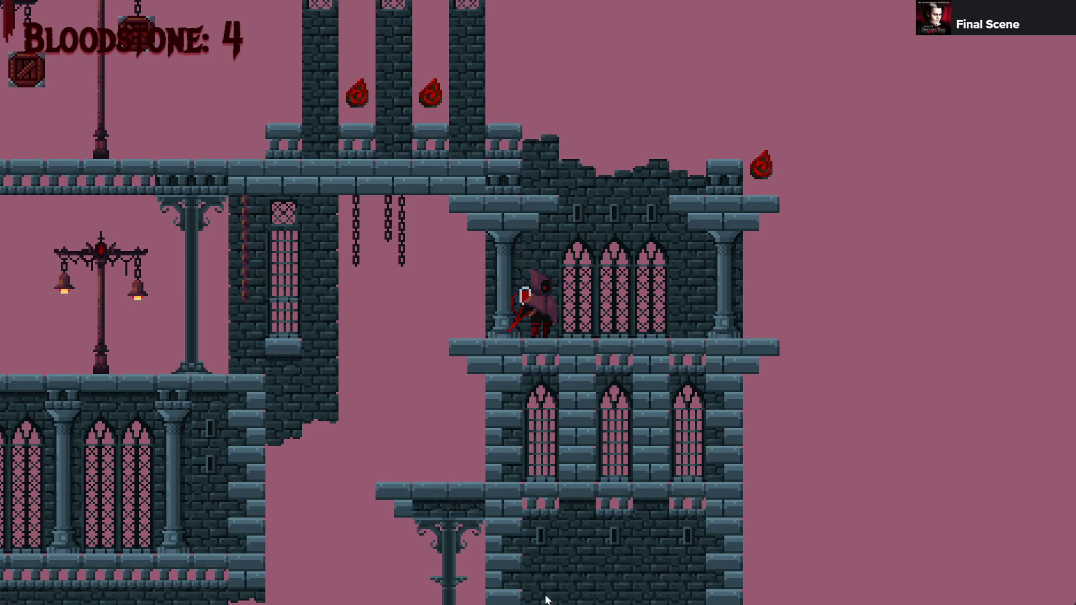
{"action": "key", "text": "alt+F4"}
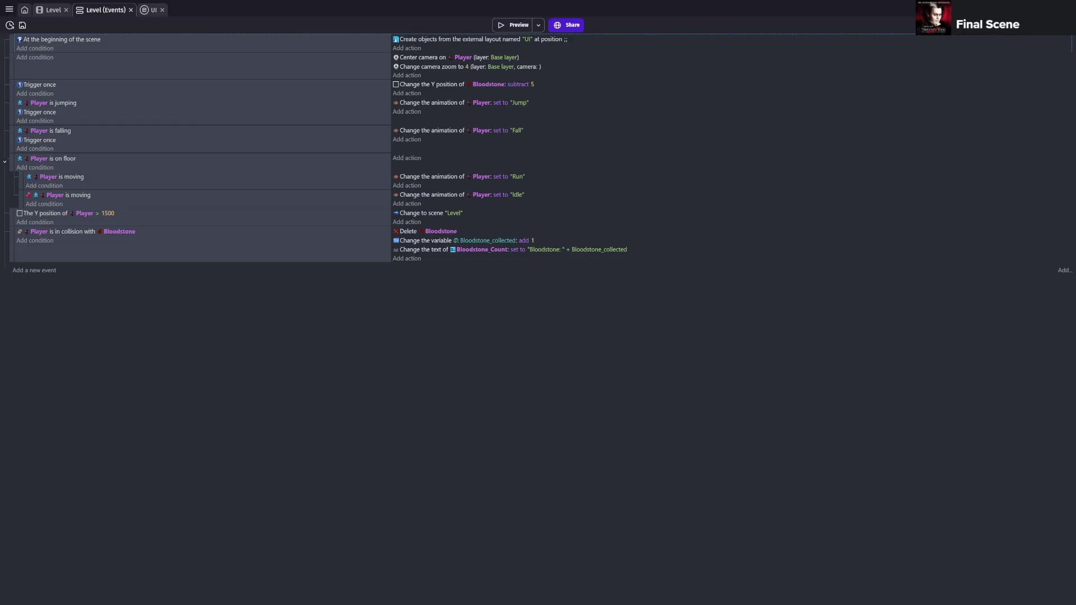
- Preview the level, running and jumping off the ledges to collect bloodstones
{"action": "left_click", "coordinate": [508, 24]}
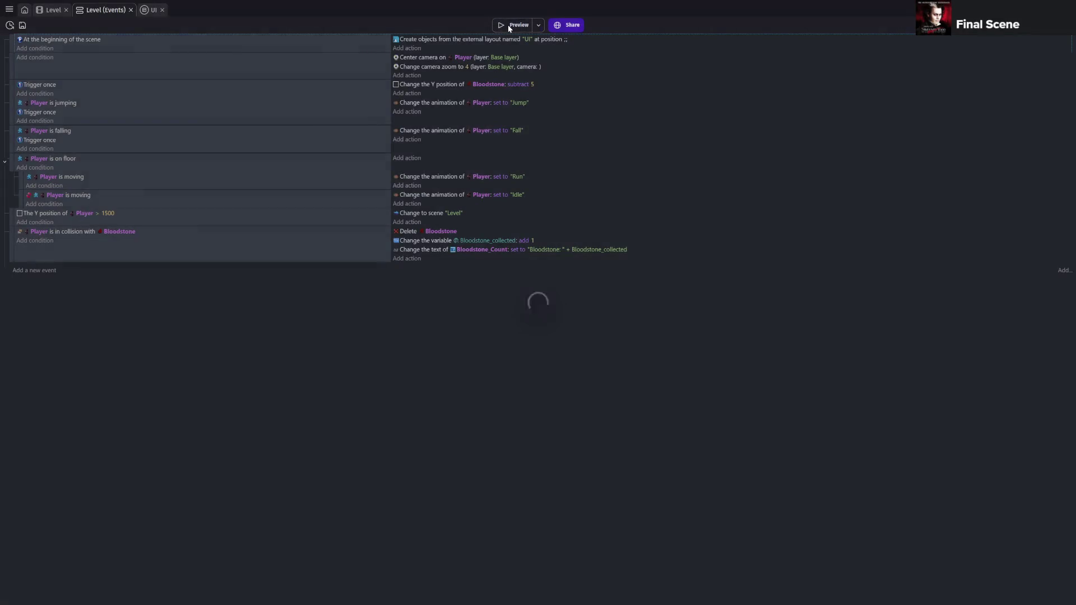
{"action": "key", "text": "Right"}
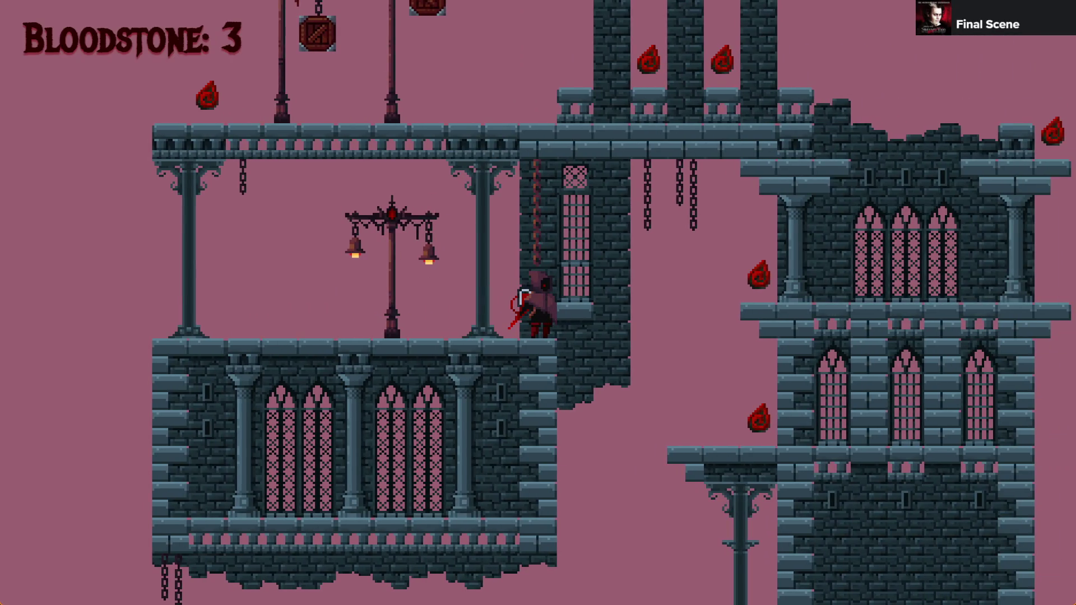
{"action": "key", "text": "space"}
{"action": "key", "text": "Right"}
{"action": "key", "text": "Right"}
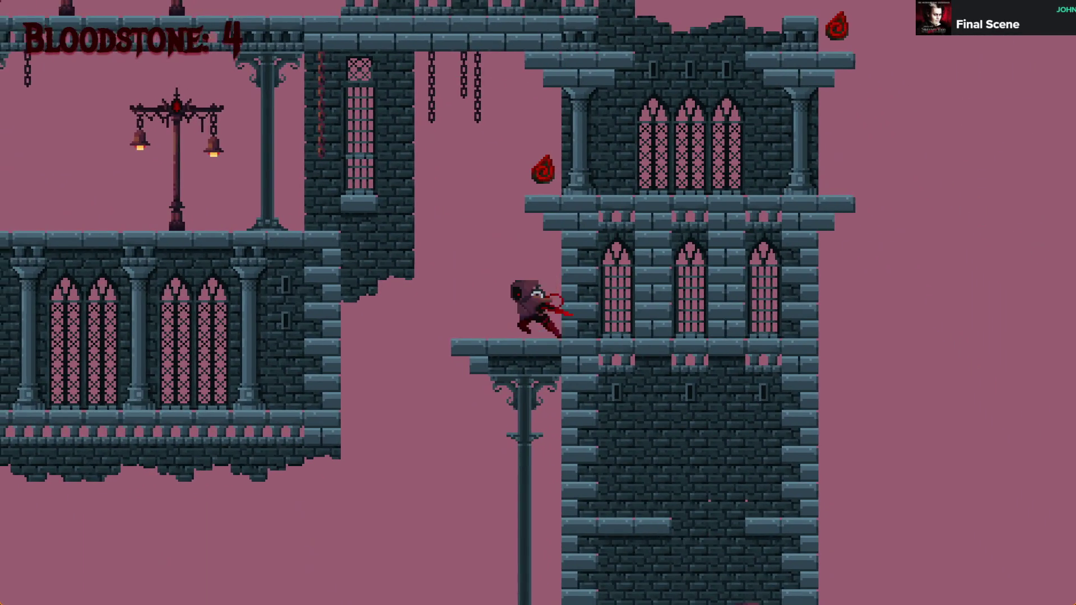
{"action": "key", "text": "Left"}
{"action": "key", "text": "space"}
{"action": "key", "text": "Left"}
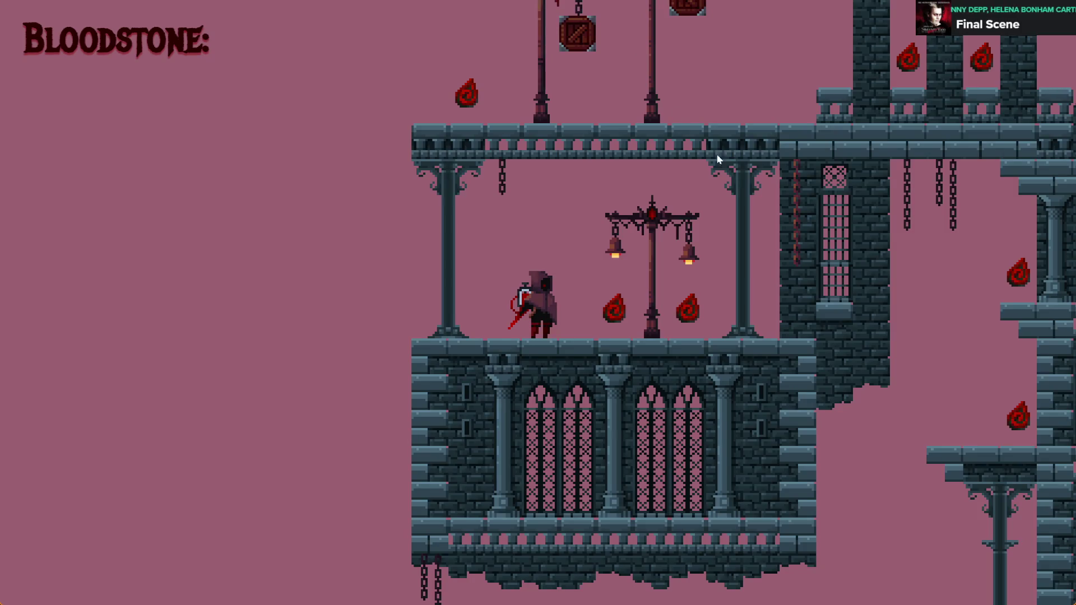
- Jump to the right tower and back to the left balcony, reaching 9 bloodstones, then save
{"action": "key", "text": "Right"}
{"action": "key", "text": "Right"}
{"action": "key", "text": "space"}
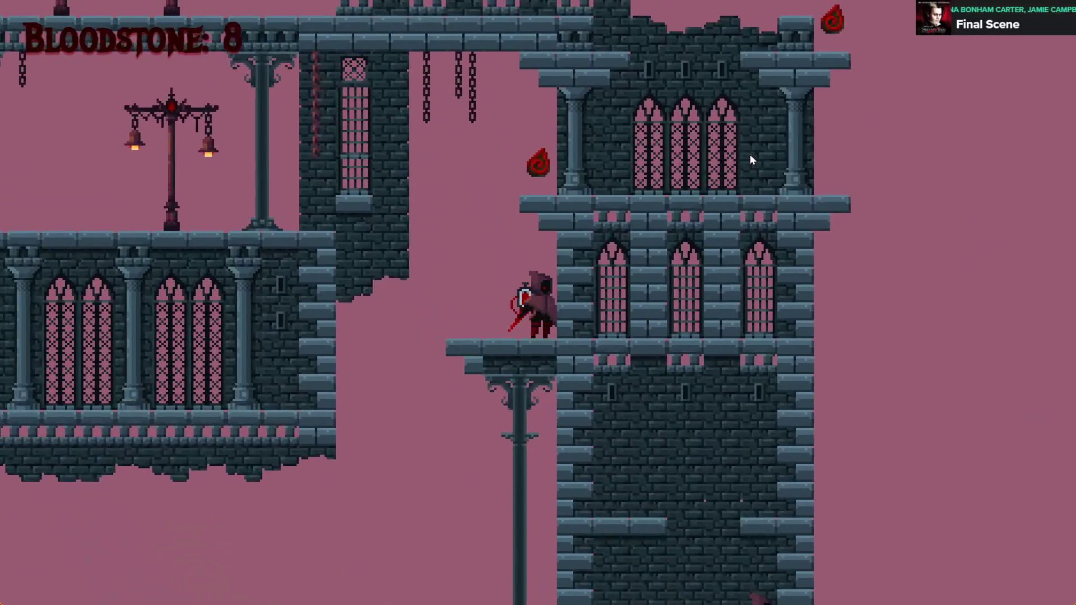
{"action": "key", "text": "space"}
{"action": "key", "text": "Right"}
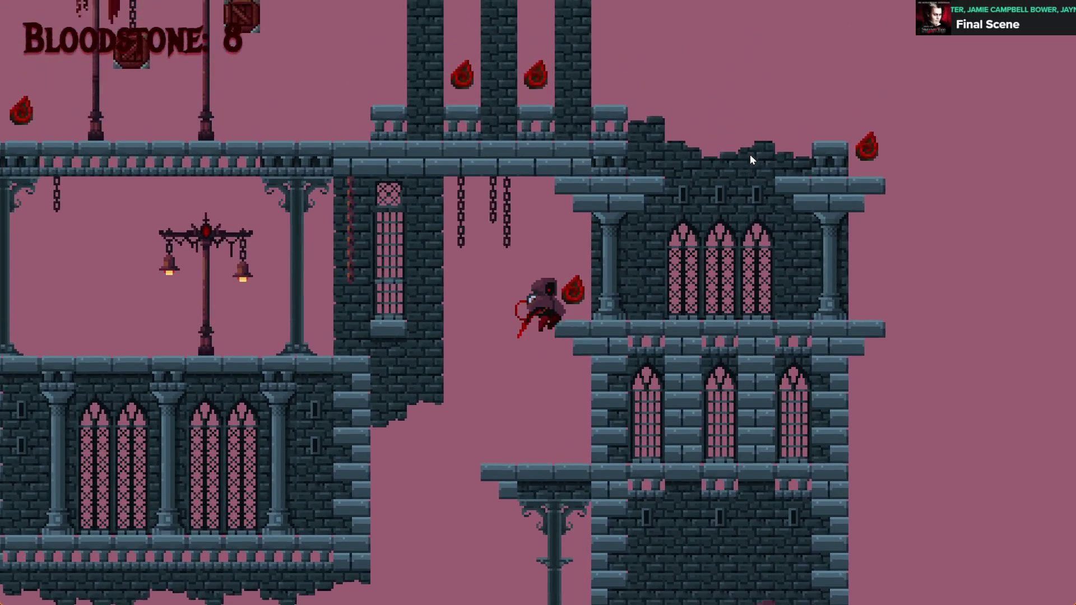
{"action": "key", "text": "Left"}
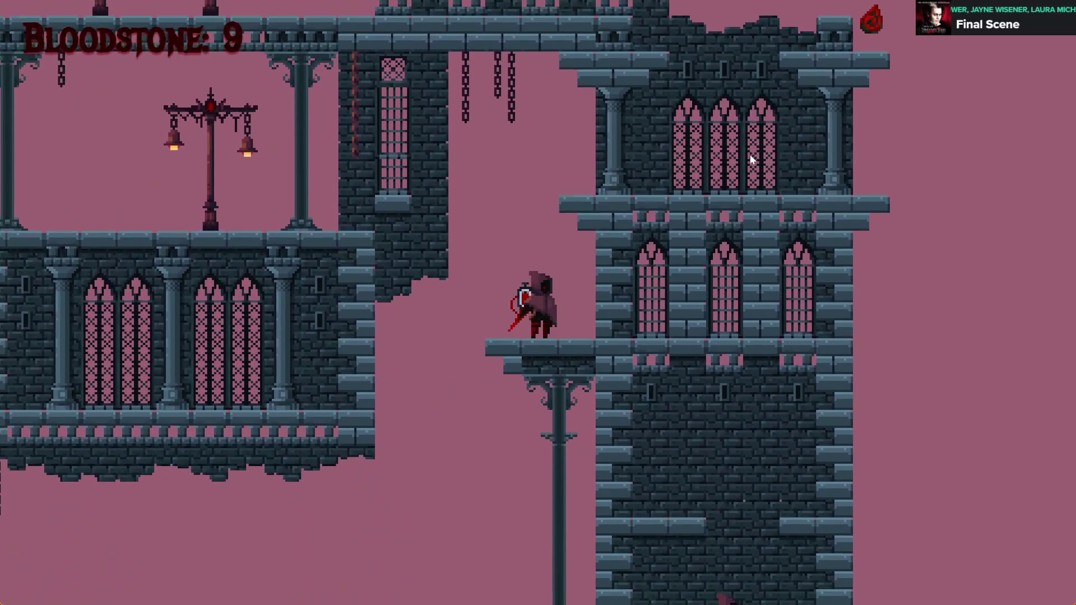
{"action": "key", "text": "Left"}
{"action": "key", "text": "space"}
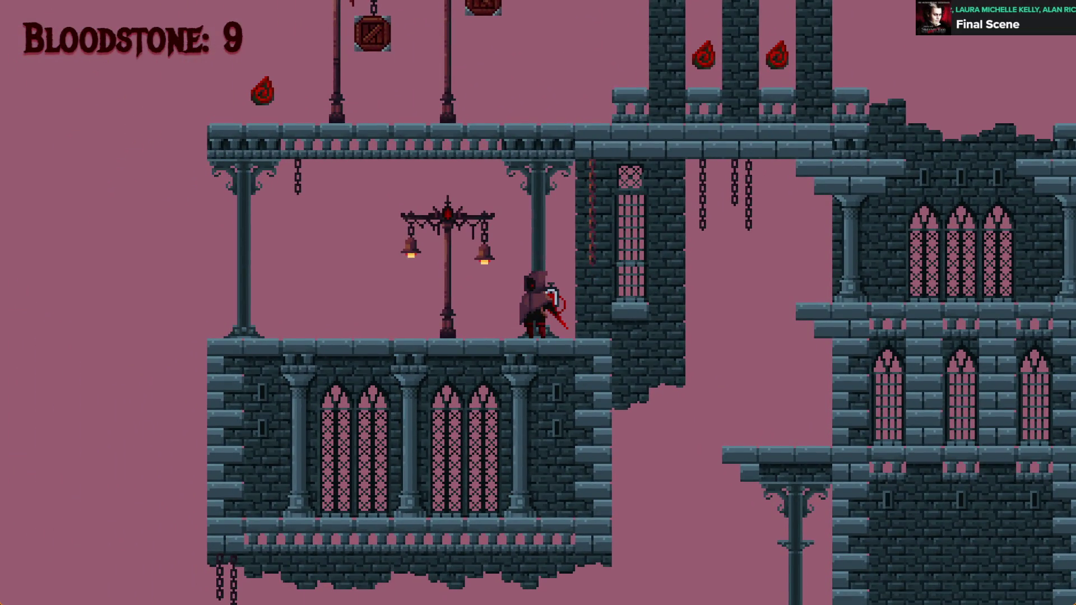
{"action": "key", "text": "alt+F4"}
{"action": "key", "text": "ctrl+s"}
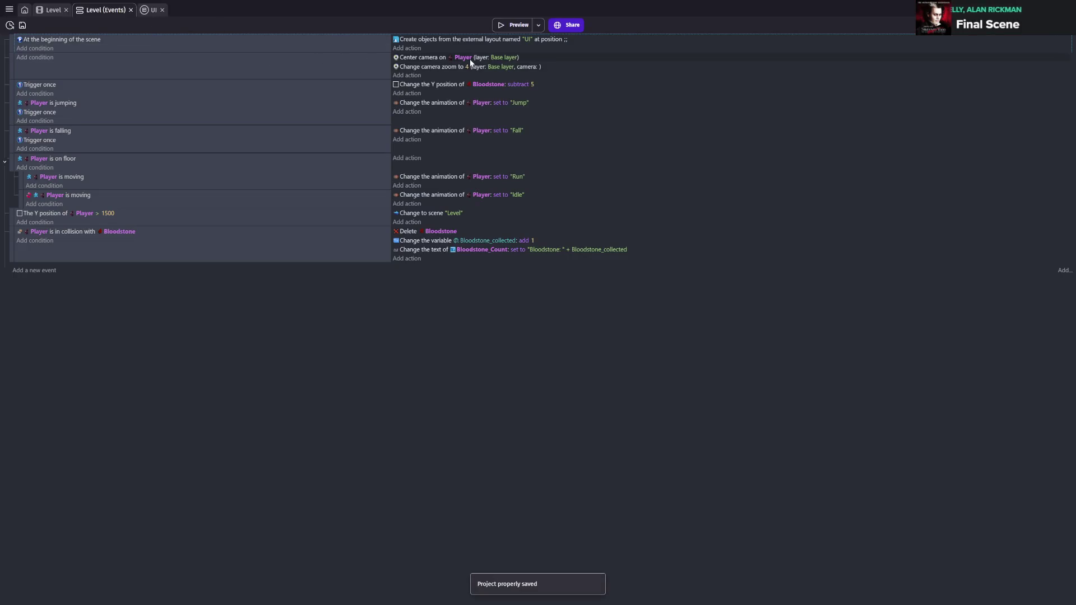
{"action": "double_click", "coordinate": [463, 59]}
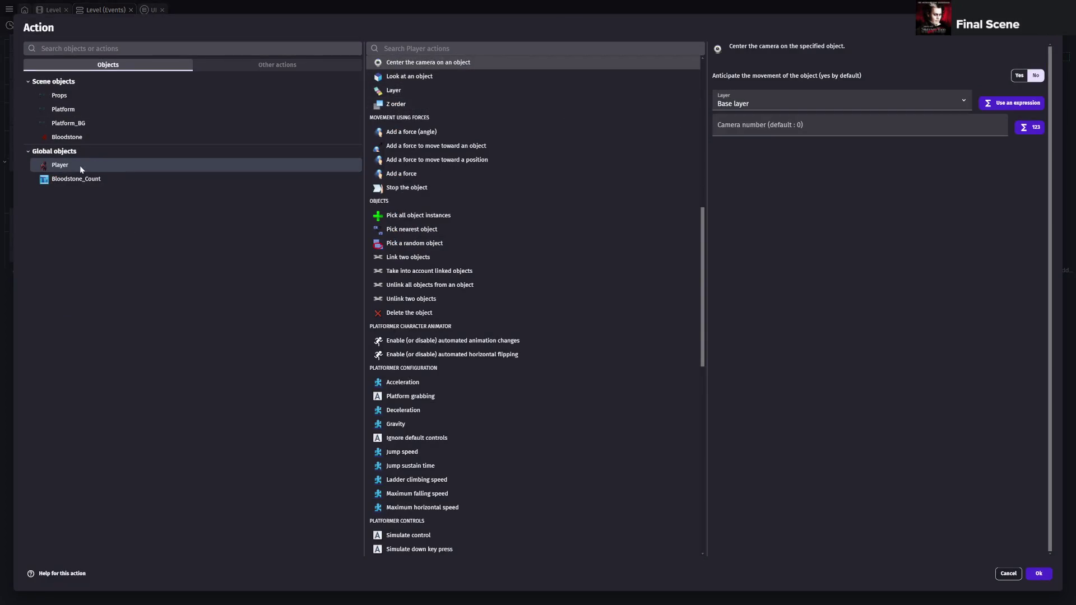
- Return to the Level scene and delete the extra Player instance in the right tower
{"action": "key", "text": "Escape"}
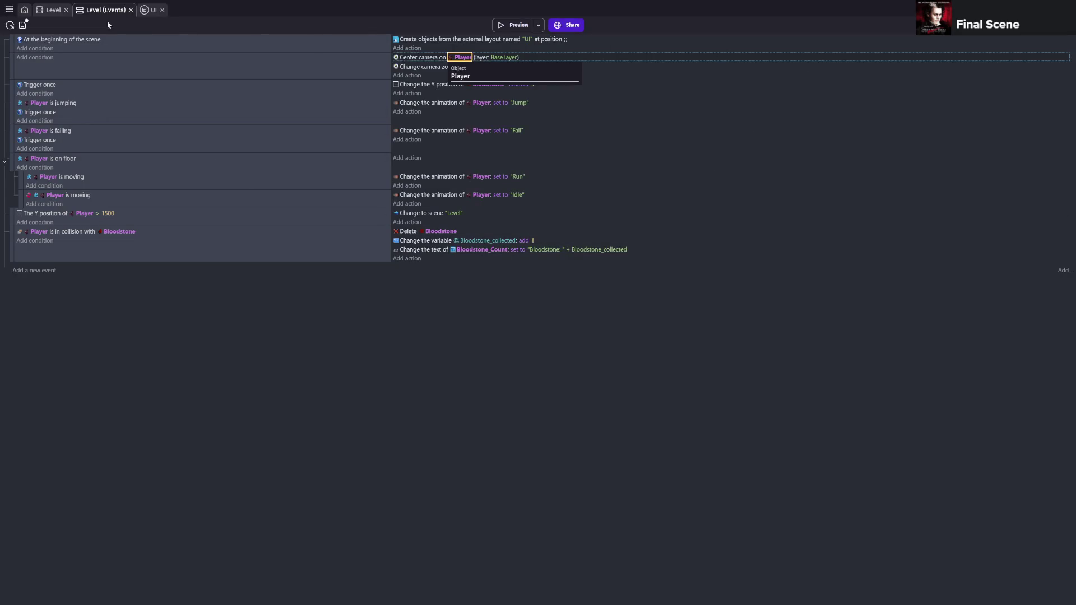
{"action": "left_click", "coordinate": [49, 11]}
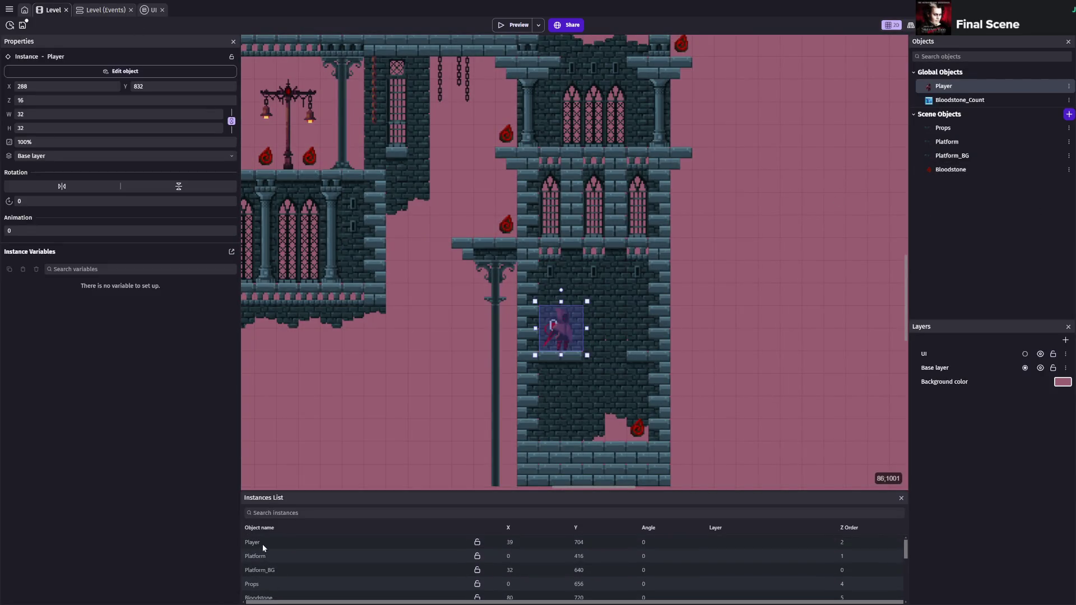
{"action": "left_click", "coordinate": [262, 544]}
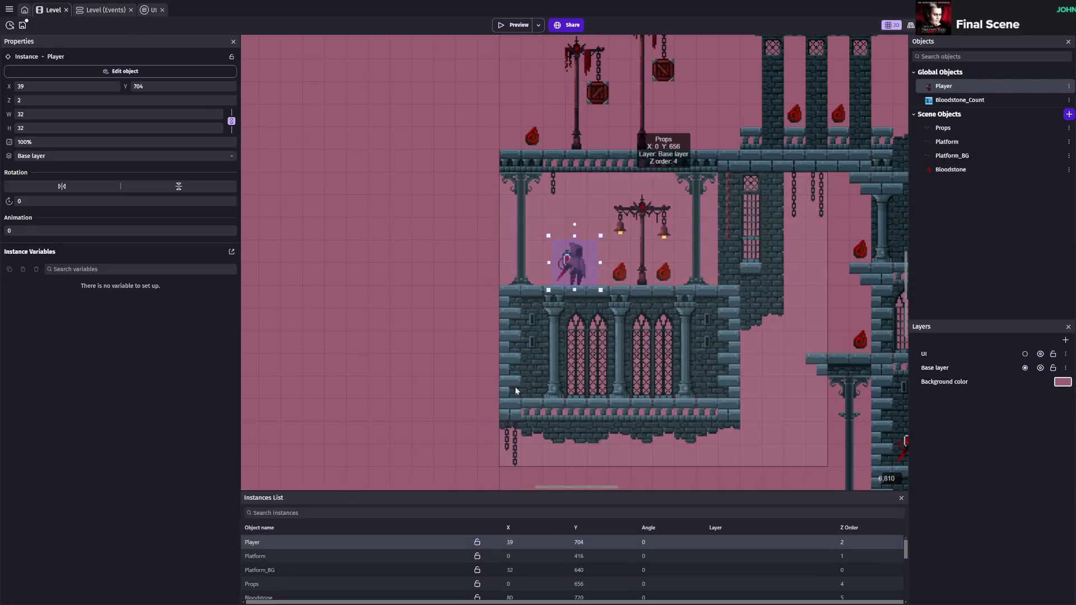
{"action": "left_click", "coordinate": [695, 264]}
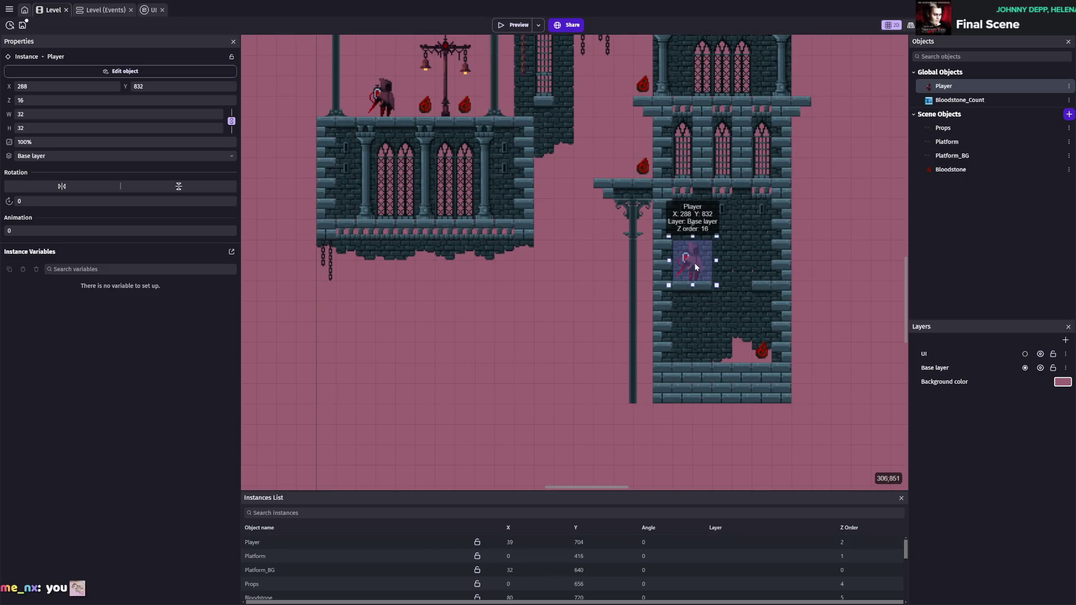
{"action": "key", "text": "Delete"}
- Toggle the Base layer's visibility, inspect its properties, and save the project
{"action": "left_click", "coordinate": [387, 97]}
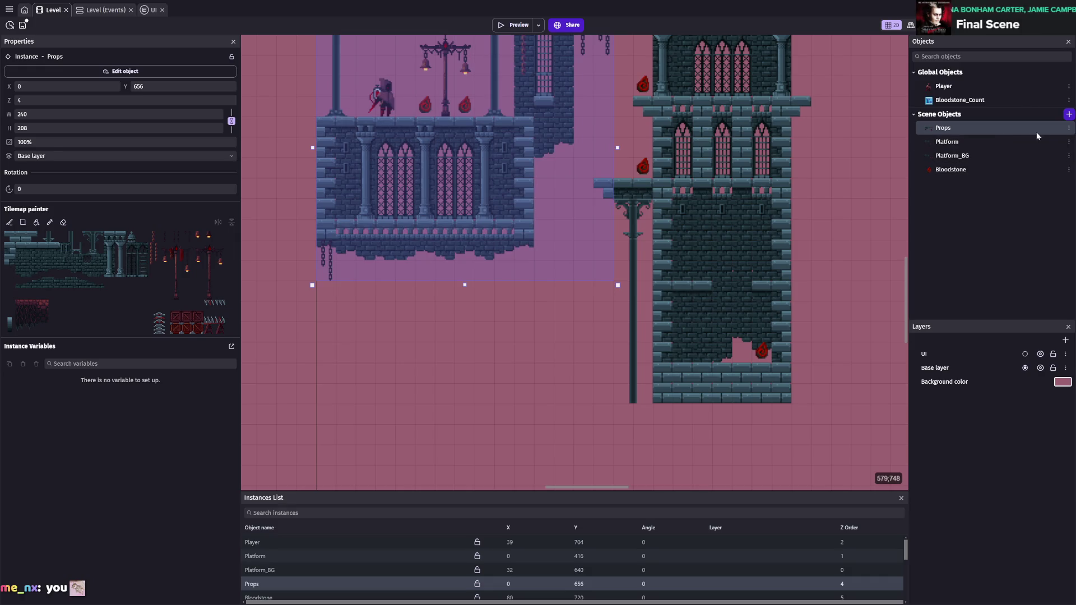
{"action": "key", "text": "ctrl+s"}
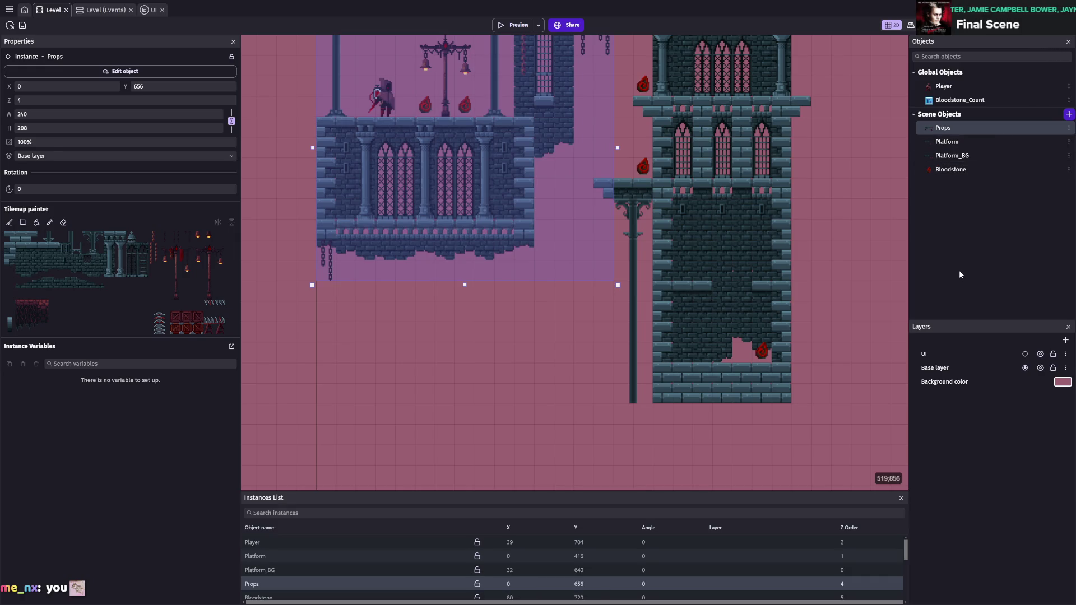
{"action": "left_click", "coordinate": [1041, 368]}
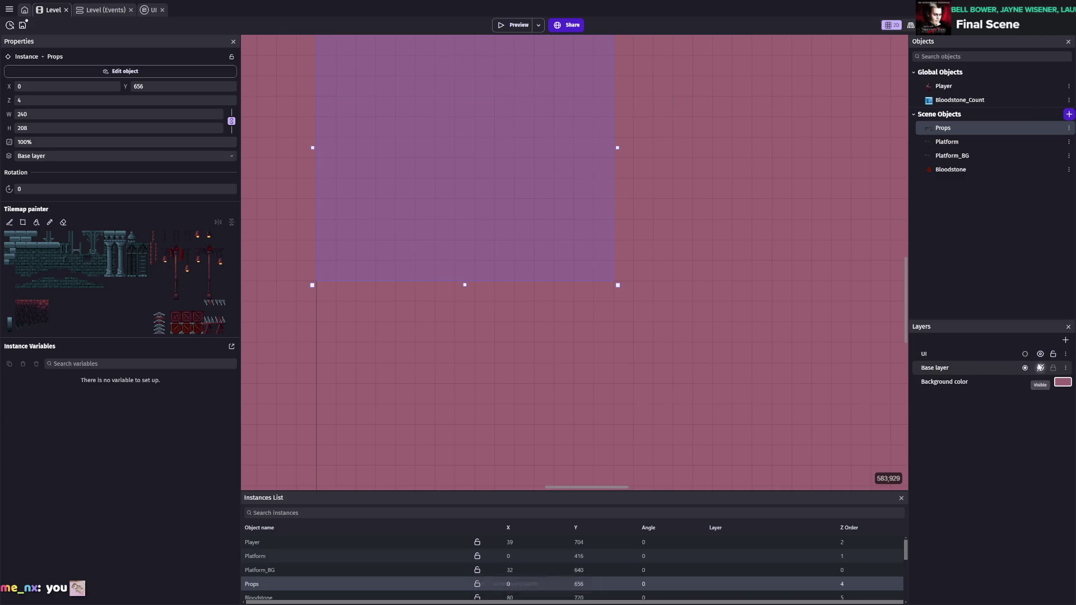
{"action": "left_click", "coordinate": [1040, 368]}
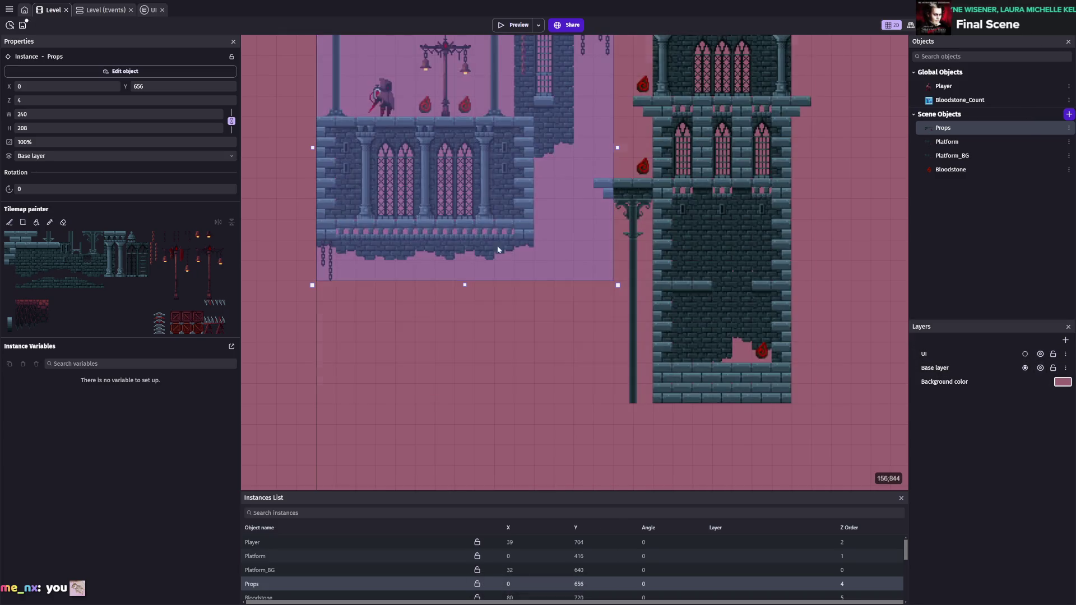
{"action": "scroll", "coordinate": [889, 390], "scroll_direction": "up", "scroll_amount": 5}
{"action": "left_click", "coordinate": [936, 370]}
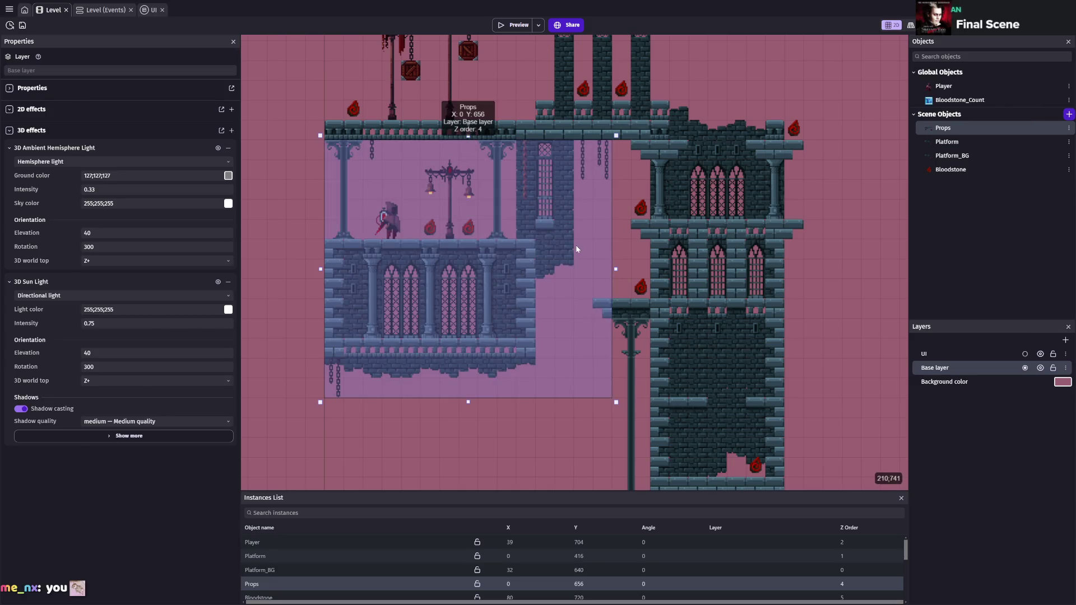
{"action": "left_click", "coordinate": [576, 247]}
{"action": "key", "text": "ctrl+s"}
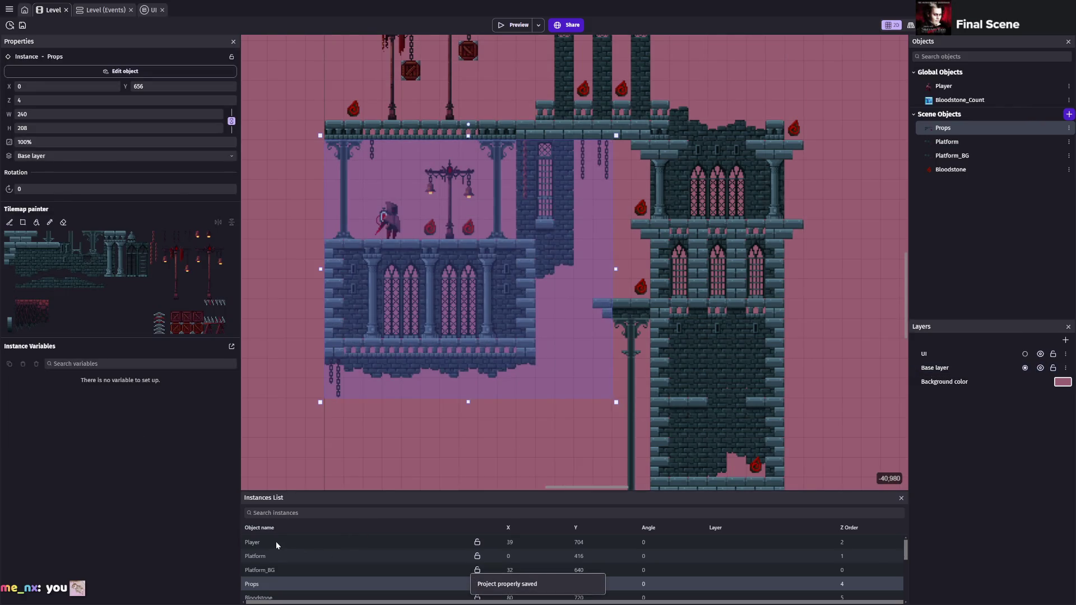
- Drag the Player into the lower tower room at X 288, Y 832, undoing the accidental Props move
{"action": "left_click", "coordinate": [276, 541]}
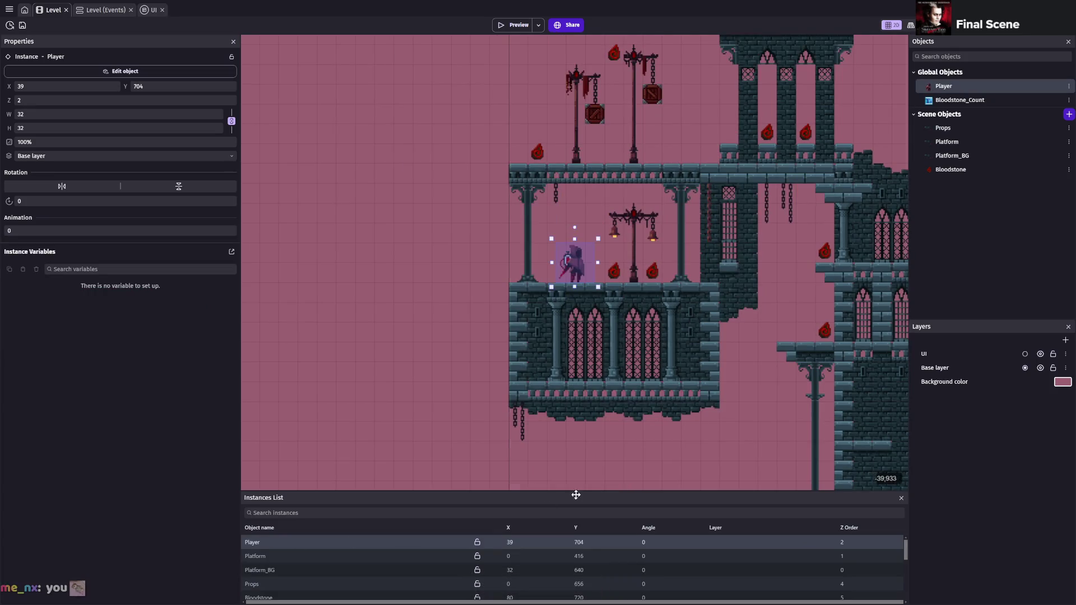
{"action": "scroll", "coordinate": [488, 411], "scroll_direction": "right", "scroll_amount": 2}
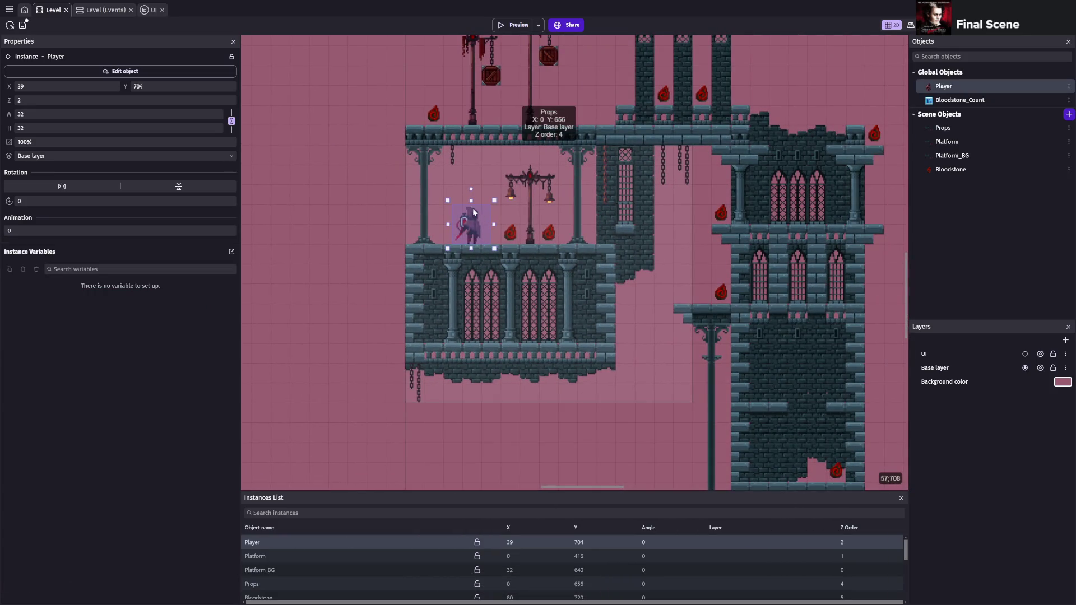
{"action": "key", "text": "ctrl+s"}
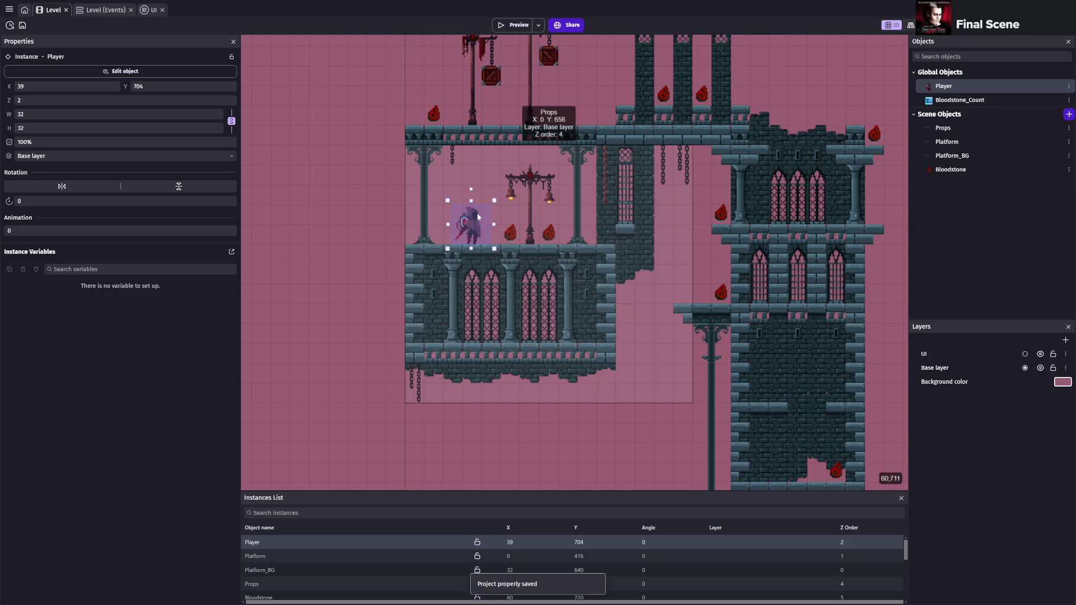
{"action": "key", "text": "ctrl+z"}
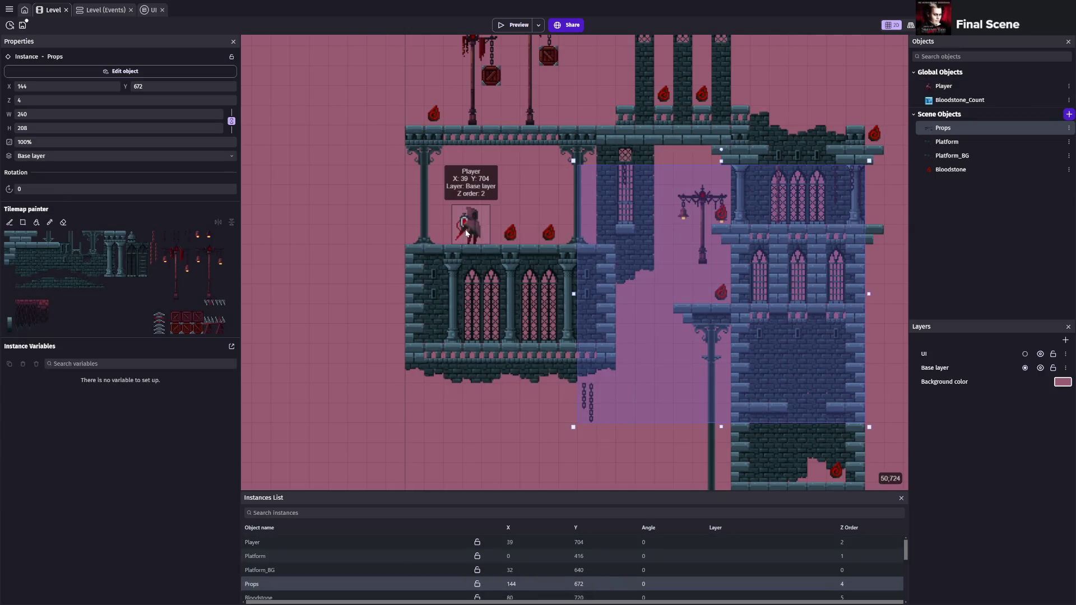
{"action": "key", "text": "ctrl+z"}
{"action": "left_click_drag", "start_coordinate": [658, 320], "coordinate": [777, 390]}
{"action": "left_click_drag", "start_coordinate": [699, 215], "coordinate": [525, 199]}
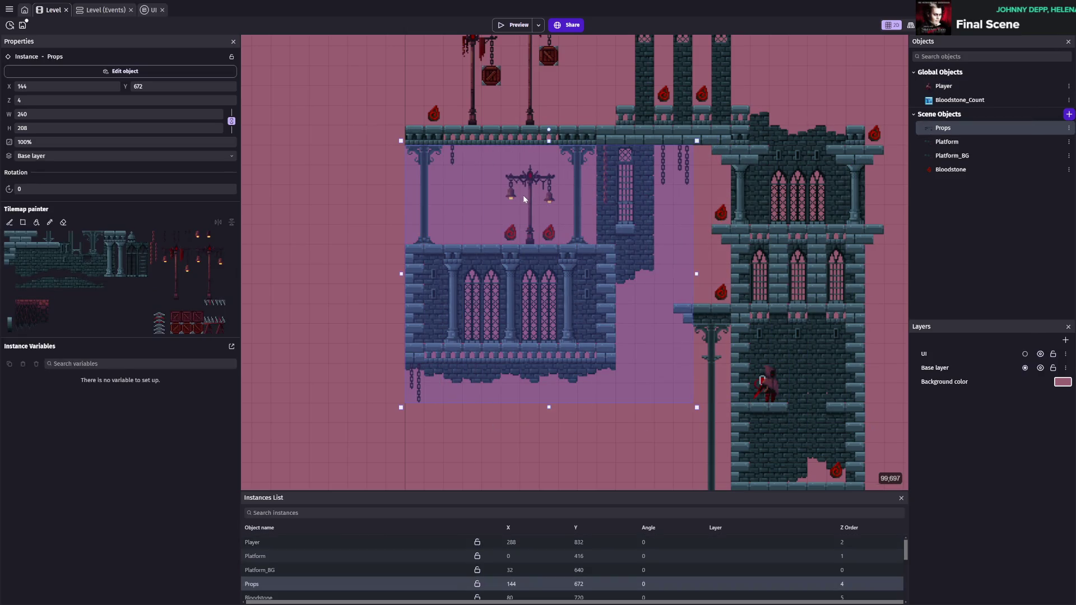
{"action": "key", "text": "ctrl+z"}
- Select the Player at its new tower spot and launch a preview of the level
{"action": "left_click", "coordinate": [828, 346]}
{"action": "scroll", "coordinate": [729, 337], "scroll_direction": "right", "scroll_amount": 5}
{"action": "scroll", "coordinate": [637, 321], "scroll_direction": "down", "scroll_amount": 2}
{"action": "left_click", "coordinate": [623, 330]}
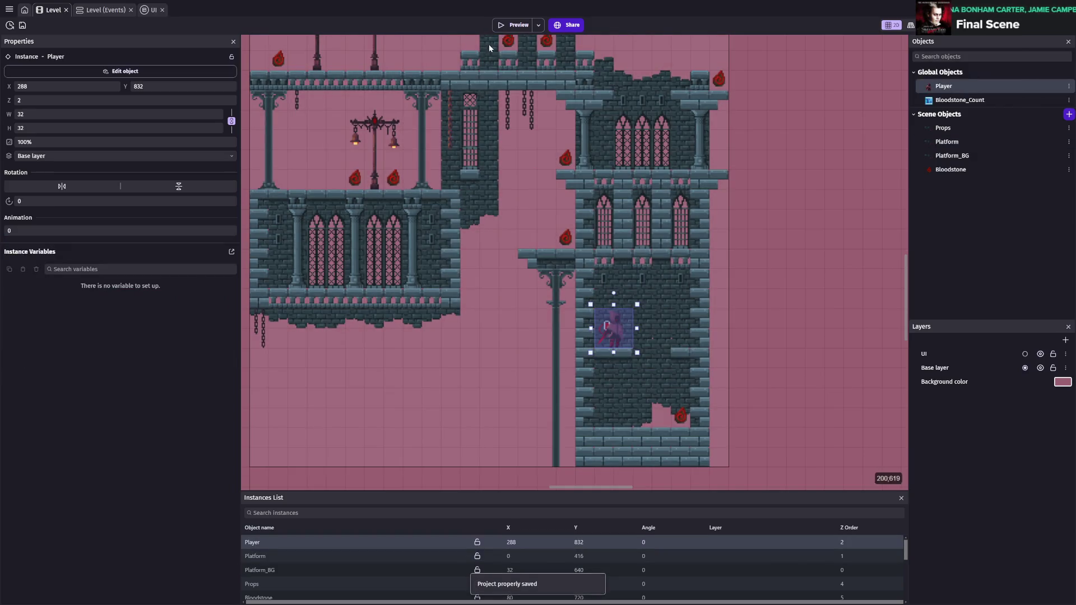
{"action": "left_click", "coordinate": [514, 24]}
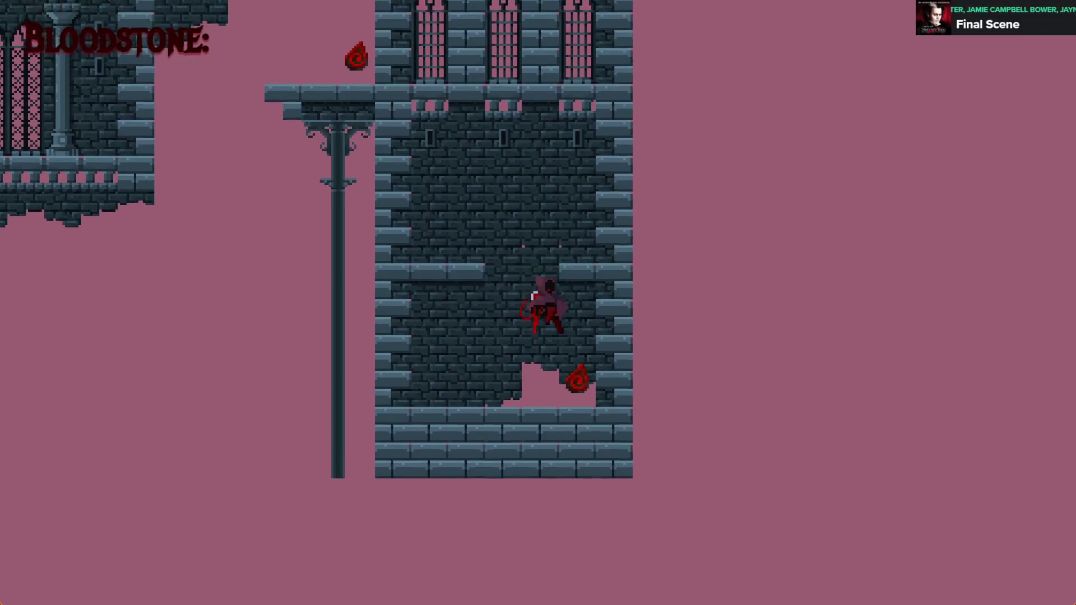
- Walk and jump around the tower ledges from the new start, picking up one bloodstone, then close the preview
{"action": "key", "text": "Left"}
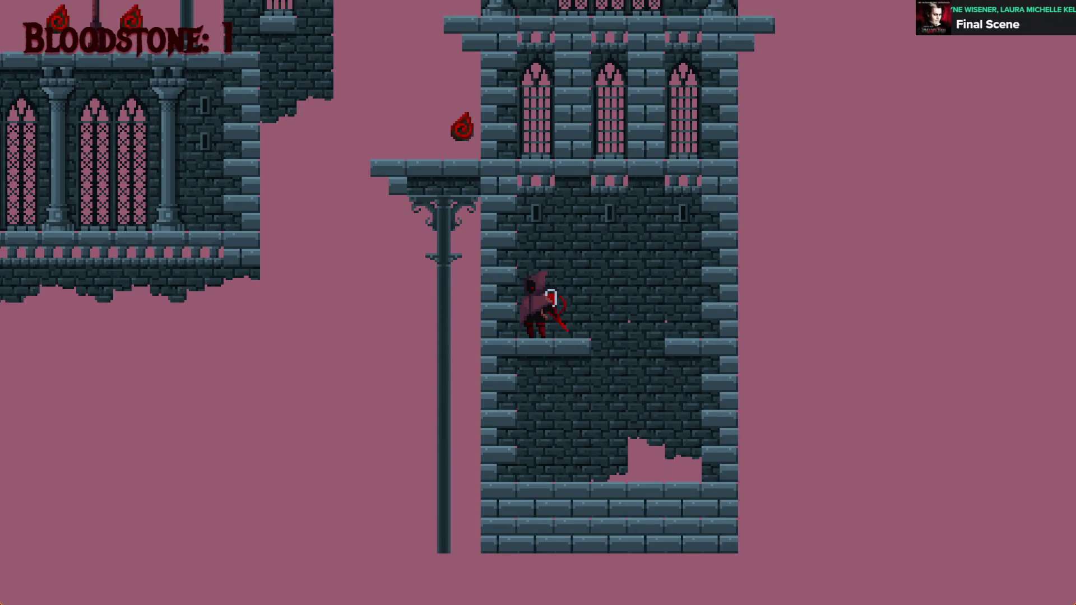
{"action": "key", "text": "space"}
{"action": "key", "text": "Right"}
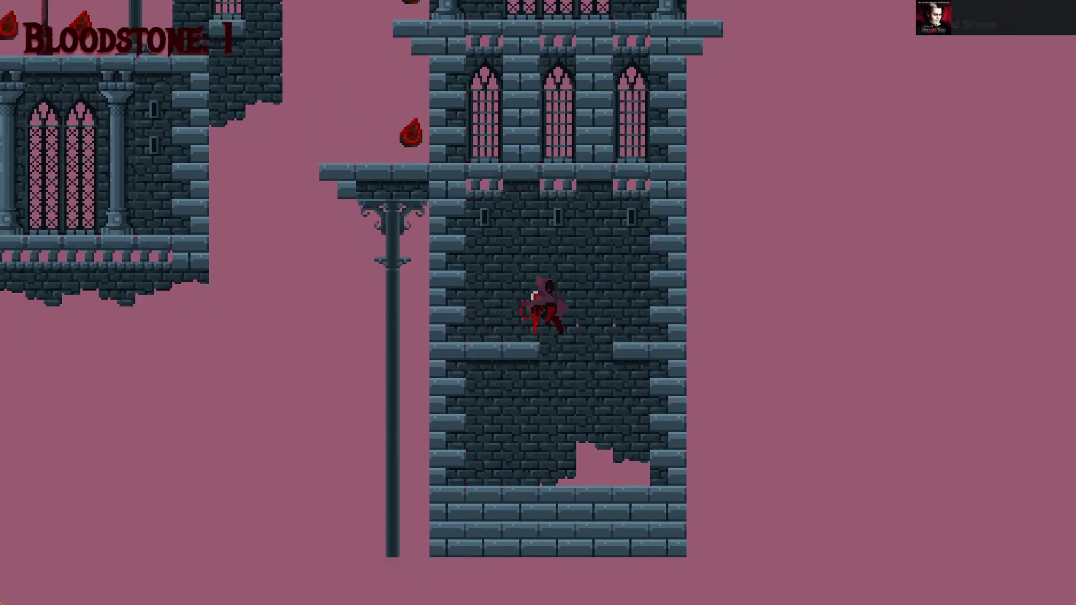
{"action": "key", "text": "space"}
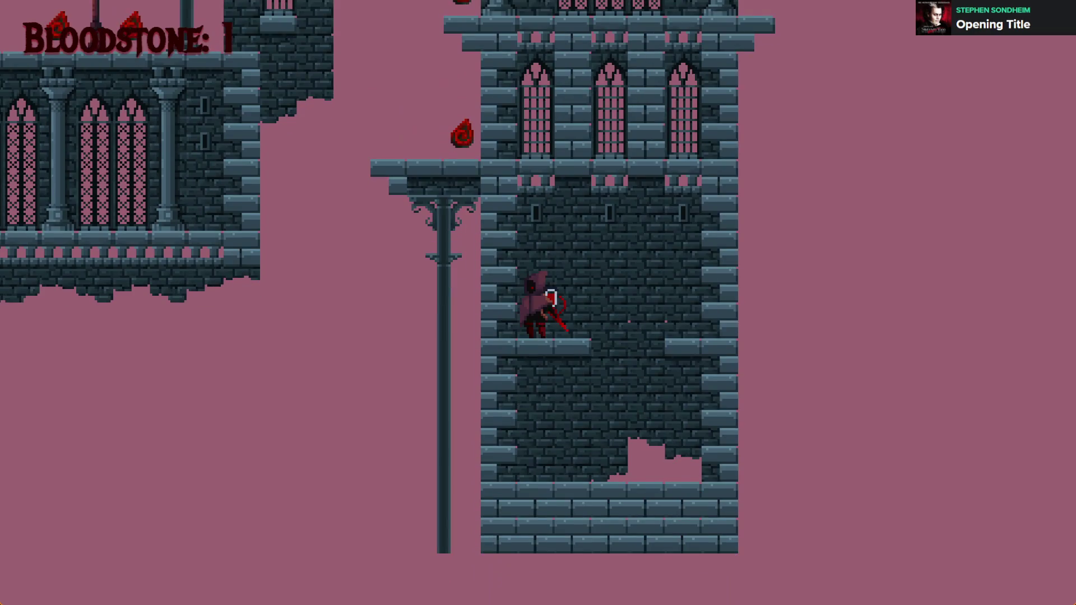
{"action": "key", "text": "space"}
{"action": "key", "text": "space"}
{"action": "key", "text": "space"}
{"action": "key", "text": "space"}
{"action": "key", "text": "space"}
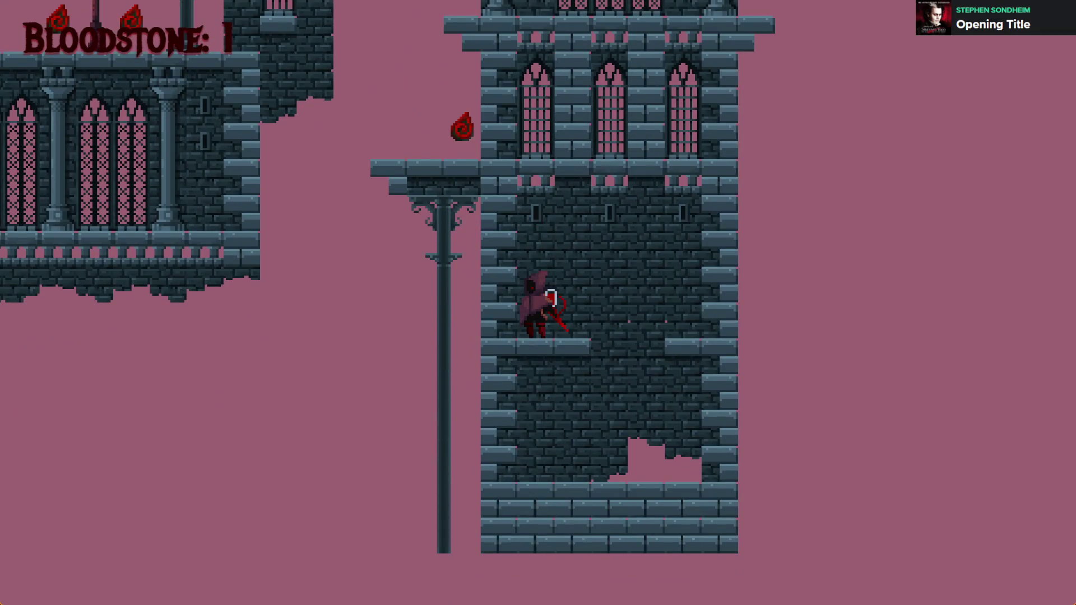
{"action": "key", "text": "space"}
{"action": "key", "text": "space"}
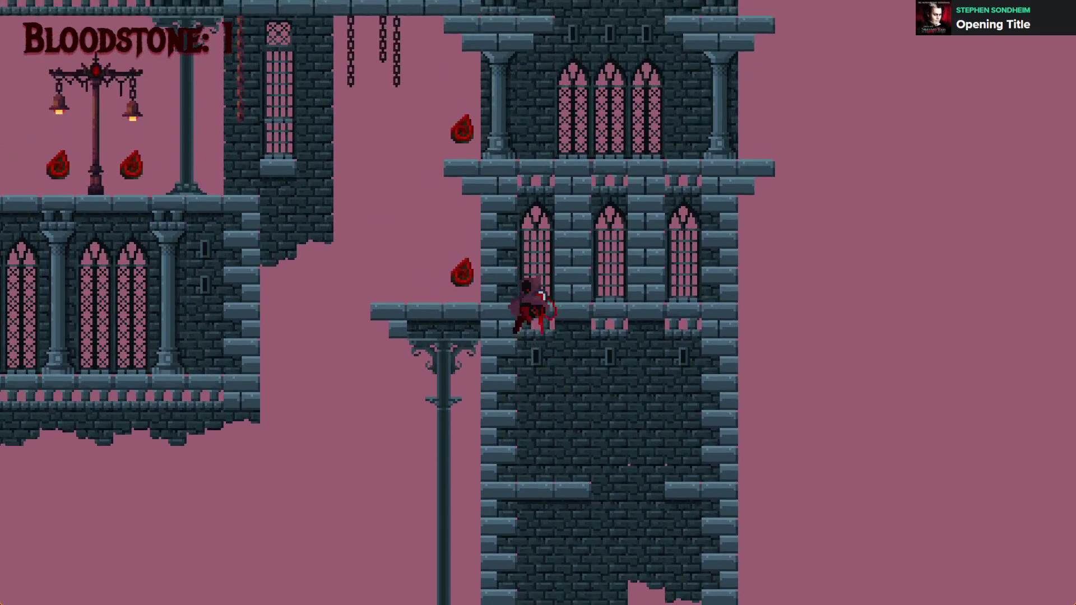
{"action": "key", "text": "alt+F4"}
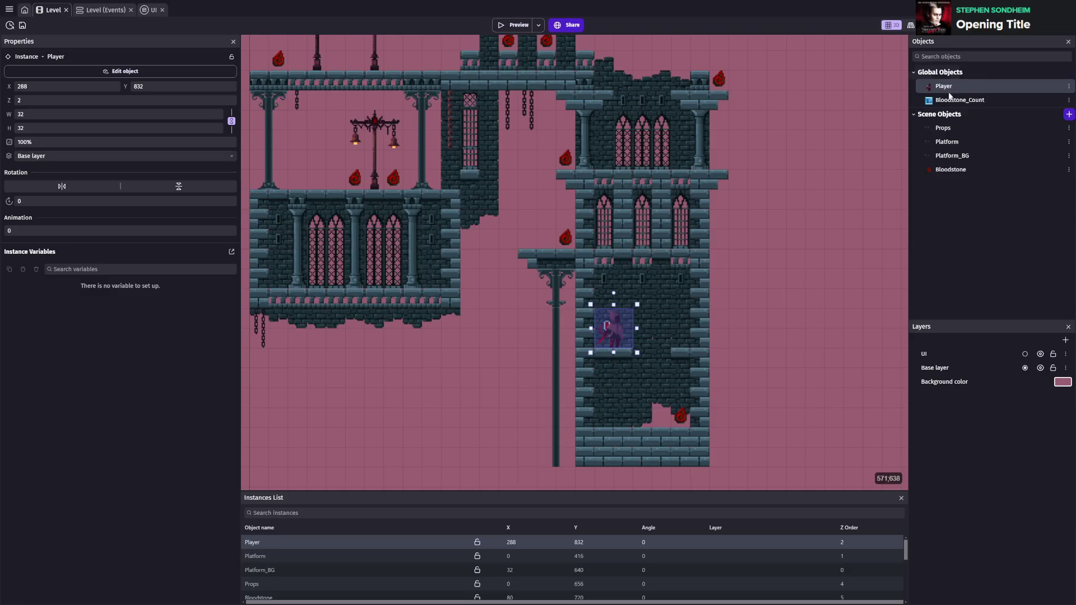
- Open the Player's collision mask editor and share one mask across all animations
{"action": "double_click", "coordinate": [943, 87]}
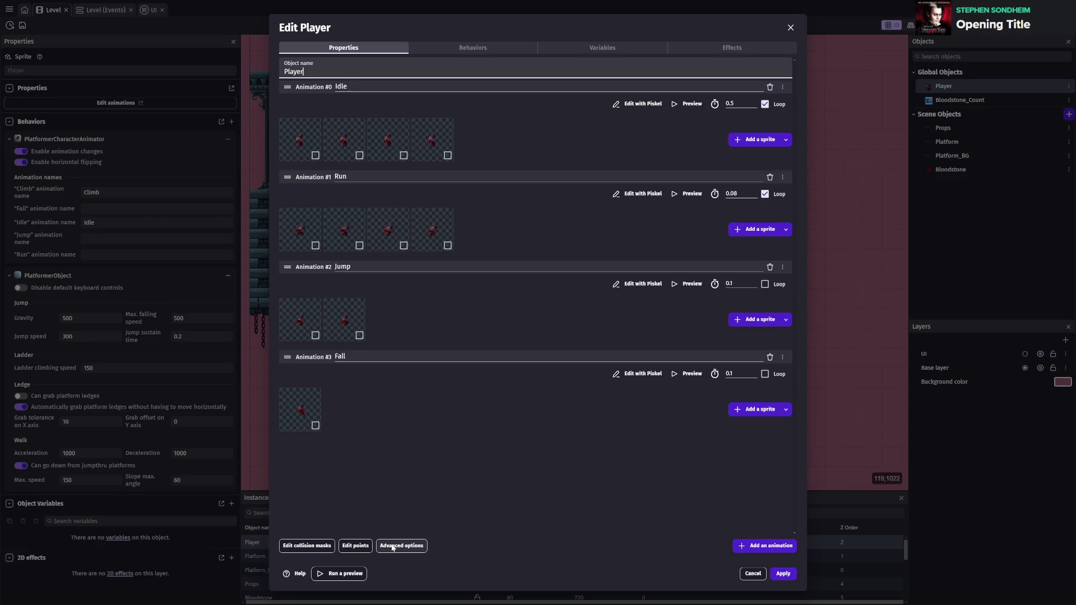
{"action": "left_click", "coordinate": [308, 546]}
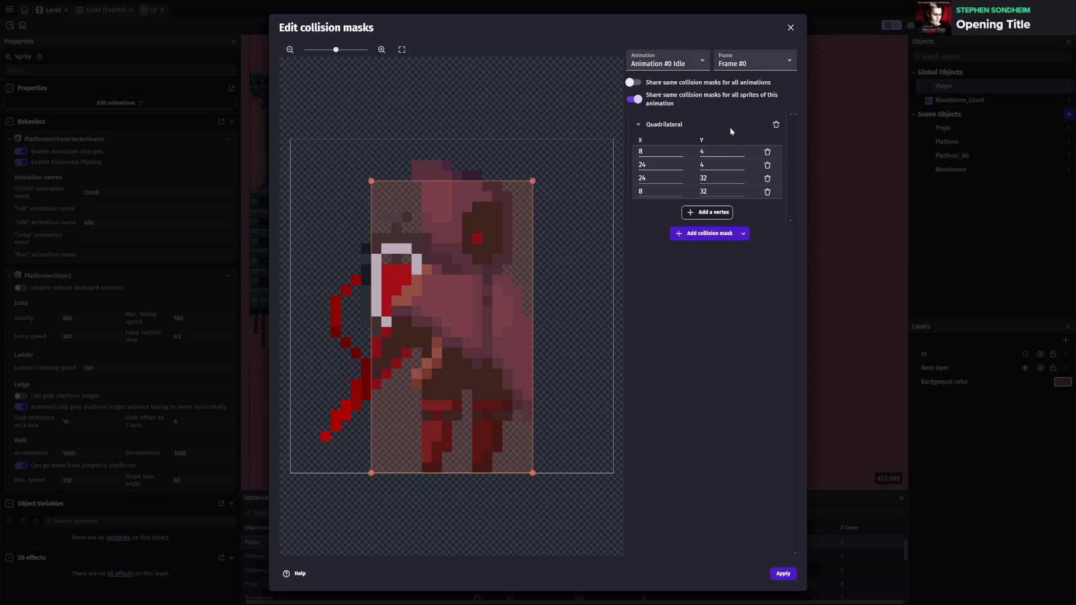
{"action": "left_click", "coordinate": [634, 83]}
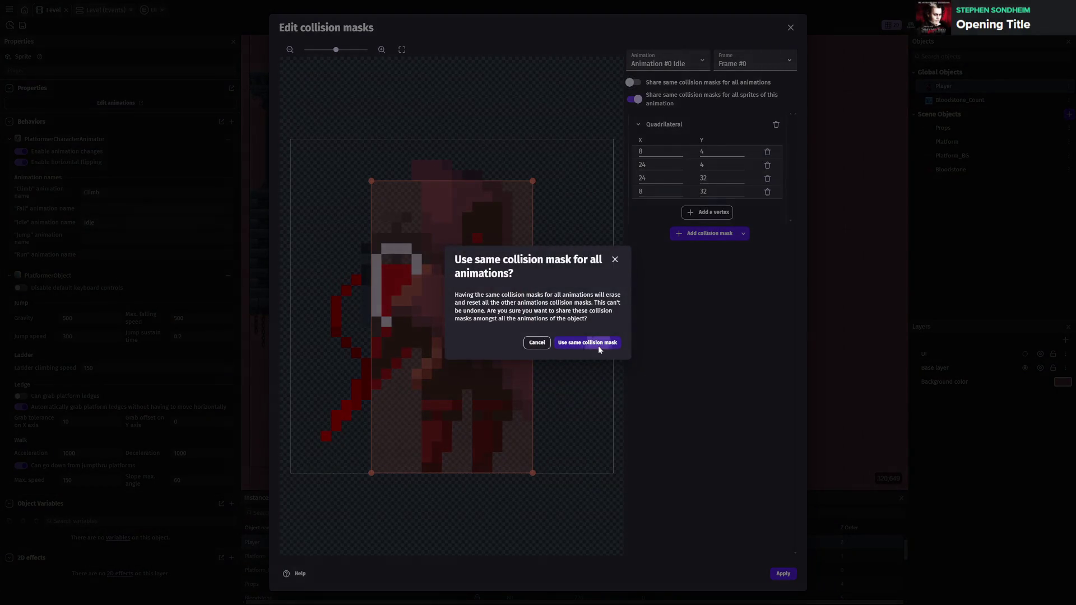
{"action": "left_click", "coordinate": [597, 343]}
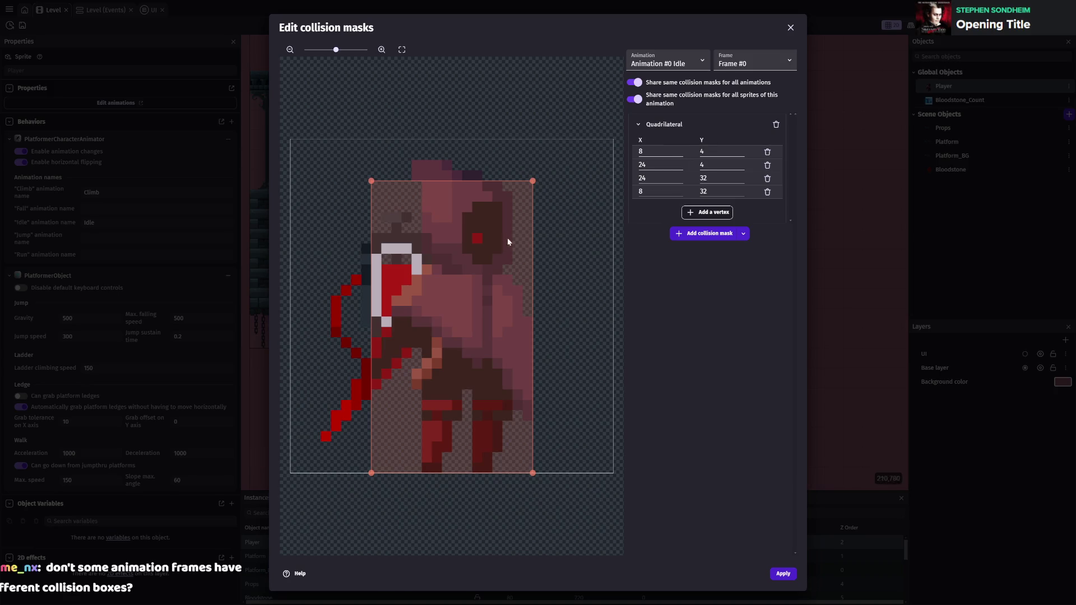
- Drag the mask's corner vertices so it spans the body from X 10 to 24
{"action": "mouse_move", "coordinate": [373, 182]}
{"action": "left_mouse_down"}
{"action": "mouse_move", "coordinate": [290, 182]}
{"action": "mouse_move", "coordinate": [336, 287]}
{"action": "mouse_move", "coordinate": [296, 181]}
{"action": "left_mouse_up"}
{"action": "left_click_drag", "start_coordinate": [533, 183], "coordinate": [451, 181]}
{"action": "mouse_move", "coordinate": [372, 472]}
{"action": "left_mouse_down"}
{"action": "mouse_move", "coordinate": [292, 475]}
{"action": "mouse_move", "coordinate": [315, 482]}
{"action": "mouse_move", "coordinate": [275, 493]}
{"action": "mouse_move", "coordinate": [421, 473]}
{"action": "mouse_move", "coordinate": [291, 473]}
{"action": "left_mouse_up"}
{"action": "left_click_drag", "start_coordinate": [536, 473], "coordinate": [452, 476]}
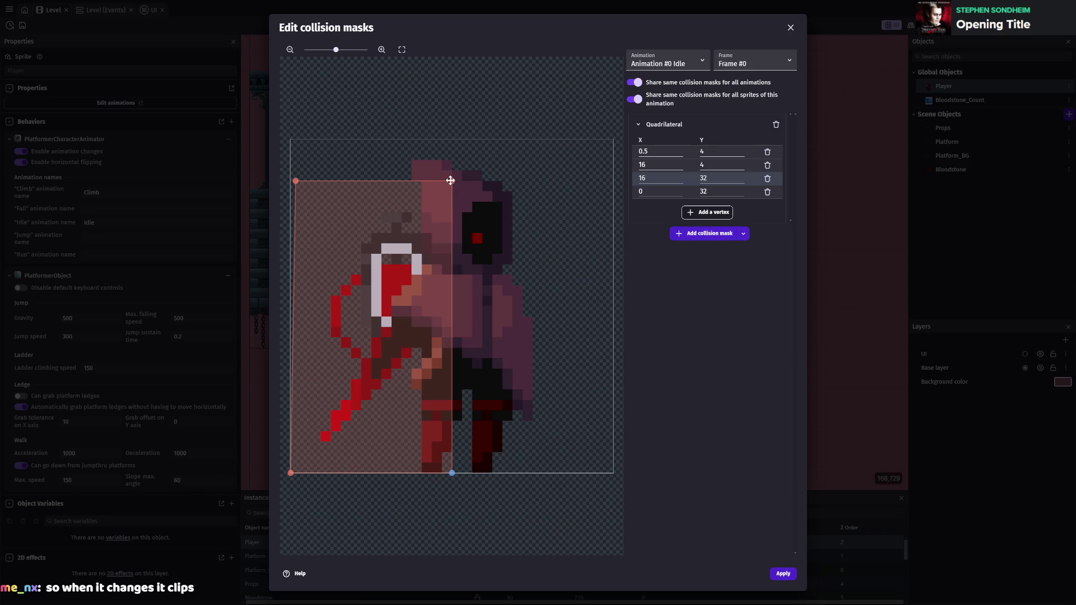
{"action": "mouse_move", "coordinate": [451, 180]}
{"action": "left_mouse_down"}
{"action": "mouse_move", "coordinate": [557, 180]}
{"action": "mouse_move", "coordinate": [532, 181]}
{"action": "left_mouse_up"}
{"action": "left_click_drag", "start_coordinate": [451, 473], "coordinate": [533, 474]}
{"action": "left_click_drag", "start_coordinate": [294, 186], "coordinate": [406, 181]}
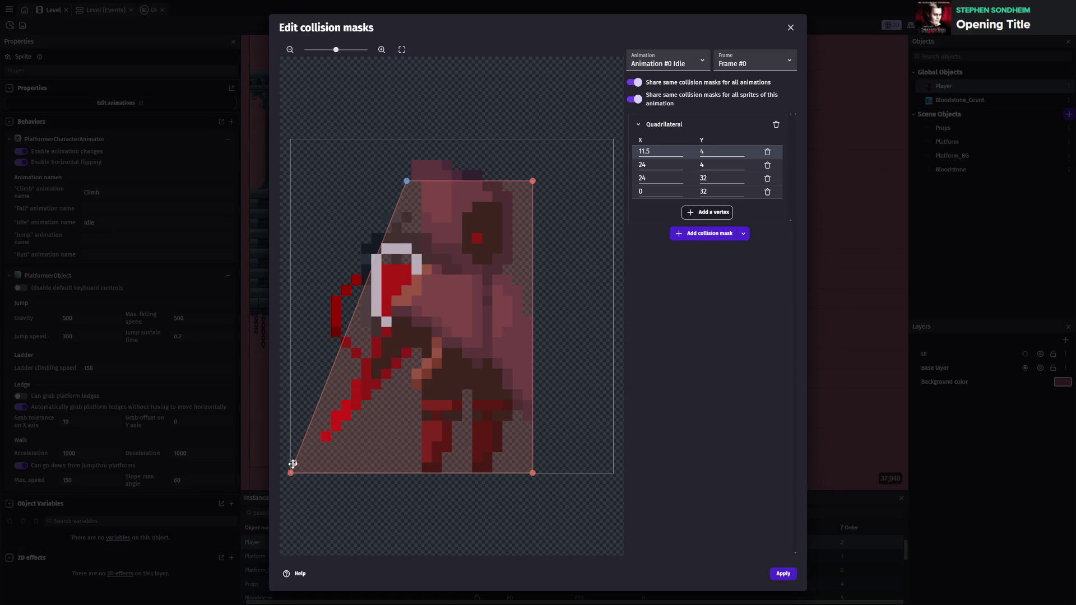
{"action": "mouse_move", "coordinate": [291, 474]}
{"action": "left_mouse_down"}
{"action": "mouse_move", "coordinate": [418, 457]}
{"action": "mouse_move", "coordinate": [401, 473]}
{"action": "left_mouse_up"}
{"action": "left_click_drag", "start_coordinate": [406, 181], "coordinate": [402, 181]}
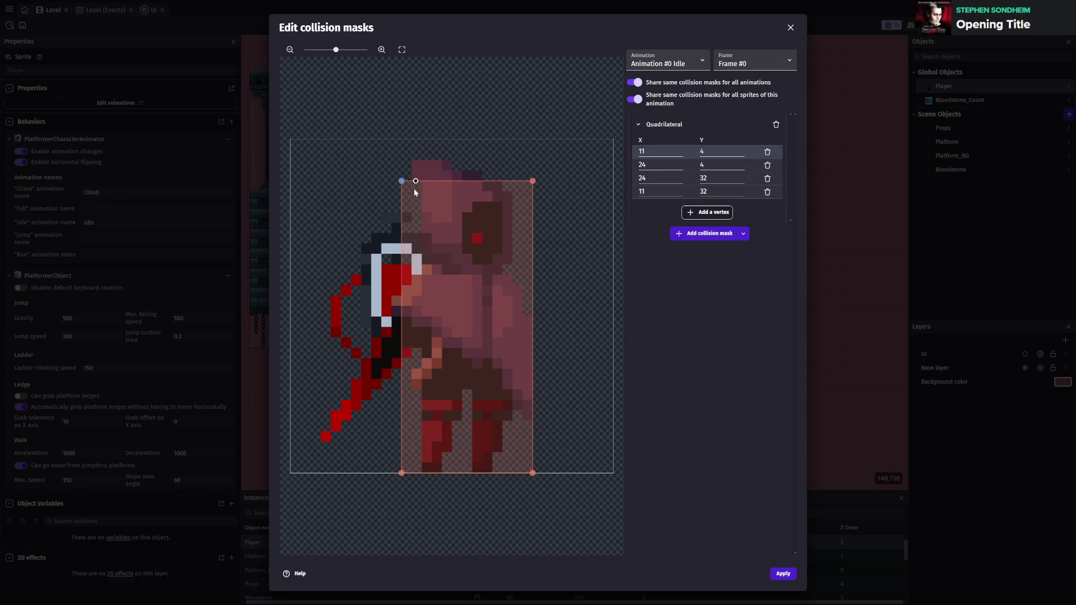
{"action": "left_click_drag", "start_coordinate": [402, 181], "coordinate": [391, 181]}
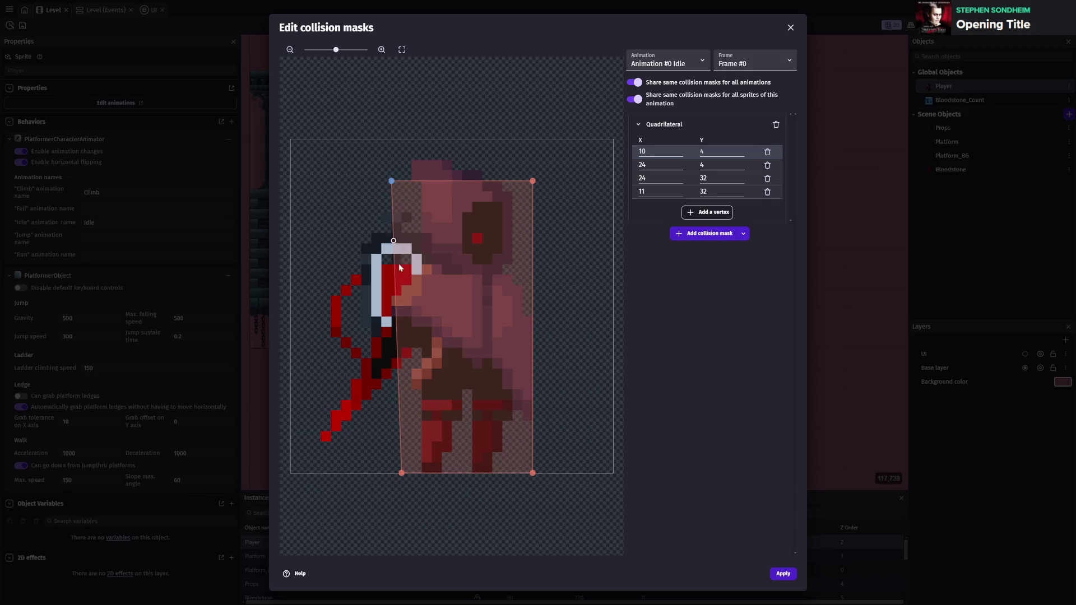
{"action": "left_click_drag", "start_coordinate": [402, 473], "coordinate": [392, 475]}
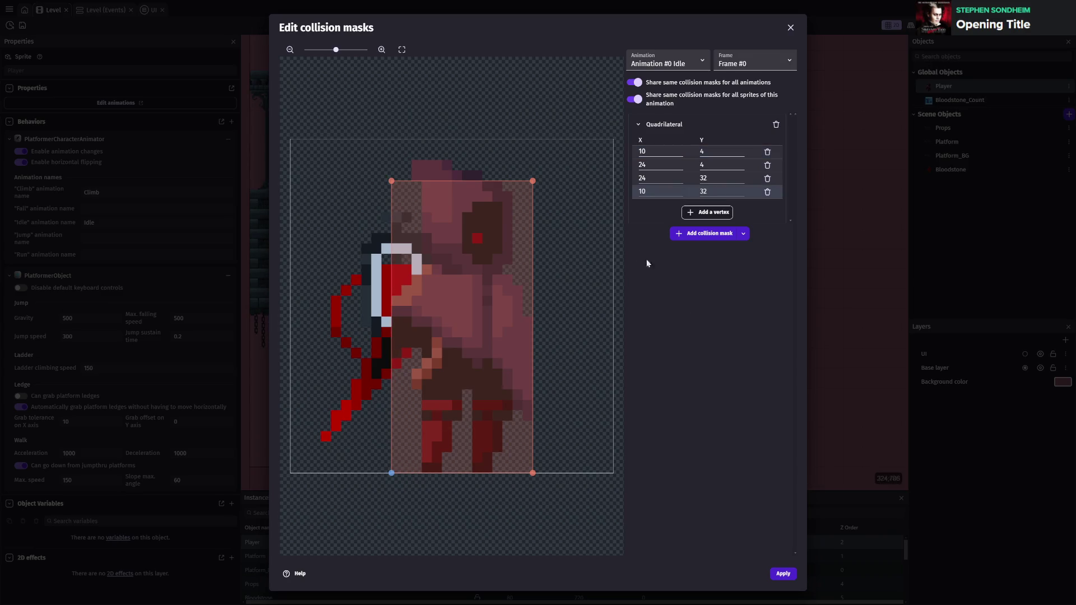
- Check the shared mask on the Run, Jump and Fall animations, then apply the changes
{"action": "left_click", "coordinate": [673, 62]}
{"action": "left_click", "coordinate": [665, 92]}
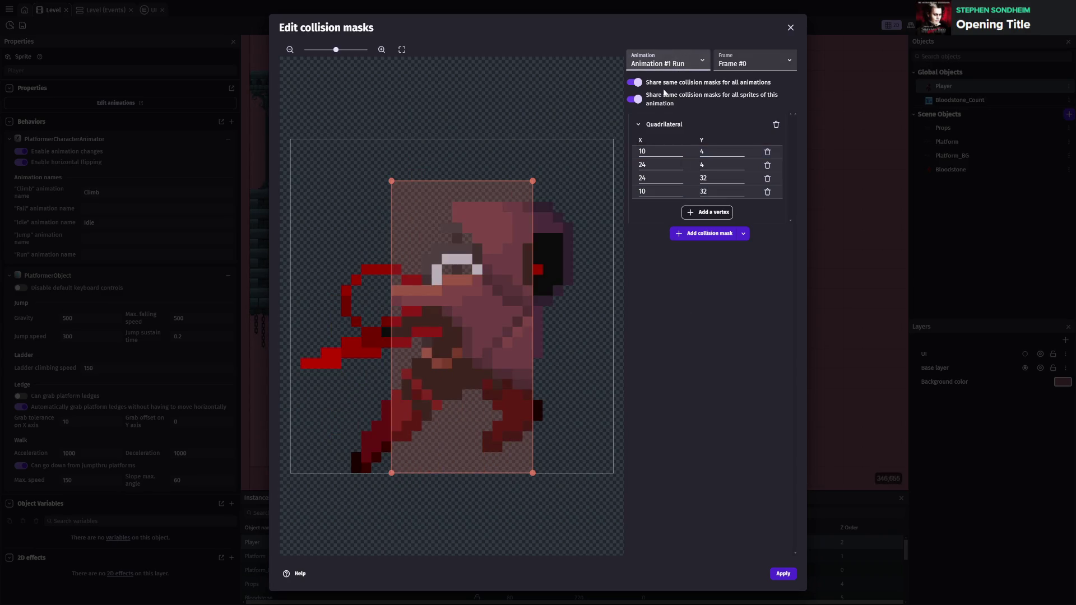
{"action": "key", "text": "Down"}
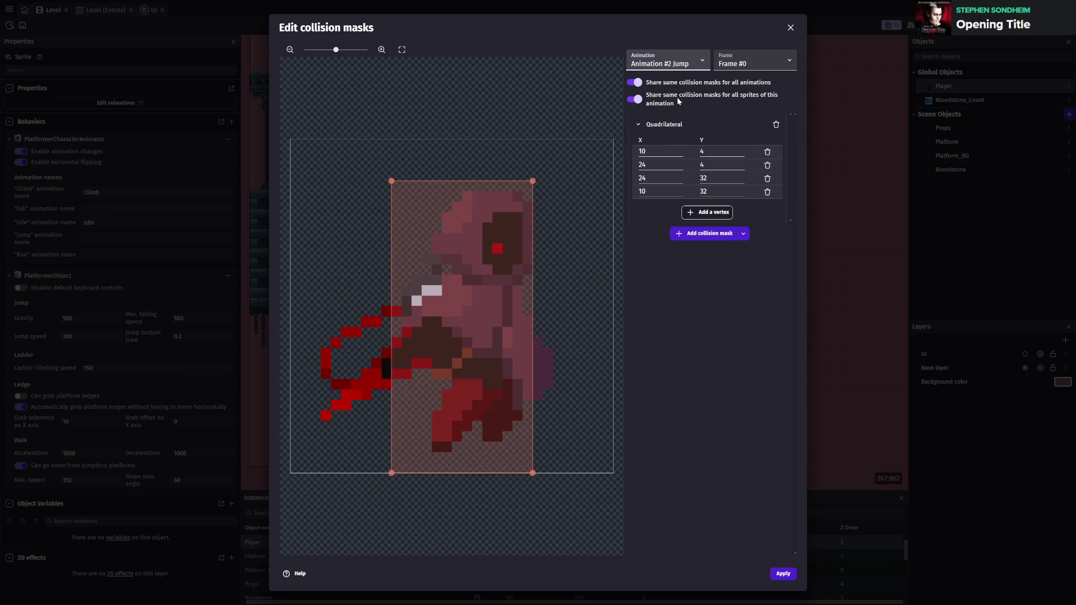
{"action": "key", "text": "Down"}
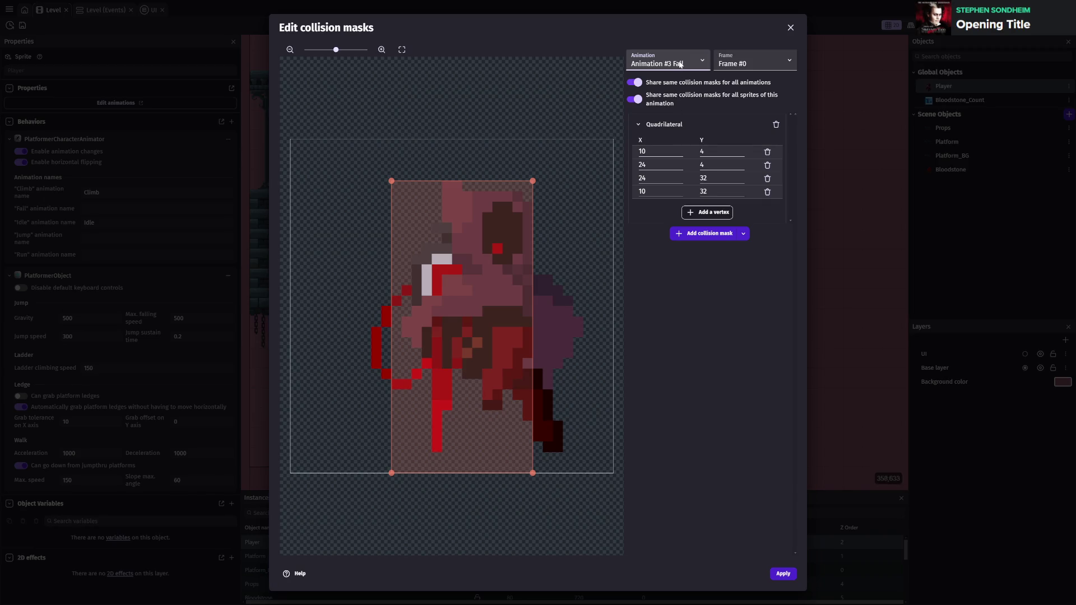
{"action": "key", "text": "Home"}
{"action": "left_click", "coordinate": [785, 577]}
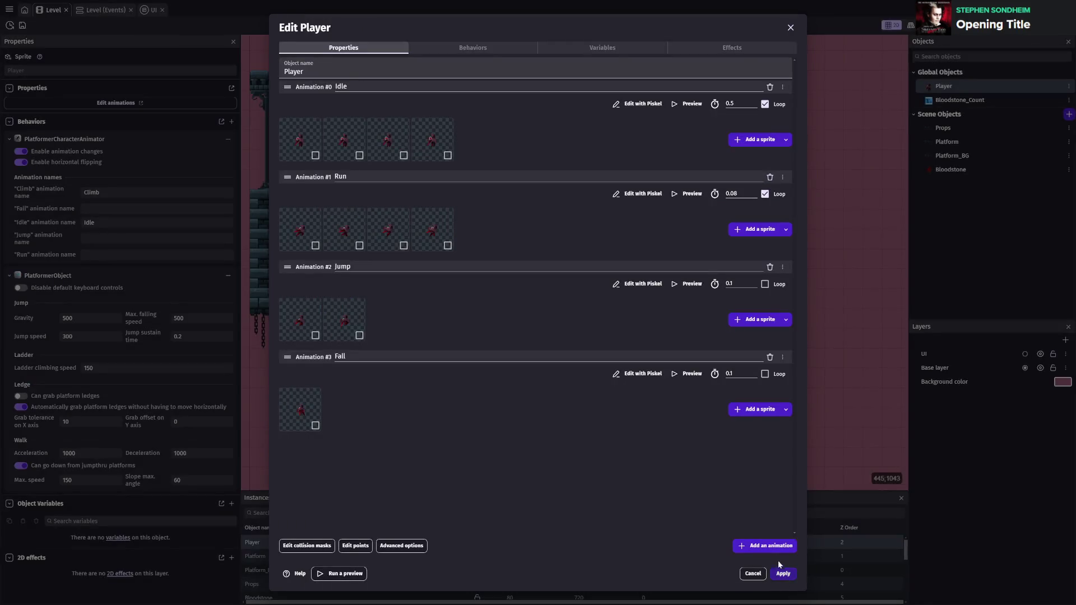
{"action": "left_click", "coordinate": [780, 573]}
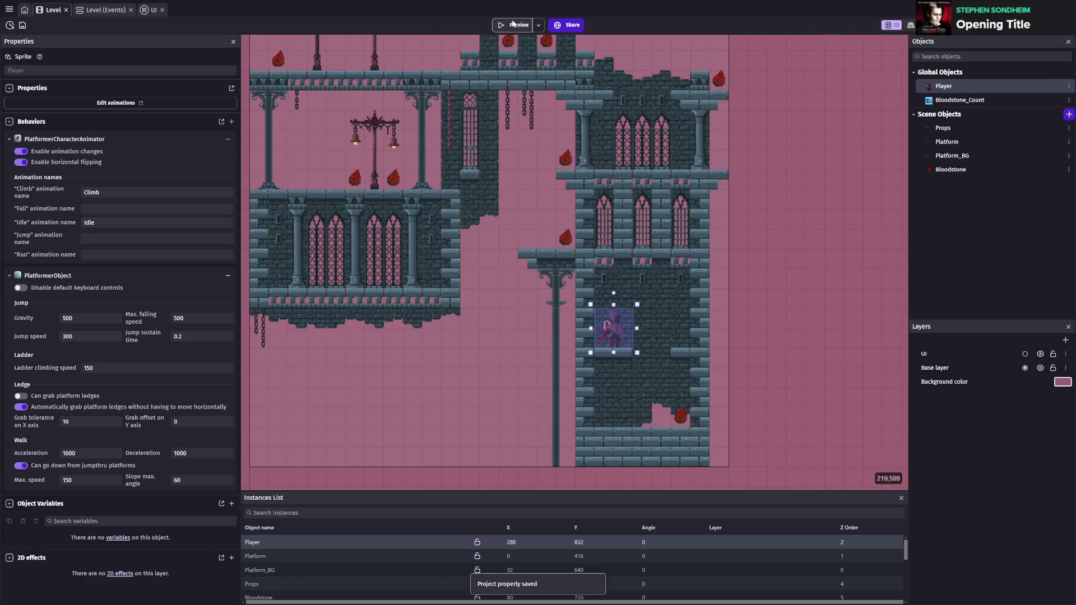
- Preview the level and jump up the tower ledges to test the new shared mask, then close it
{"action": "left_click", "coordinate": [515, 25]}
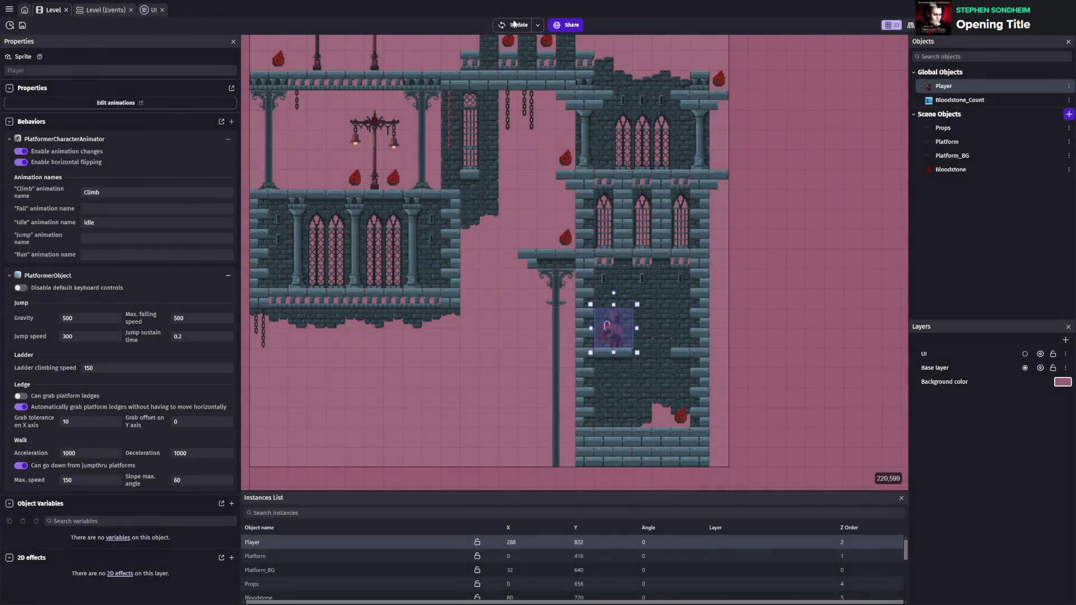
{"action": "key", "text": "Right"}
{"action": "key", "text": "Left"}
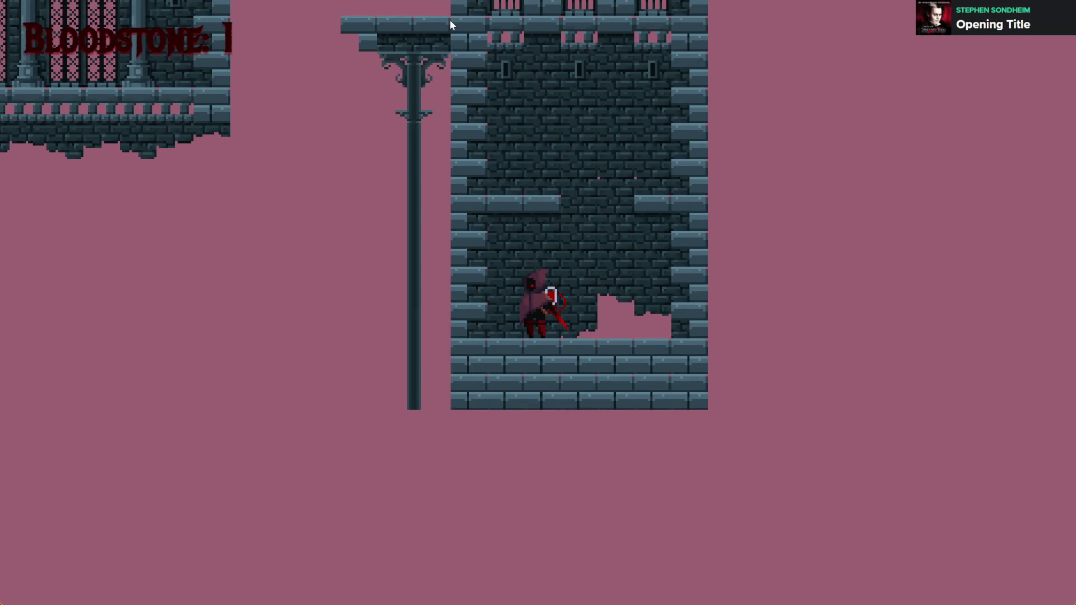
{"action": "key", "text": "space"}
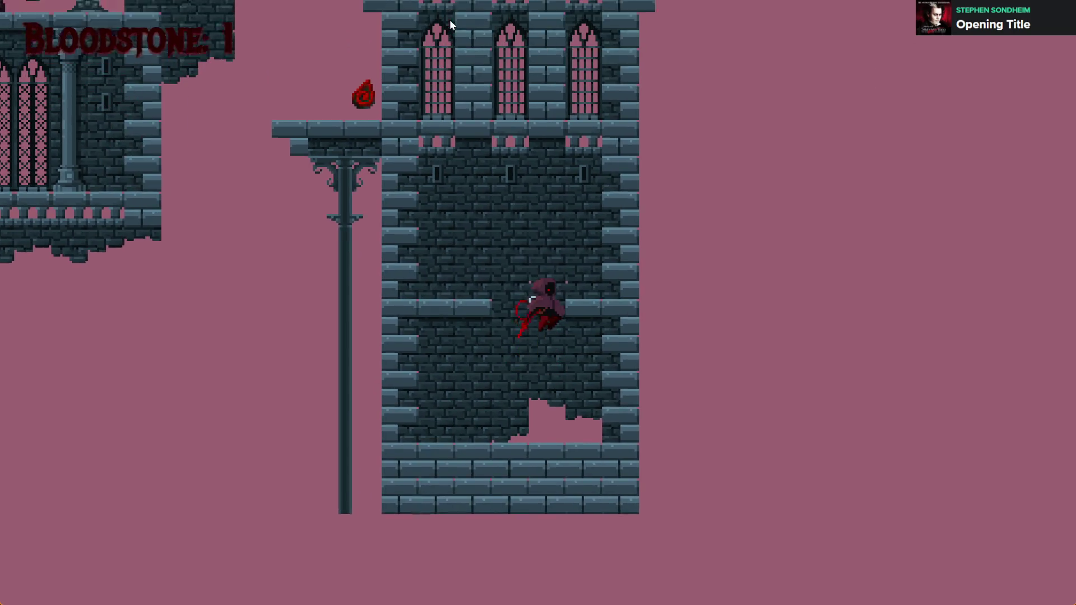
{"action": "key", "text": "space"}
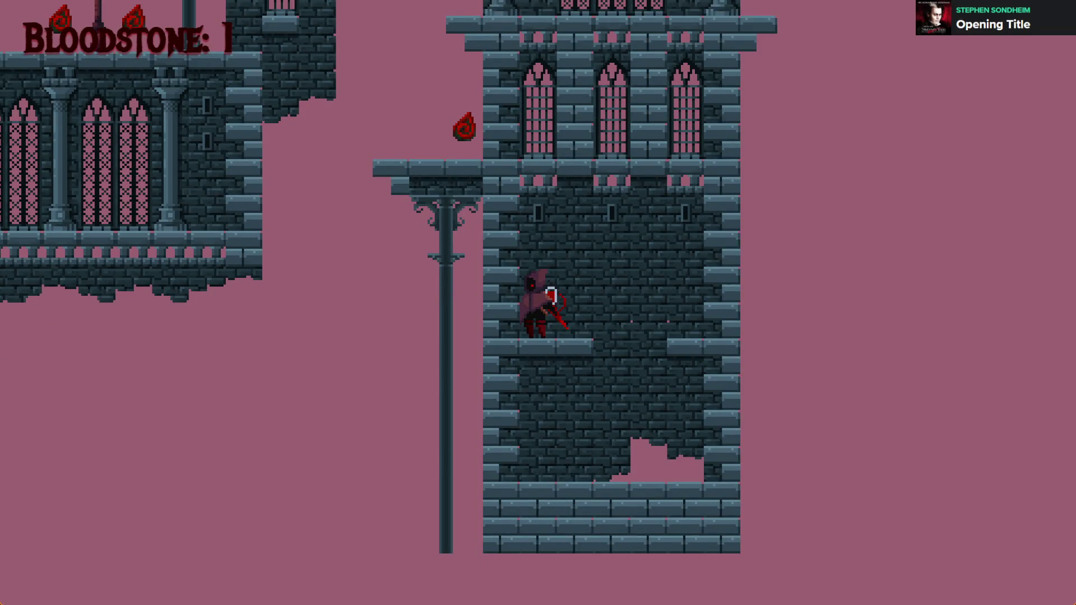
{"action": "key", "text": "alt+F4"}
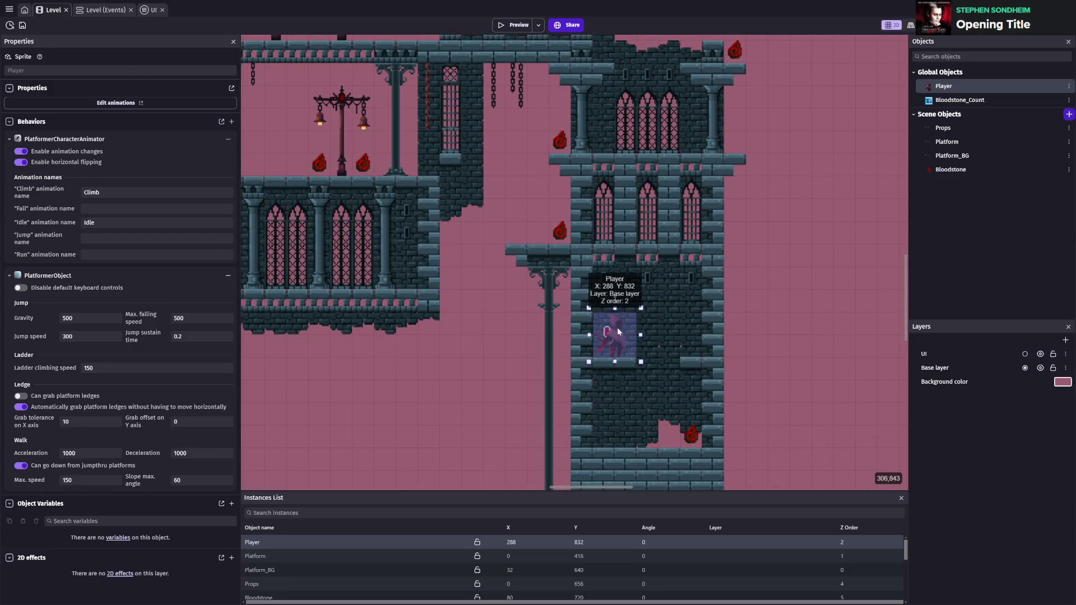
- Move the Player start to the upper-left balcony and save the project
{"action": "mouse_move", "coordinate": [617, 327]}
{"action": "left_mouse_down"}
{"action": "mouse_move", "coordinate": [352, 143]}
{"action": "mouse_move", "coordinate": [261, 136]}
{"action": "mouse_move", "coordinate": [407, 193]}
{"action": "left_mouse_up"}
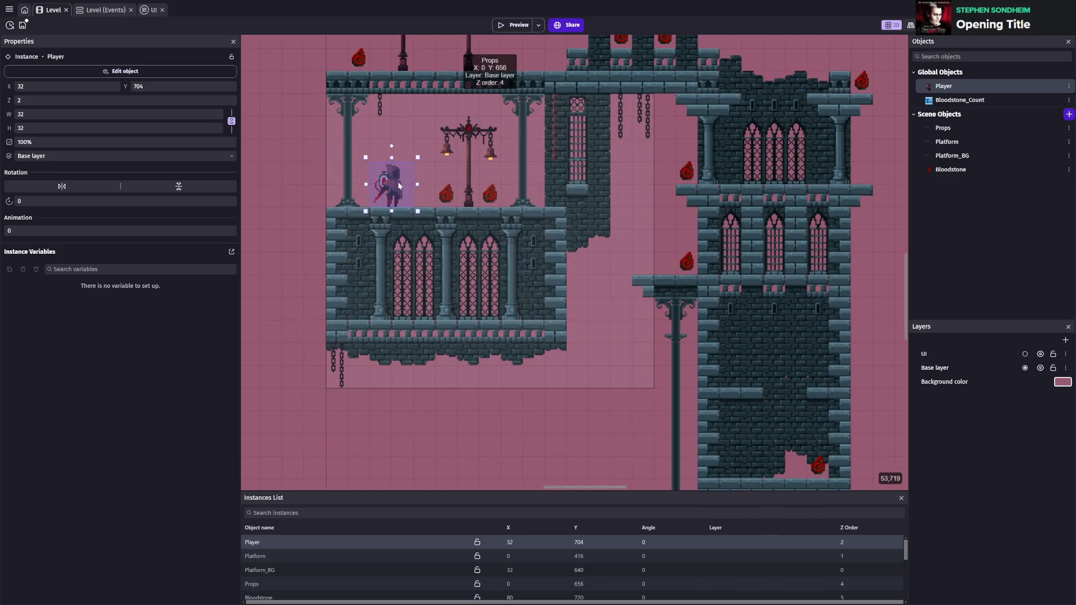
{"action": "scroll", "coordinate": [400, 185], "scroll_direction": "up", "scroll_amount": 2}
{"action": "left_click", "coordinate": [402, 196]}
{"action": "left_click", "coordinate": [498, 251]}
{"action": "key", "text": "ctrl+s"}
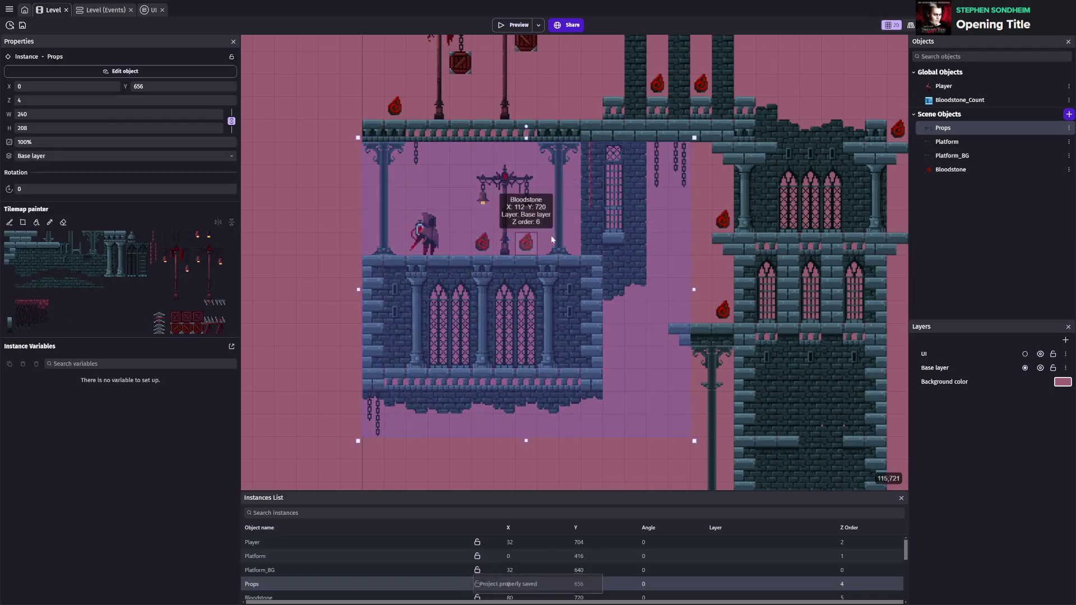
{"action": "key", "text": "Escape"}
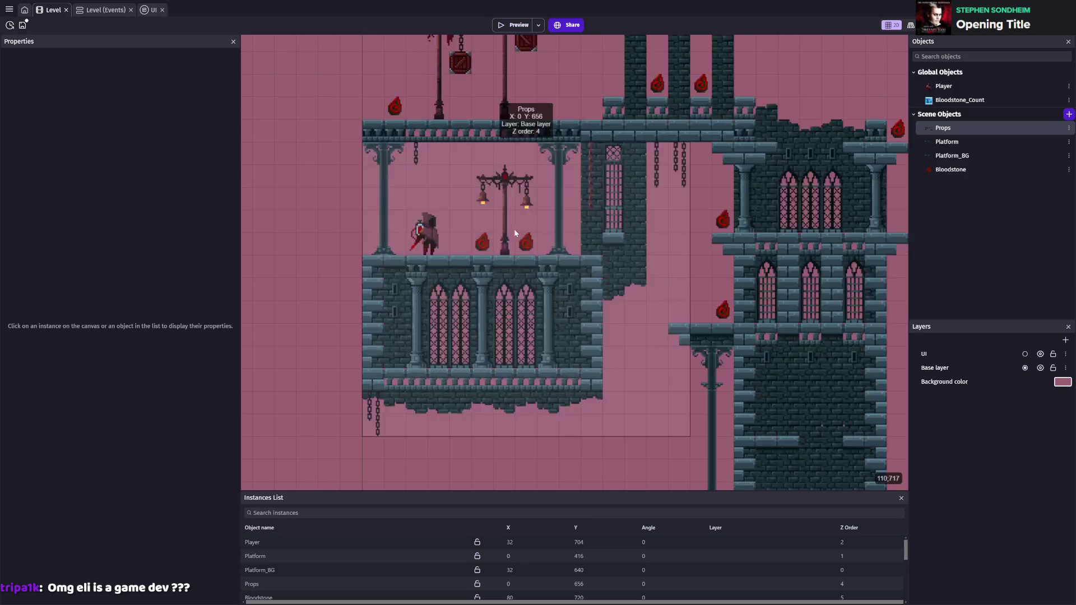
{"action": "key", "text": "ctrl+s"}
{"action": "scroll", "coordinate": [448, 364], "scroll_direction": "down", "scroll_amount": 3}
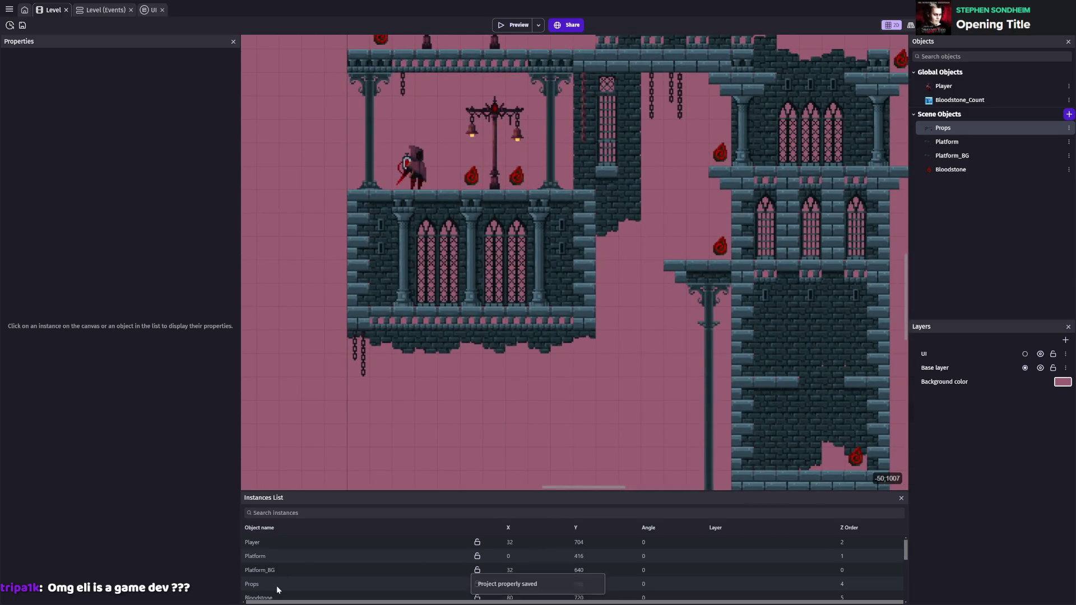
- Sort the Instances List by Z order in descending order
{"action": "left_click", "coordinate": [841, 585]}
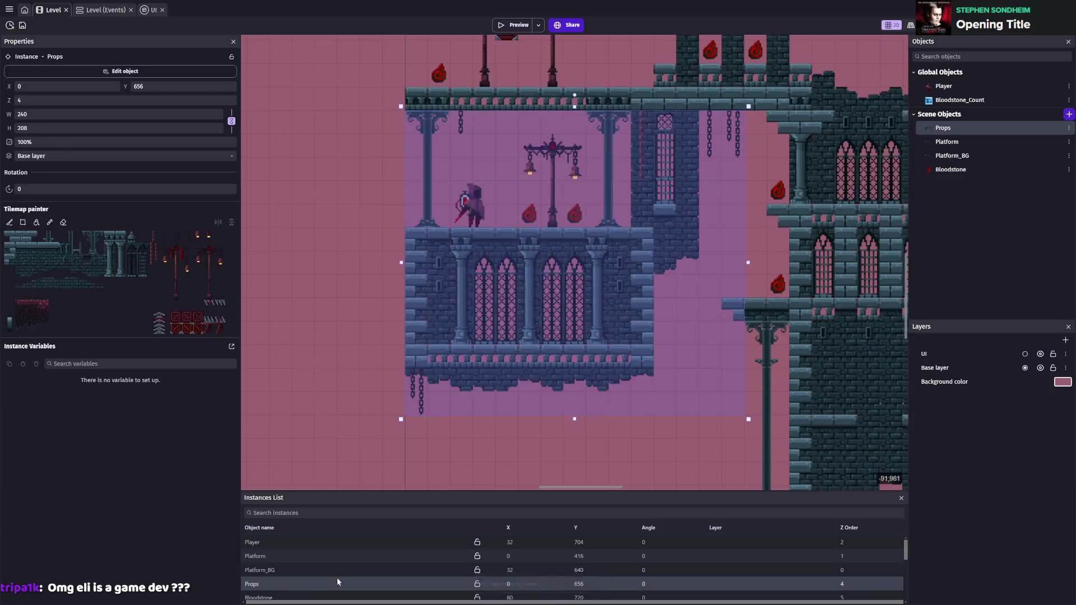
{"action": "left_click", "coordinate": [848, 528]}
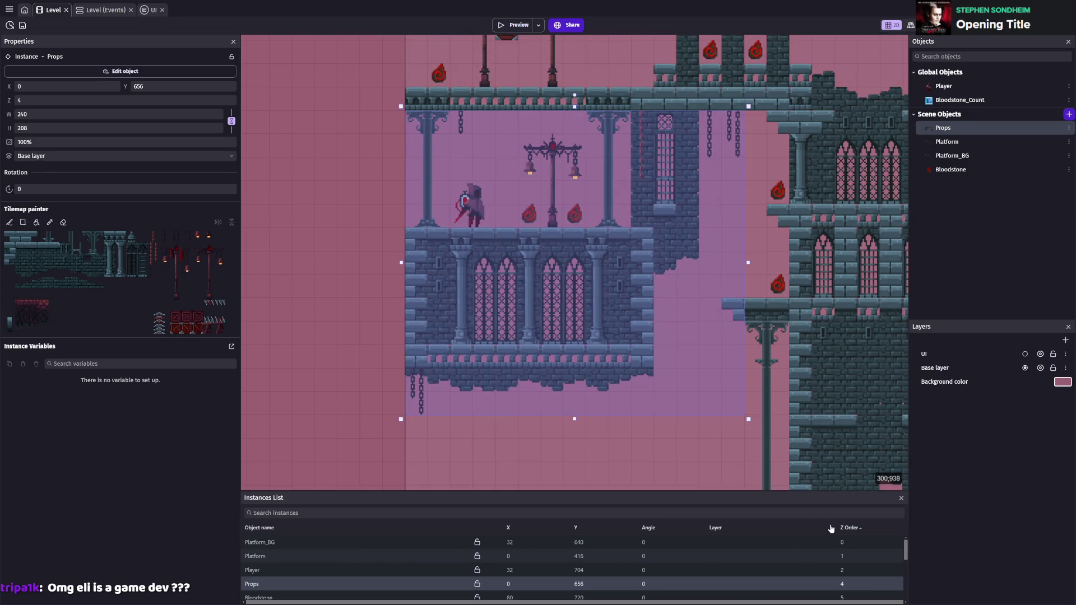
{"action": "left_click", "coordinate": [831, 529]}
{"action": "scroll", "coordinate": [701, 569], "scroll_direction": "down", "scroll_amount": 3}
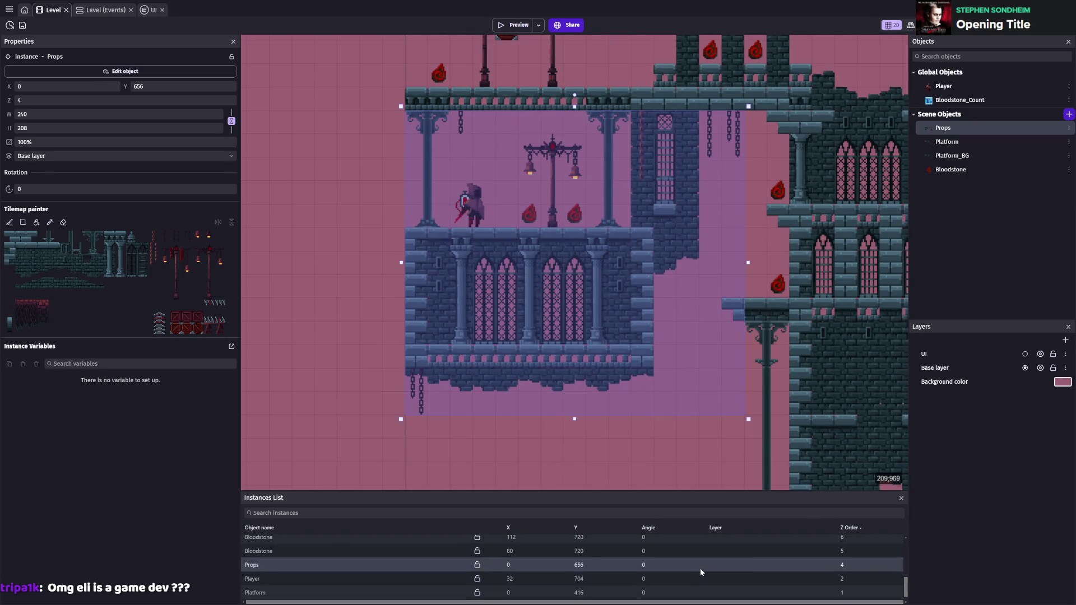
{"action": "scroll", "coordinate": [701, 569], "scroll_direction": "up", "scroll_amount": 2}
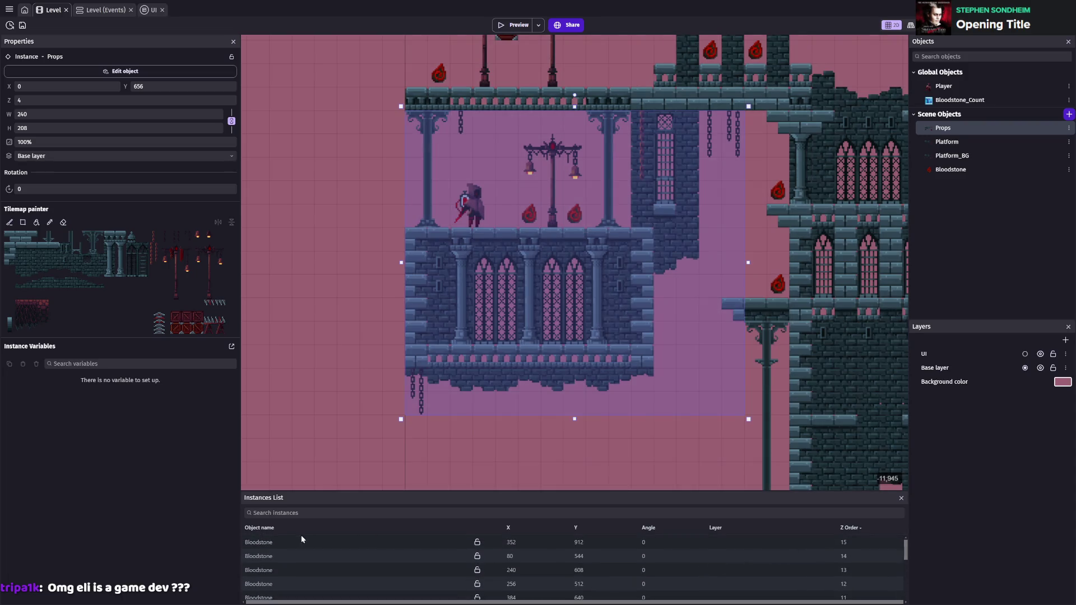
- Select all the Bloodstone instances and set their Z order to 4
{"action": "left_click", "coordinate": [297, 542]}
{"action": "scroll", "coordinate": [277, 573], "scroll_direction": "down", "scroll_amount": 4}
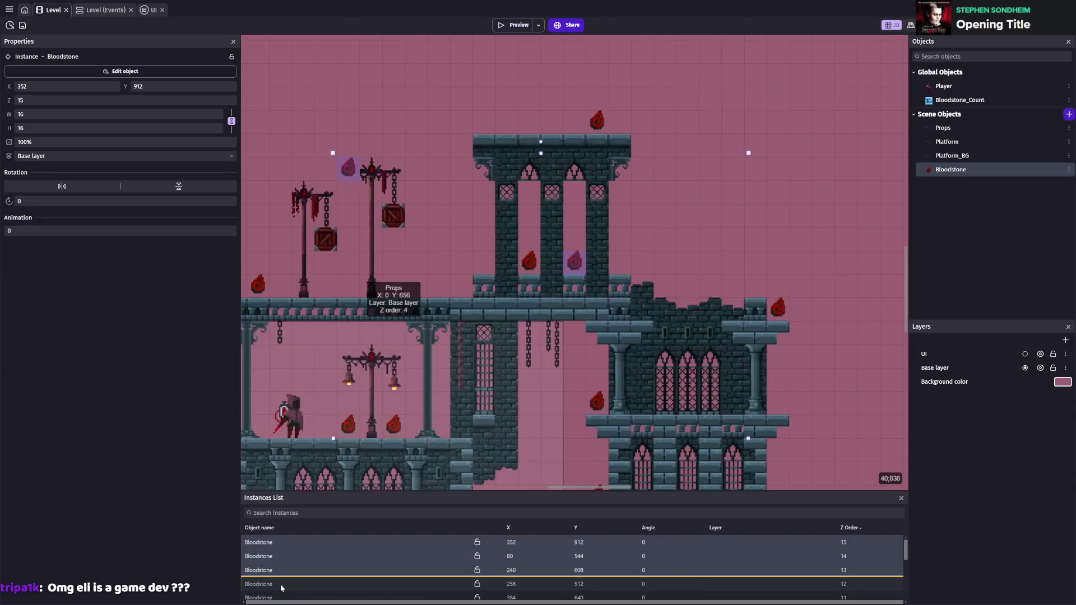
{"action": "scroll", "coordinate": [301, 559], "scroll_direction": "up", "scroll_amount": 3}
{"action": "left_click", "coordinate": [285, 557]}
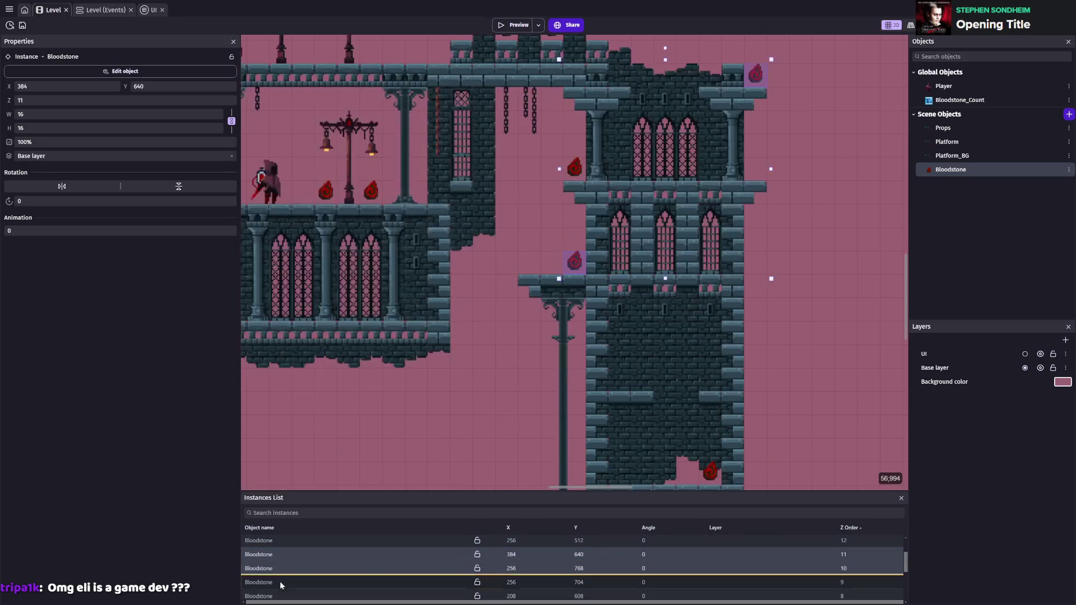
{"action": "scroll", "coordinate": [285, 569], "scroll_direction": "down", "scroll_amount": 2}
{"action": "left_click", "coordinate": [270, 553], "text": "shift"}
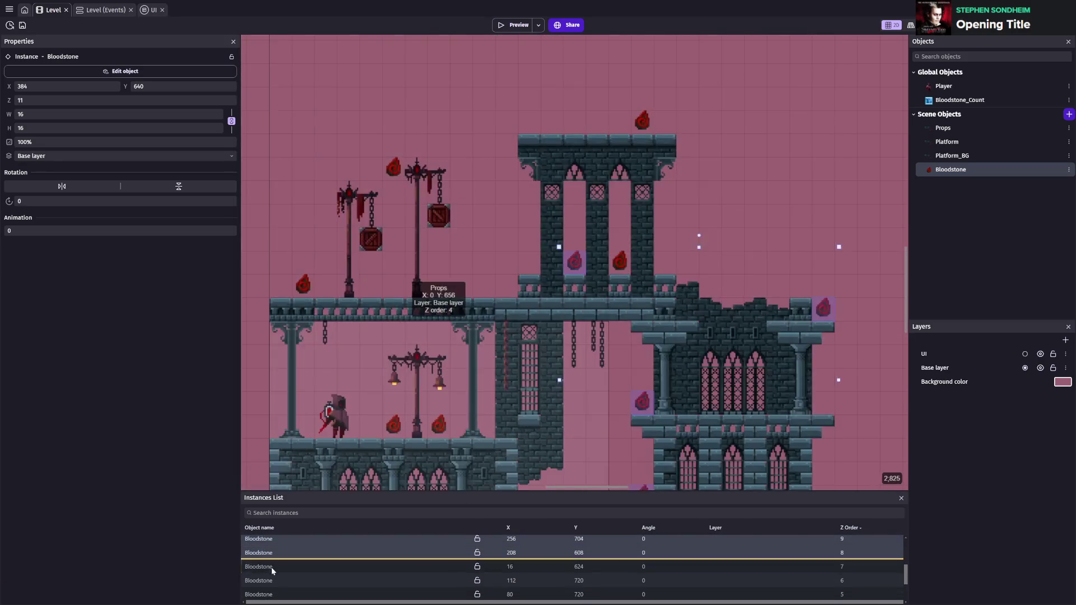
{"action": "left_click", "coordinate": [271, 566], "text": "shift"}
{"action": "left_click", "coordinate": [272, 580], "text": "shift"}
{"action": "left_click", "coordinate": [274, 594], "text": "shift"}
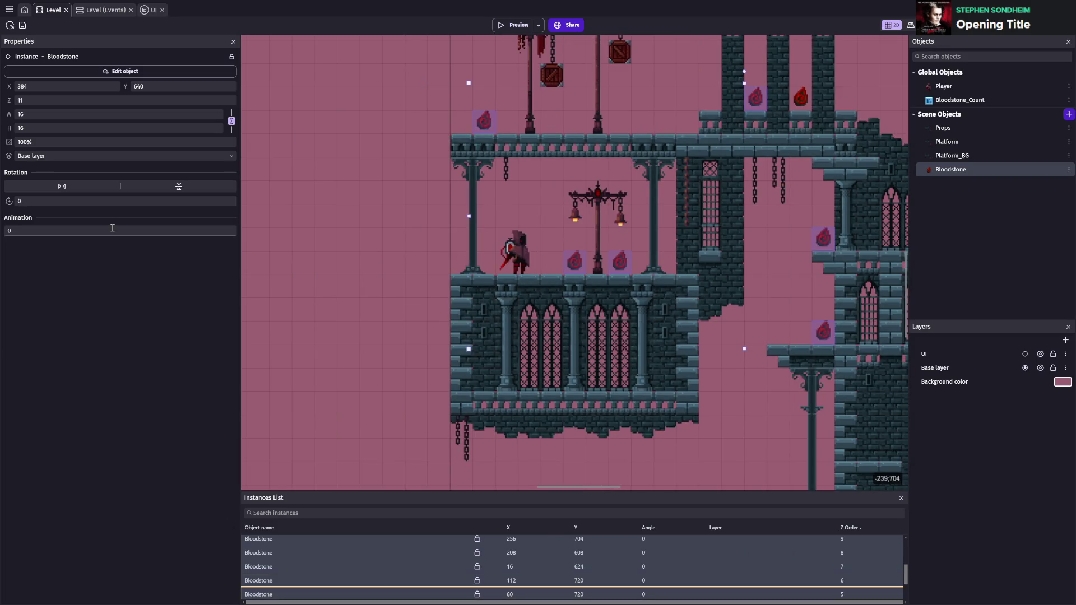
{"action": "left_click", "coordinate": [10, 100]}
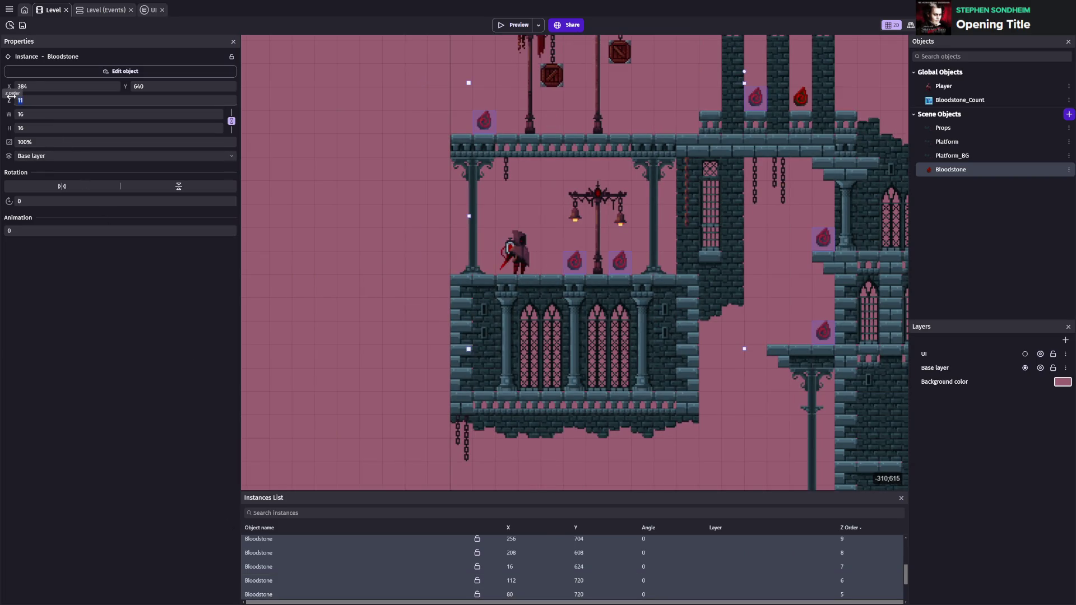
{"action": "type", "text": "4"}
{"action": "key", "text": "Return"}
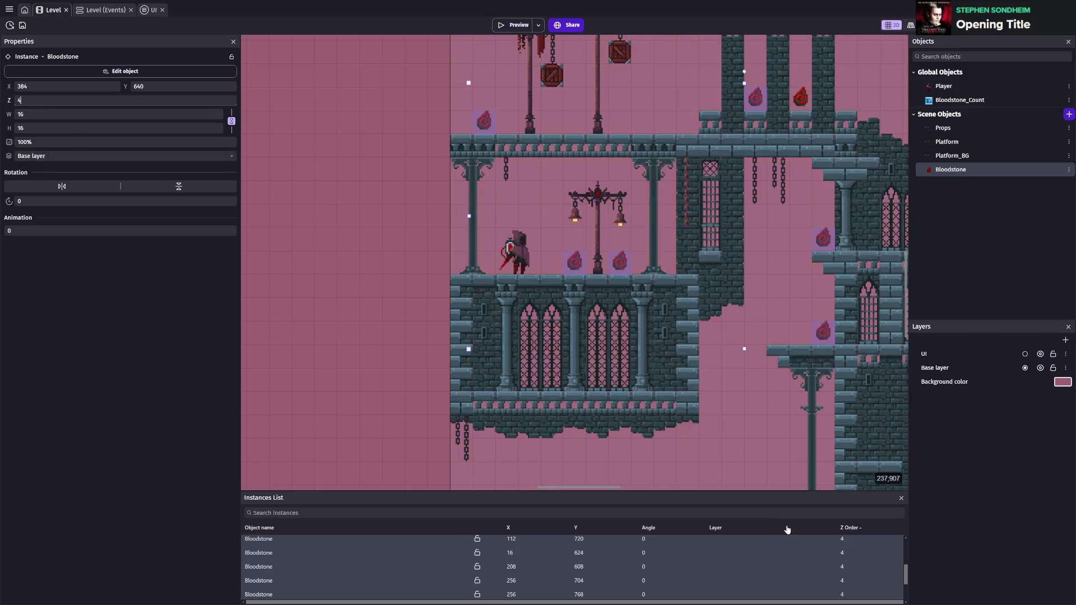
- Set the Player instance's Z order to 10 and launch a preview
{"action": "scroll", "coordinate": [806, 550], "scroll_direction": "down", "scroll_amount": 2}
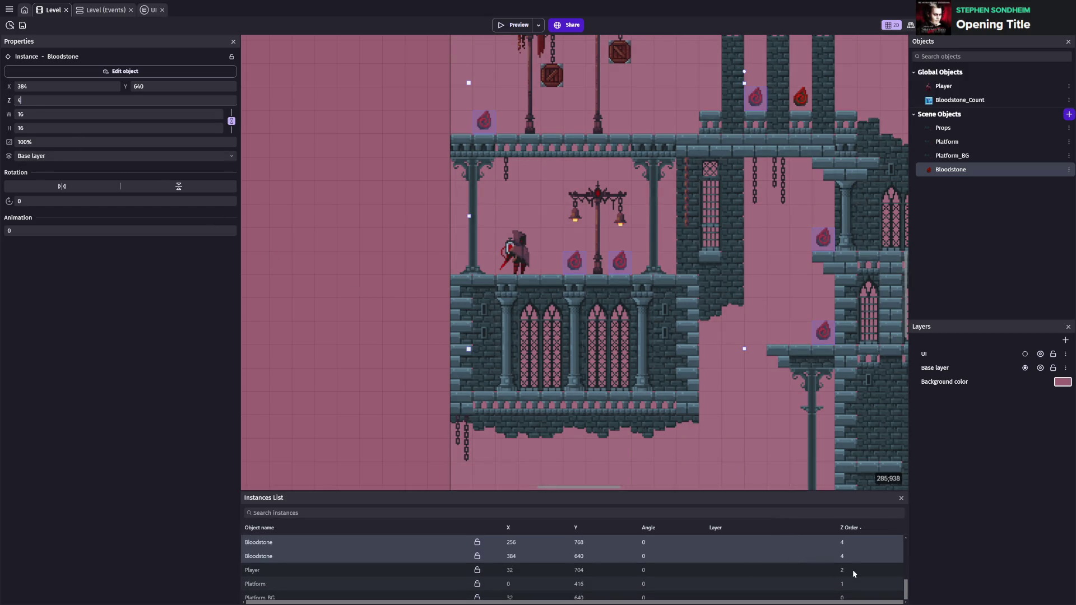
{"action": "left_click", "coordinate": [852, 570]}
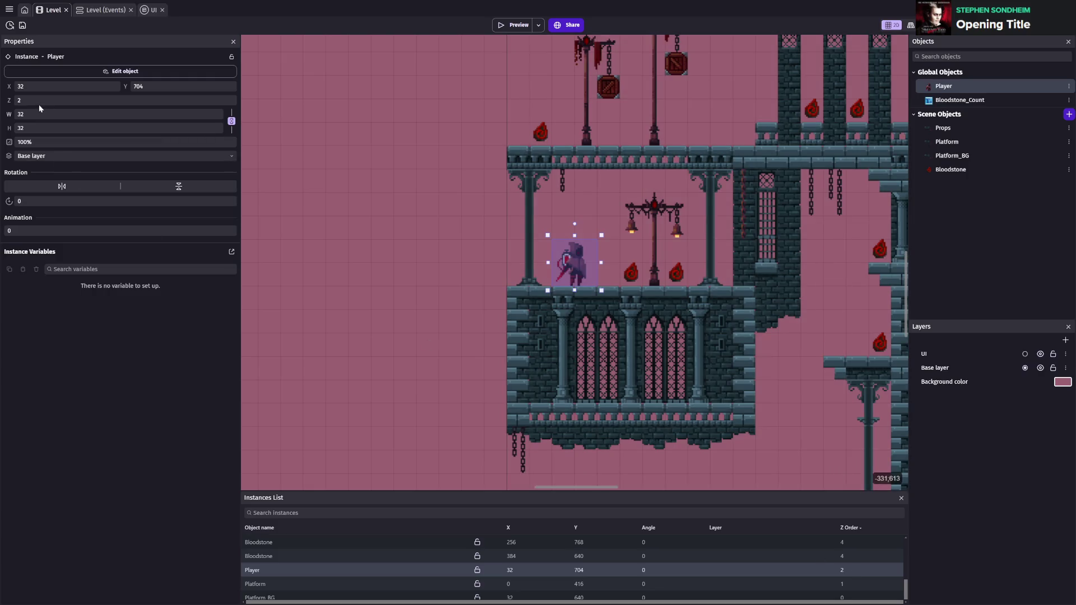
{"action": "type", "text": "10"}
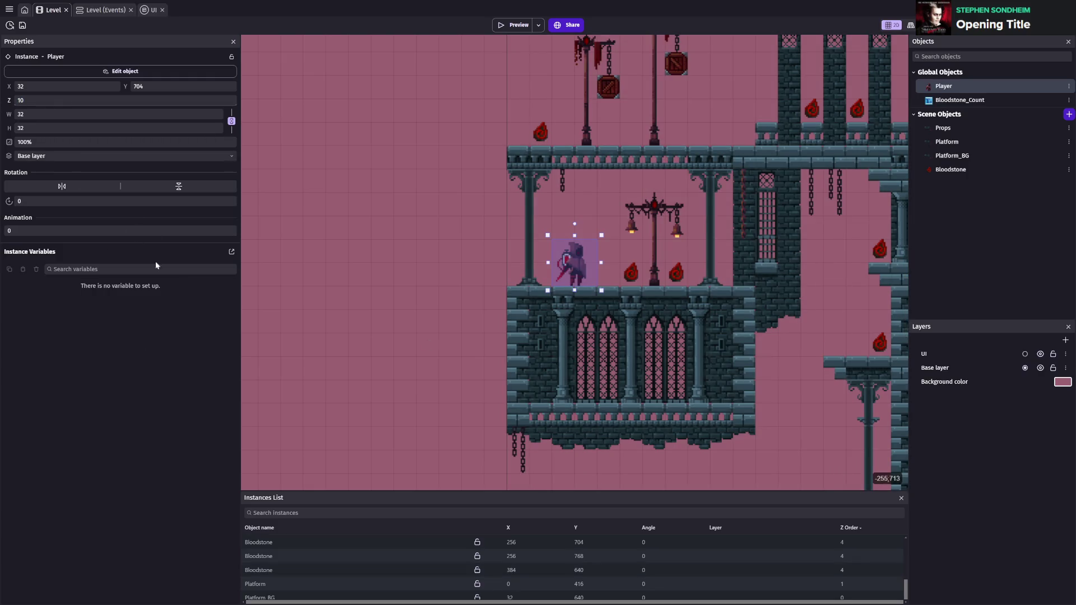
{"action": "left_click", "coordinate": [344, 304]}
{"action": "left_click", "coordinate": [513, 25]}
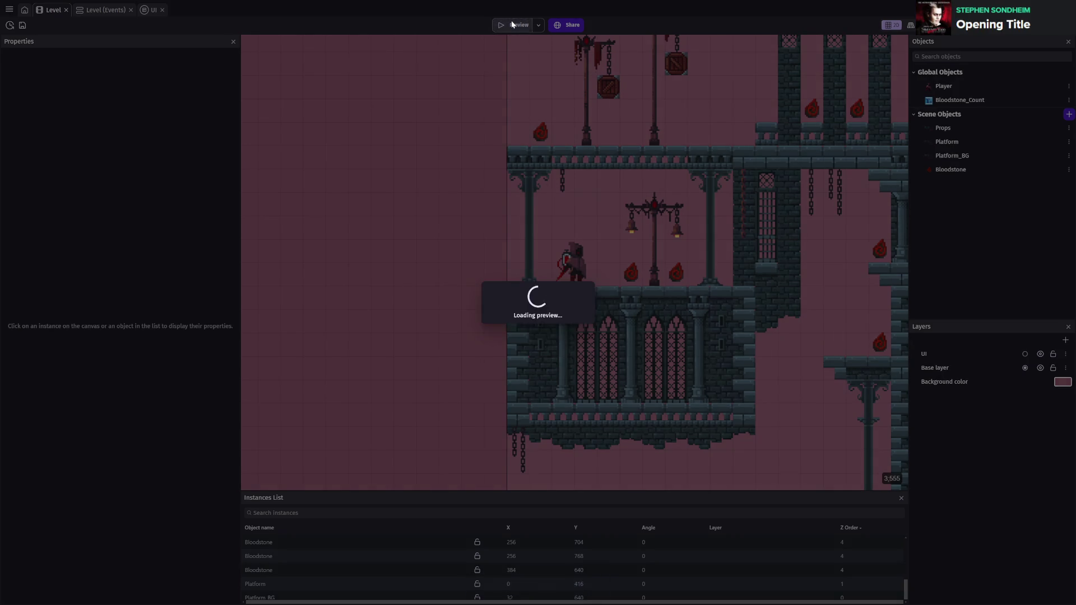
- Walk the character briefly right and left in the preview, then close it
{"action": "key", "text": "Right"}
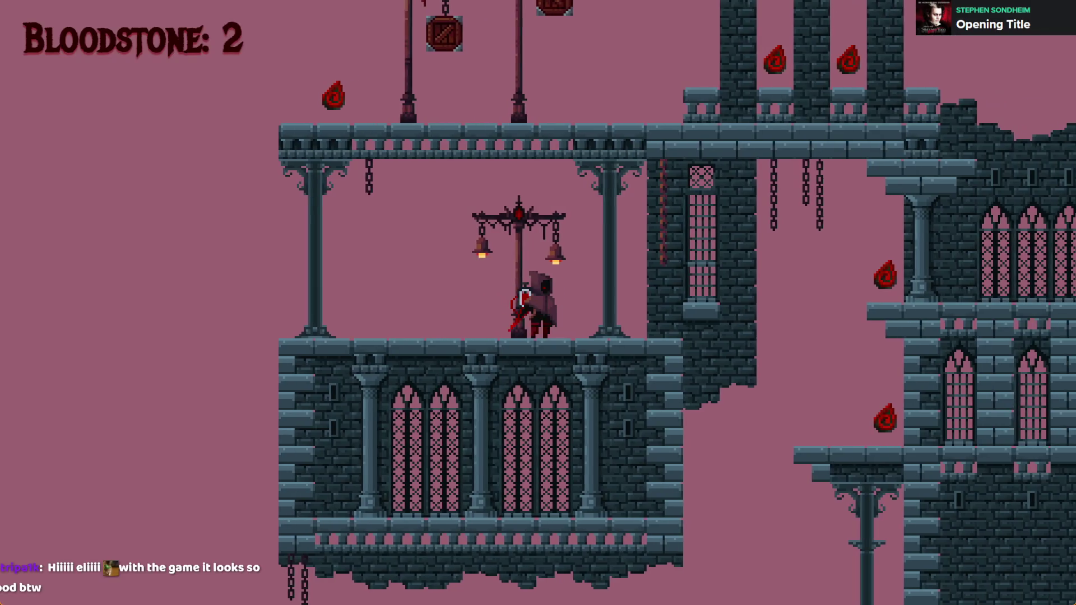
{"action": "key", "text": "Left"}
{"action": "key", "text": "Right"}
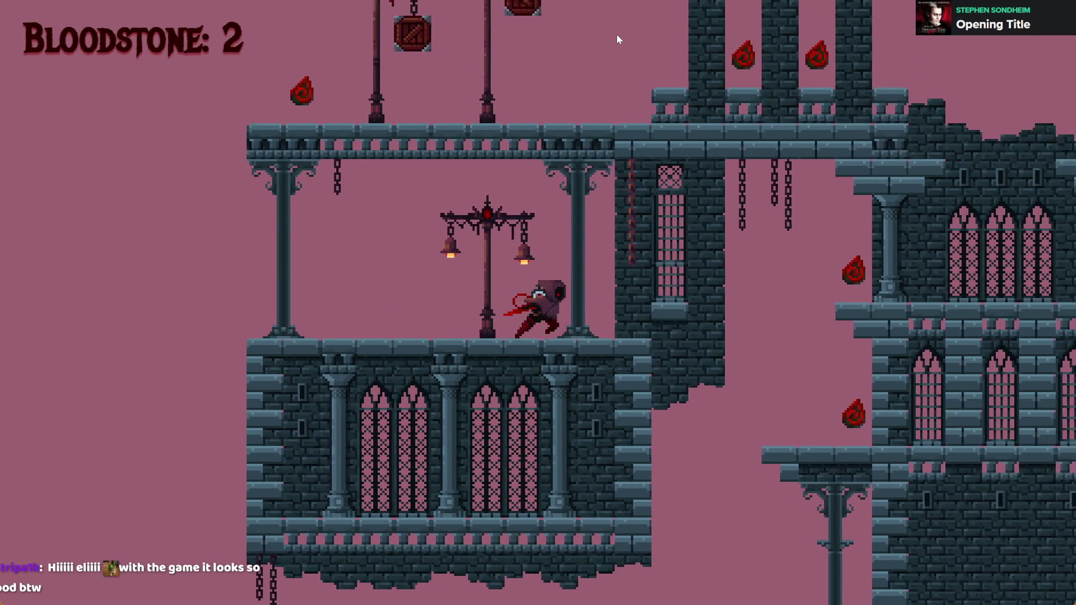
{"action": "key", "text": "alt+F4"}
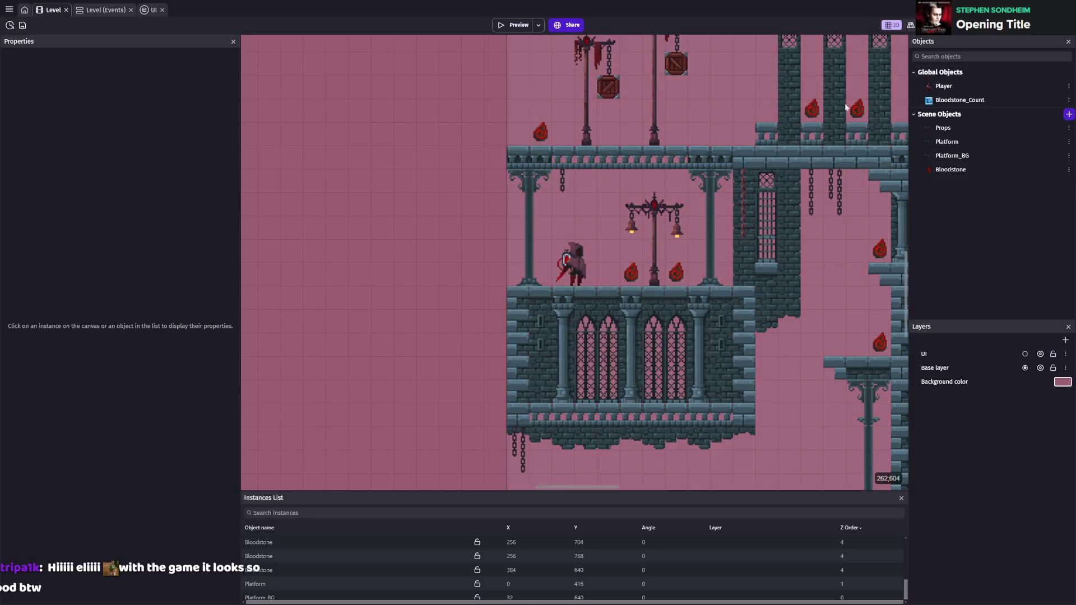
- Move the Player start onto the right tower's upper floor at X 288, Y 688
{"action": "left_click", "coordinate": [590, 265]}
{"action": "left_click_drag", "start_coordinate": [582, 265], "coordinate": [701, 285]}
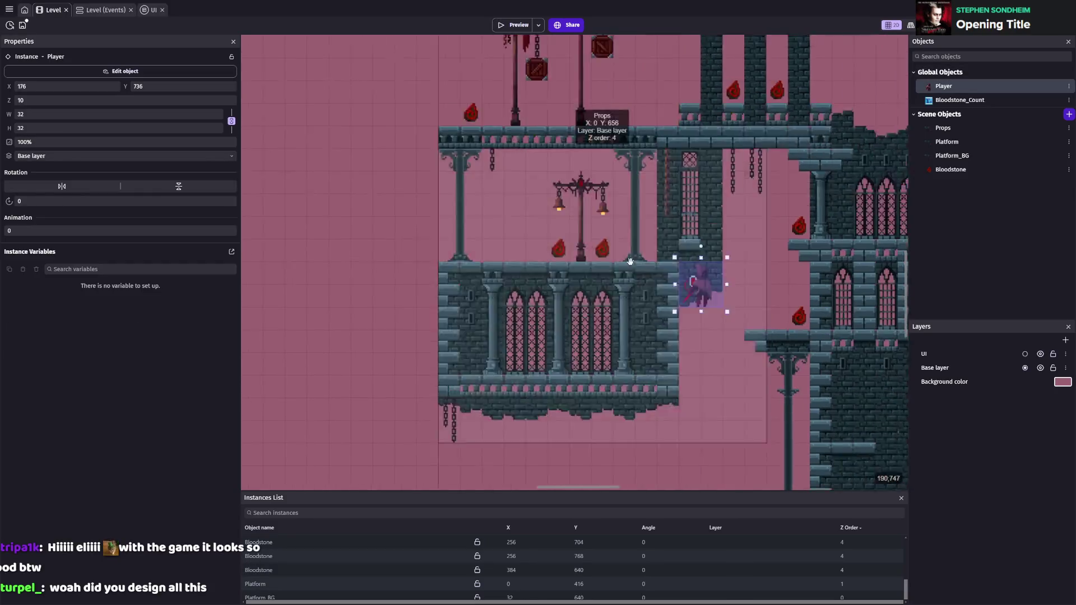
{"action": "scroll", "coordinate": [700, 284], "scroll_direction": "right", "scroll_amount": 5}
{"action": "mouse_move", "coordinate": [503, 253]}
{"action": "left_mouse_down"}
{"action": "mouse_move", "coordinate": [653, 165]}
{"action": "mouse_move", "coordinate": [663, 185]}
{"action": "left_mouse_up"}
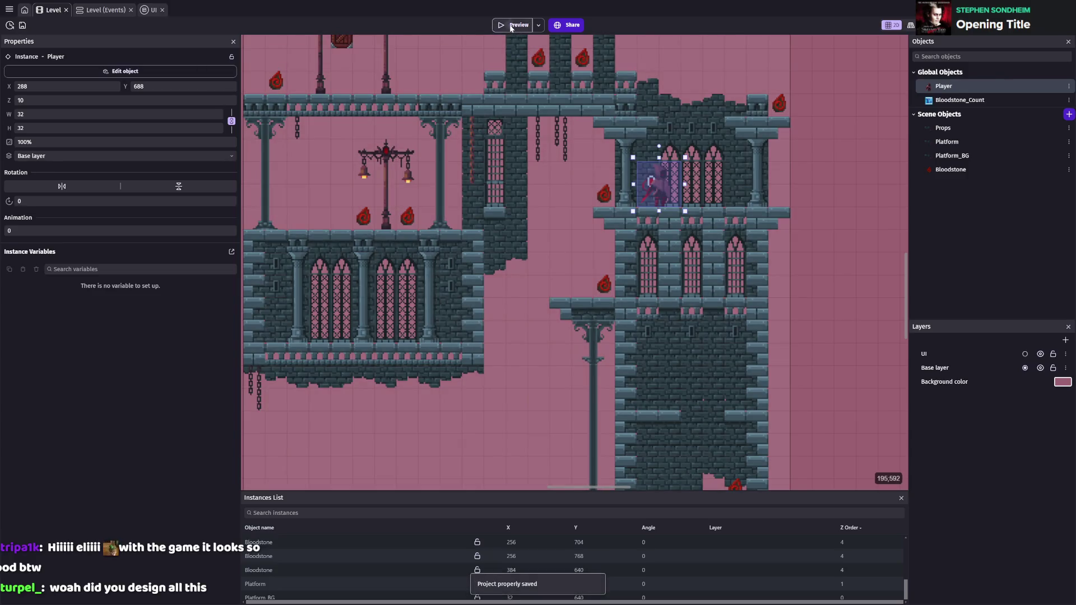
- Playtest the tower, dropping and climbing to collect two bloodstones, then close the preview and save
{"action": "left_click", "coordinate": [512, 24]}
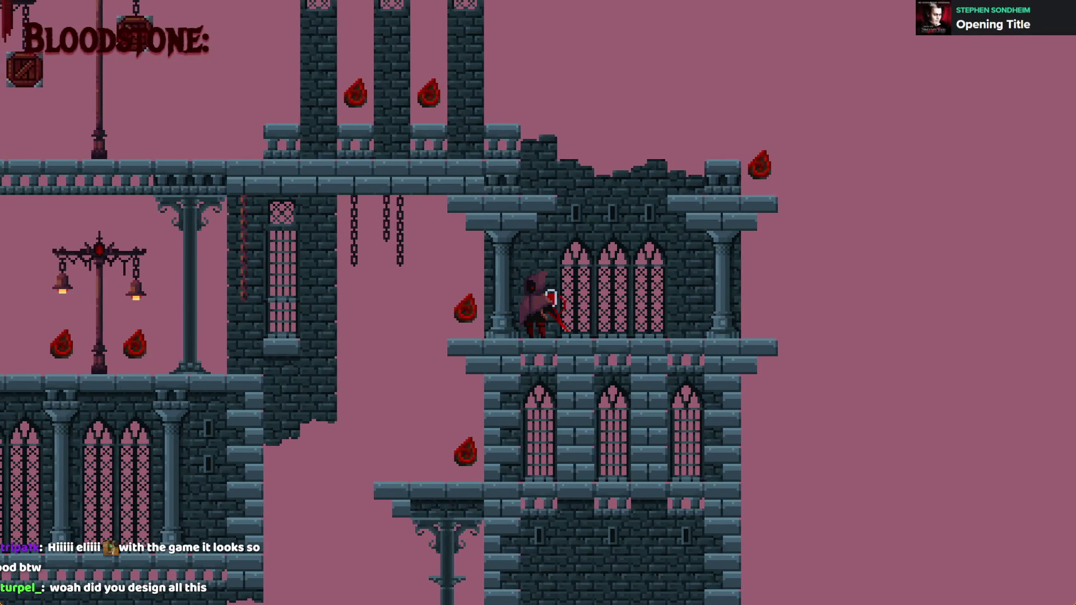
{"action": "key", "text": "Right"}
{"action": "key", "text": "Left"}
{"action": "key", "text": "Right"}
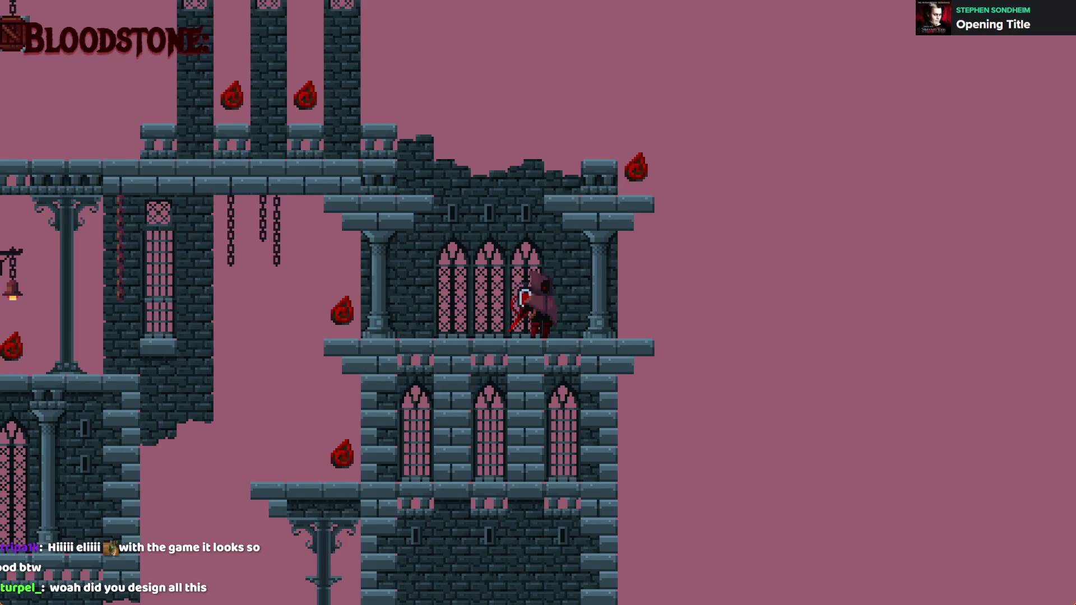
{"action": "key", "text": "Down"}
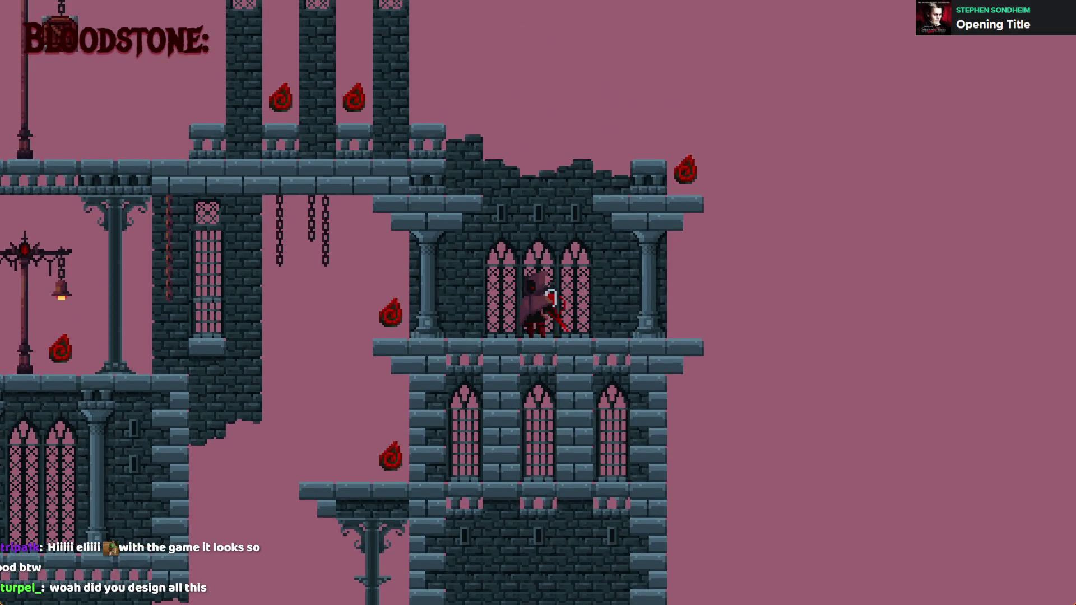
{"action": "key", "text": "Up"}
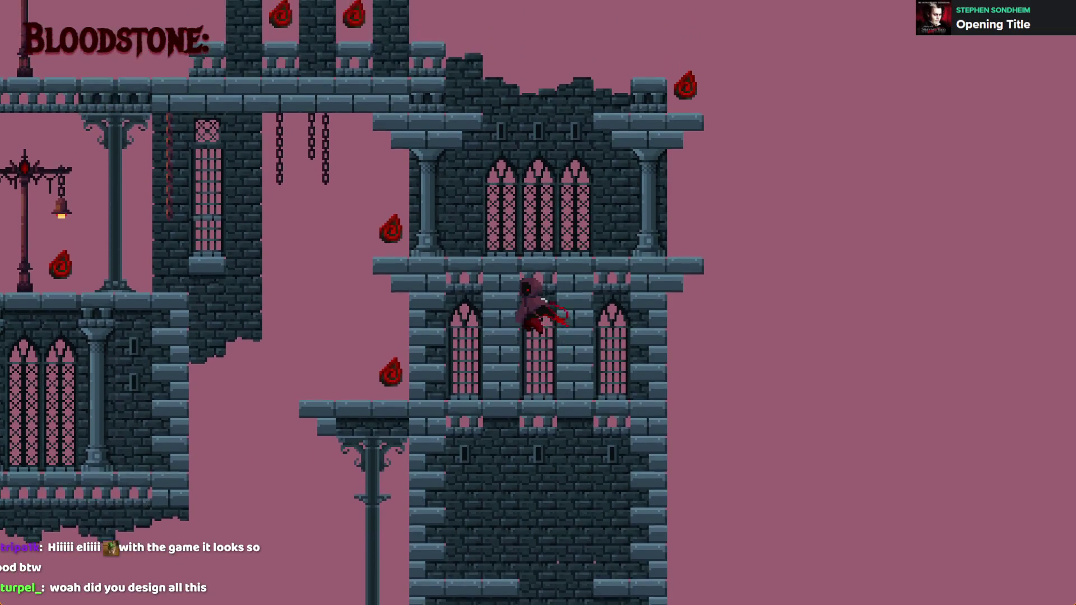
{"action": "key", "text": "Left"}
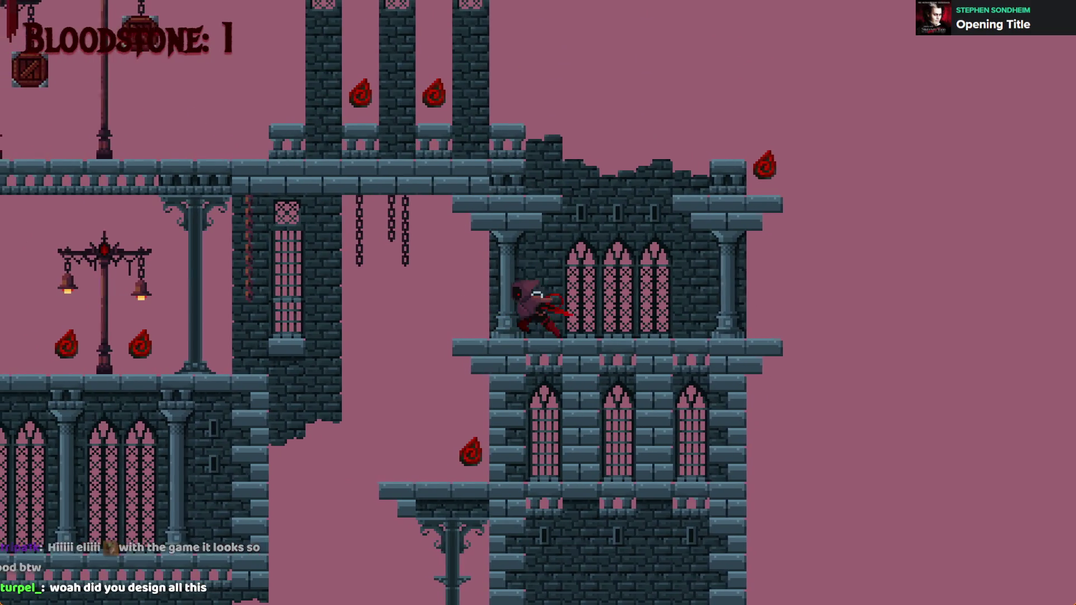
{"action": "key", "text": "Down"}
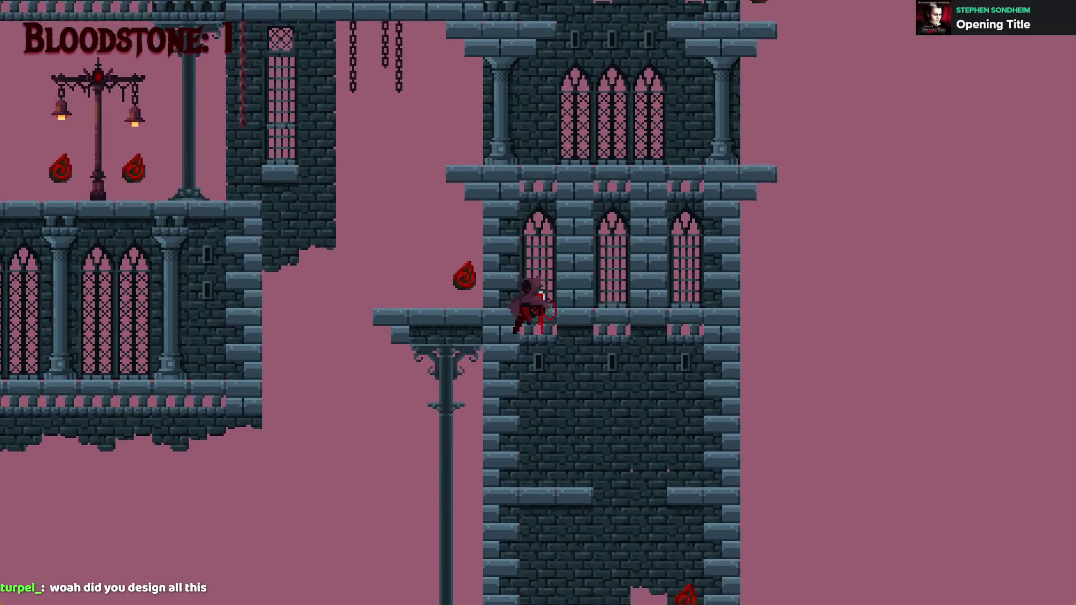
{"action": "key", "text": "Left"}
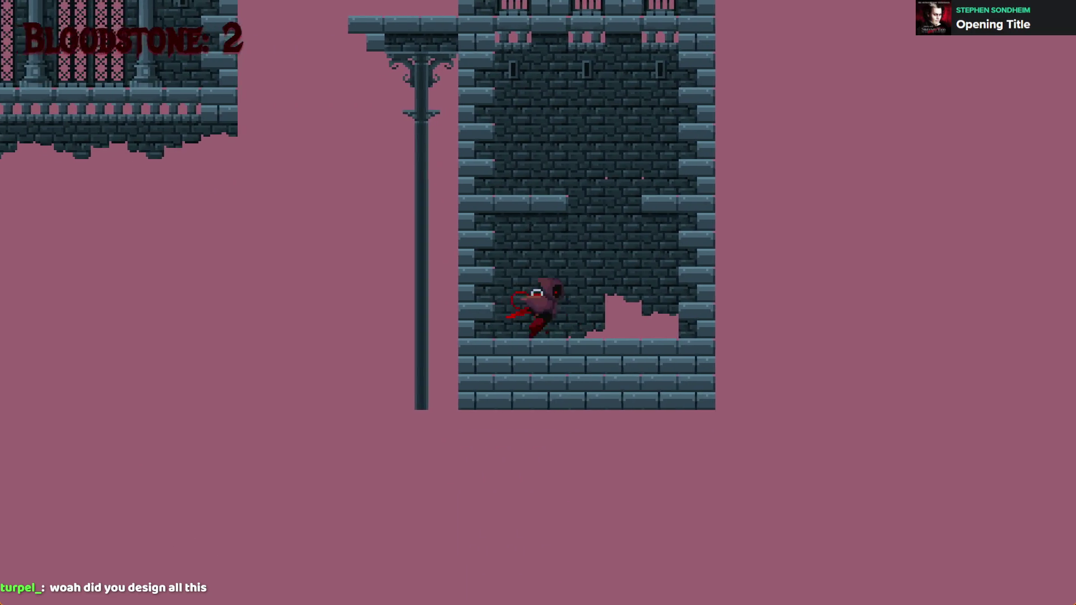
{"action": "key", "text": "Up"}
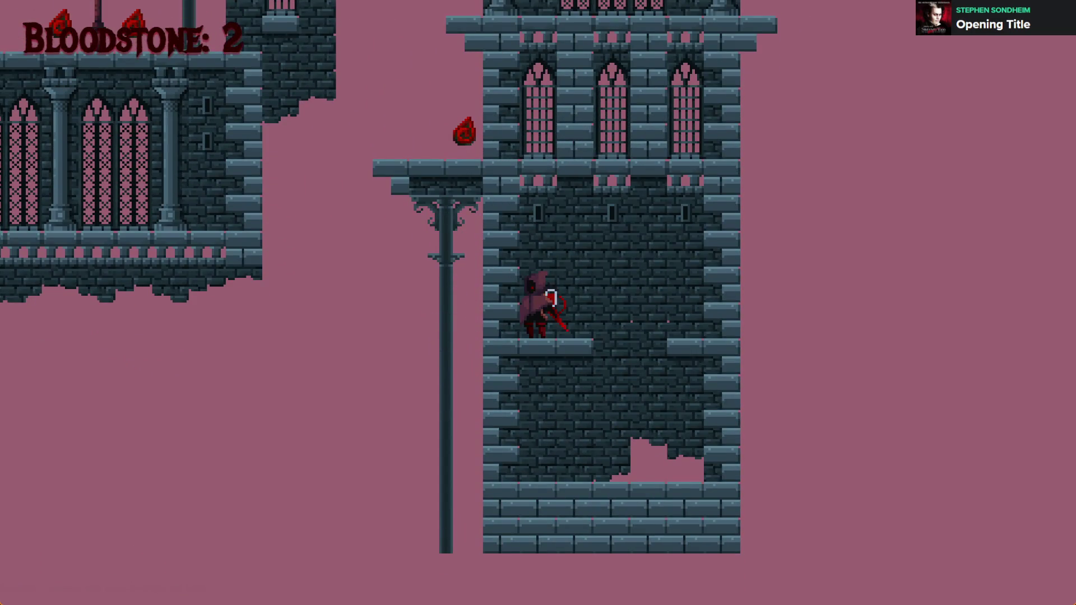
{"action": "key", "text": "alt+F4"}
{"action": "key", "text": "ctrl+s"}
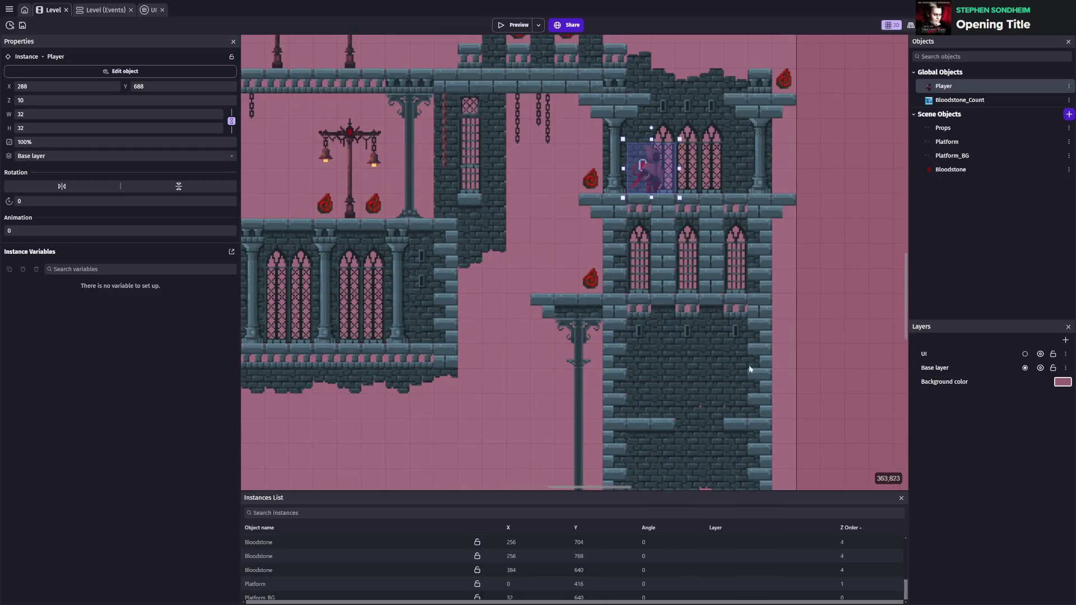
- Inspect the Platform_BG, Platform and Props objects, select the Platform_BG instance, and save
{"action": "scroll", "coordinate": [742, 356], "scroll_direction": "down", "scroll_amount": 5}
{"action": "scroll", "coordinate": [721, 319], "scroll_direction": "down", "scroll_amount": 2}
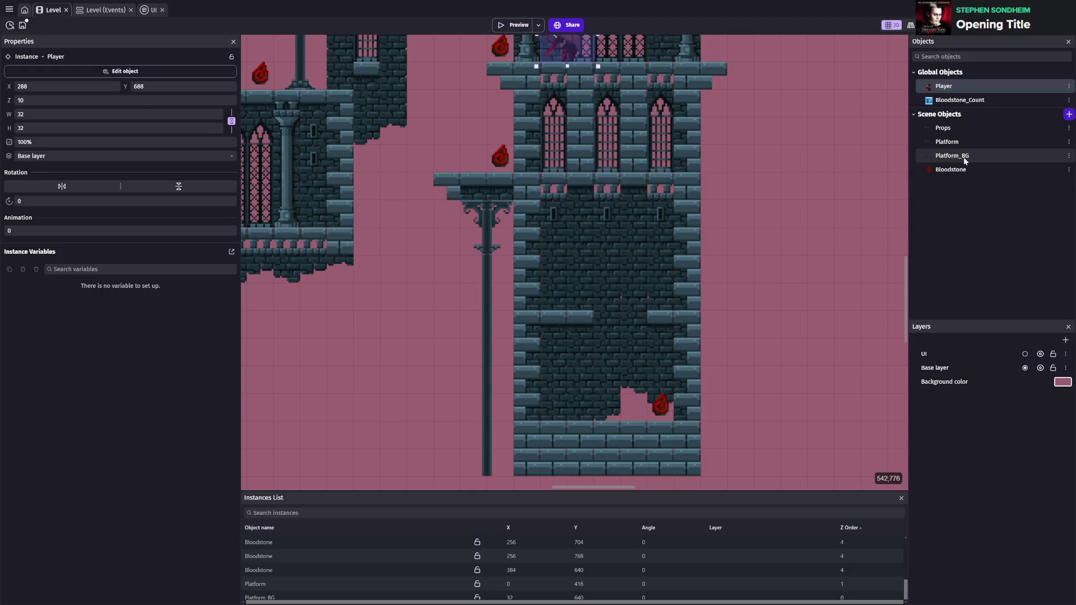
{"action": "left_click", "coordinate": [964, 157]}
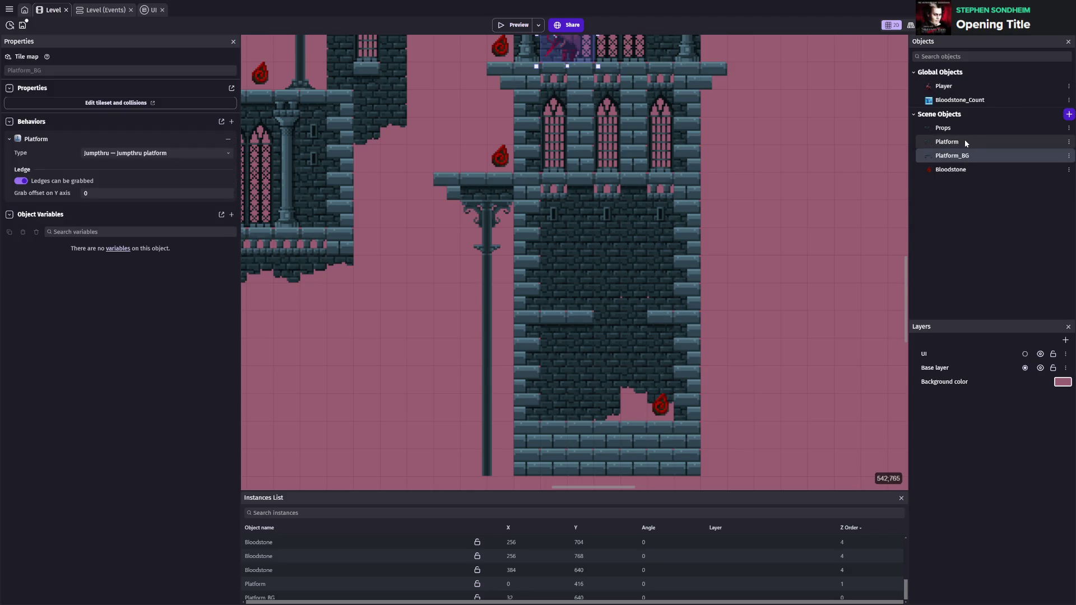
{"action": "left_click", "coordinate": [965, 142]}
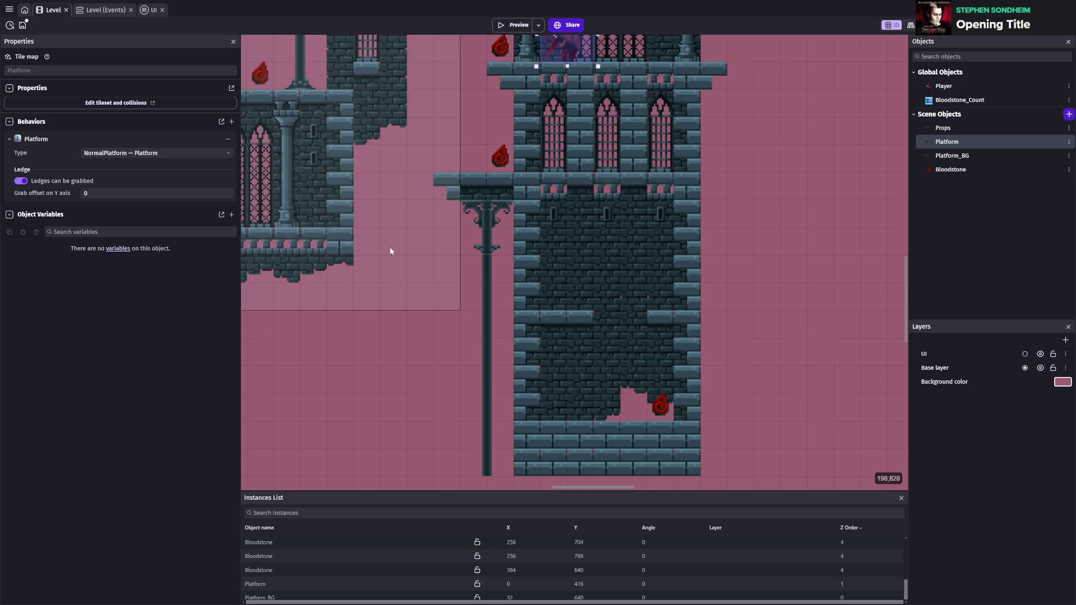
{"action": "left_click", "coordinate": [944, 128]}
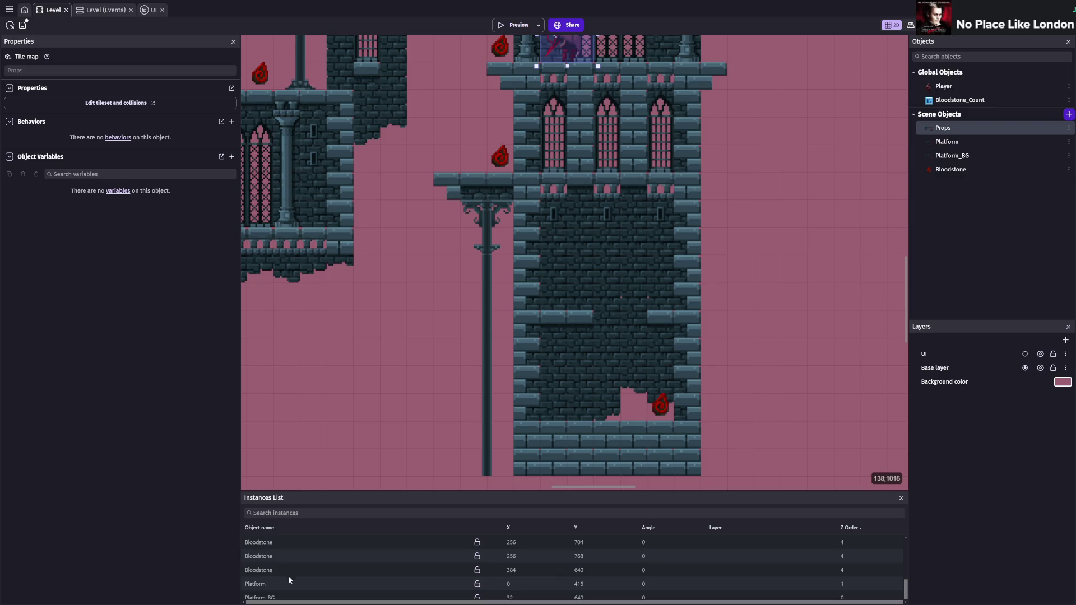
{"action": "left_click", "coordinate": [265, 597]}
{"action": "scroll", "coordinate": [325, 324], "scroll_direction": "down", "scroll_amount": 5}
{"action": "scroll", "coordinate": [326, 324], "scroll_direction": "right", "scroll_amount": 3}
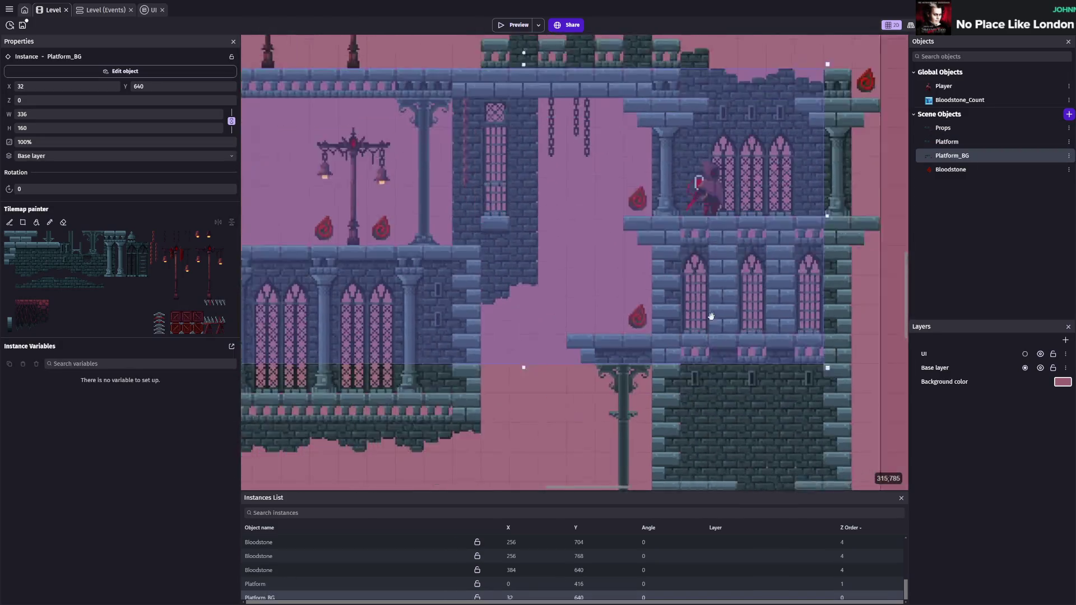
{"action": "key", "text": "ctrl+s"}
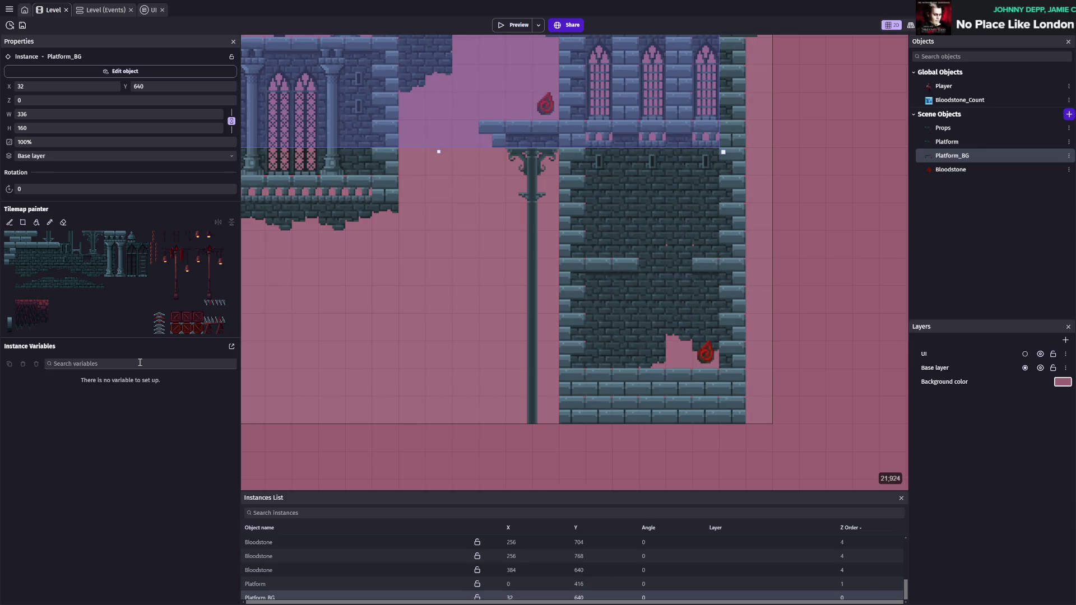
{"action": "scroll", "coordinate": [628, 341], "scroll_direction": "up", "scroll_amount": 2}
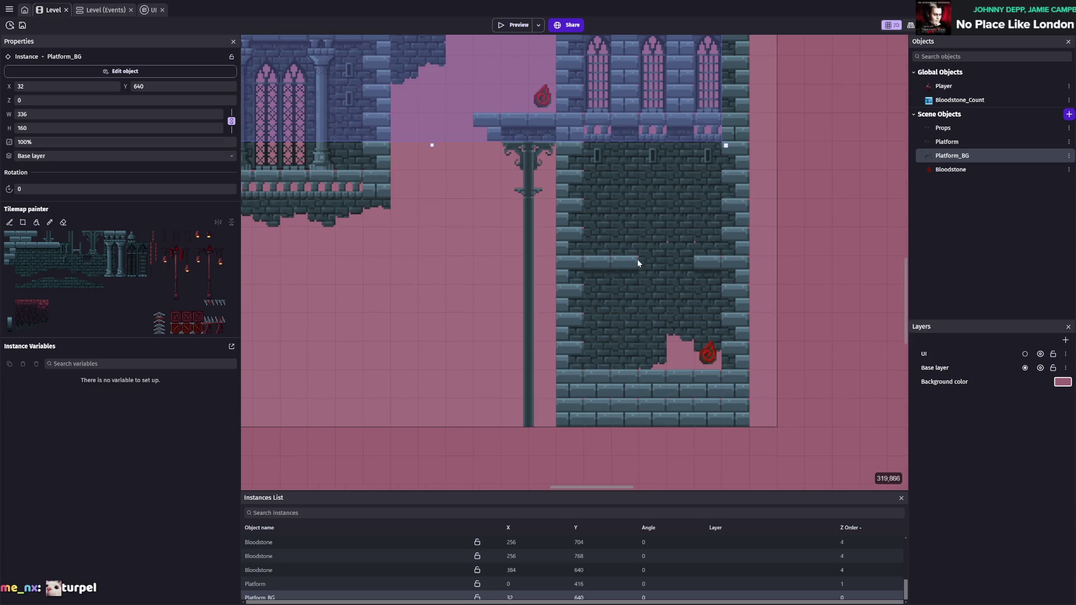
- Paint a bracket tile under the ledge on Platform_BG
{"action": "left_click", "coordinate": [98, 237]}
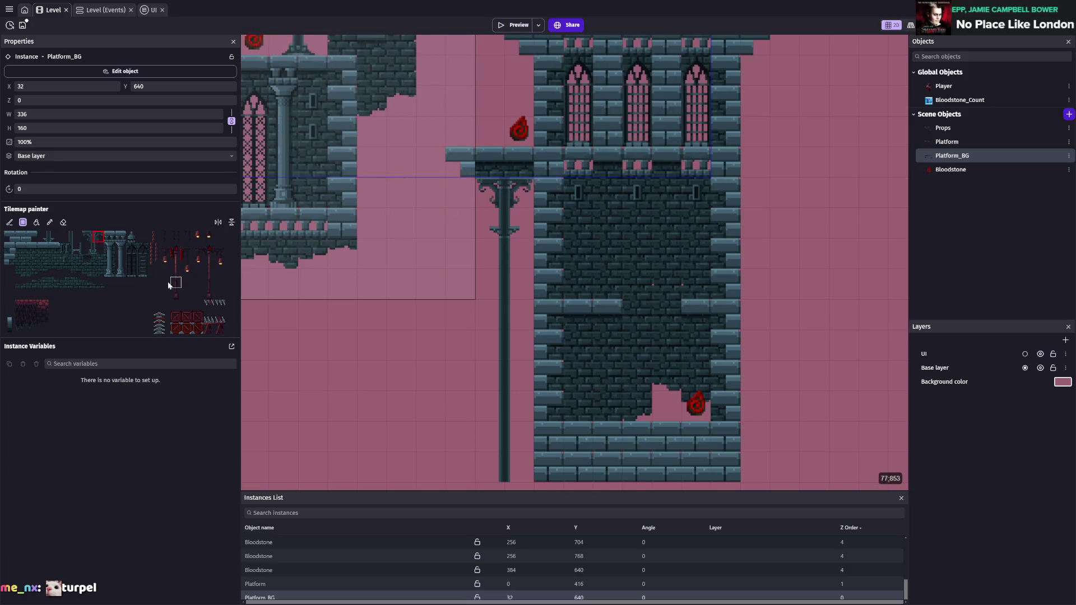
{"action": "left_click", "coordinate": [87, 237]}
{"action": "left_click", "coordinate": [542, 204]}
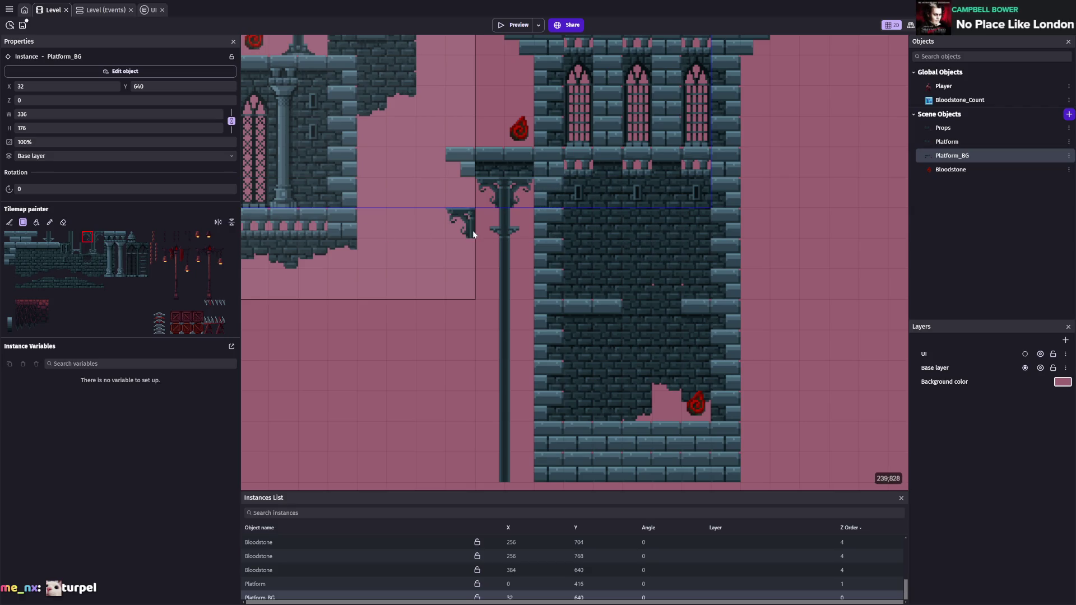
- Erase that bracket tile, pick a tile for the rectangle tool, and switch to the Platform tile map
{"action": "left_click", "coordinate": [65, 222]}
{"action": "left_click", "coordinate": [549, 192]}
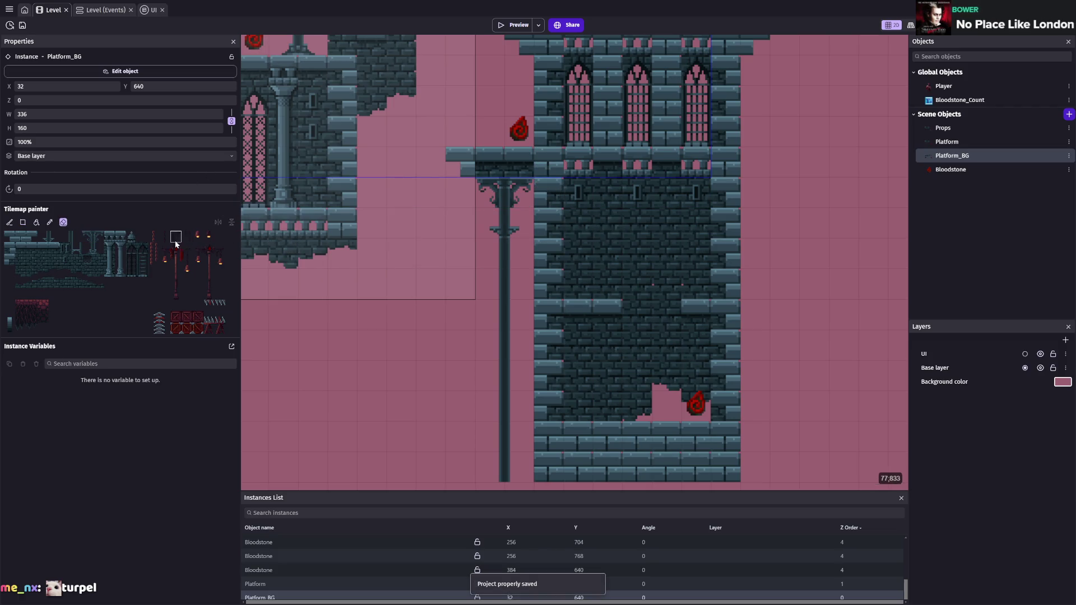
{"action": "left_click", "coordinate": [165, 237]}
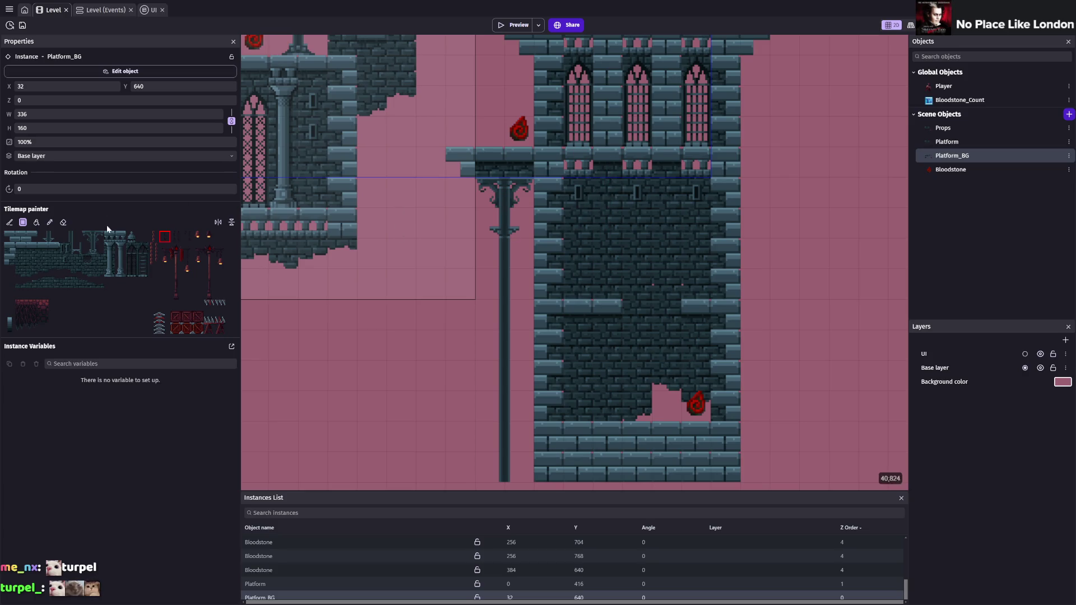
{"action": "left_click", "coordinate": [947, 142]}
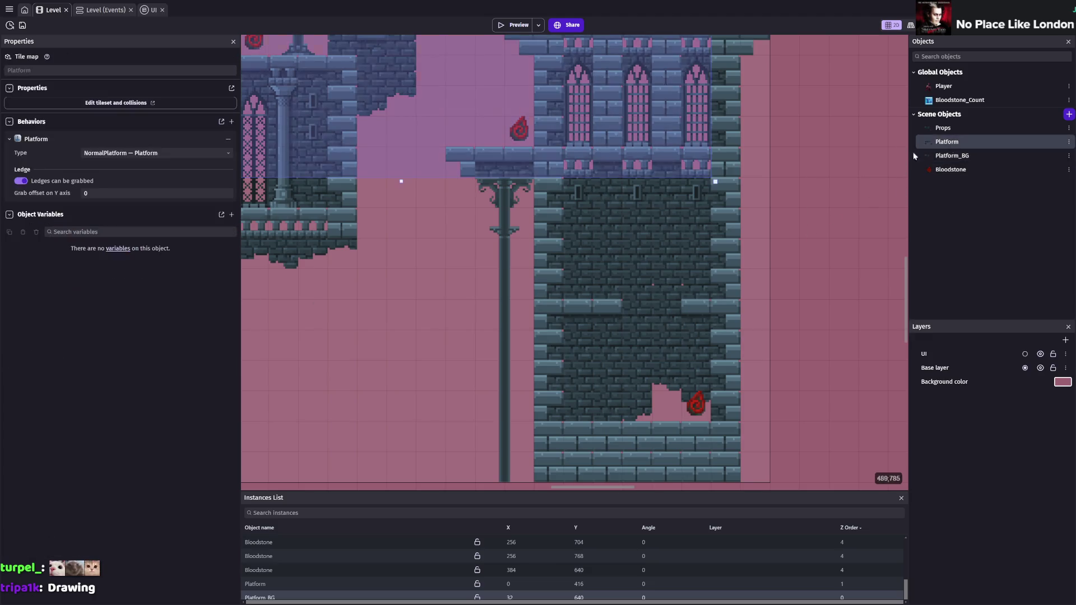
- Paint three crate tiles in the lower tower room on the Platform tile map: two side by side, one stacked
{"action": "left_click", "coordinate": [268, 584]}
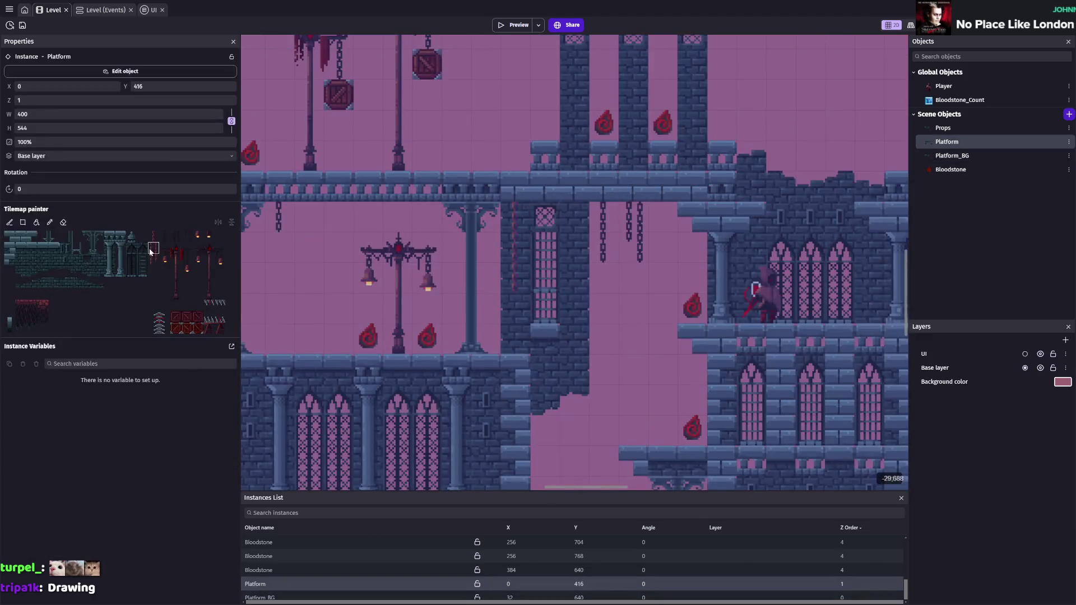
{"action": "scroll", "coordinate": [585, 381], "scroll_direction": "up", "scroll_amount": 2}
{"action": "left_click_drag", "start_coordinate": [584, 381], "coordinate": [562, 301]}
{"action": "left_click", "coordinate": [501, 352]}
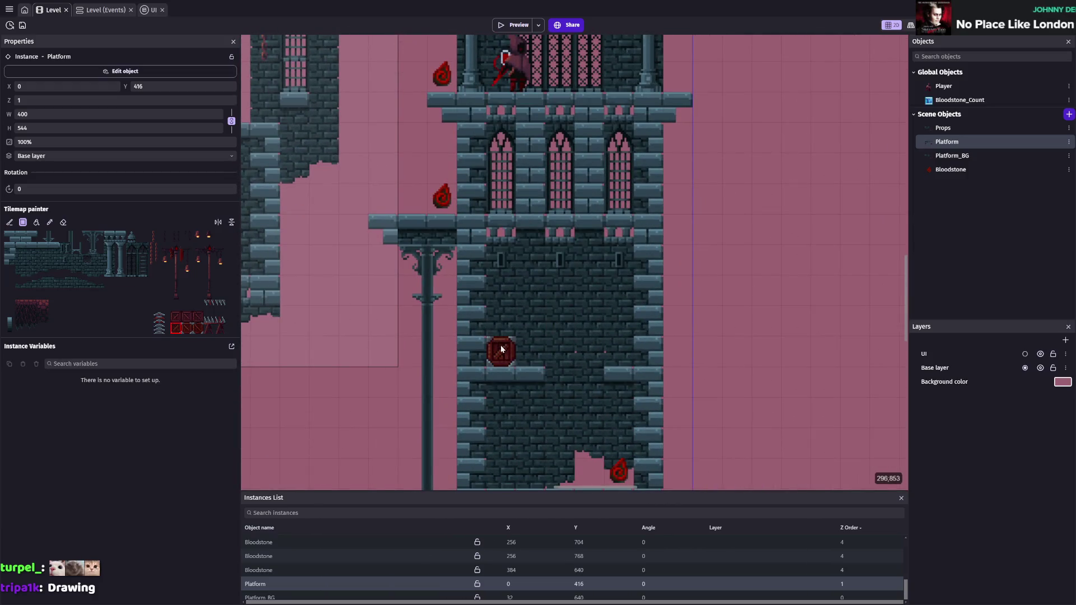
{"action": "left_click", "coordinate": [530, 351]}
{"action": "left_click", "coordinate": [500, 322]}
- Save the project and launch a level preview
{"action": "scroll", "coordinate": [605, 348], "scroll_direction": "down", "scroll_amount": 3}
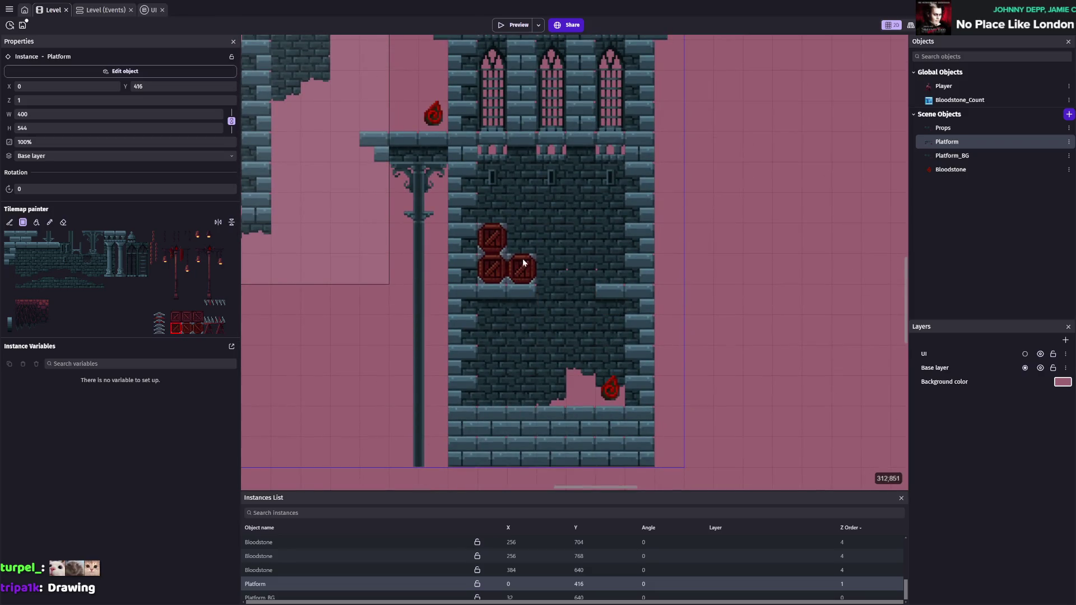
{"action": "key", "text": "ctrl+s"}
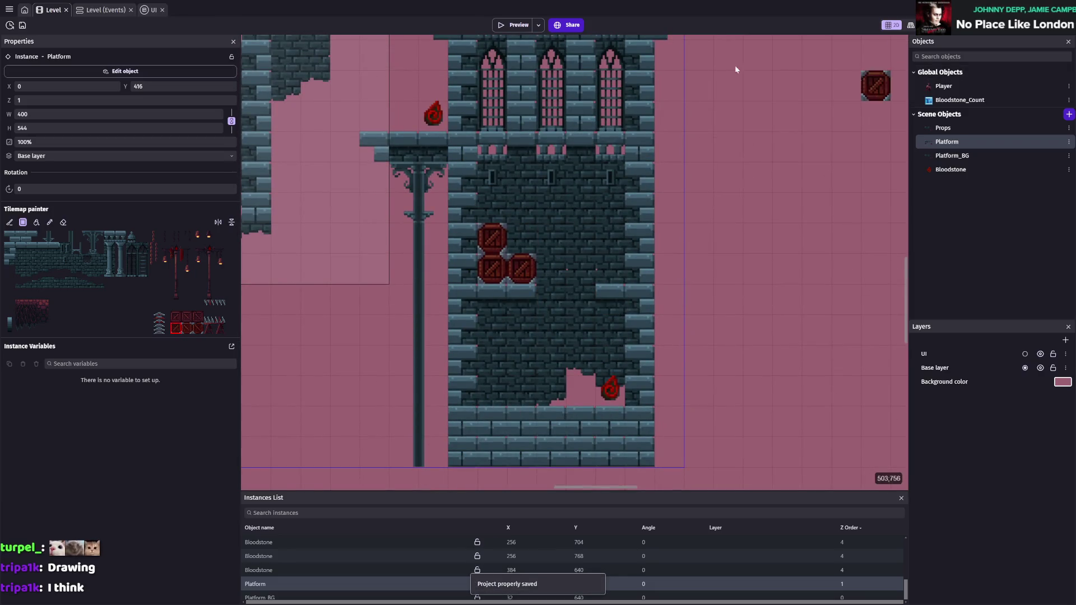
{"action": "left_click", "coordinate": [511, 25]}
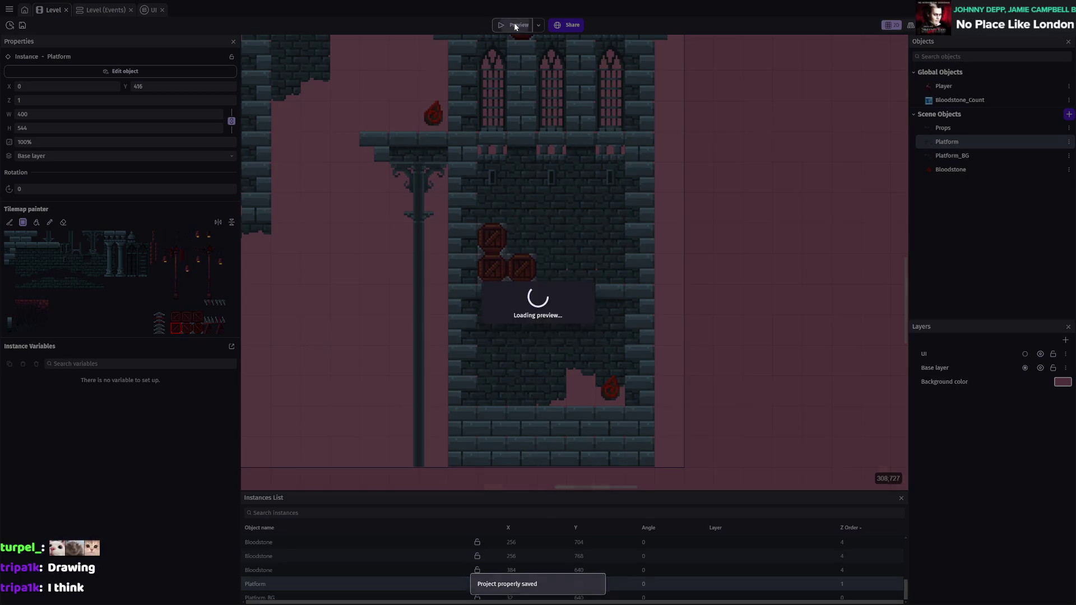
- Drop into the crate room, collect the lower bloodstone, and jump up the tower
{"action": "key", "text": "Left"}
{"action": "key", "text": "Right"}
{"action": "key", "text": "Left"}
{"action": "key", "text": "Left"}
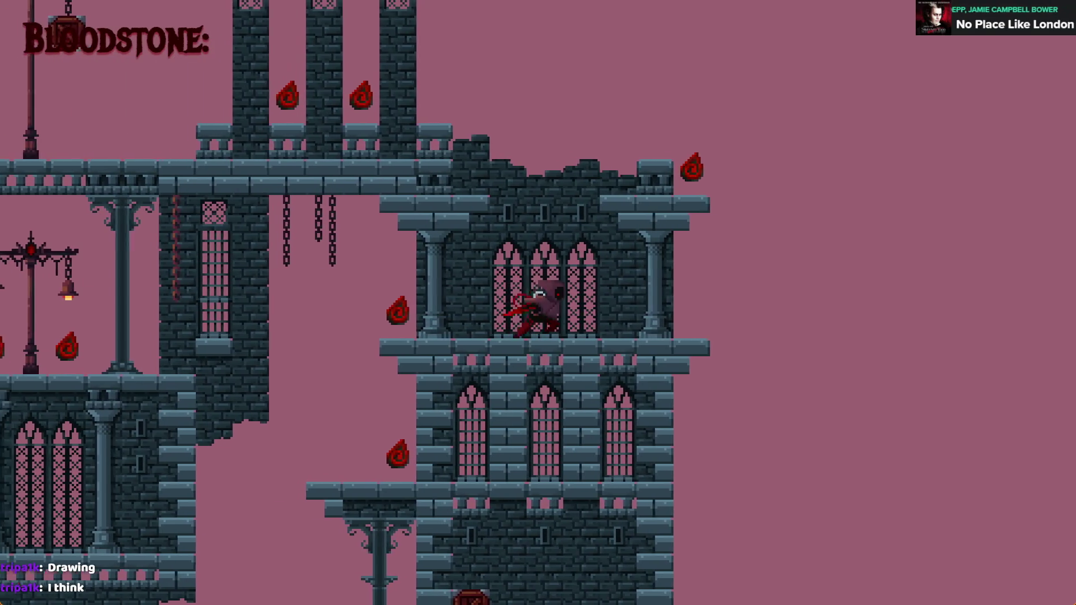
{"action": "key", "text": "Down"}
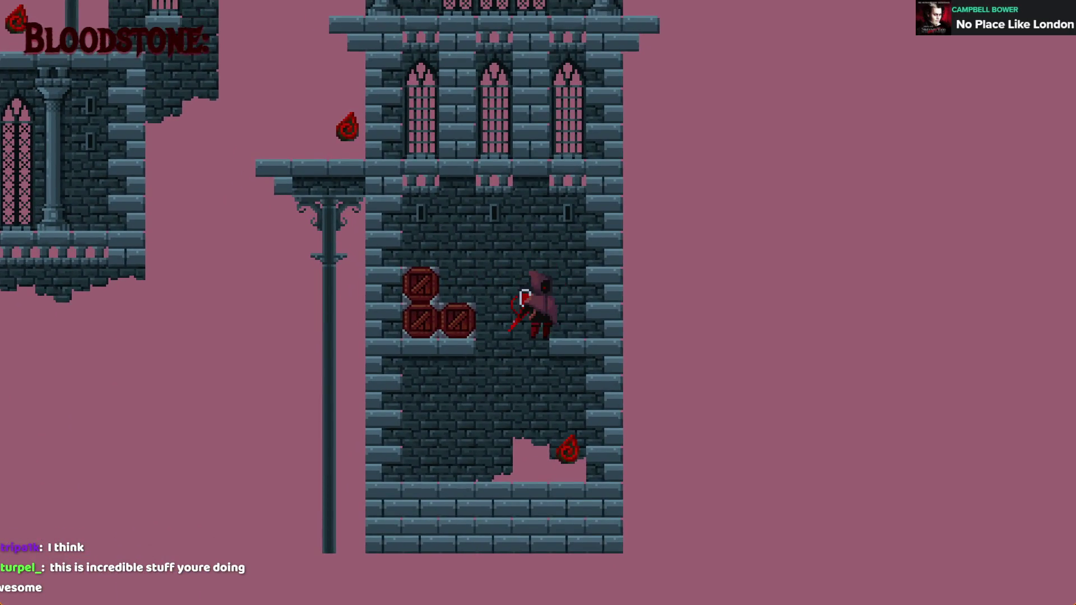
{"action": "key", "text": "Right"}
{"action": "key", "text": "Left"}
{"action": "key", "text": "space"}
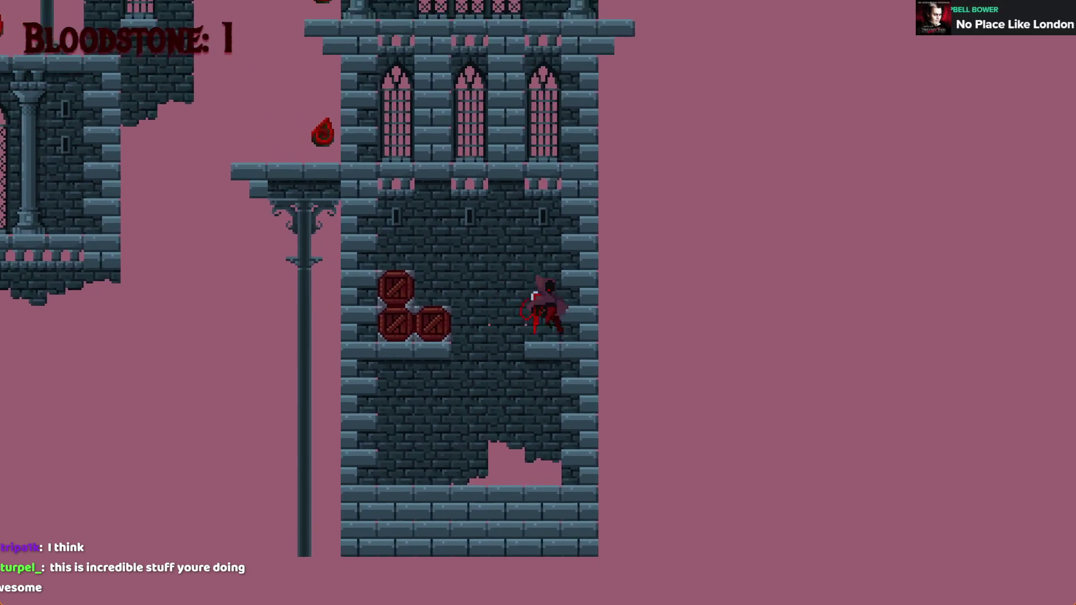
{"action": "key", "text": "space"}
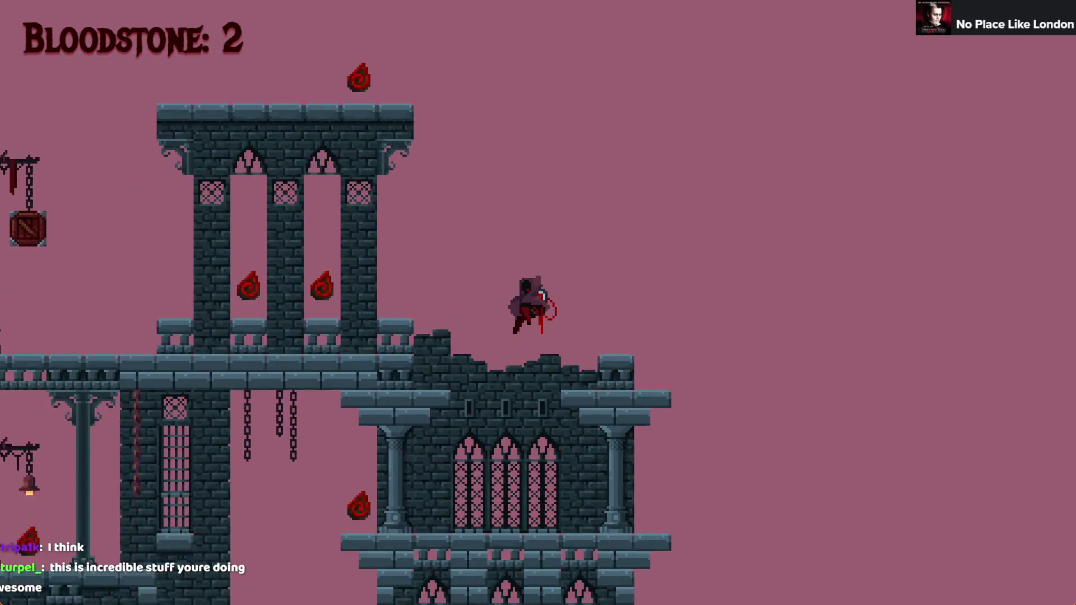
- Run and jump across the castle collecting bloodstones until the counter reaches 11, then close the preview
{"action": "key", "text": "Left"}
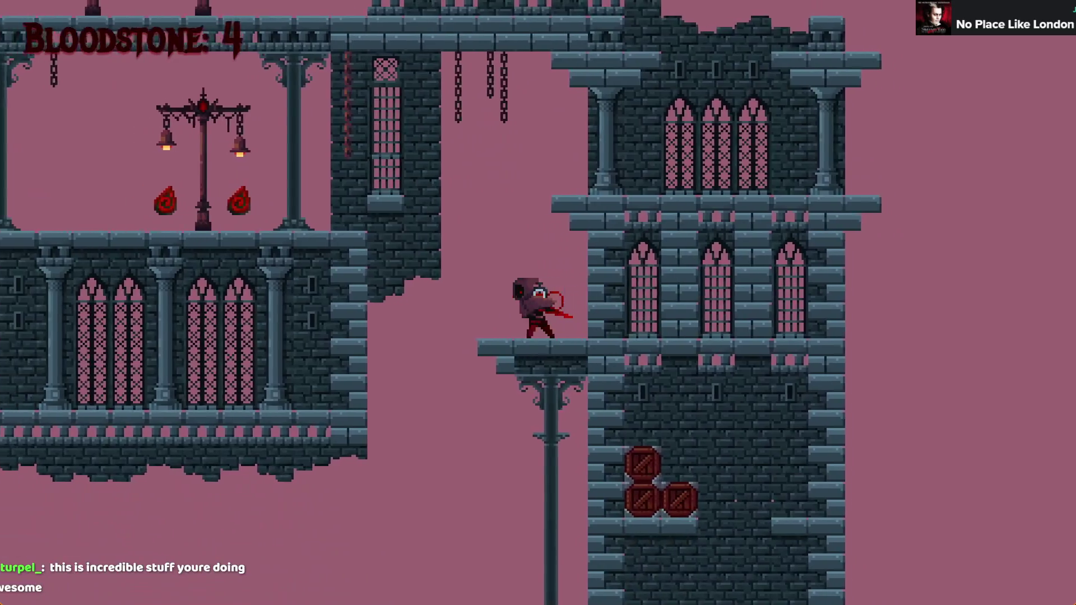
{"action": "key", "text": "space"}
{"action": "key", "text": "Left"}
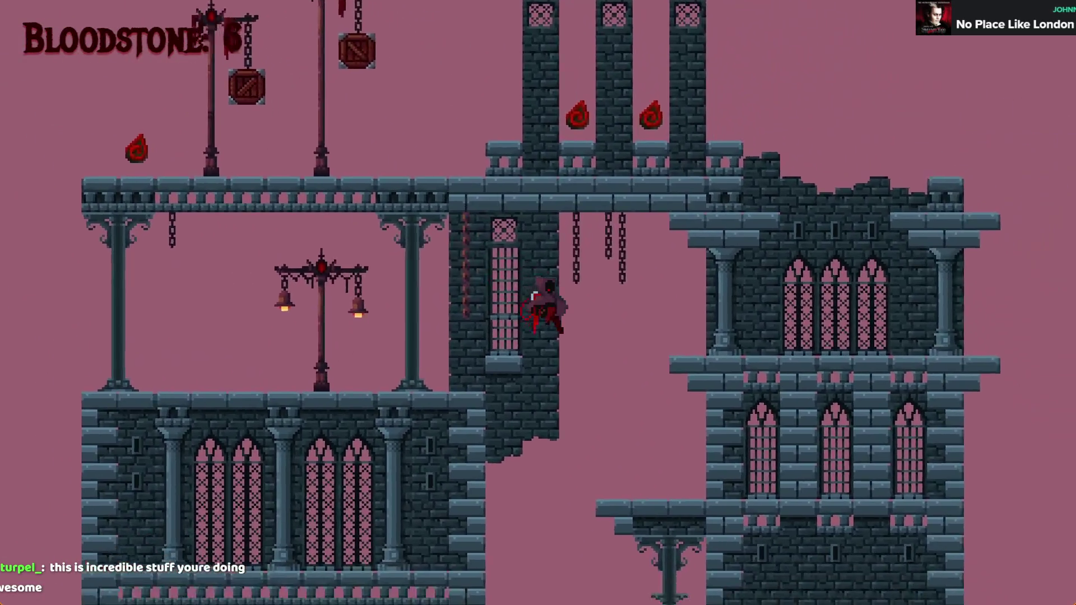
{"action": "key", "text": "space"}
{"action": "key", "text": "Right"}
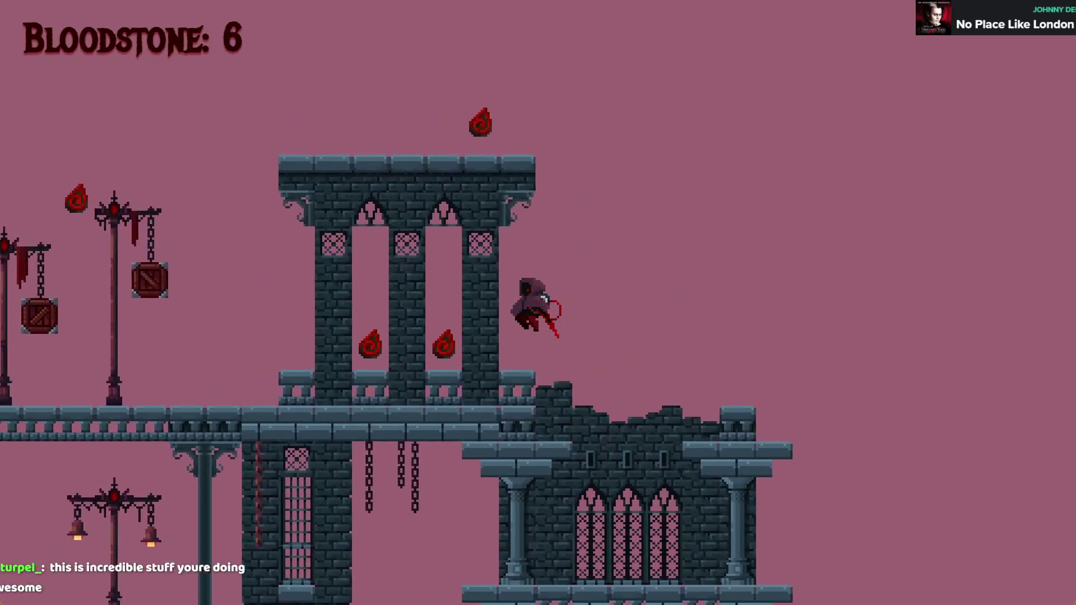
{"action": "key", "text": "Left"}
{"action": "key", "text": "space"}
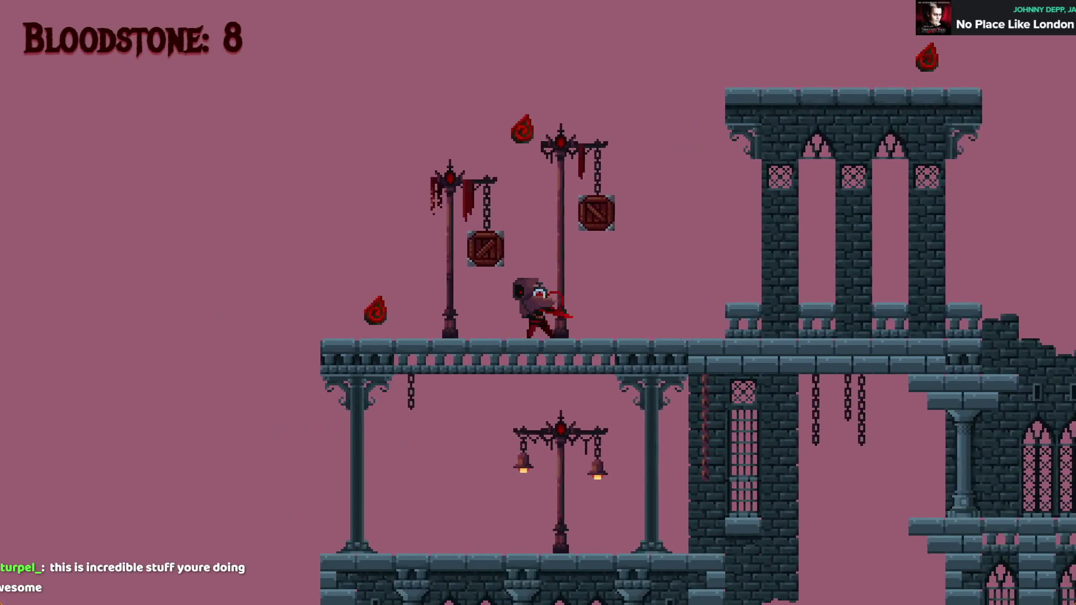
{"action": "key", "text": "space"}
{"action": "key", "text": "Left"}
{"action": "key", "text": "Right"}
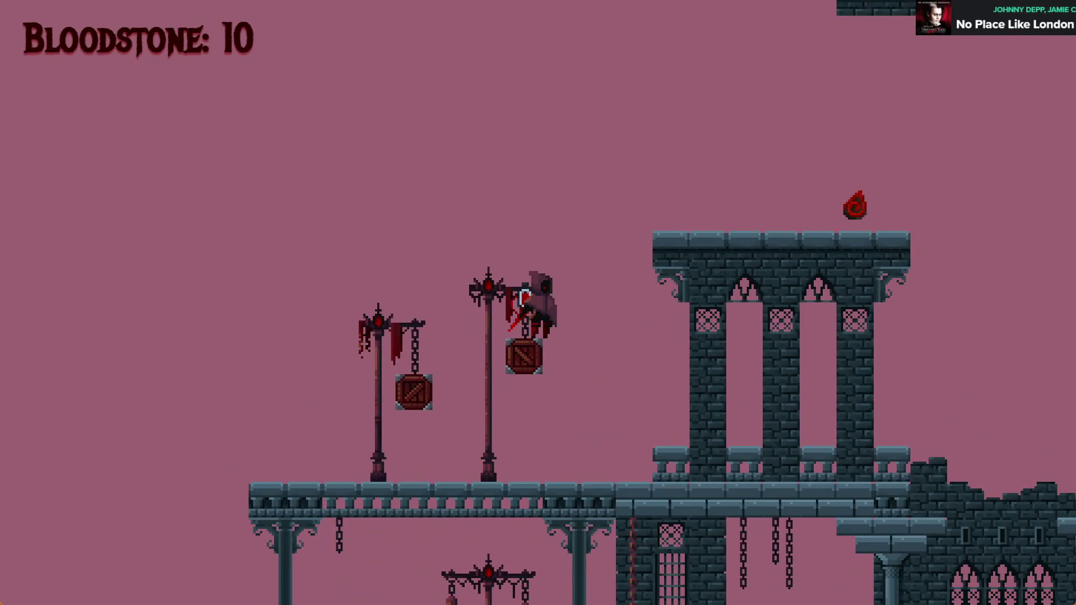
{"action": "key", "text": "space"}
{"action": "key", "text": "Right"}
{"action": "key", "text": "Left"}
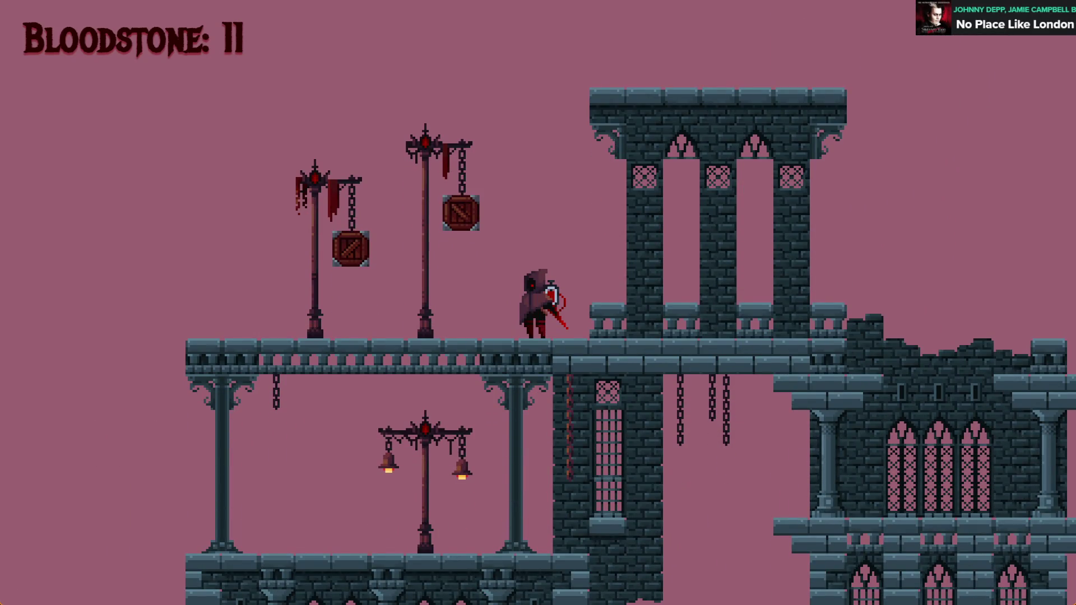
{"action": "key", "text": "alt+F4"}
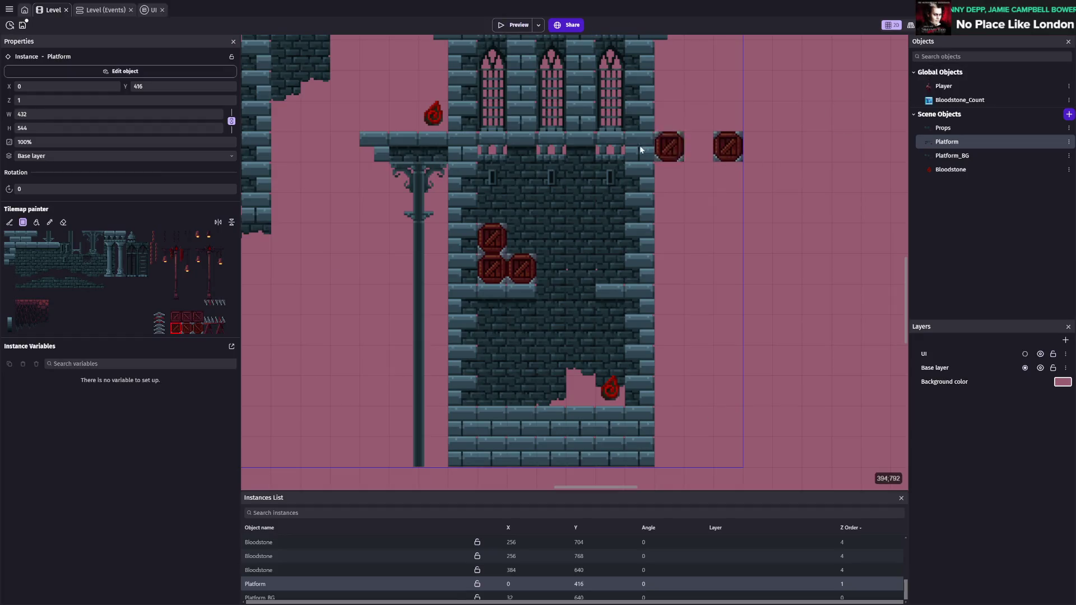
- Erase the two crates at the Platform tilemap's right edge and save
{"action": "left_click", "coordinate": [64, 222]}
{"action": "key", "text": "ctrl+s"}
{"action": "left_click", "coordinate": [727, 146]}
{"action": "key", "text": "ctrl+s"}
{"action": "scroll", "coordinate": [757, 280], "scroll_direction": "down", "scroll_amount": 2}
{"action": "key", "text": "ctrl+s"}
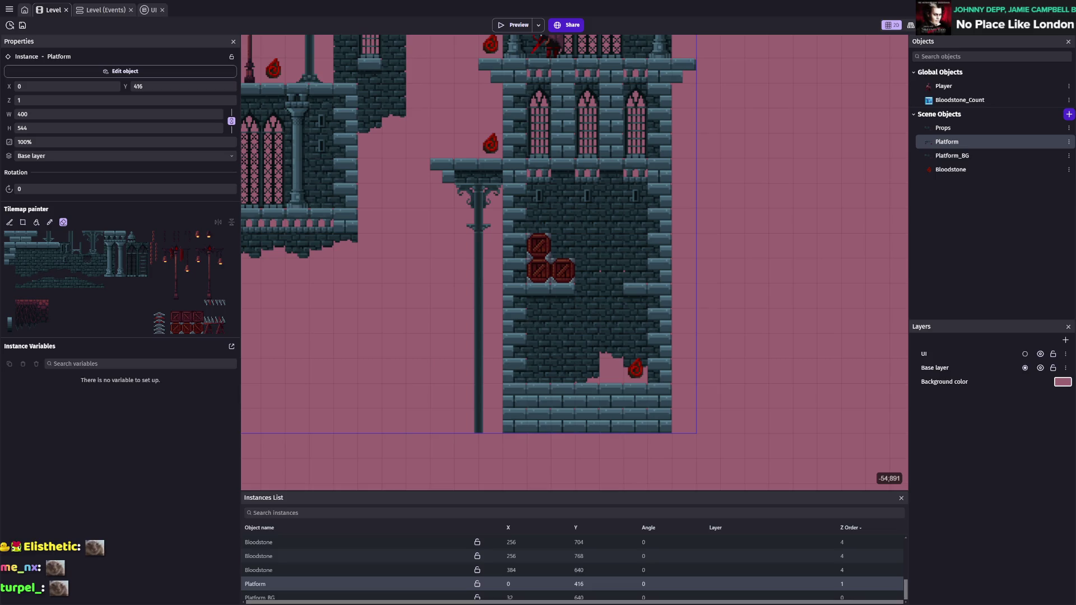
- Move the Bloodstone at 256, 768 one tile left to X 240
{"action": "scroll", "coordinate": [813, 224], "scroll_direction": "up", "scroll_amount": 3}
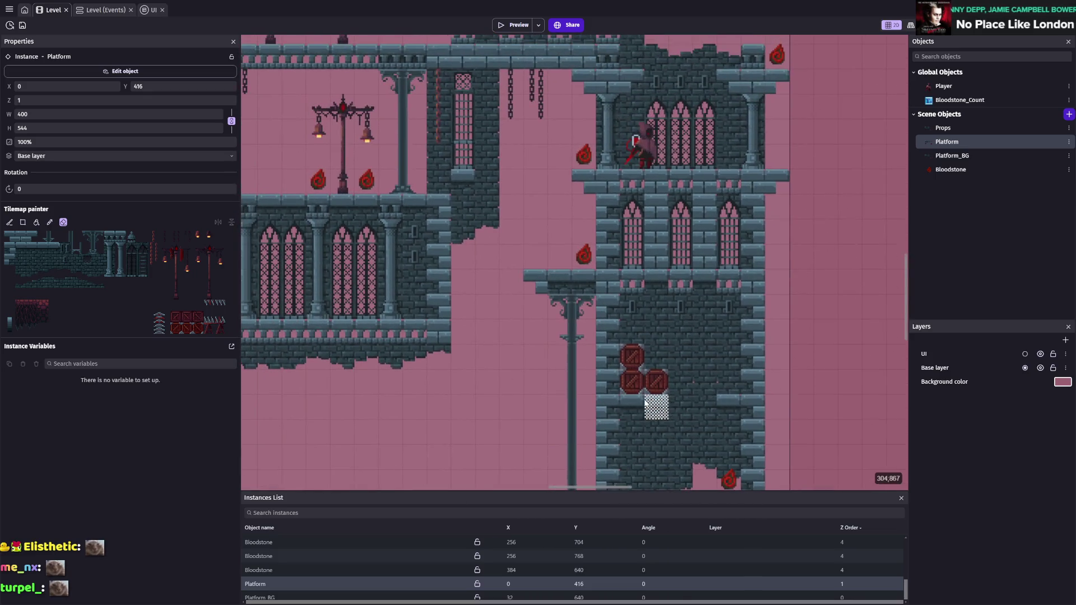
{"action": "mouse_move", "coordinate": [946, 174]}
{"action": "left_mouse_down"}
{"action": "mouse_move", "coordinate": [560, 253]}
{"action": "mouse_move", "coordinate": [584, 257]}
{"action": "mouse_move", "coordinate": [449, 465]}
{"action": "mouse_move", "coordinate": [286, 585]}
{"action": "left_mouse_up"}
{"action": "left_click", "coordinate": [273, 557]}
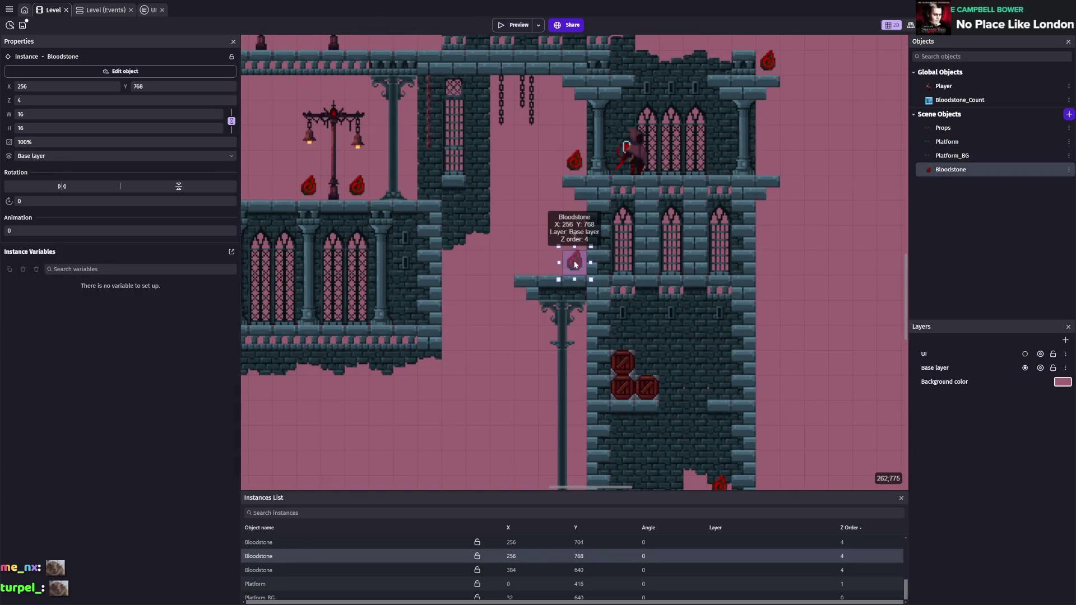
{"action": "left_click_drag", "start_coordinate": [576, 264], "coordinate": [551, 264]}
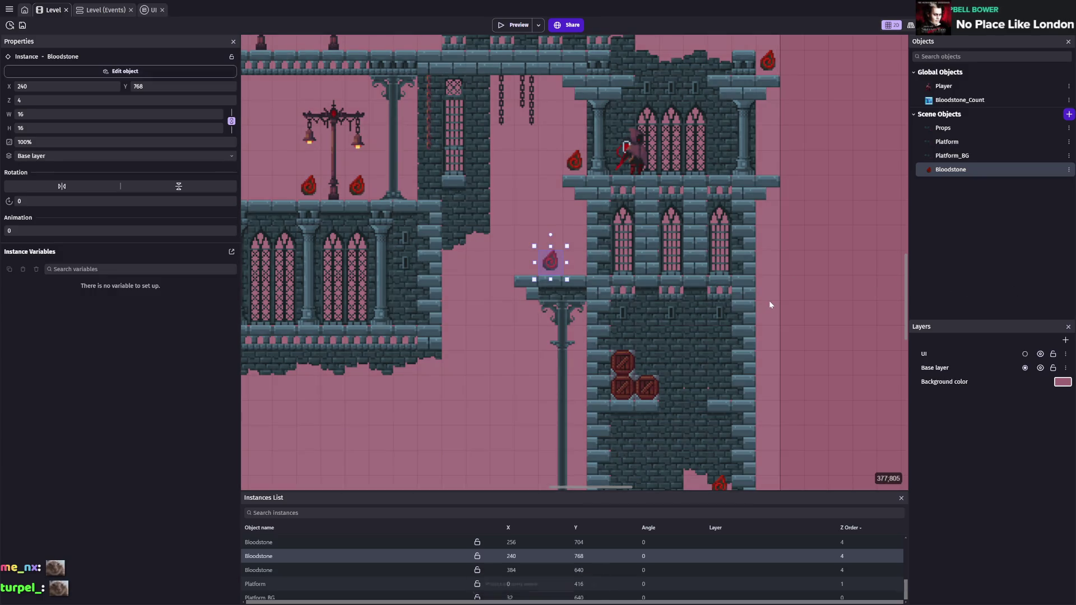
{"action": "left_click", "coordinate": [768, 301]}
{"action": "left_click", "coordinate": [893, 301]}
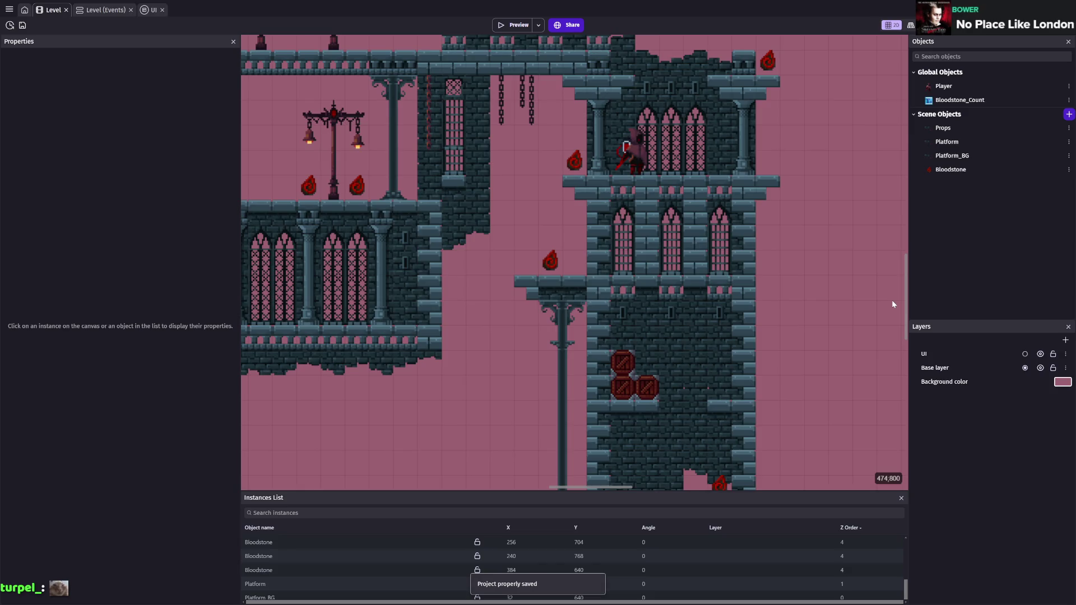
- Pan around the level to check the bloodstones, then save the project
{"action": "scroll", "coordinate": [893, 300], "scroll_direction": "down", "scroll_amount": 3}
{"action": "scroll", "coordinate": [716, 261], "scroll_direction": "up", "scroll_amount": 3}
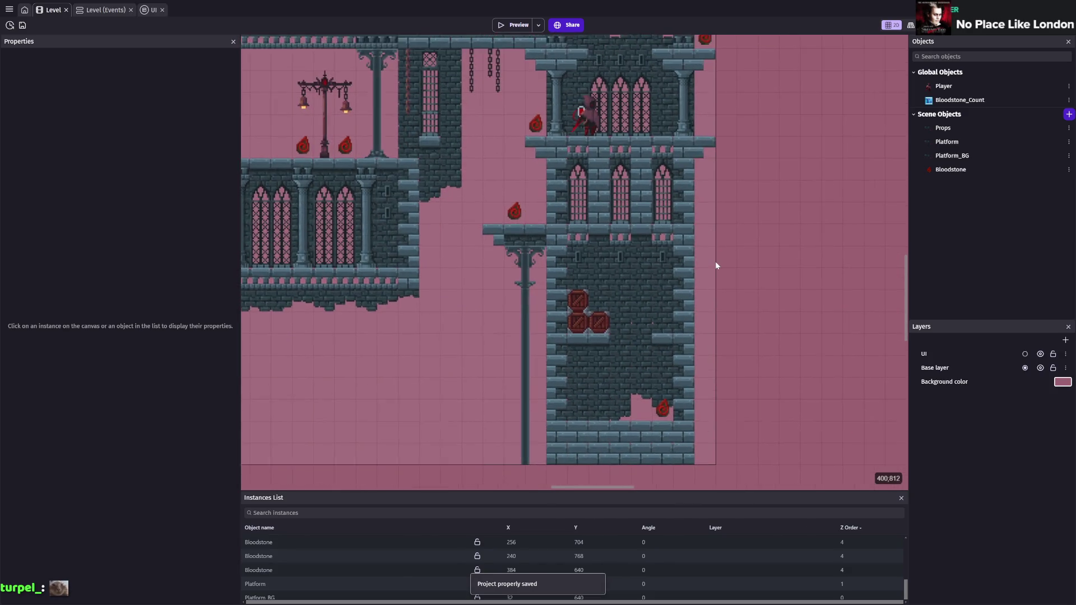
{"action": "left_click_drag", "start_coordinate": [716, 261], "coordinate": [770, 356]}
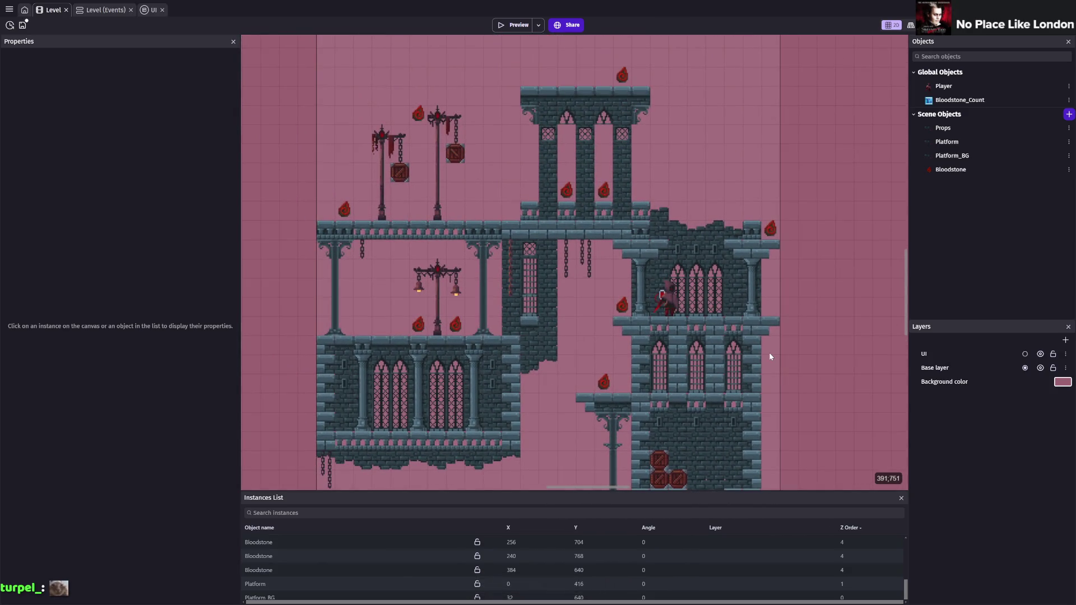
{"action": "scroll", "coordinate": [542, 267], "scroll_direction": "up", "scroll_amount": 3}
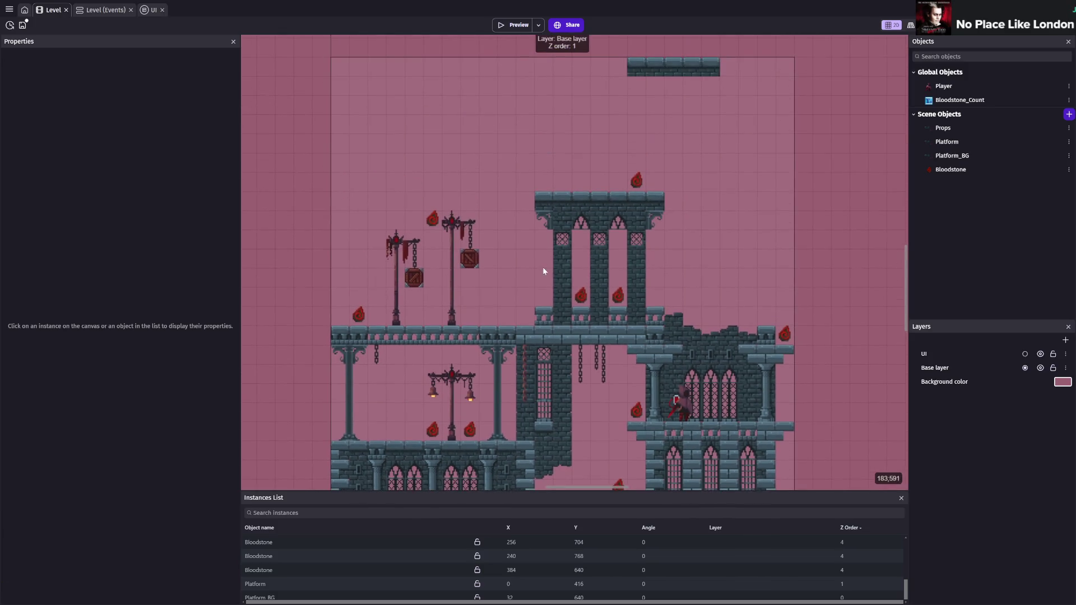
{"action": "scroll", "coordinate": [555, 262], "scroll_direction": "down", "scroll_amount": 5}
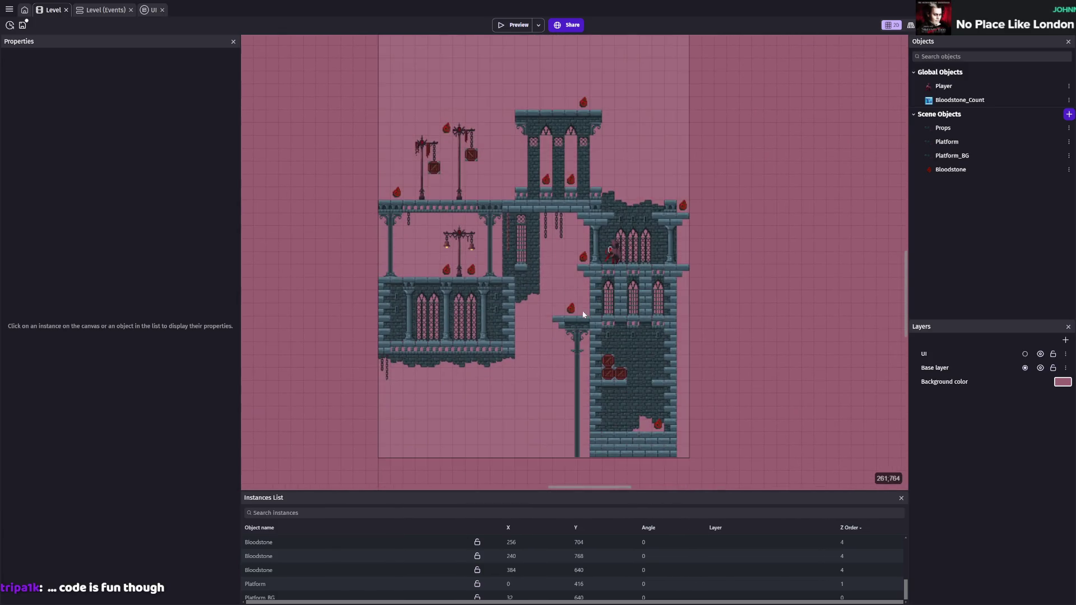
{"action": "key", "text": "ctrl+s"}
{"action": "scroll", "coordinate": [572, 364], "scroll_direction": "up", "scroll_amount": 5}
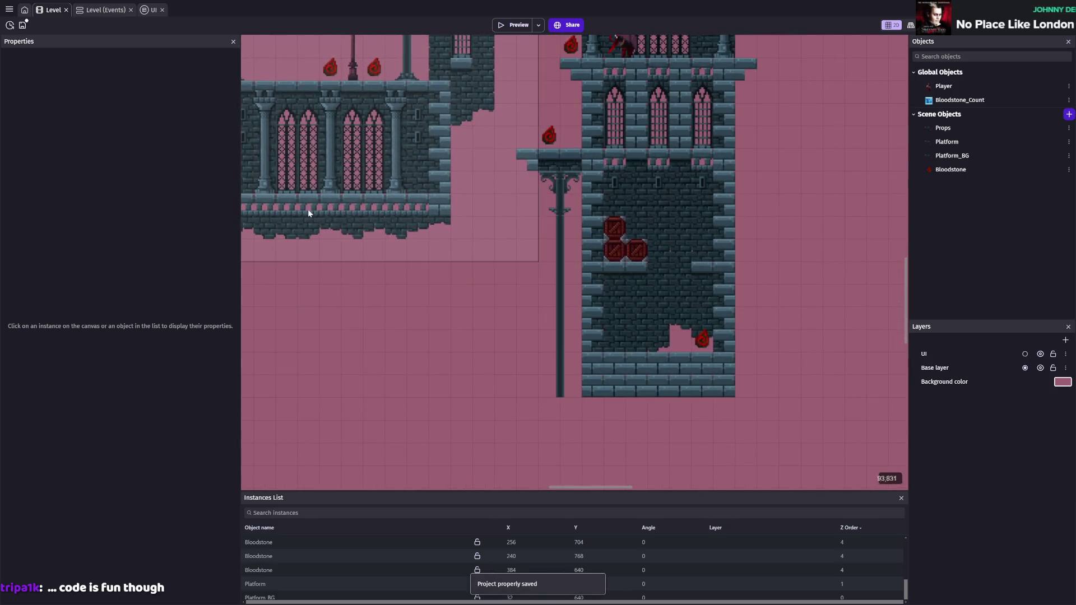
- Compare the Platform and Platform_BG platform behaviors, ending on Platform_BG's Jumpthru setting
{"action": "left_click", "coordinate": [949, 145]}
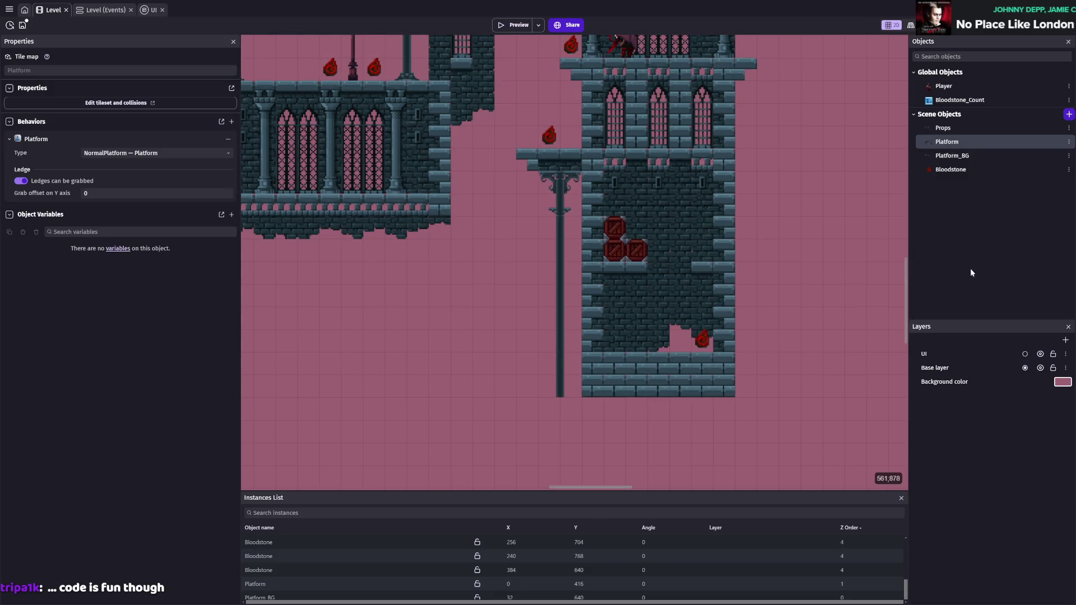
{"action": "left_click", "coordinate": [962, 157]}
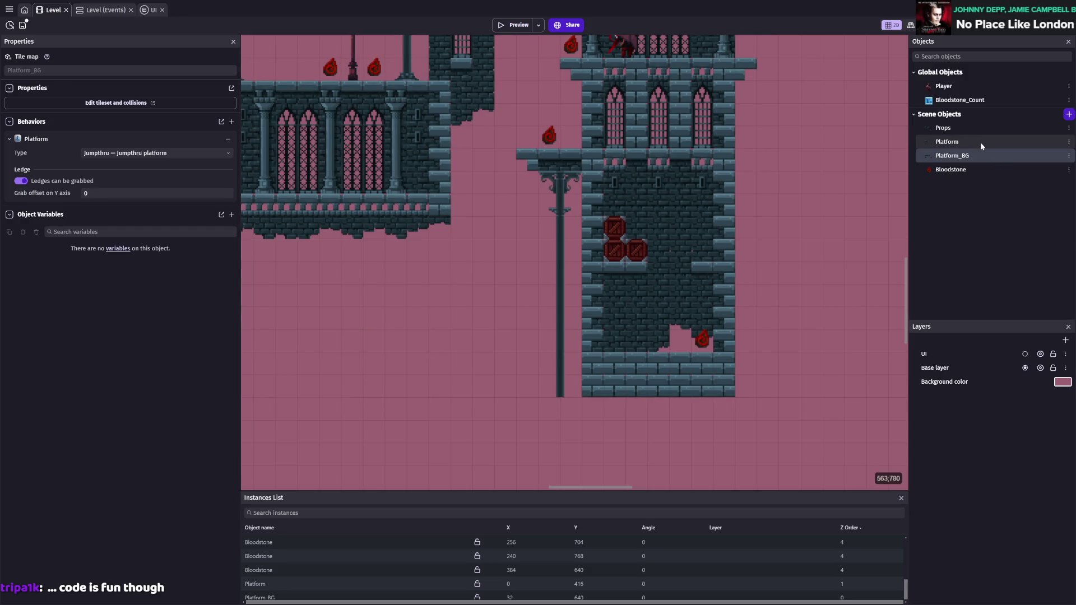
{"action": "left_click", "coordinate": [980, 142]}
{"action": "scroll", "coordinate": [479, 288], "scroll_direction": "down", "scroll_amount": 2}
{"action": "scroll", "coordinate": [480, 288], "scroll_direction": "up", "scroll_amount": 1}
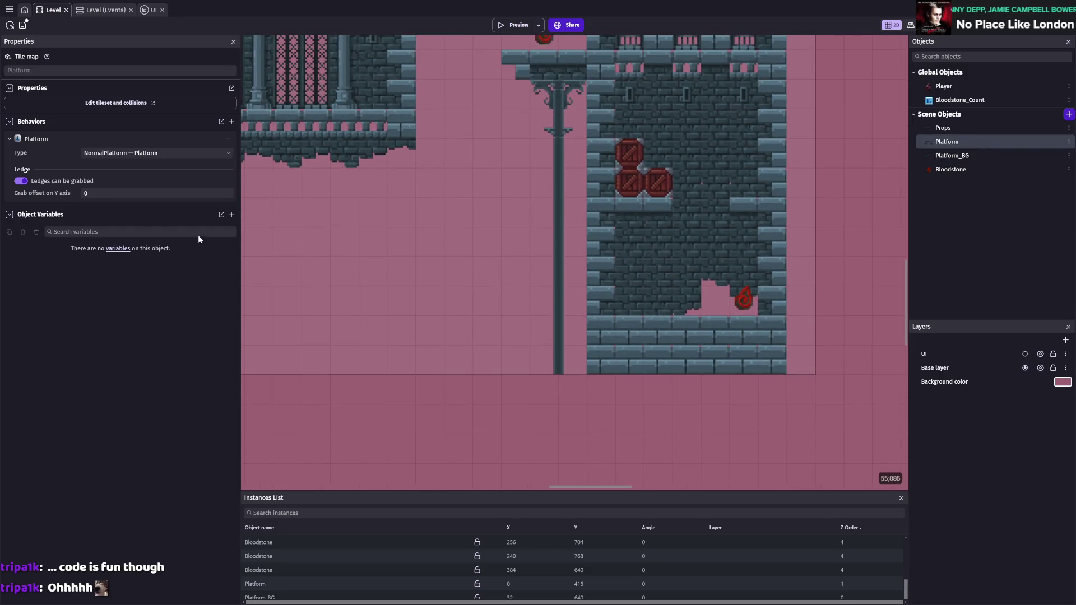
{"action": "left_click", "coordinate": [952, 156]}
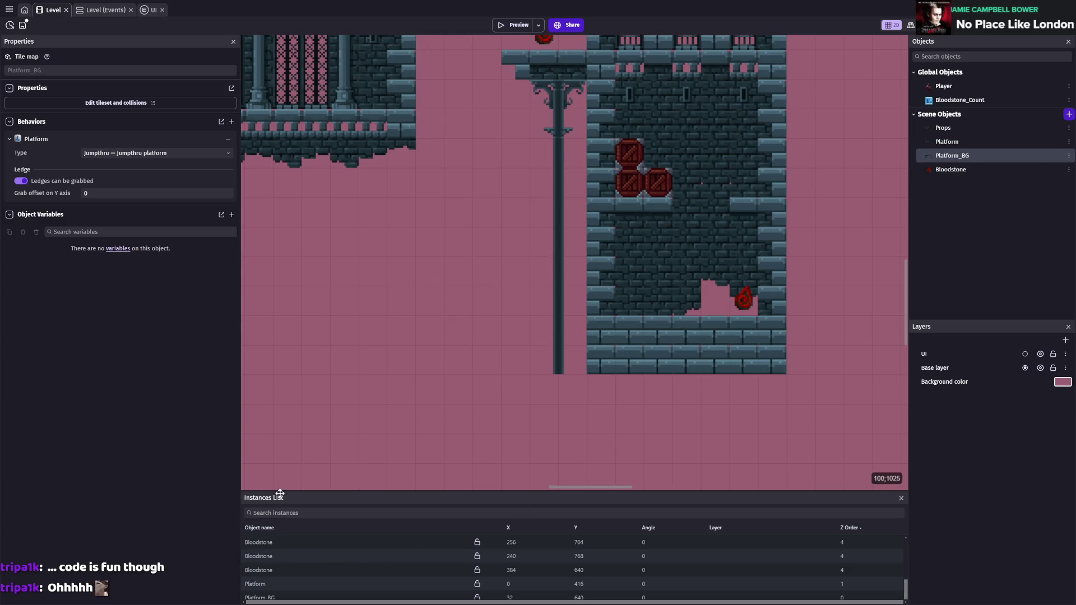
- Select the Platform_BG tile map instance and scroll to the central pillar's base
{"action": "left_click", "coordinate": [272, 585]}
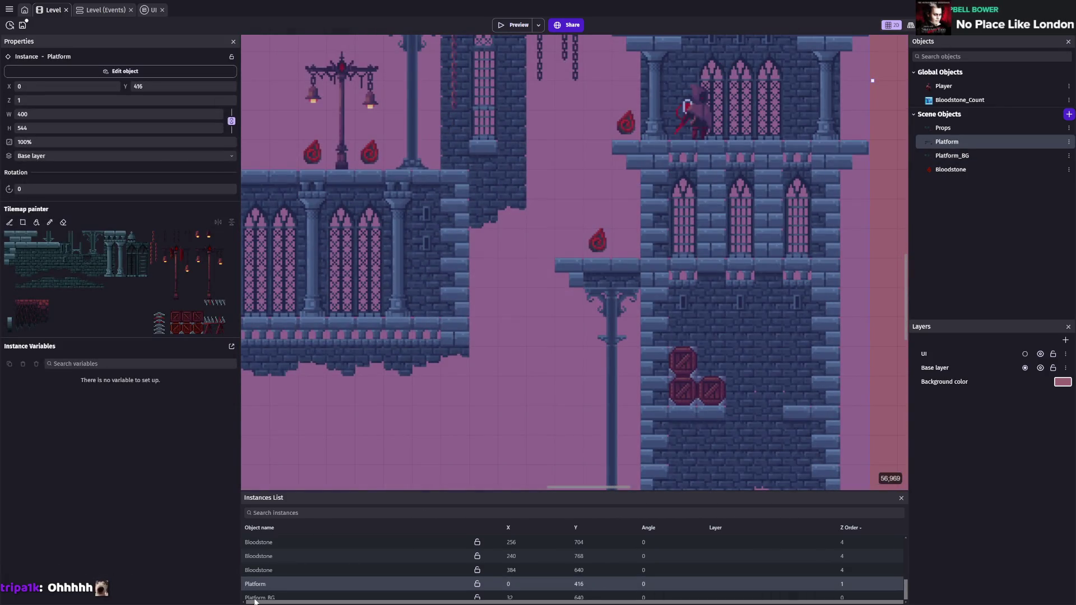
{"action": "left_click", "coordinate": [255, 599]}
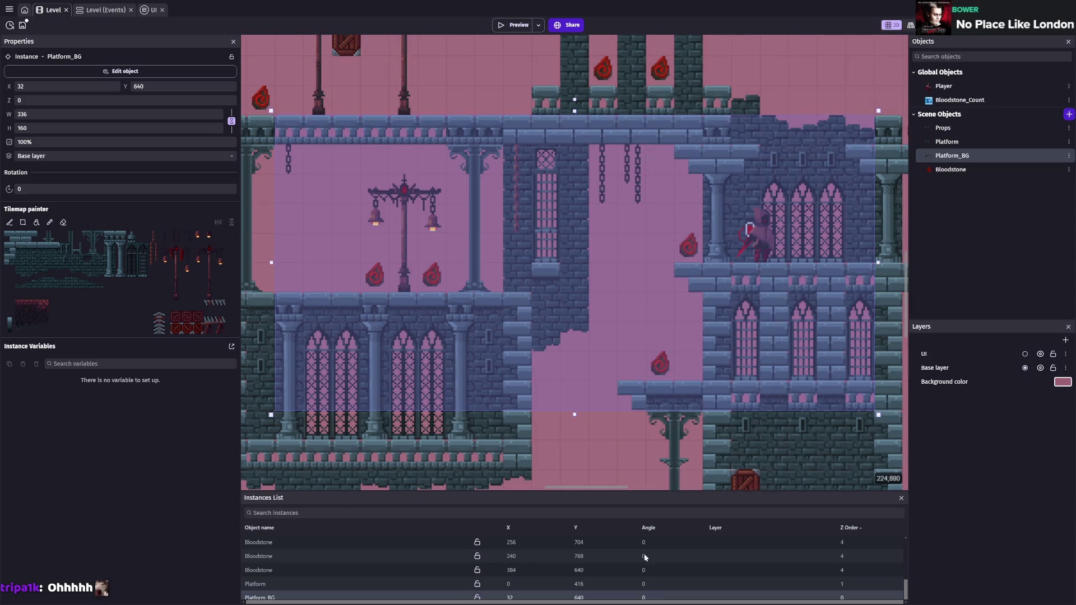
{"action": "left_click_drag", "start_coordinate": [679, 490], "coordinate": [685, 475]}
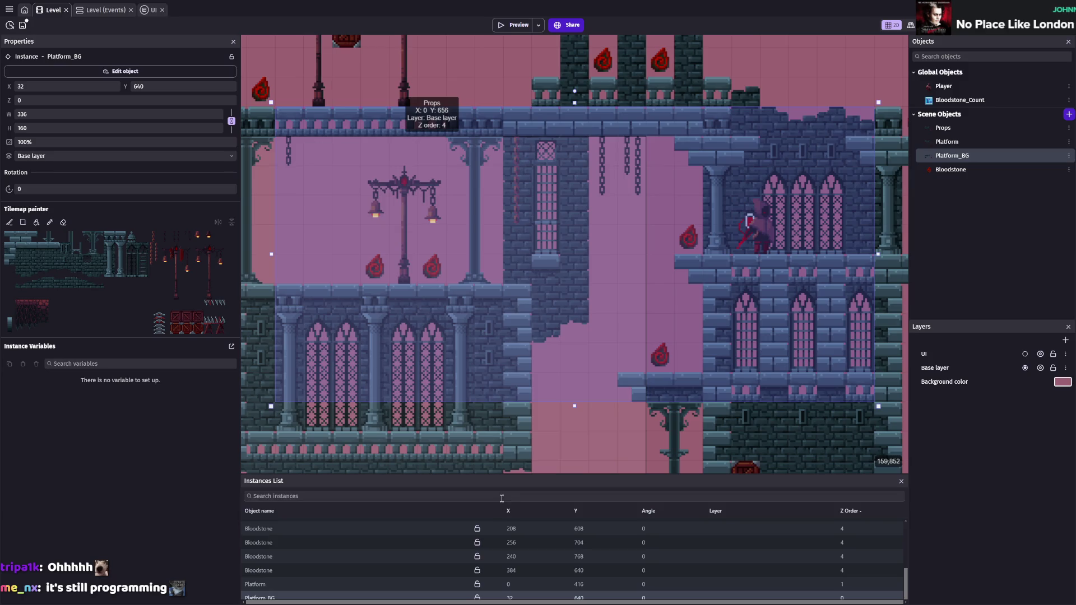
{"action": "scroll", "coordinate": [541, 308], "scroll_direction": "down", "scroll_amount": 5}
{"action": "scroll", "coordinate": [565, 262], "scroll_direction": "right", "scroll_amount": 2}
{"action": "scroll", "coordinate": [565, 262], "scroll_direction": "down", "scroll_amount": 1}
{"action": "scroll", "coordinate": [565, 262], "scroll_direction": "right", "scroll_amount": 1}
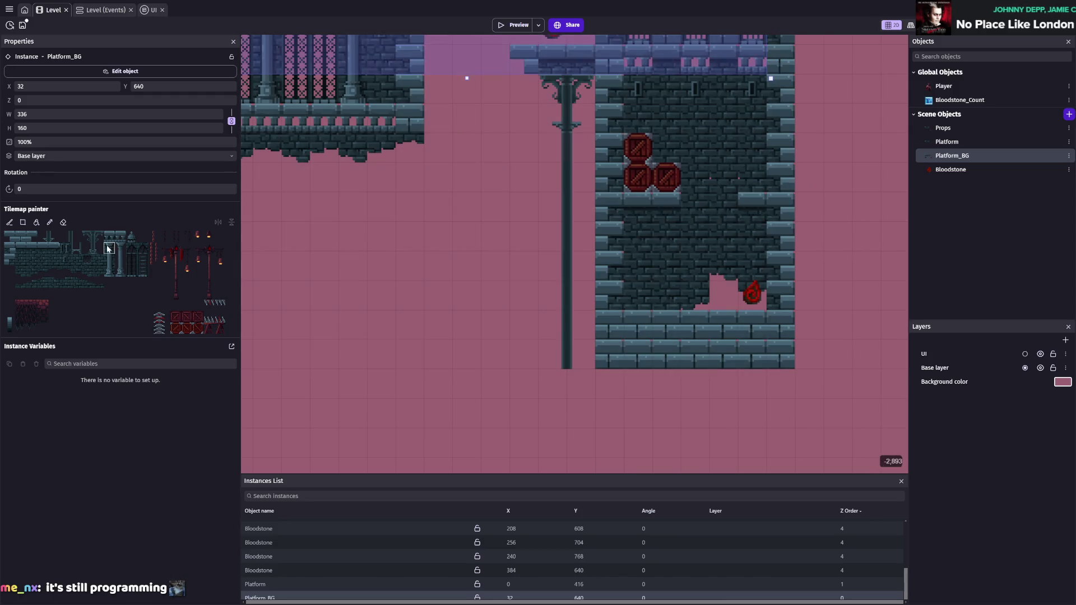
- Paint a ruined wall tile and a door tile beside the pillar's base
{"action": "left_click", "coordinate": [43, 283]}
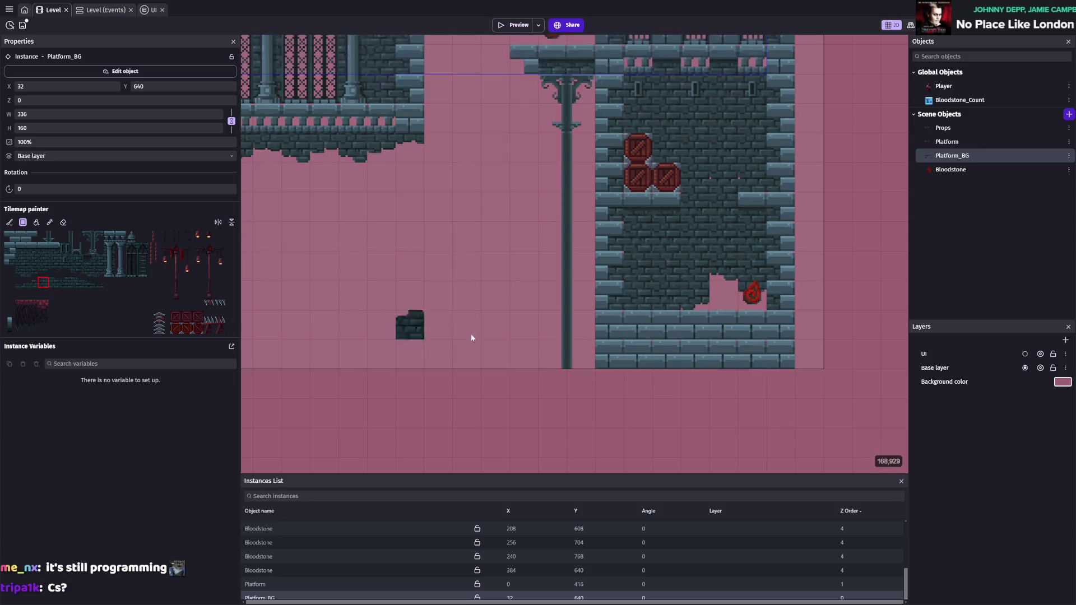
{"action": "left_click", "coordinate": [581, 354]}
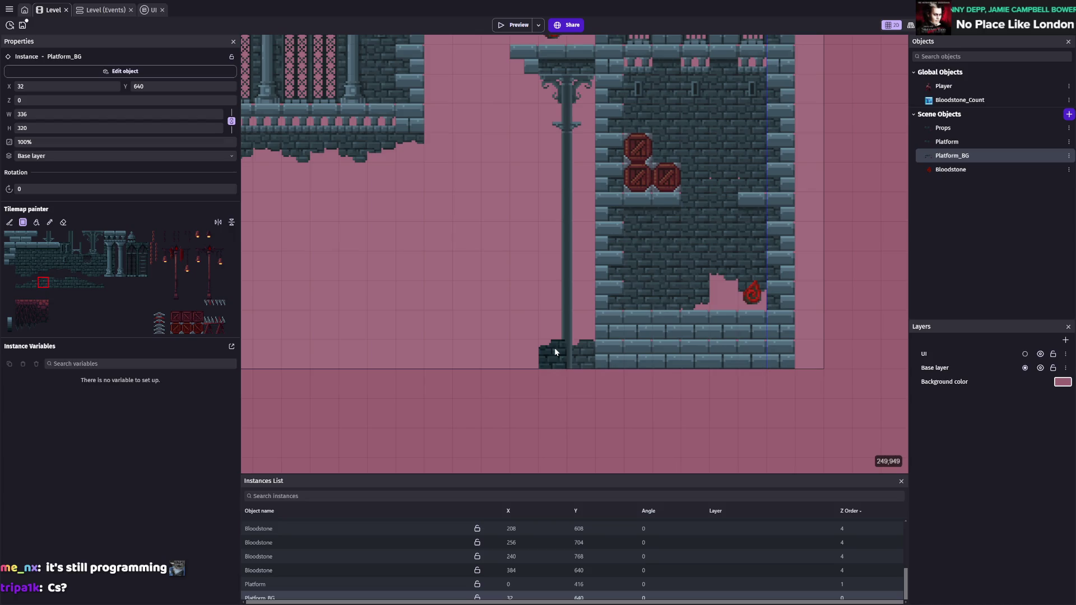
{"action": "left_click", "coordinate": [88, 282]}
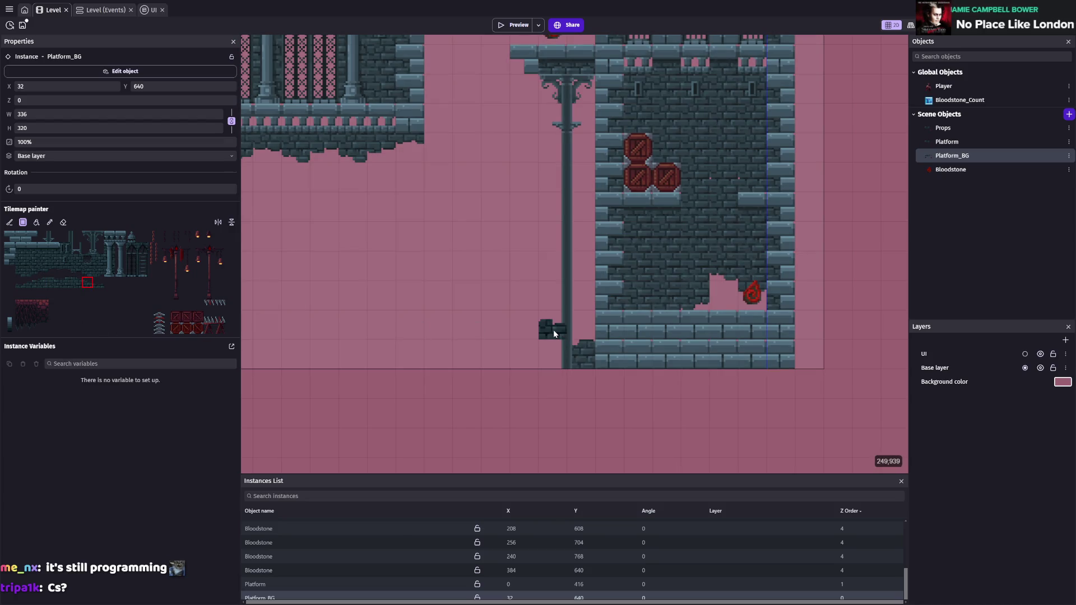
{"action": "left_click", "coordinate": [43, 259]}
{"action": "left_click", "coordinate": [65, 248]}
{"action": "left_click", "coordinate": [535, 352]}
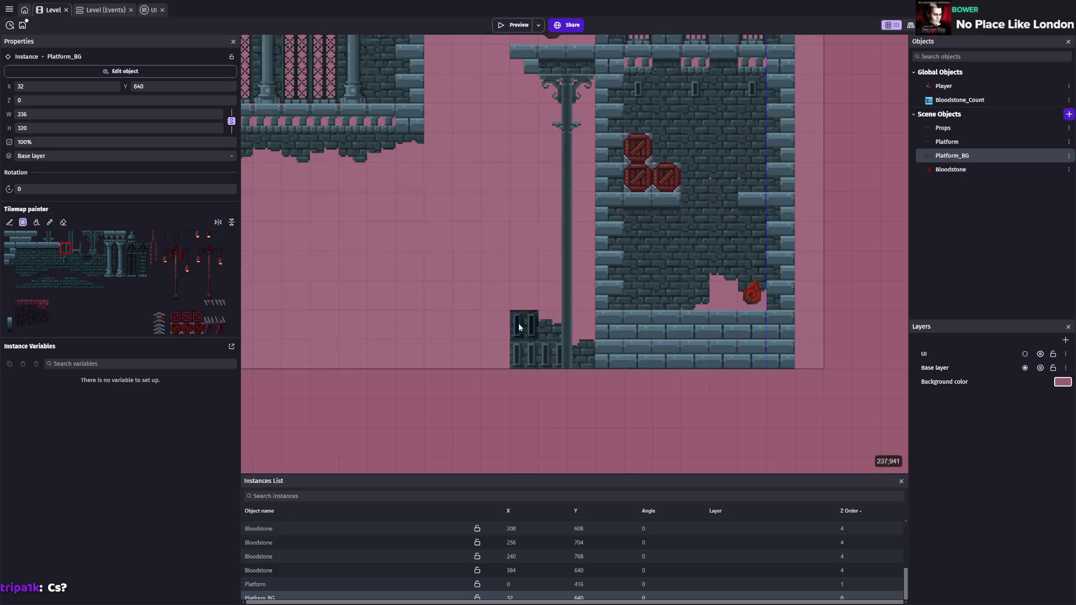
{"action": "left_click", "coordinate": [21, 283]}
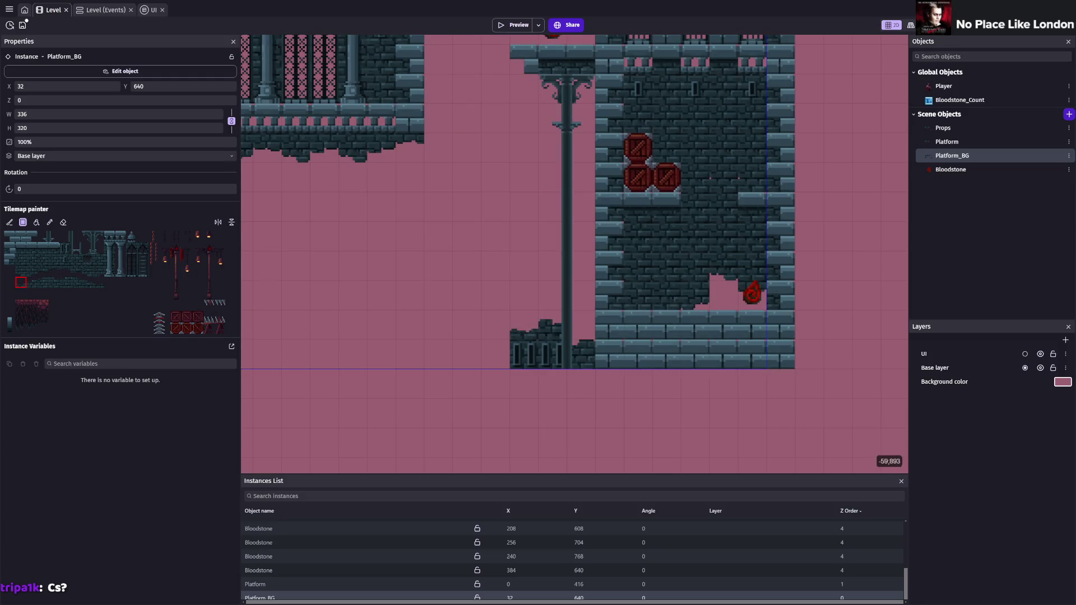
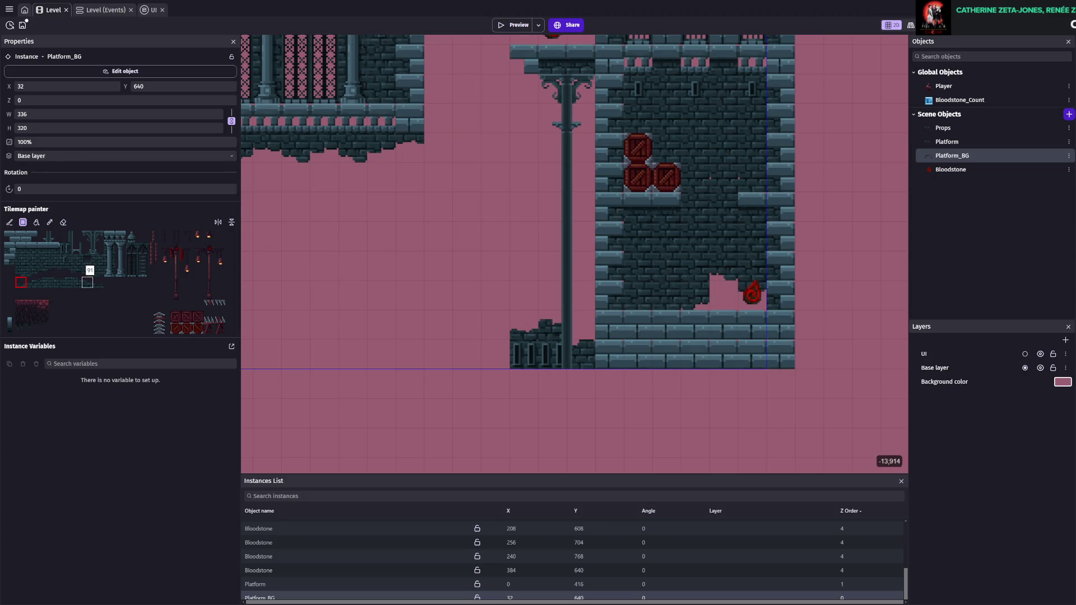
- Paint a two-tile-wide dark wall row directly below the columned platform on Platform_BG
{"action": "left_click", "coordinate": [32, 282]}
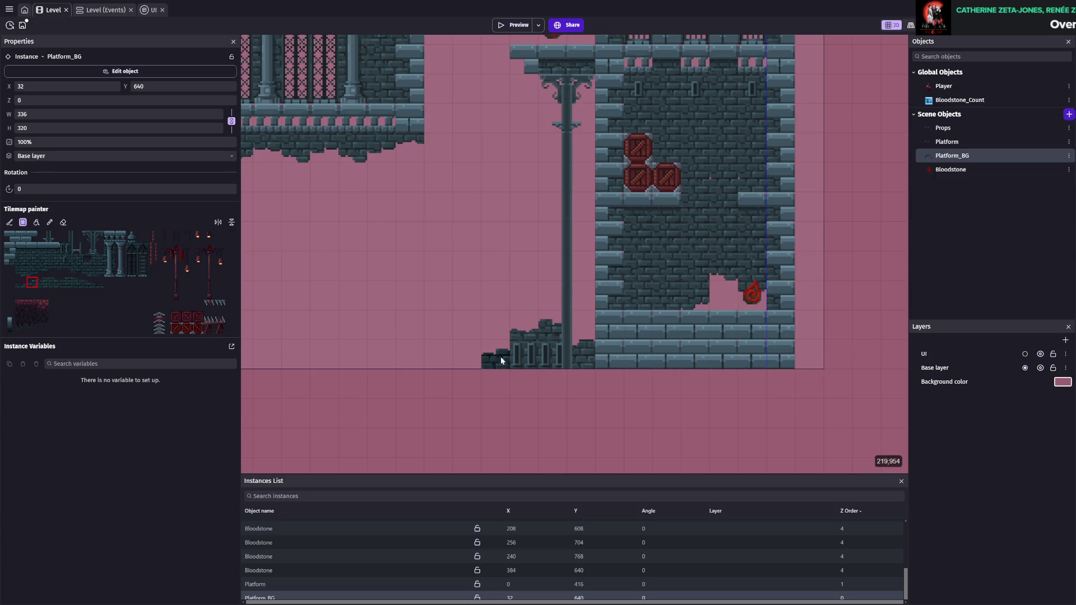
{"action": "scroll", "coordinate": [498, 387], "scroll_direction": "down", "scroll_amount": 3}
{"action": "scroll", "coordinate": [498, 386], "scroll_direction": "right", "scroll_amount": 2}
{"action": "left_click_drag", "start_coordinate": [43, 259], "coordinate": [55, 259]}
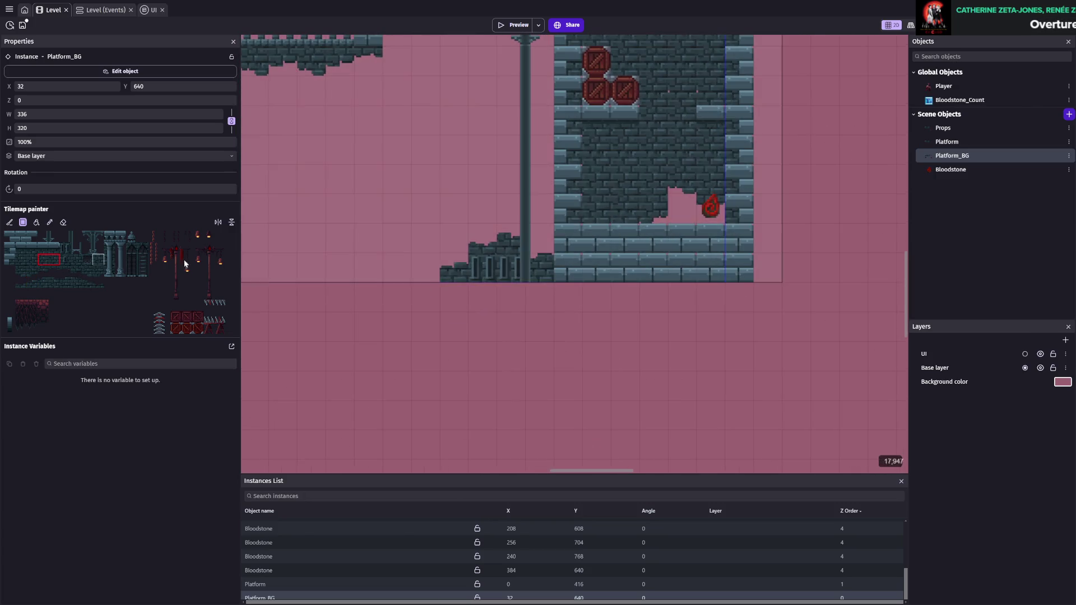
{"action": "mouse_move", "coordinate": [461, 301]}
{"action": "left_mouse_down"}
{"action": "mouse_move", "coordinate": [457, 324]}
{"action": "mouse_move", "coordinate": [495, 316]}
{"action": "mouse_move", "coordinate": [429, 335]}
{"action": "left_mouse_up"}
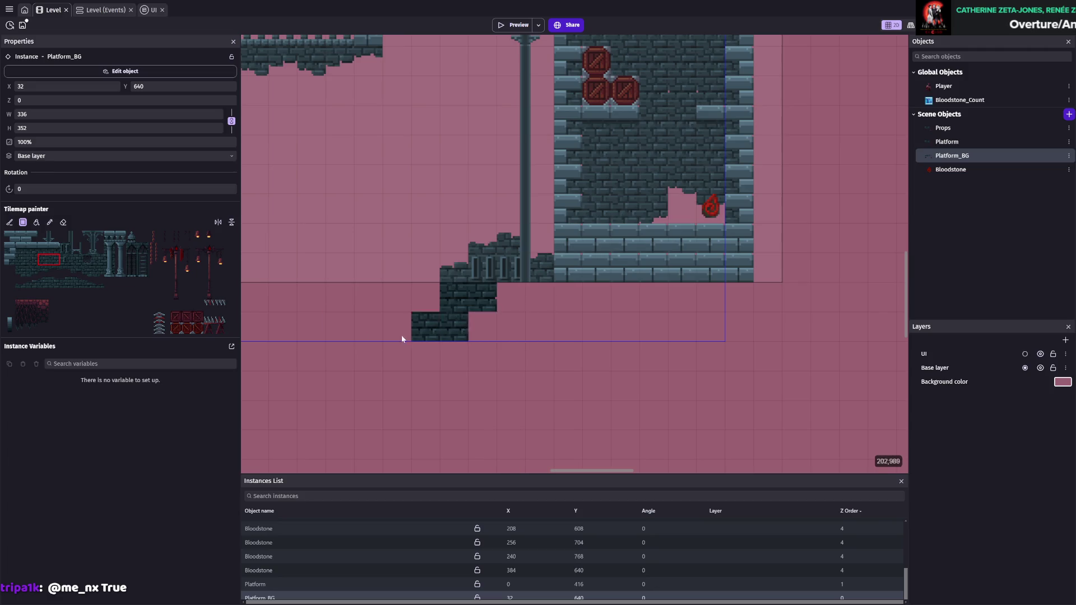
- Paint more single dark brick tiles below the platform and undo the stray tile beside it
{"action": "left_click", "coordinate": [43, 260]}
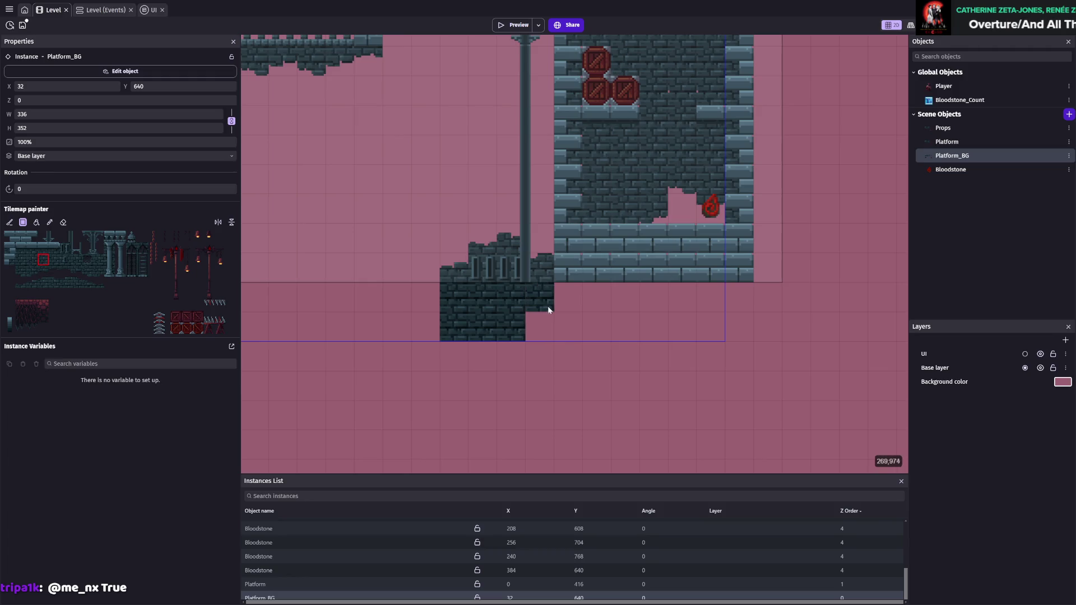
{"action": "left_click_drag", "start_coordinate": [482, 371], "coordinate": [505, 408]}
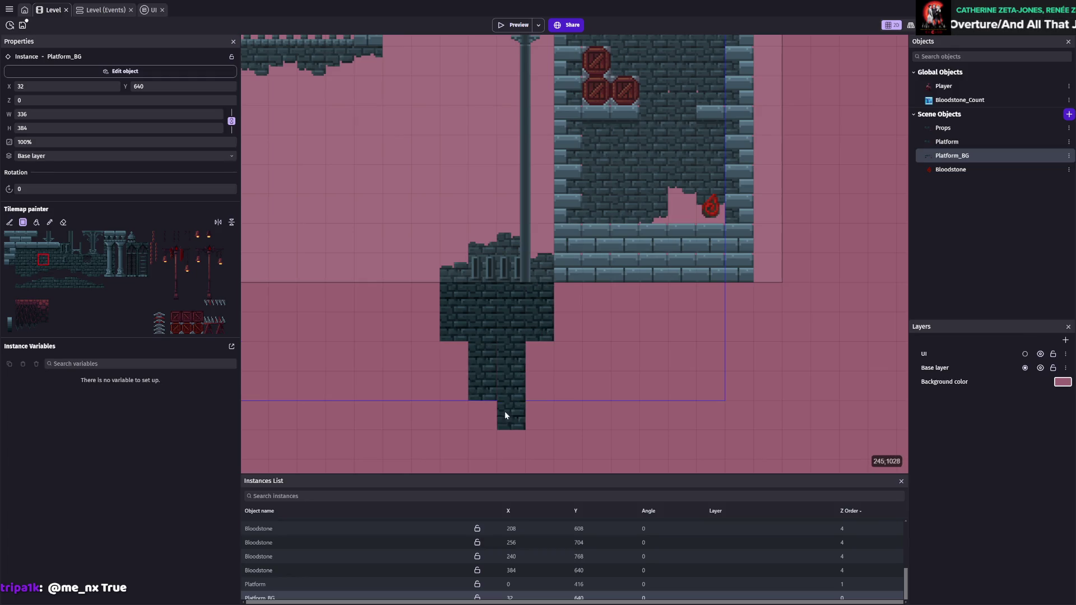
{"action": "left_click", "coordinate": [566, 414]}
{"action": "scroll", "coordinate": [569, 412], "scroll_direction": "down", "scroll_amount": 3}
{"action": "key", "text": "ctrl+z"}
{"action": "scroll", "coordinate": [547, 305], "scroll_direction": "up", "scroll_amount": 1}
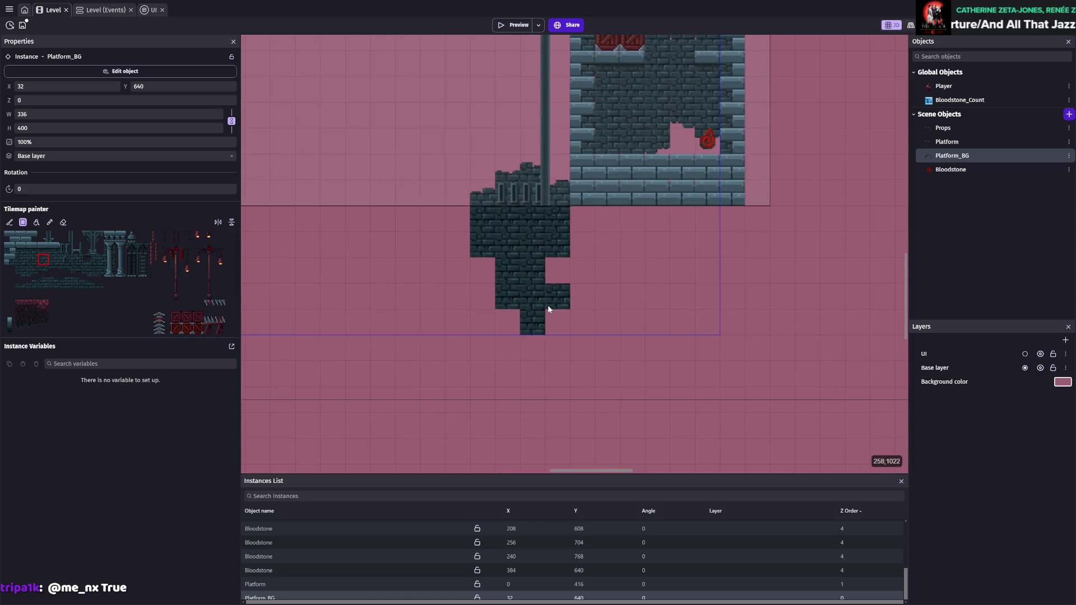
- Paint hanging spike tiles under the new dark brick wall
{"action": "left_click", "coordinate": [77, 271]}
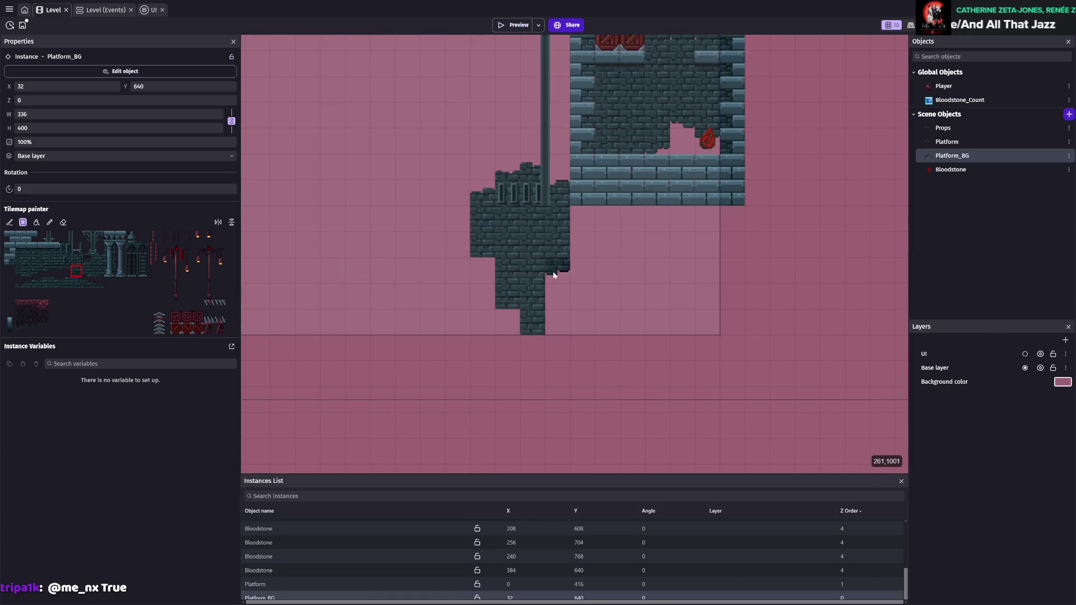
{"action": "left_click", "coordinate": [87, 275]}
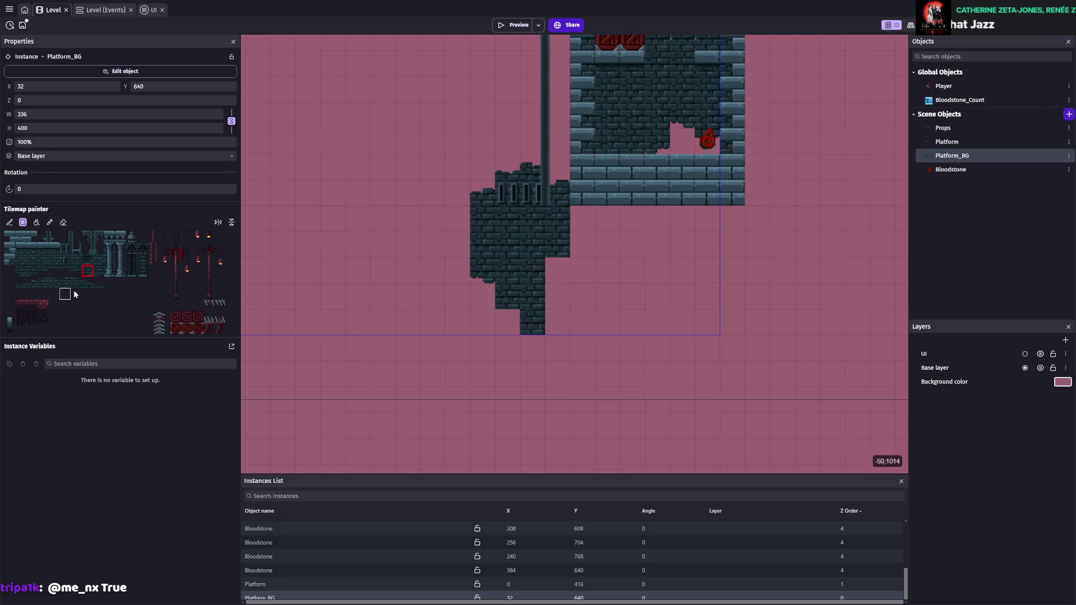
{"action": "left_click", "coordinate": [33, 327]}
{"action": "left_click", "coordinate": [503, 315]}
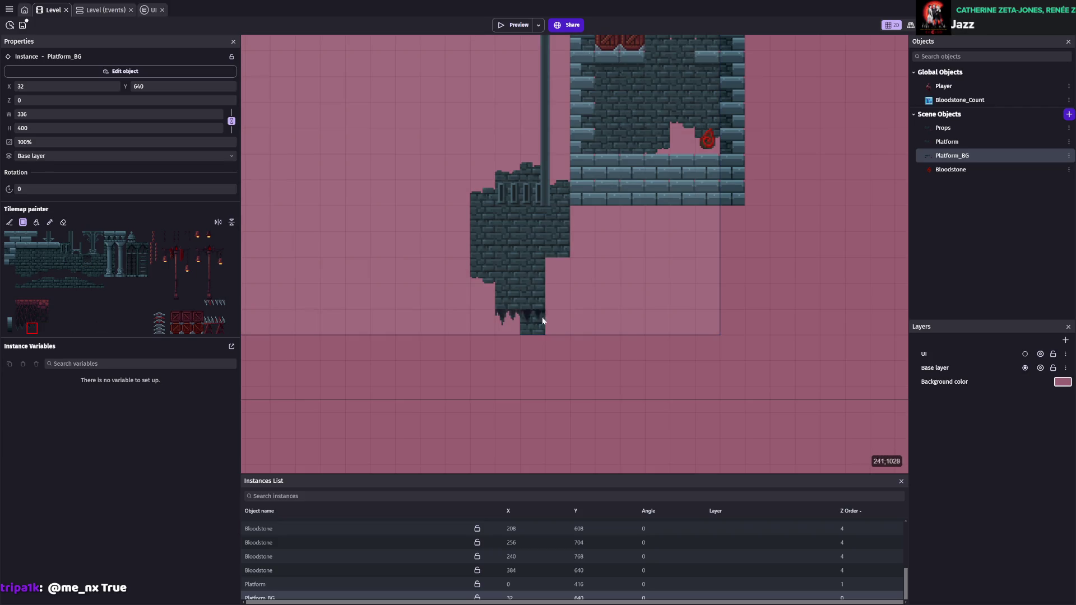
{"action": "scroll", "coordinate": [717, 281], "scroll_direction": "down", "scroll_amount": 1}
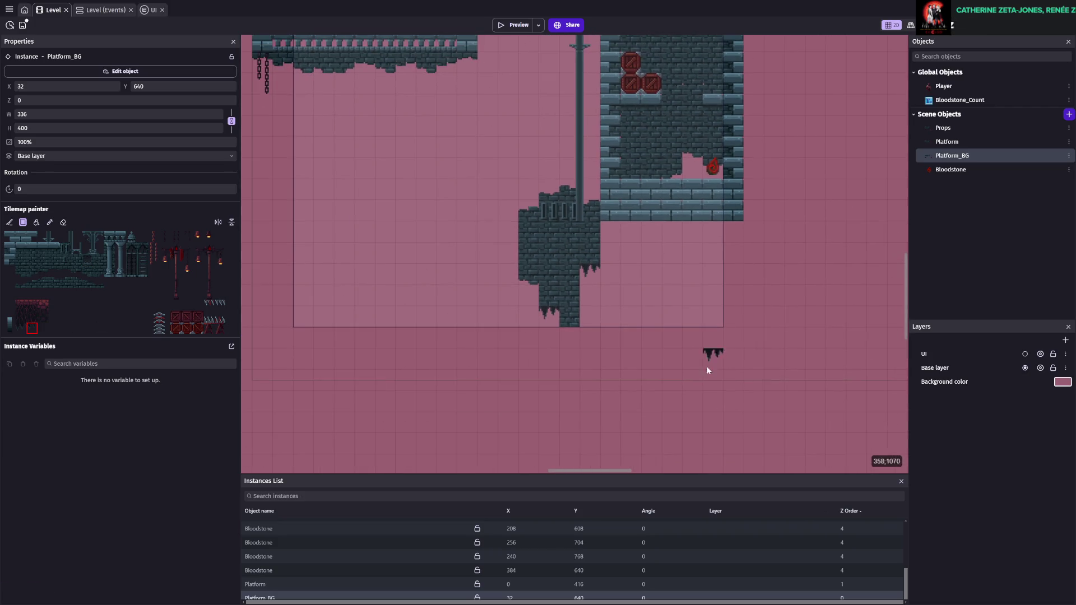
- Try placing a dark brick tile under the wall, then undo the misplaced tile
{"action": "scroll", "coordinate": [581, 370], "scroll_direction": "up", "scroll_amount": 2}
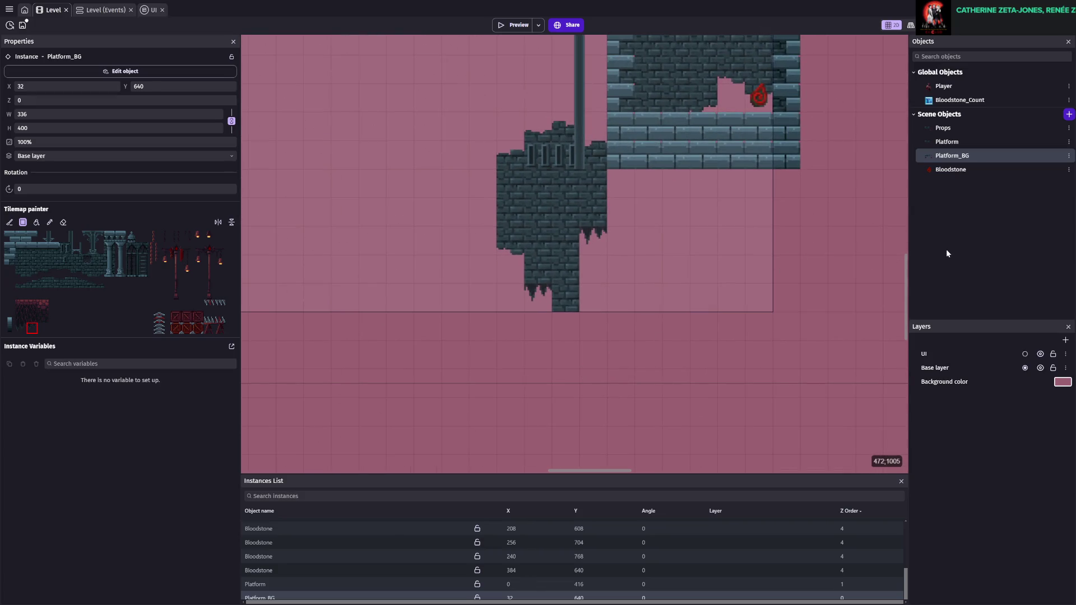
{"action": "scroll", "coordinate": [563, 316], "scroll_direction": "up", "scroll_amount": 5}
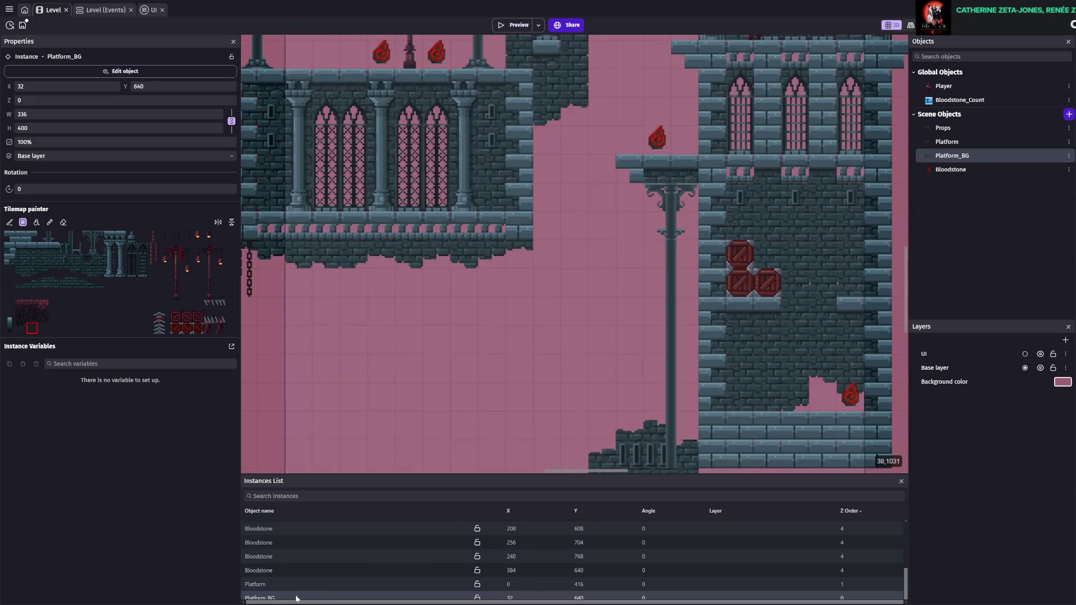
{"action": "scroll", "coordinate": [563, 316], "scroll_direction": "down", "scroll_amount": 5}
{"action": "scroll", "coordinate": [563, 316], "scroll_direction": "up", "scroll_amount": 2}
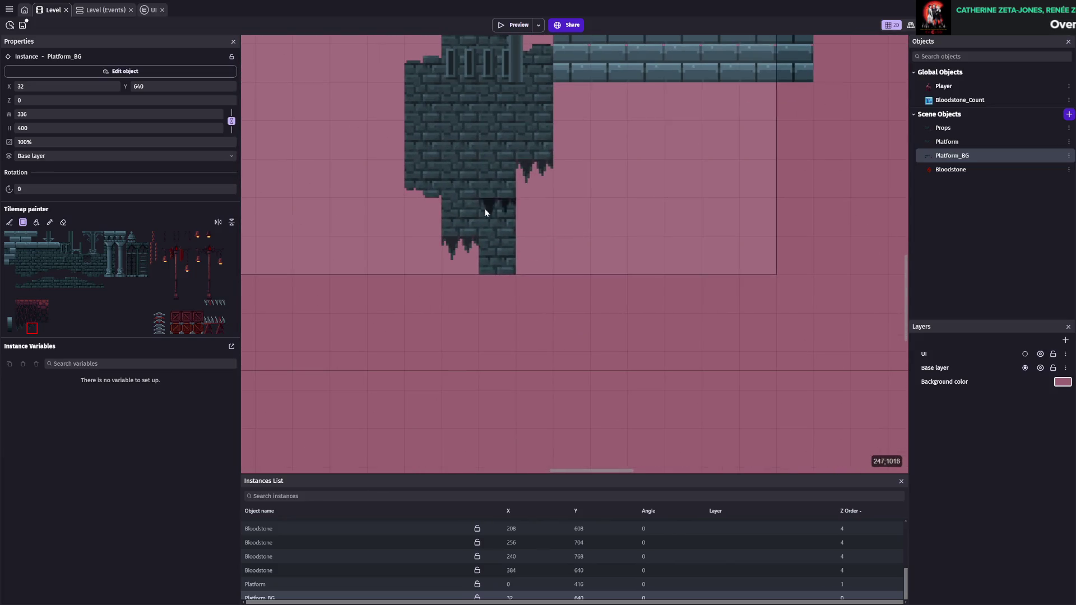
{"action": "scroll", "coordinate": [515, 307], "scroll_direction": "down", "scroll_amount": 2}
{"action": "scroll", "coordinate": [584, 373], "scroll_direction": "down", "scroll_amount": 2}
{"action": "scroll", "coordinate": [620, 396], "scroll_direction": "up", "scroll_amount": 3}
{"action": "scroll", "coordinate": [473, 325], "scroll_direction": "down", "scroll_amount": 3}
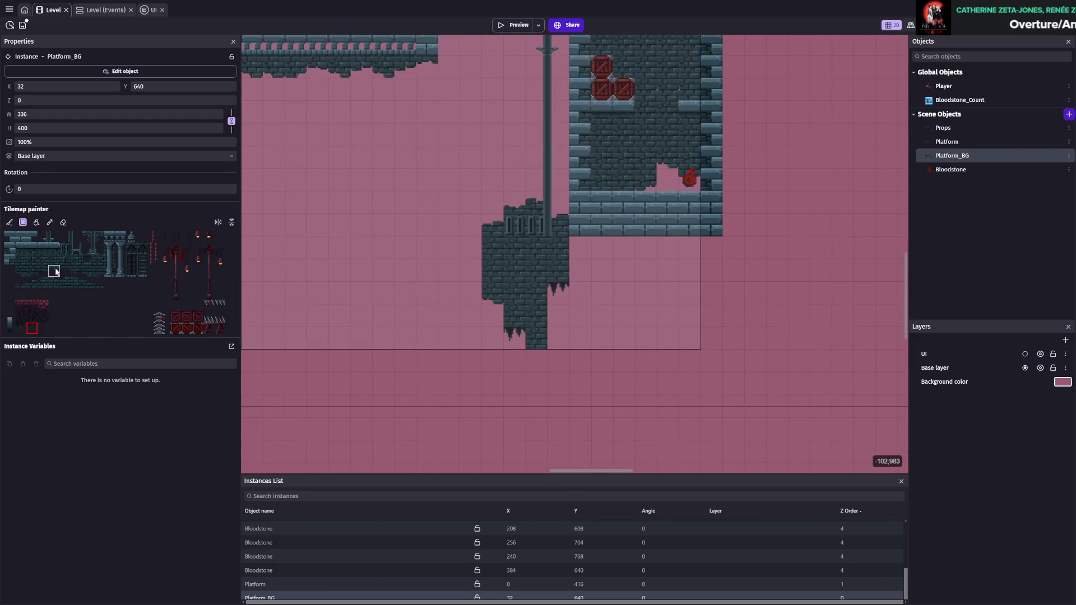
{"action": "left_click", "coordinate": [41, 264]}
{"action": "left_click", "coordinate": [471, 338]}
{"action": "key", "text": "ctrl+z"}
- Extend the wall column down one row and overwrite its spiky edges with plain dark brick
{"action": "left_click", "coordinate": [25, 274]}
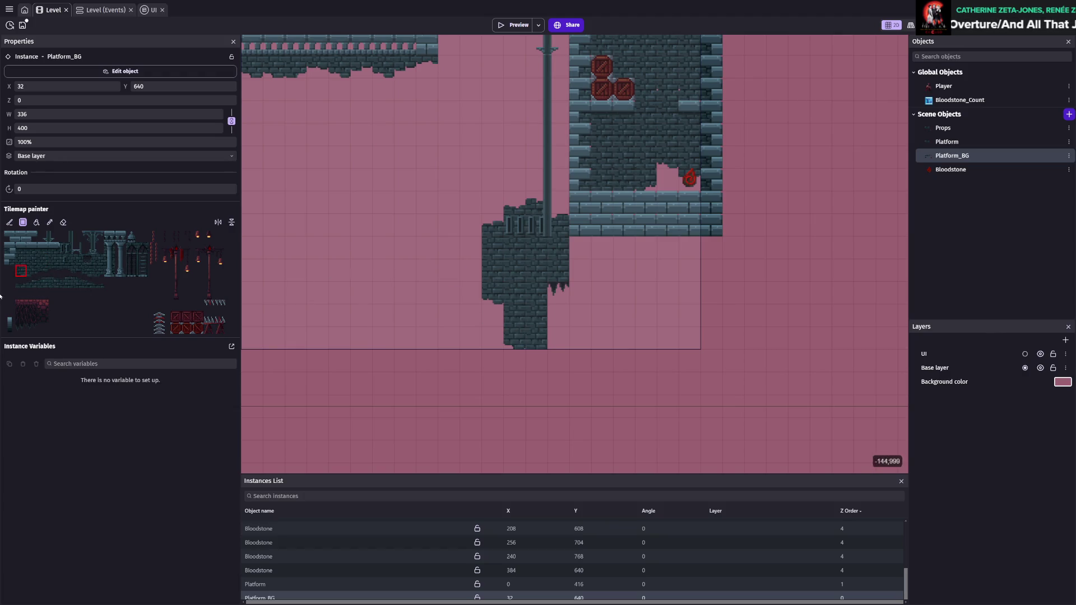
{"action": "left_click", "coordinate": [92, 274]}
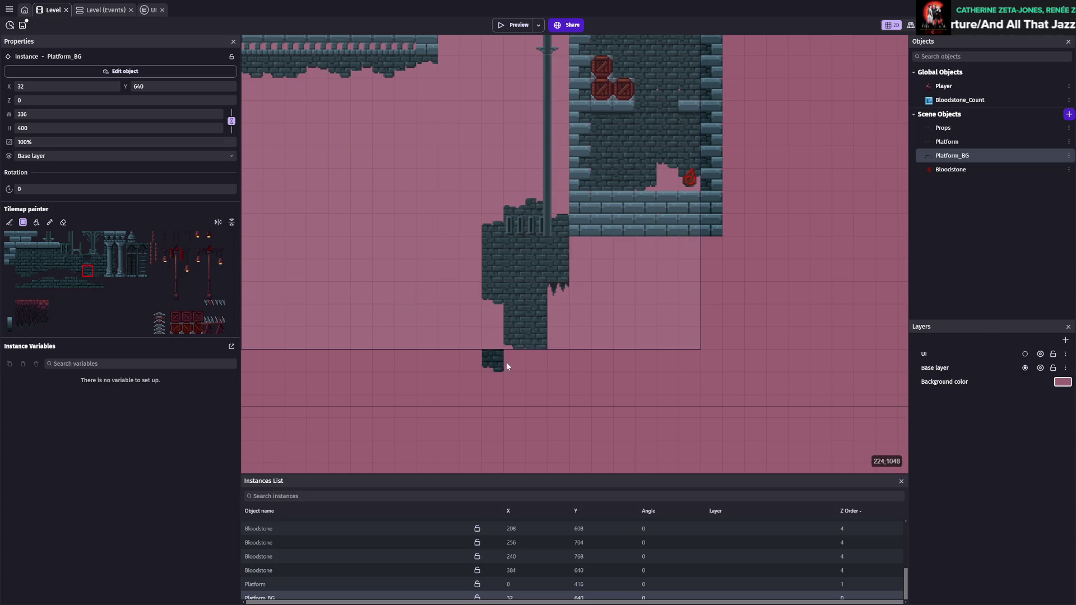
{"action": "left_click", "coordinate": [532, 356]}
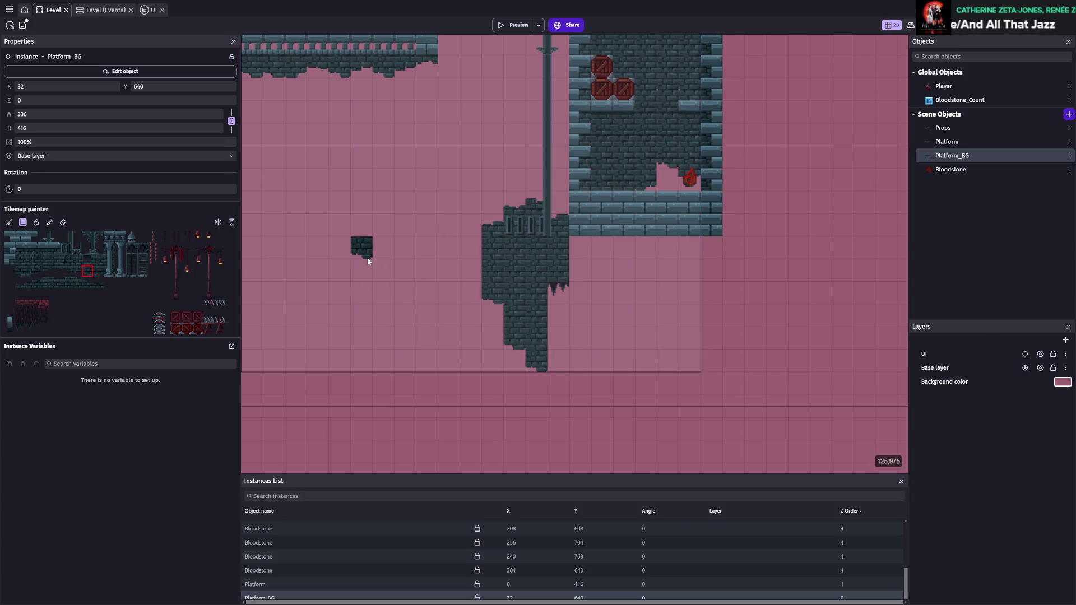
{"action": "left_click", "coordinate": [43, 259]}
{"action": "left_click", "coordinate": [549, 295]}
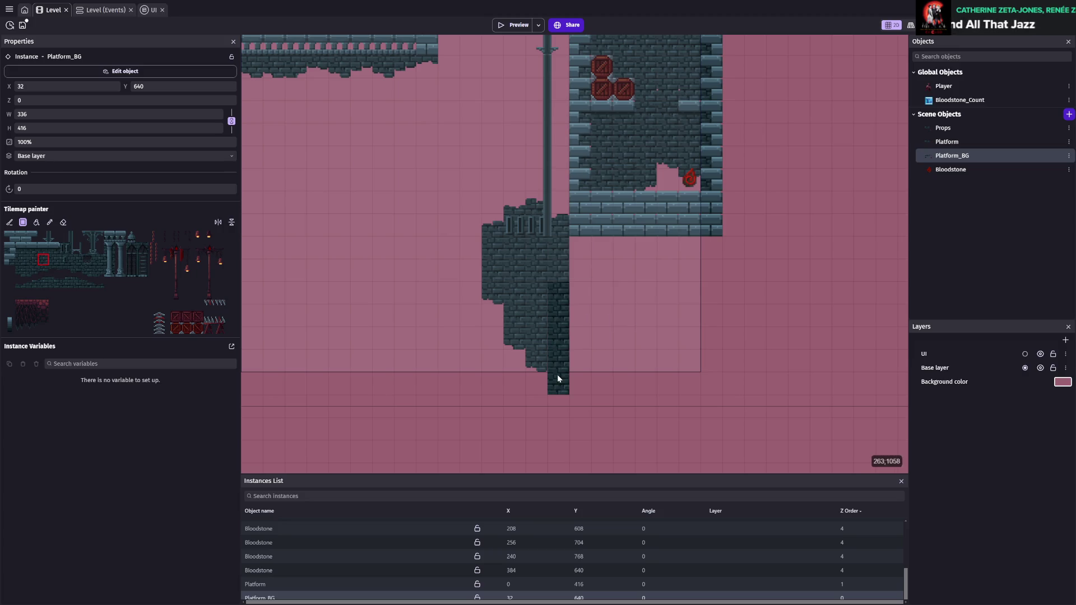
{"action": "left_click_drag", "start_coordinate": [557, 375], "coordinate": [566, 271]}
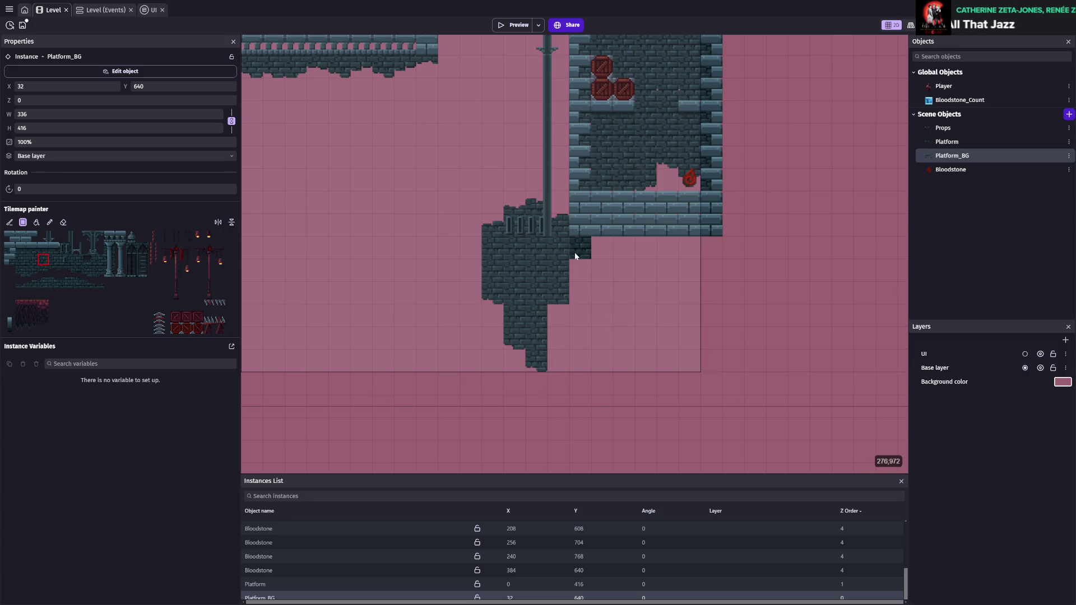
{"action": "scroll", "coordinate": [574, 252], "scroll_direction": "down", "scroll_amount": 3}
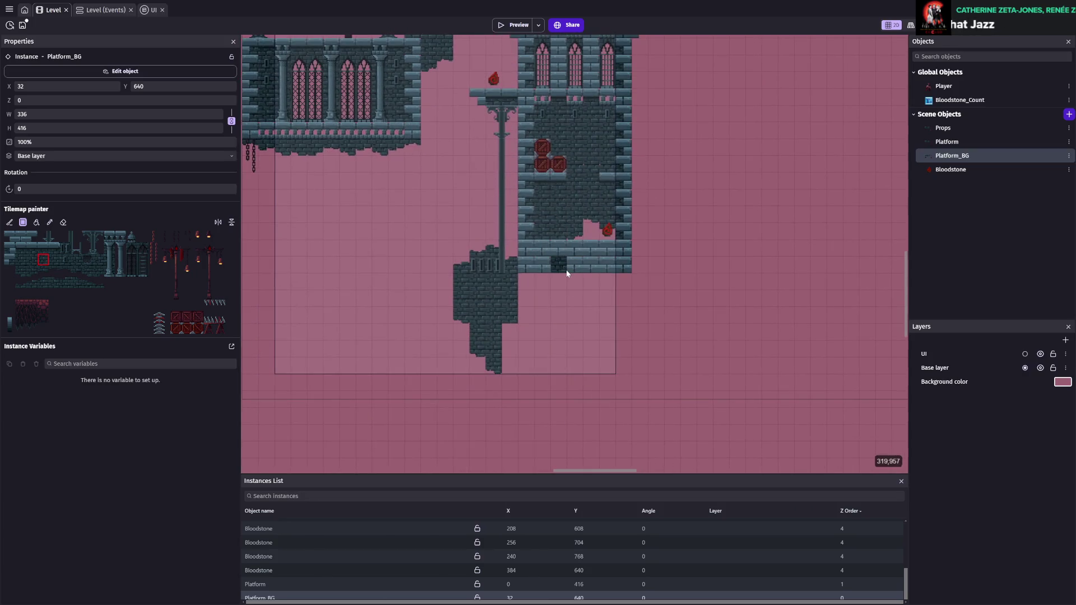
{"action": "scroll", "coordinate": [546, 264], "scroll_direction": "up", "scroll_amount": 3}
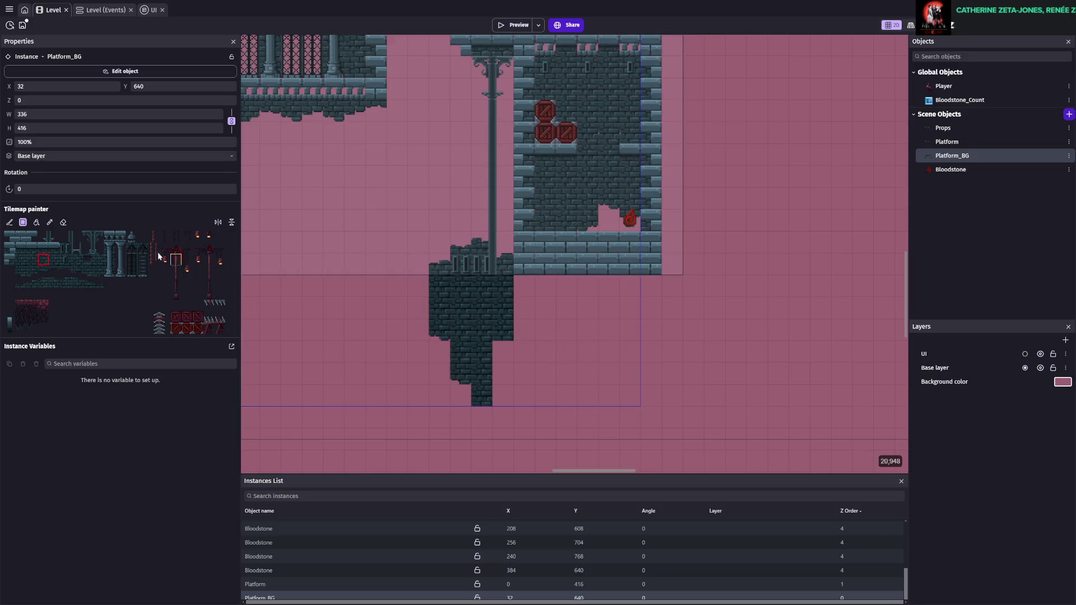
{"action": "left_click", "coordinate": [21, 236]}
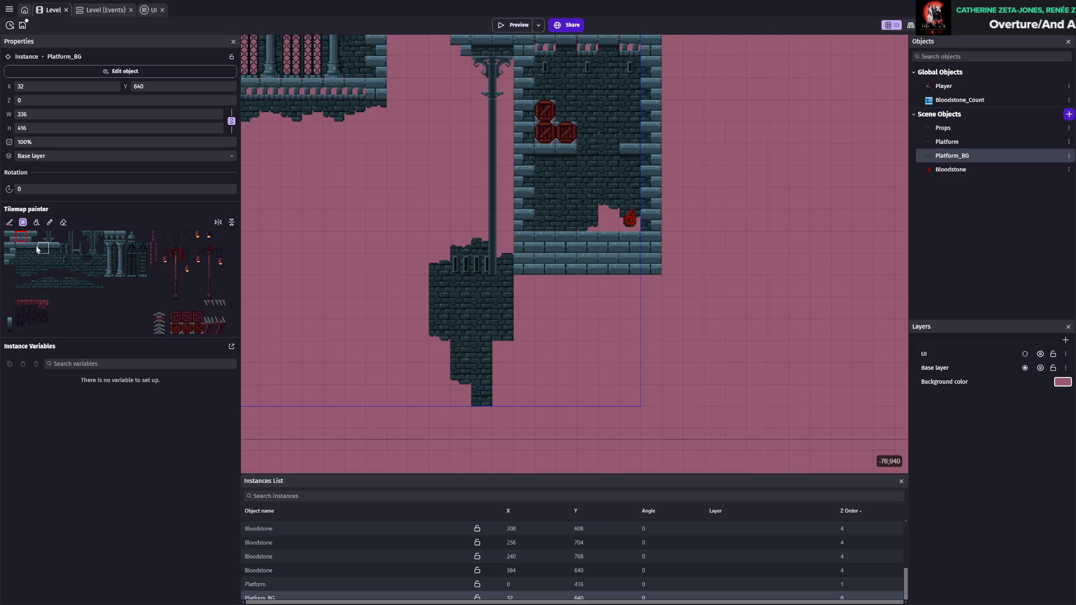
- Paint a walled brick room under the tower: two wall columns, a ledge and a floor row
{"action": "mouse_move", "coordinate": [520, 274]}
{"action": "left_mouse_down"}
{"action": "mouse_move", "coordinate": [531, 397]}
{"action": "mouse_move", "coordinate": [558, 399]}
{"action": "left_mouse_up"}
{"action": "left_click_drag", "start_coordinate": [667, 280], "coordinate": [673, 446]}
{"action": "left_click", "coordinate": [546, 418]}
{"action": "left_click_drag", "start_coordinate": [526, 443], "coordinate": [672, 443]}
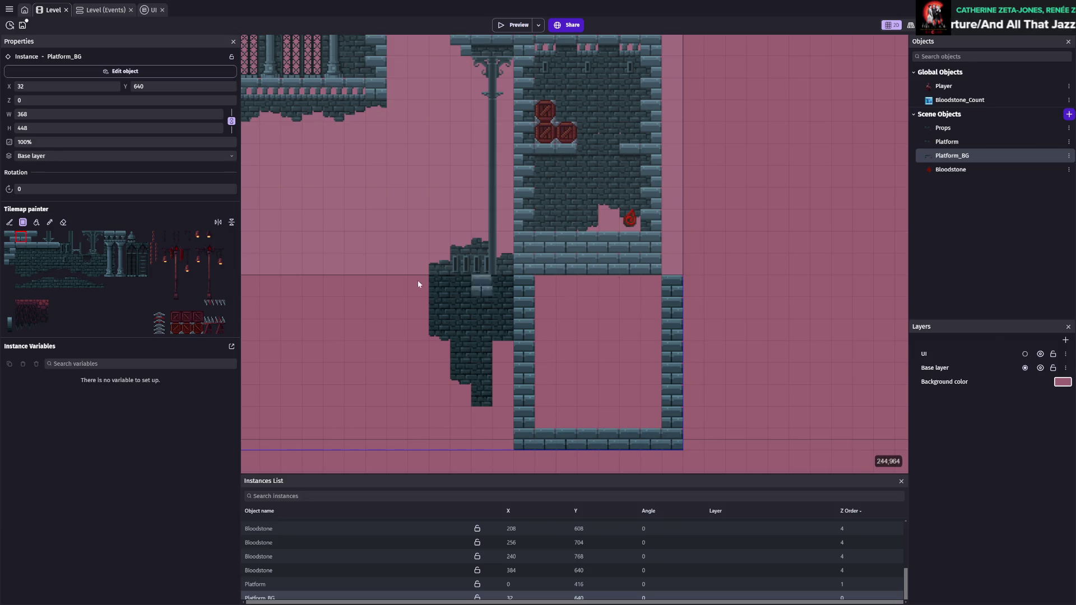
- Erase the right wall column, rectangle-fill the whole walled area with brick, and save
{"action": "left_click", "coordinate": [64, 223]}
{"action": "left_click_drag", "start_coordinate": [673, 285], "coordinate": [672, 443]}
{"action": "left_click", "coordinate": [21, 237]}
{"action": "left_click_drag", "start_coordinate": [646, 291], "coordinate": [645, 435]}
{"action": "mouse_move", "coordinate": [540, 283]}
{"action": "left_mouse_down"}
{"action": "mouse_move", "coordinate": [541, 337]}
{"action": "mouse_move", "coordinate": [572, 298]}
{"action": "mouse_move", "coordinate": [635, 424]}
{"action": "left_mouse_up"}
{"action": "key", "text": "ctrl+s"}
- Repaint a tile row across the tower, then erase the brick block beneath it and save
{"action": "scroll", "coordinate": [695, 275], "scroll_direction": "down", "scroll_amount": 3}
{"action": "scroll", "coordinate": [703, 258], "scroll_direction": "down", "scroll_amount": 2}
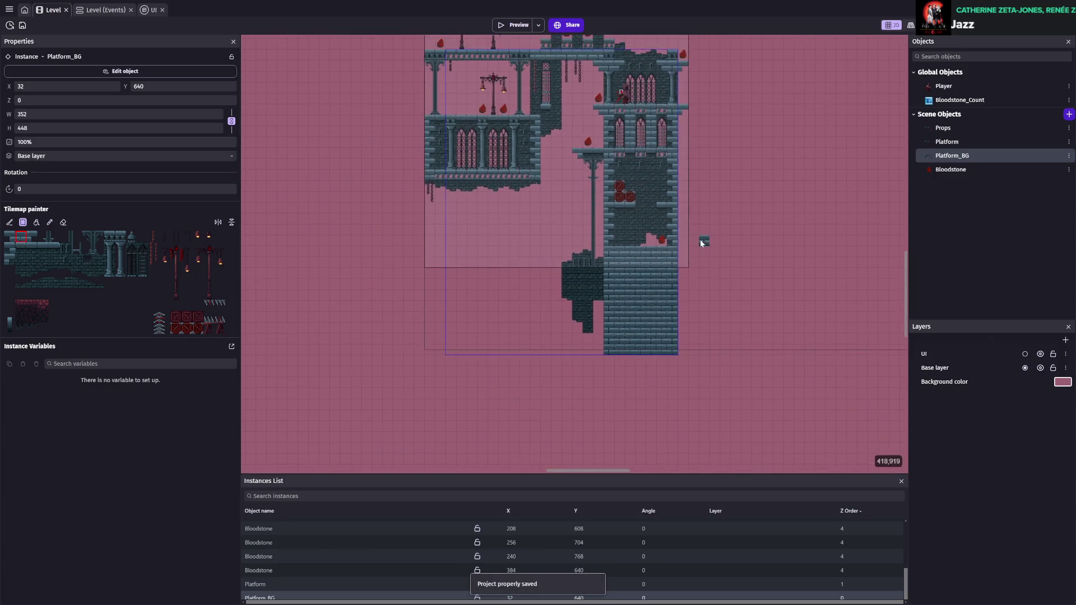
{"action": "scroll", "coordinate": [704, 260], "scroll_direction": "up", "scroll_amount": 5}
{"action": "scroll", "coordinate": [534, 260], "scroll_direction": "up", "scroll_amount": 2}
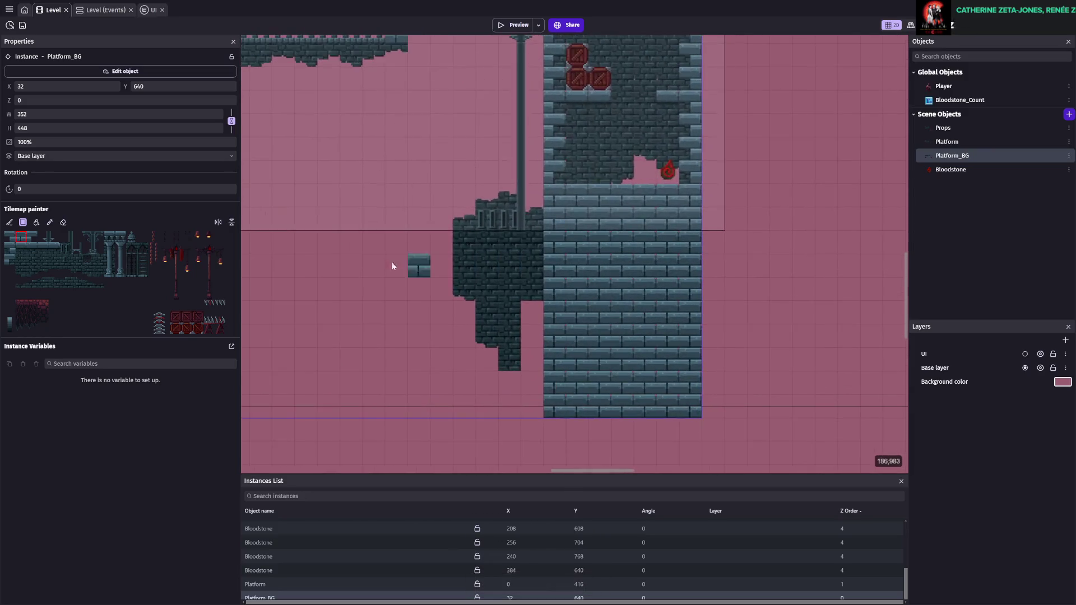
{"action": "left_click", "coordinate": [32, 237]}
{"action": "left_click_drag", "start_coordinate": [558, 229], "coordinate": [679, 225]}
{"action": "left_click", "coordinate": [63, 222]}
{"action": "mouse_move", "coordinate": [555, 241]}
{"action": "left_mouse_down"}
{"action": "mouse_move", "coordinate": [583, 250]}
{"action": "mouse_move", "coordinate": [698, 412]}
{"action": "left_mouse_up"}
{"action": "key", "text": "ctrl+s"}
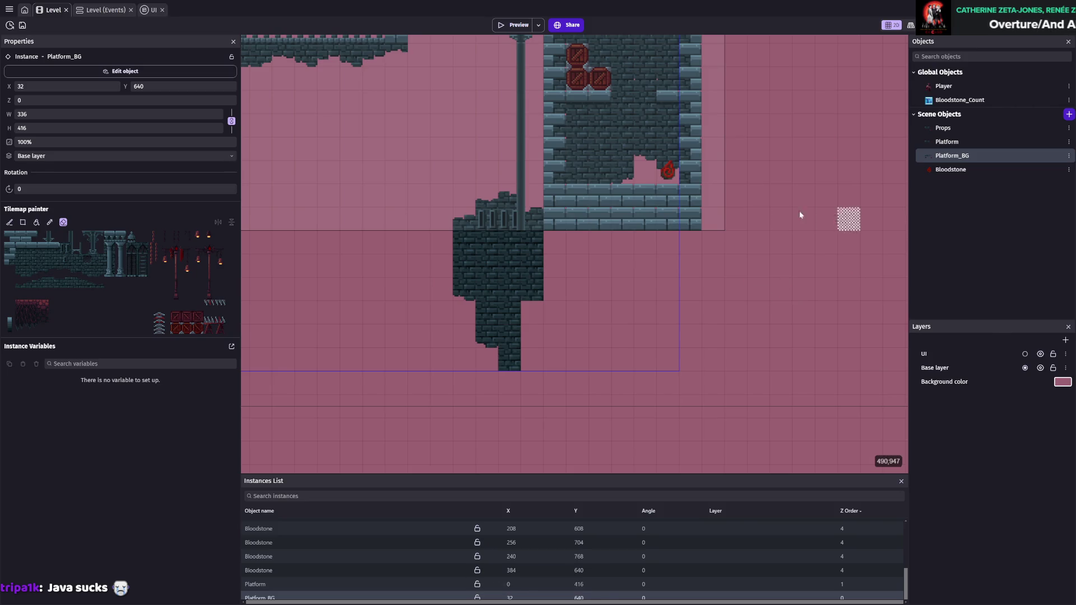
- Paint wall and brick rows directly beneath the tower floor on Platform_BG
{"action": "left_click", "coordinate": [33, 241]}
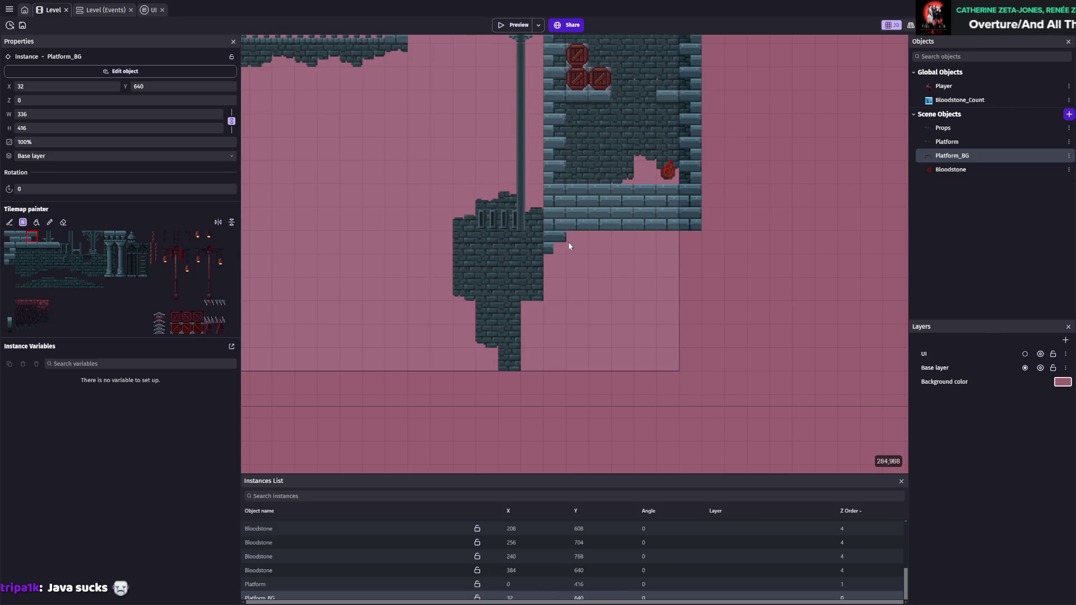
{"action": "left_click_drag", "start_coordinate": [558, 243], "coordinate": [667, 245]}
{"action": "left_click", "coordinate": [680, 243]}
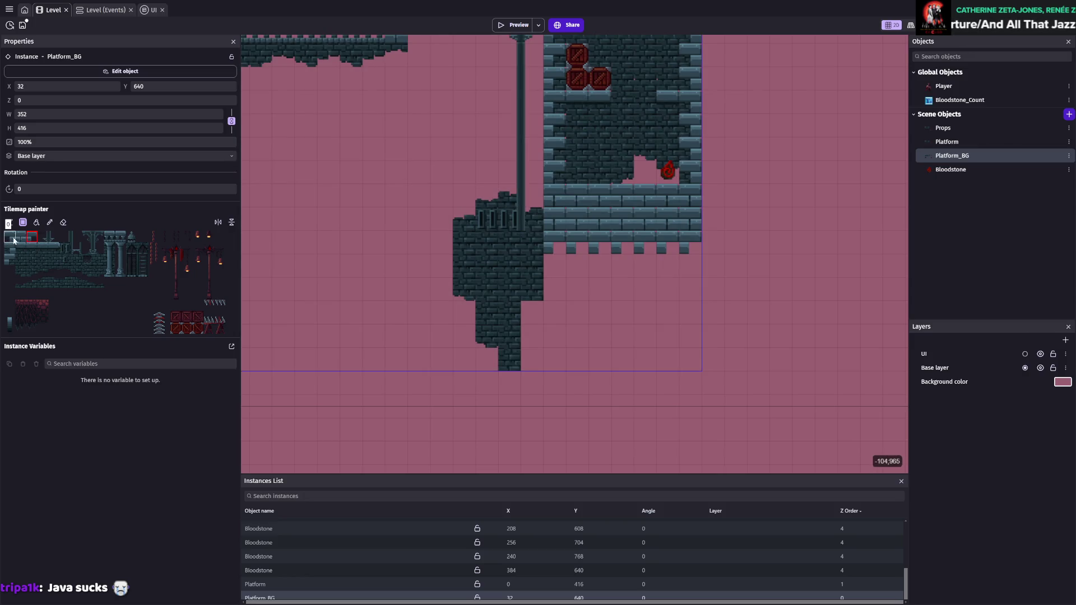
{"action": "left_click", "coordinate": [11, 238]}
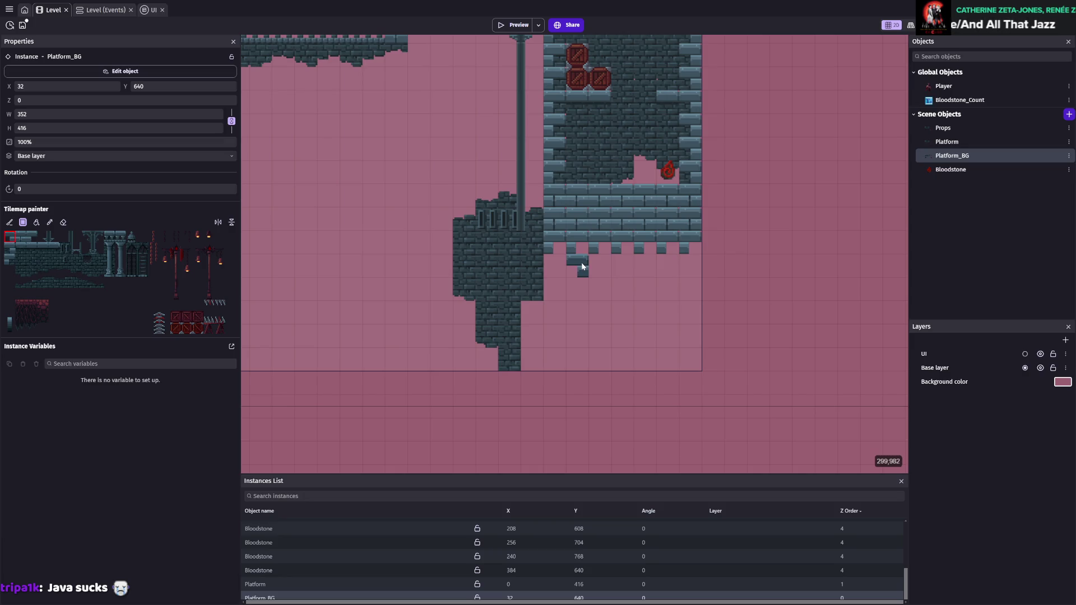
{"action": "left_click", "coordinate": [21, 237]}
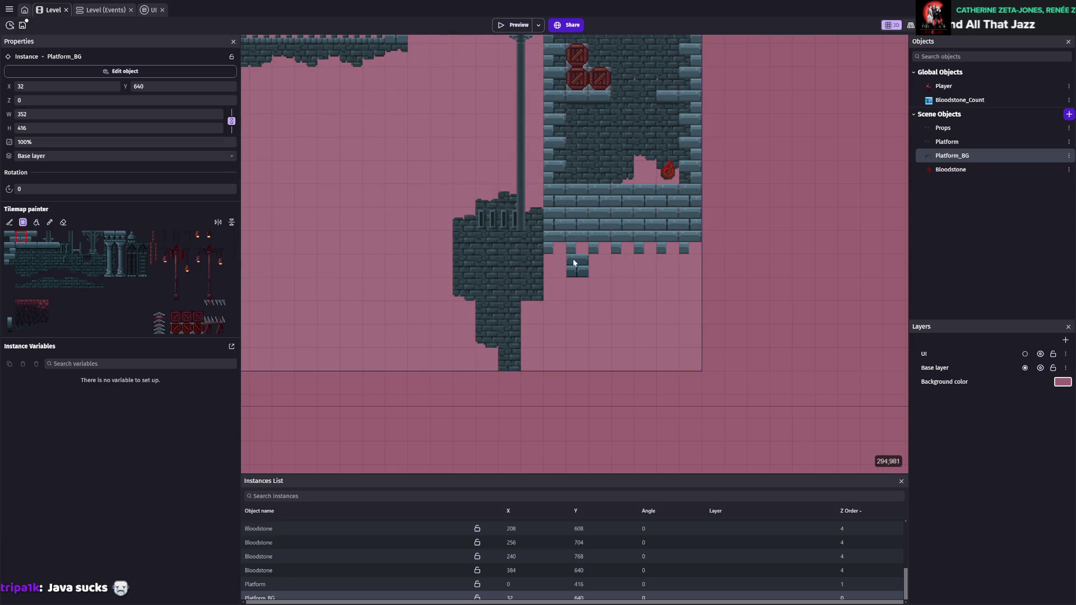
{"action": "left_click", "coordinate": [557, 258]}
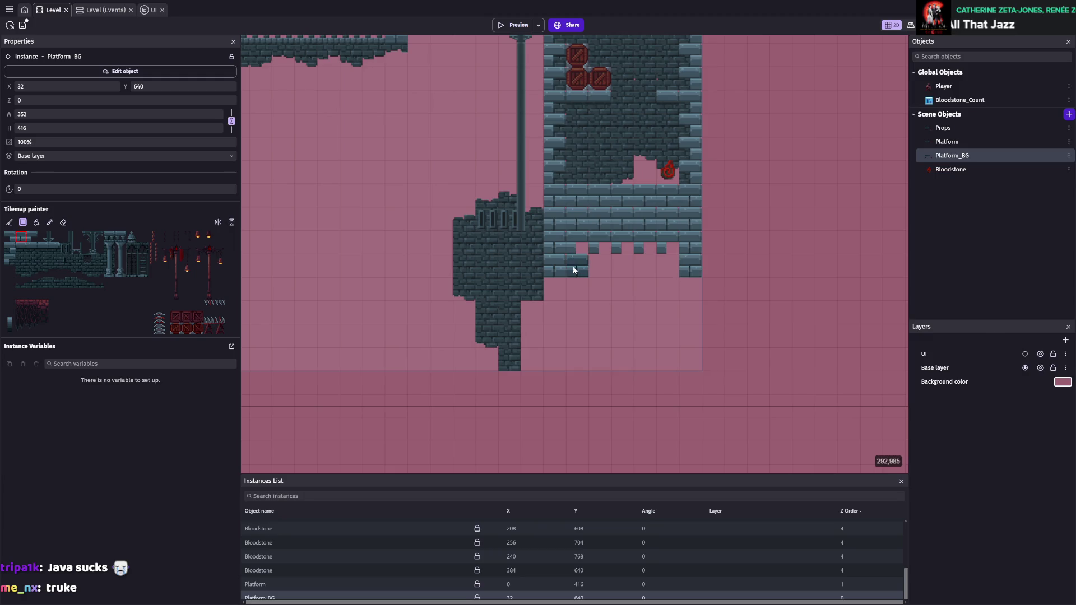
{"action": "left_click_drag", "start_coordinate": [572, 271], "coordinate": [663, 272]}
{"action": "left_click_drag", "start_coordinate": [550, 293], "coordinate": [684, 285]}
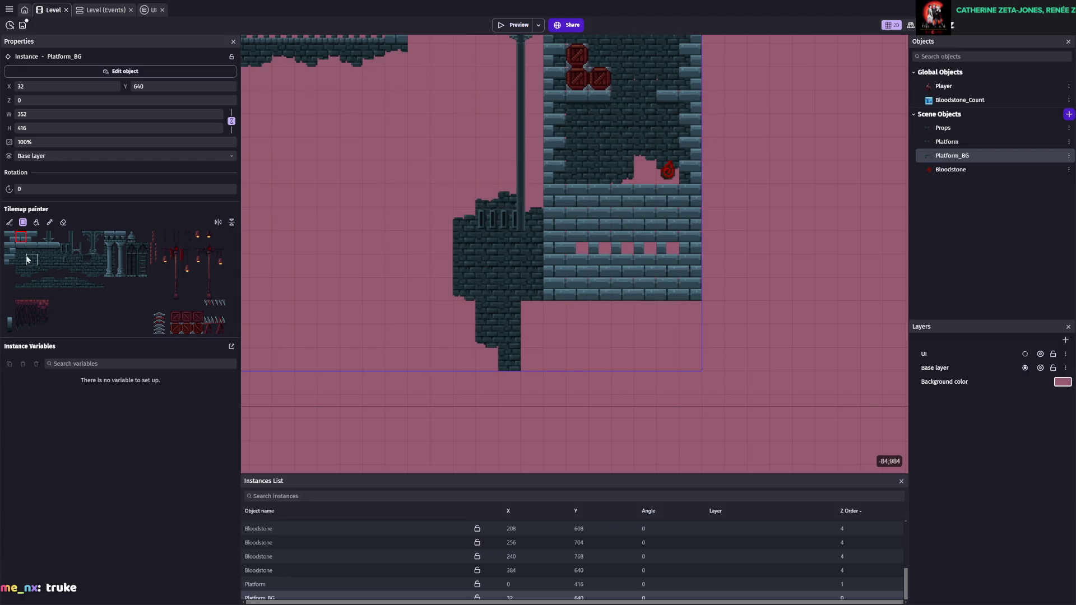
- Add lower rows of dark bricks that extend further right beneath the tower
{"action": "left_click", "coordinate": [9, 250]}
{"action": "left_click_drag", "start_coordinate": [596, 319], "coordinate": [707, 313]}
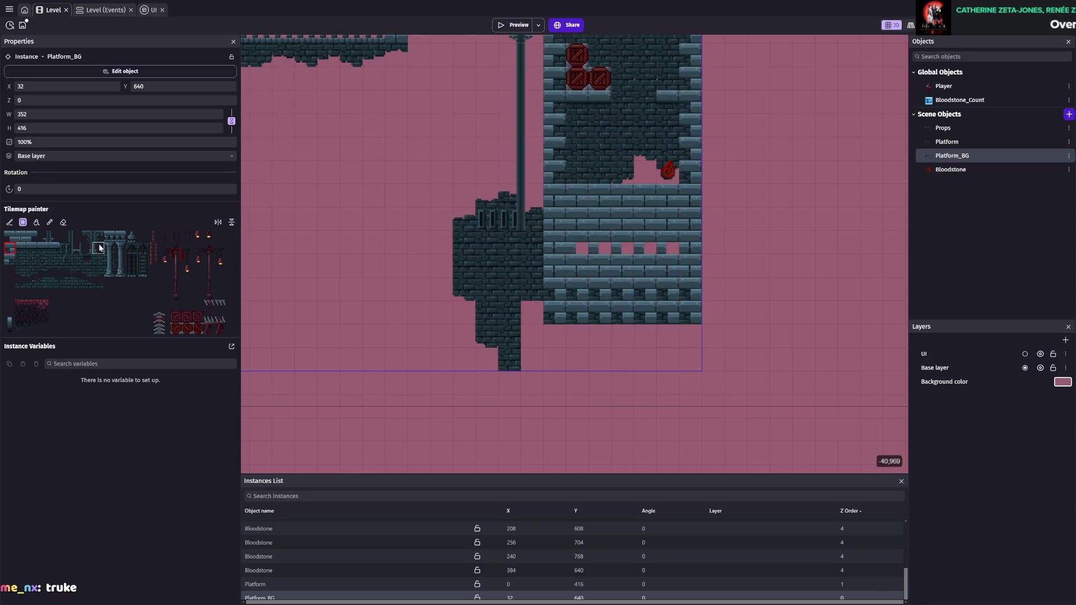
{"action": "left_click", "coordinate": [33, 259]}
{"action": "mouse_move", "coordinate": [596, 297]}
{"action": "left_mouse_down"}
{"action": "mouse_move", "coordinate": [640, 288]}
{"action": "mouse_move", "coordinate": [601, 305]}
{"action": "mouse_move", "coordinate": [692, 313]}
{"action": "left_mouse_up"}
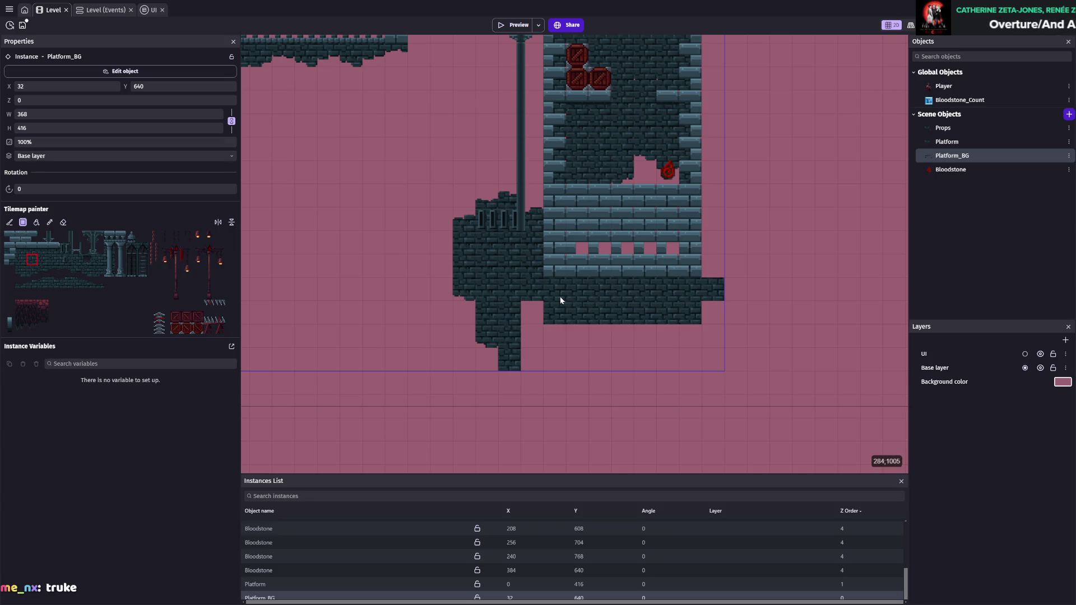
- Erase the strip under the tower and all of the lower stone platform's tiles
{"action": "scroll", "coordinate": [561, 297], "scroll_direction": "down", "scroll_amount": 3}
{"action": "scroll", "coordinate": [613, 316], "scroll_direction": "up", "scroll_amount": 3}
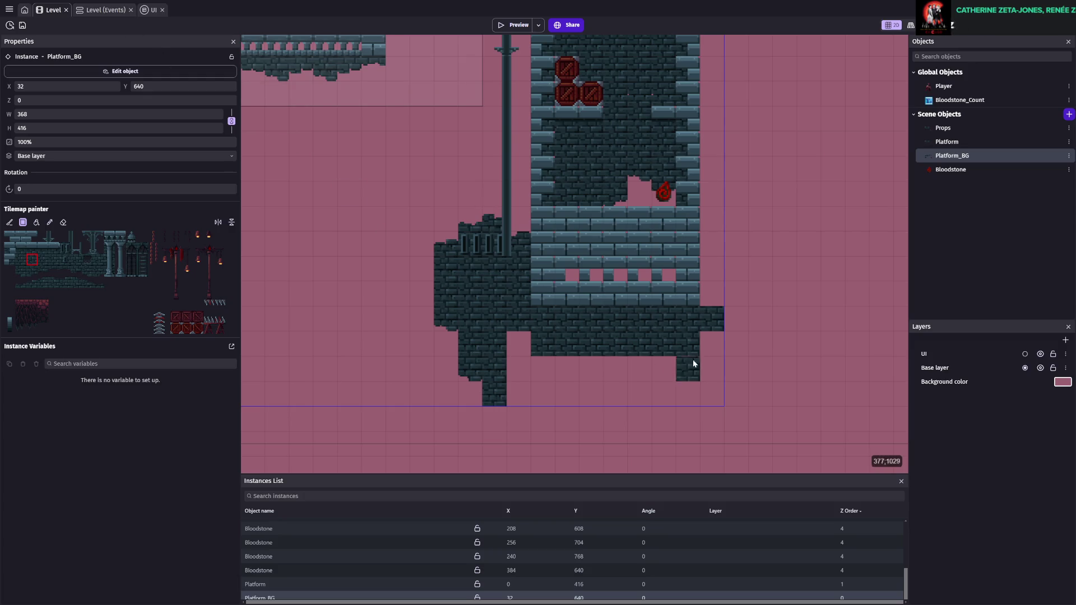
{"action": "scroll", "coordinate": [584, 293], "scroll_direction": "down", "scroll_amount": 1}
{"action": "scroll", "coordinate": [615, 293], "scroll_direction": "up", "scroll_amount": 3}
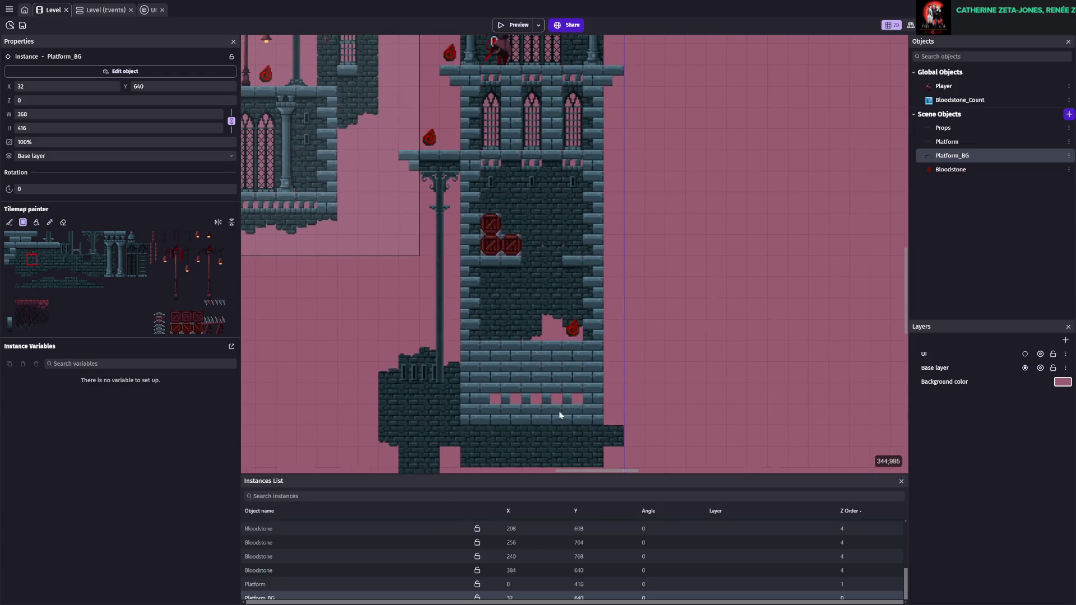
{"action": "scroll", "coordinate": [558, 420], "scroll_direction": "down", "scroll_amount": 3}
{"action": "scroll", "coordinate": [392, 280], "scroll_direction": "up", "scroll_amount": 1}
{"action": "left_click", "coordinate": [63, 223]}
{"action": "left_click_drag", "start_coordinate": [474, 292], "coordinate": [740, 319]}
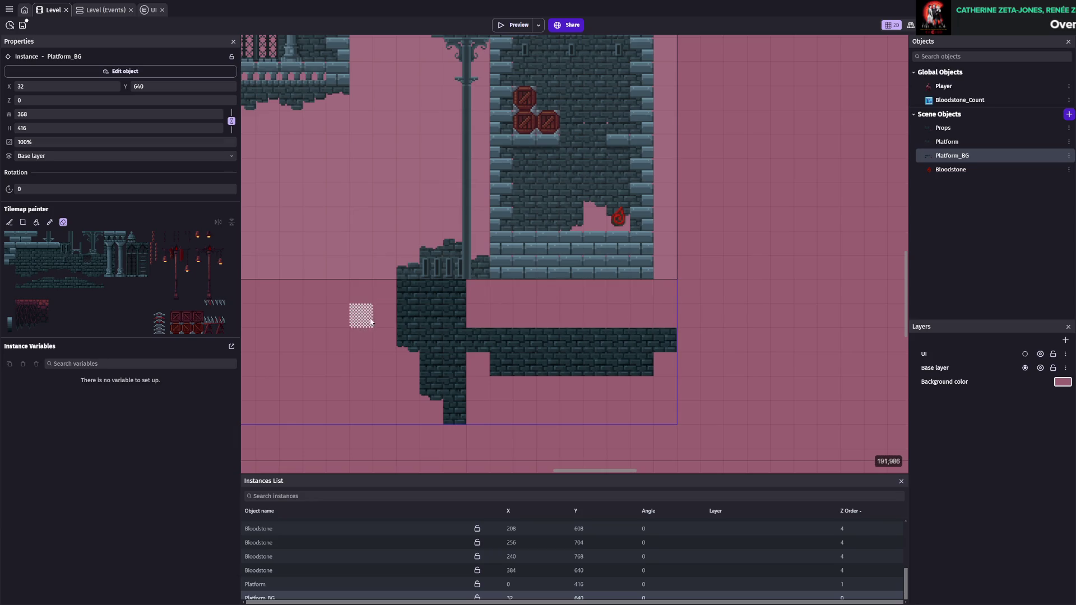
{"action": "left_click_drag", "start_coordinate": [429, 338], "coordinate": [768, 380]}
{"action": "left_click_drag", "start_coordinate": [399, 330], "coordinate": [481, 421]}
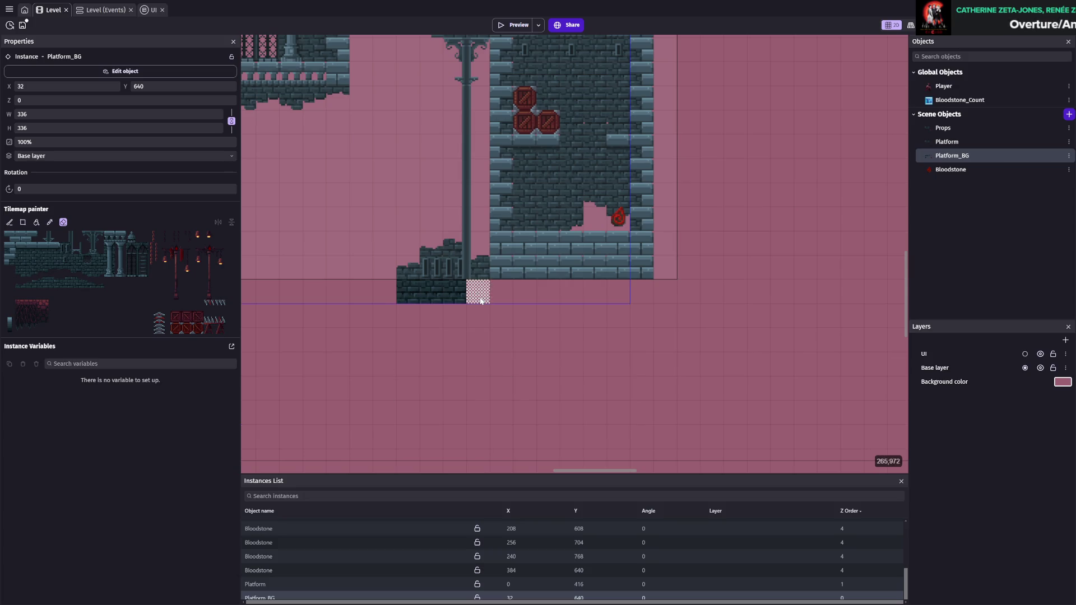
- Erase the stair block under the tower and save the project
{"action": "scroll", "coordinate": [478, 293], "scroll_direction": "up", "scroll_amount": 2}
{"action": "scroll", "coordinate": [478, 292], "scroll_direction": "left", "scroll_amount": 2}
{"action": "mouse_move", "coordinate": [454, 293]}
{"action": "left_mouse_down"}
{"action": "mouse_move", "coordinate": [547, 386]}
{"action": "mouse_move", "coordinate": [569, 387]}
{"action": "left_mouse_up"}
{"action": "key", "text": "ctrl+s"}
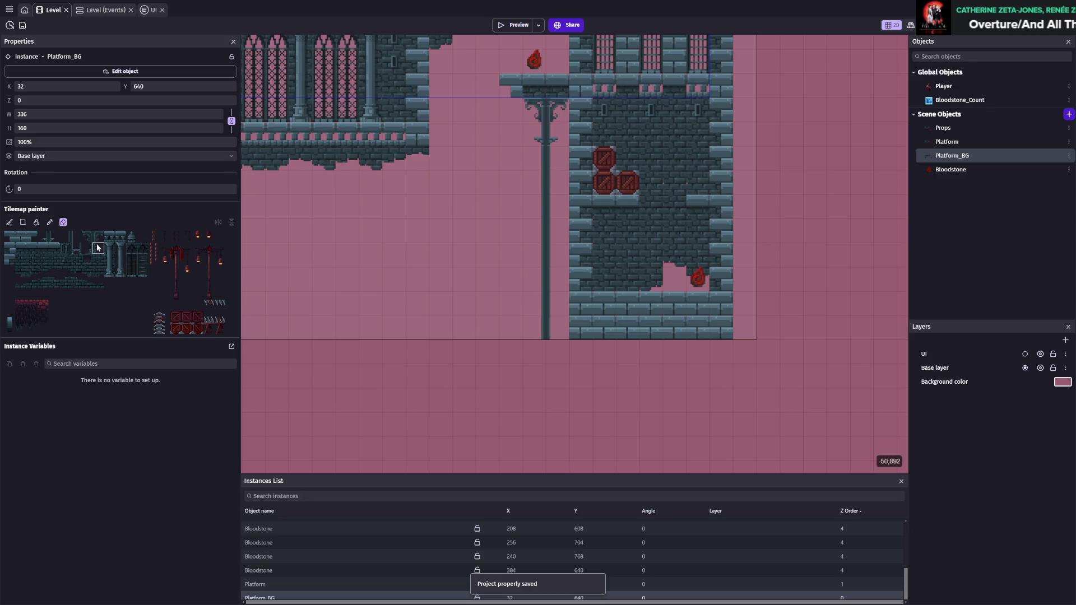
- Paint a dark wall column hanging beneath the tower floor
{"action": "left_click", "coordinate": [20, 305]}
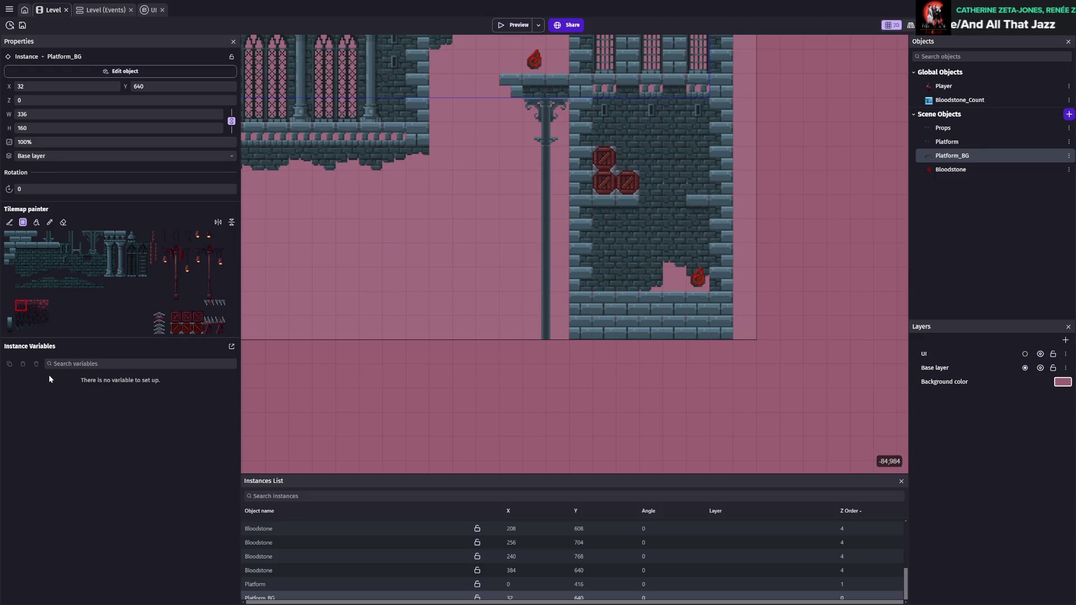
{"action": "left_click", "coordinate": [32, 317]}
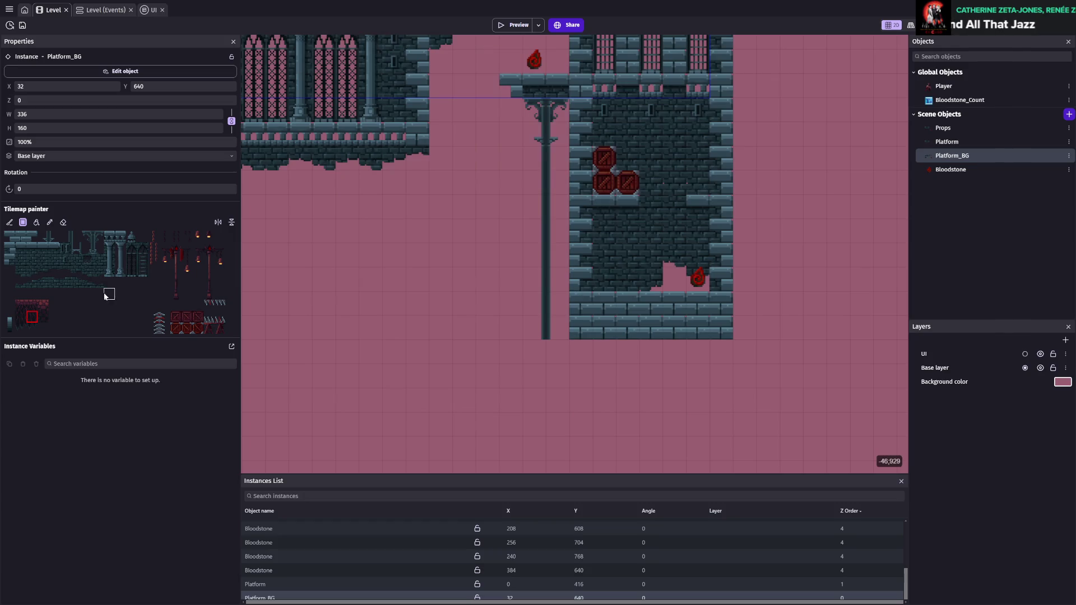
{"action": "left_click", "coordinate": [39, 261]}
{"action": "mouse_move", "coordinate": [548, 307]}
{"action": "left_mouse_down"}
{"action": "mouse_move", "coordinate": [555, 354]}
{"action": "mouse_move", "coordinate": [583, 359]}
{"action": "mouse_move", "coordinate": [596, 392]}
{"action": "left_mouse_up"}
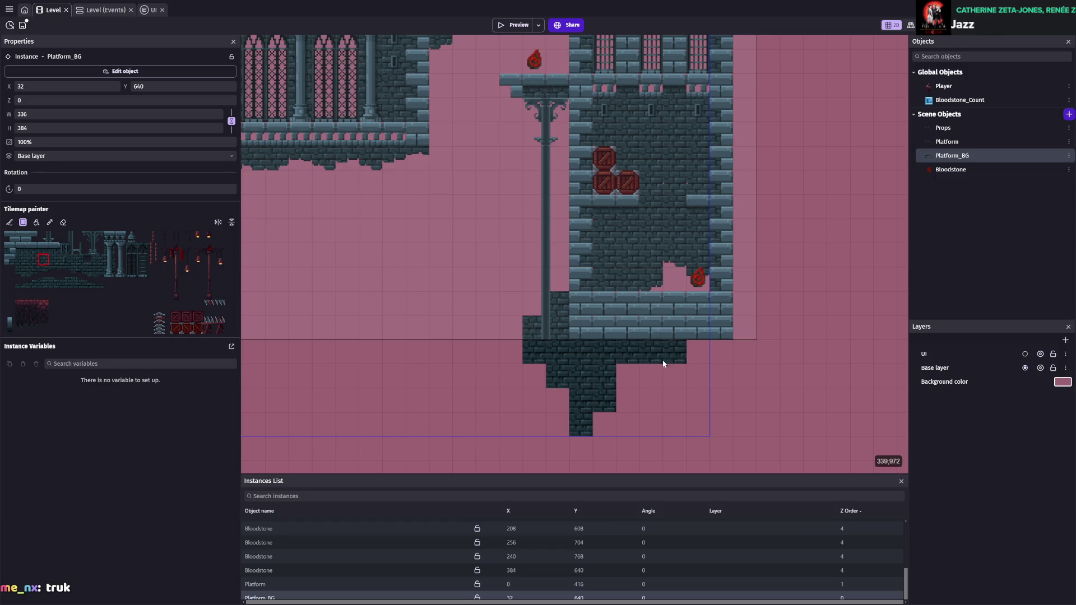
{"action": "scroll", "coordinate": [657, 381], "scroll_direction": "down", "scroll_amount": 3}
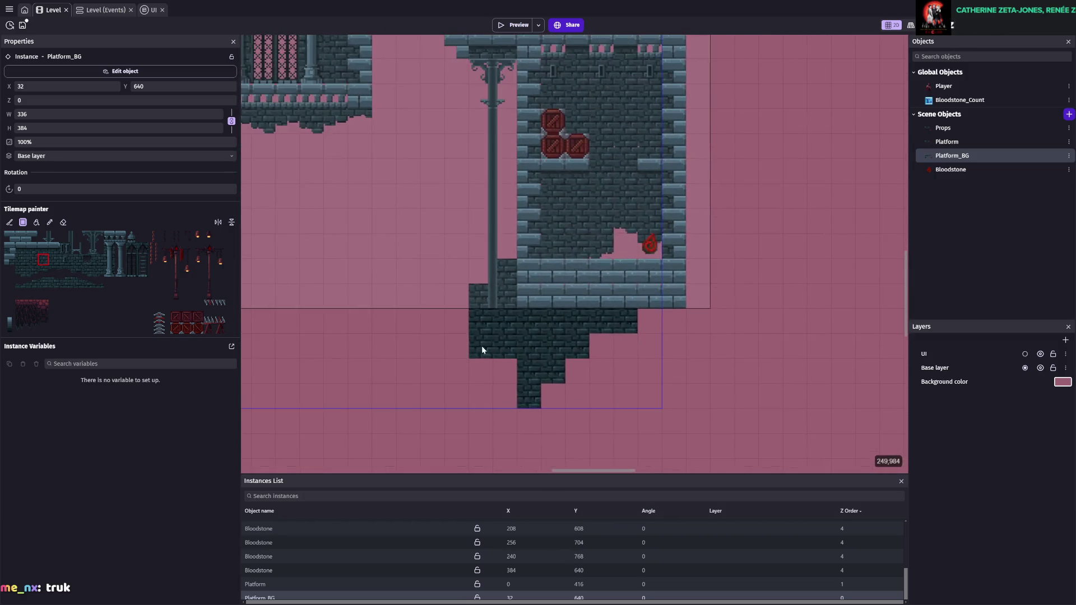
{"action": "left_click", "coordinate": [77, 272]}
{"action": "left_click", "coordinate": [87, 274]}
- Knock a gap into the brick foundation and undo a misplaced brick at its left
{"action": "left_click", "coordinate": [593, 364]}
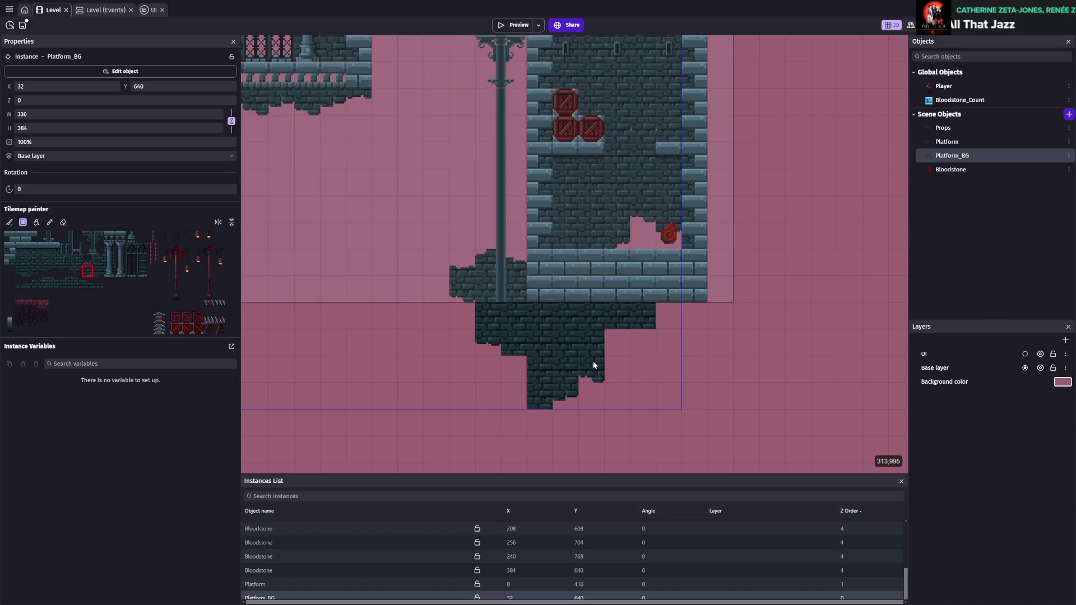
{"action": "left_click", "coordinate": [44, 271]}
{"action": "left_click", "coordinate": [21, 271]}
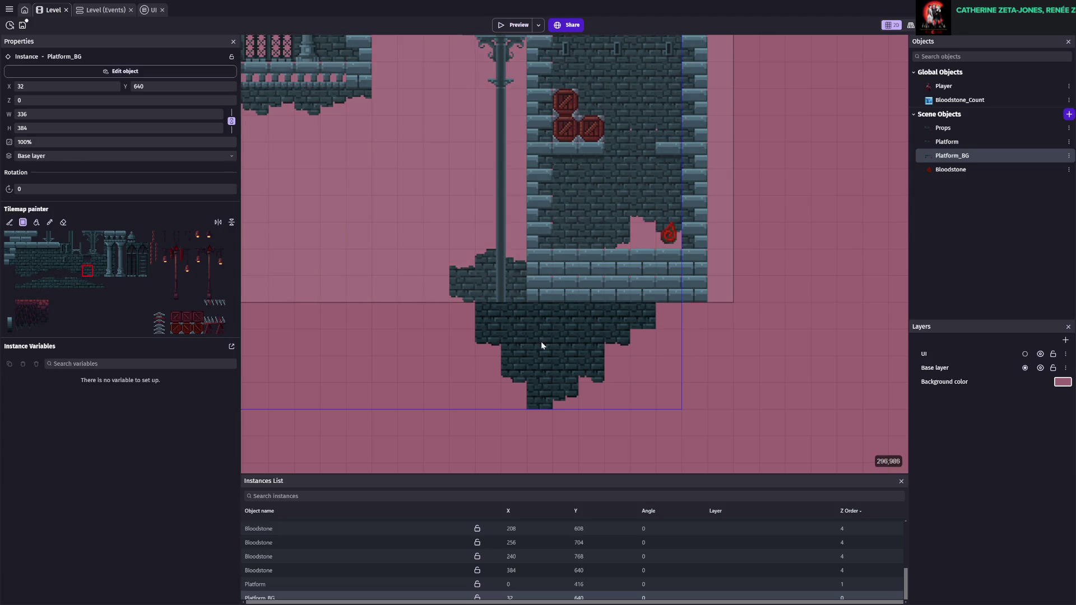
{"action": "left_click", "coordinate": [32, 271]}
{"action": "left_click", "coordinate": [536, 334]}
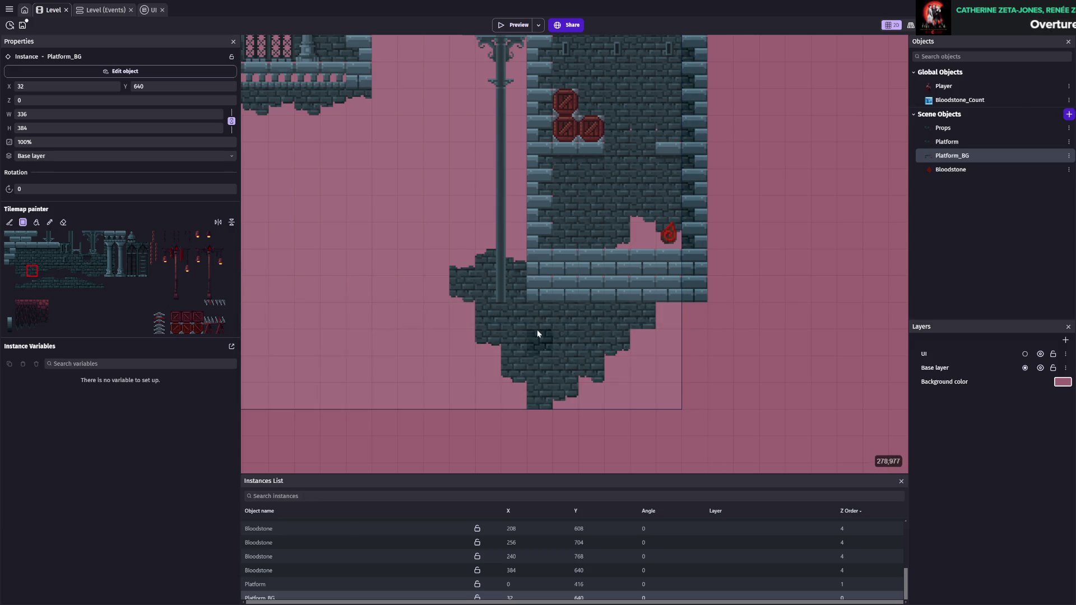
{"action": "left_click", "coordinate": [54, 282]}
{"action": "left_click", "coordinate": [488, 370]}
{"action": "key", "text": "ctrl+z"}
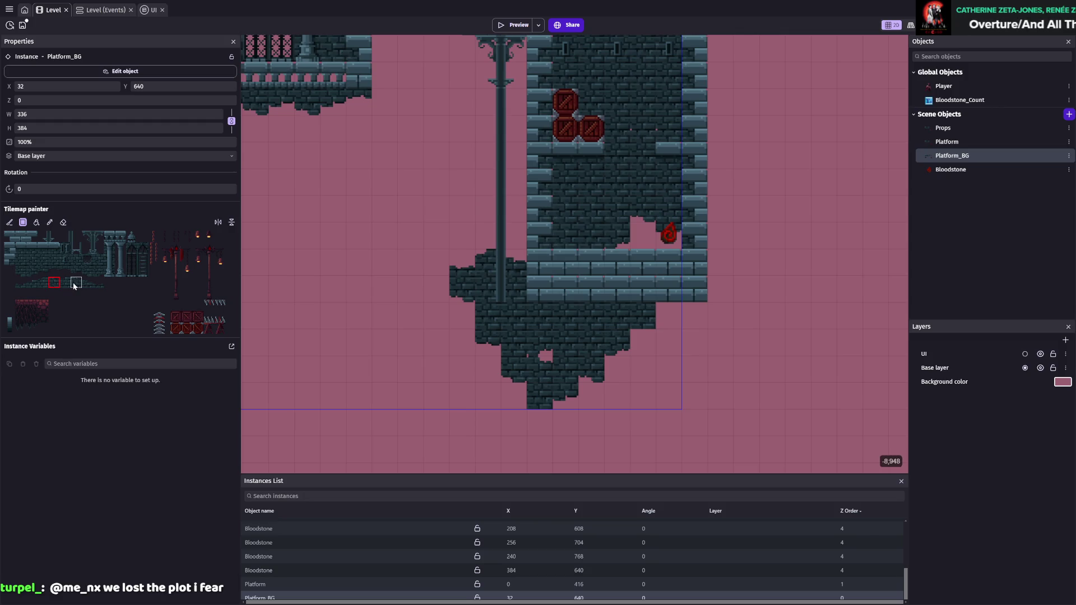
- Add two more dark tiles into the lower part of the foundation
{"action": "left_click", "coordinate": [44, 282]}
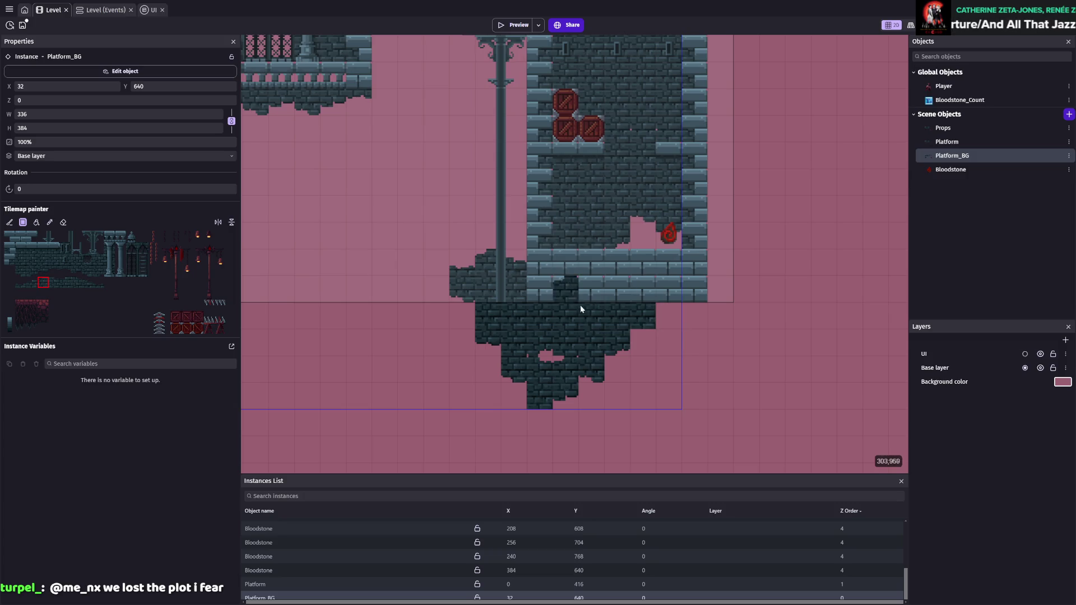
{"action": "left_click", "coordinate": [76, 271]}
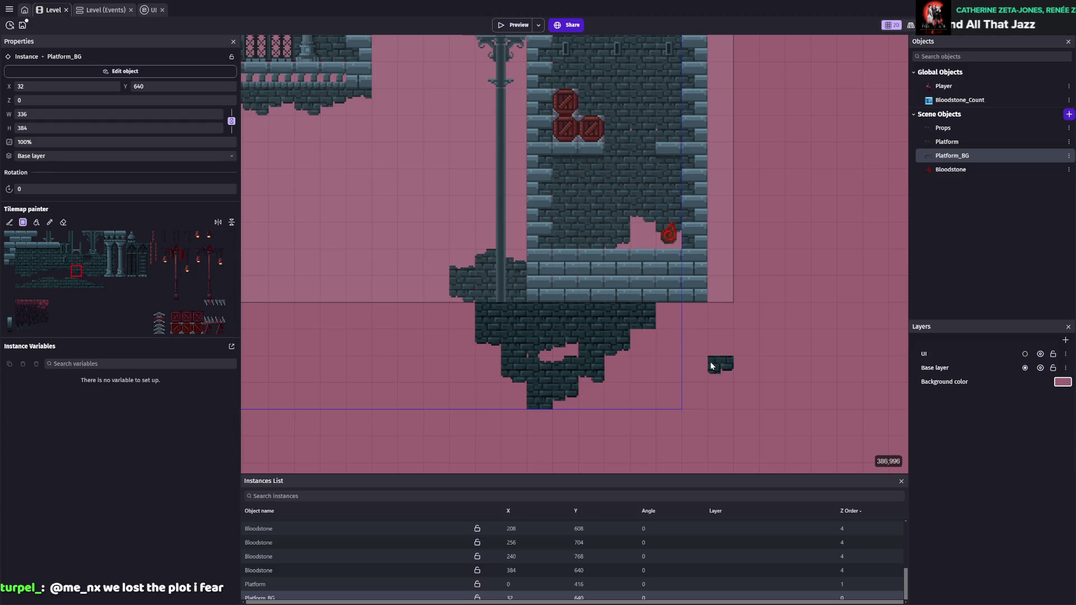
{"action": "left_click", "coordinate": [32, 271]}
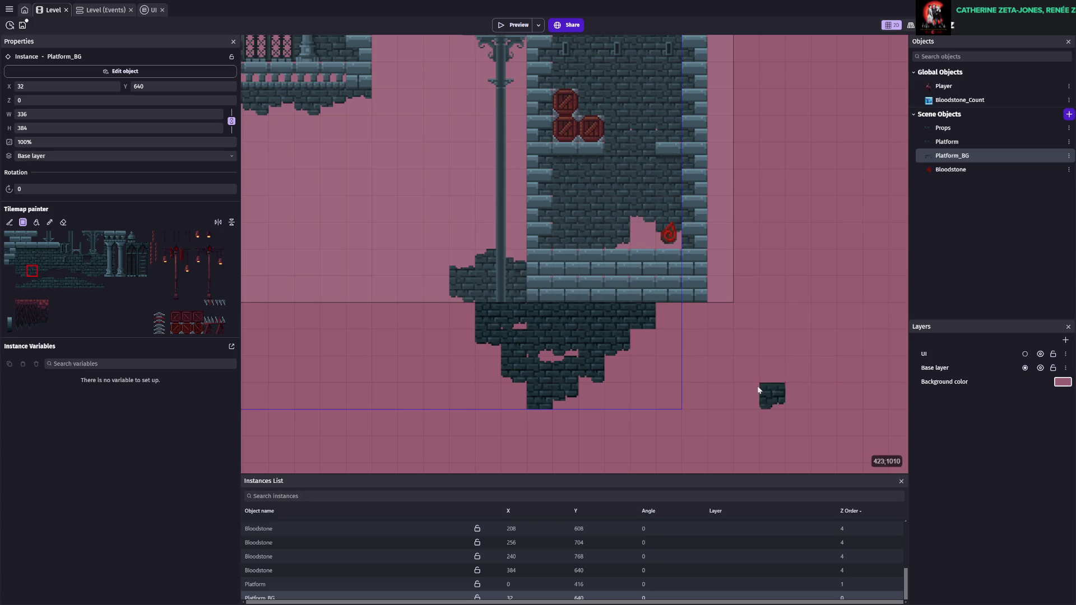
{"action": "scroll", "coordinate": [771, 390], "scroll_direction": "down", "scroll_amount": 1}
{"action": "scroll", "coordinate": [771, 390], "scroll_direction": "right", "scroll_amount": 1}
{"action": "left_click", "coordinate": [39, 261]}
{"action": "left_click", "coordinate": [567, 341]}
{"action": "left_click", "coordinate": [564, 361]}
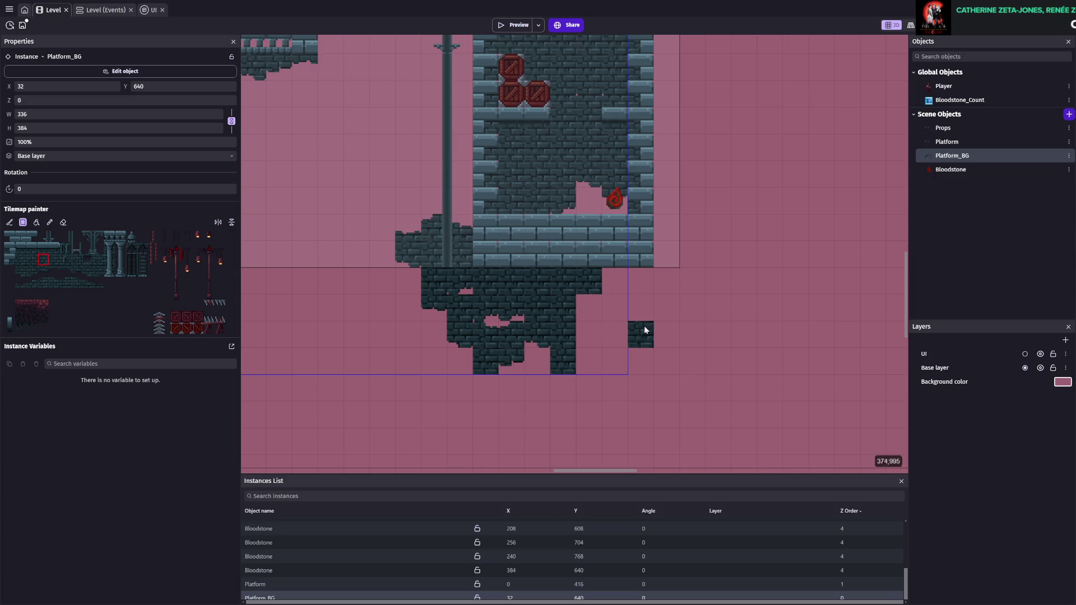
{"action": "left_click", "coordinate": [21, 328]}
- Add a spiky tile below the platform and paint a dark cobble strip extending right from the tower base
{"action": "left_click", "coordinate": [563, 386]}
{"action": "left_click", "coordinate": [32, 317]}
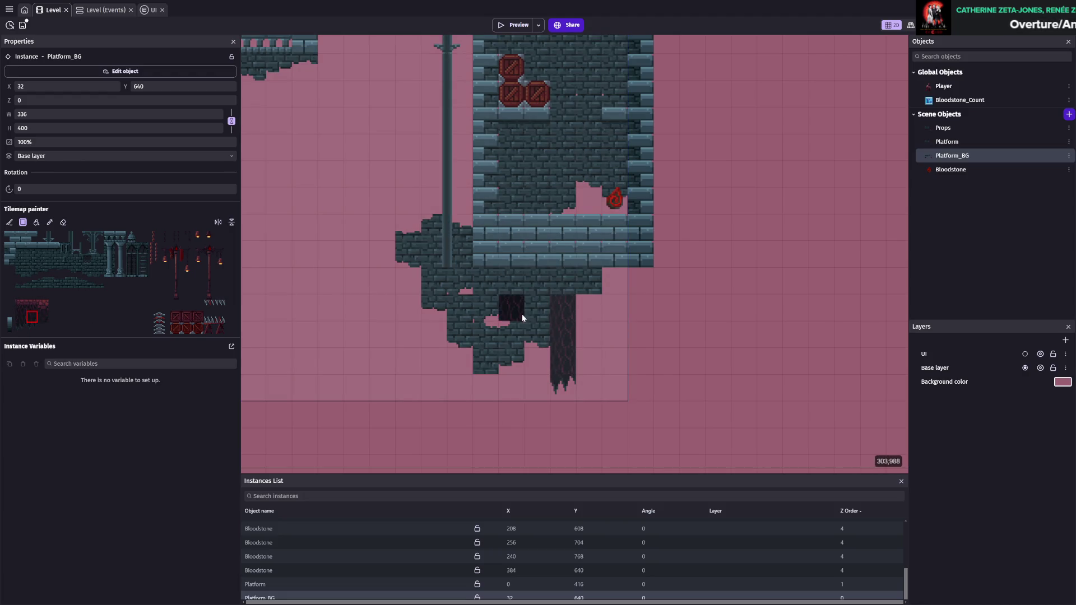
{"action": "left_click", "coordinate": [43, 306]}
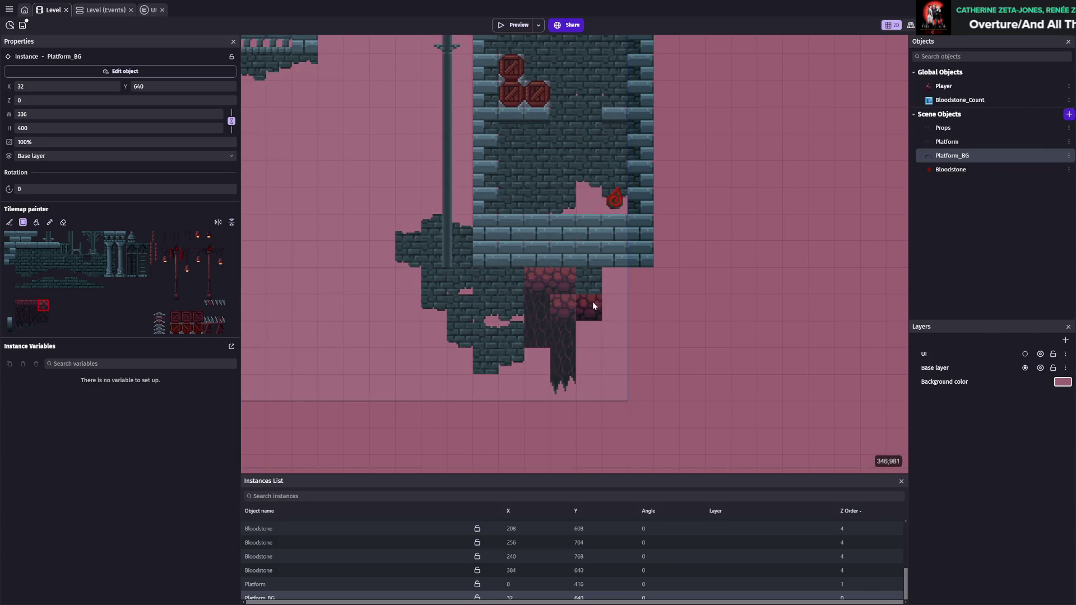
{"action": "left_click", "coordinate": [43, 317]}
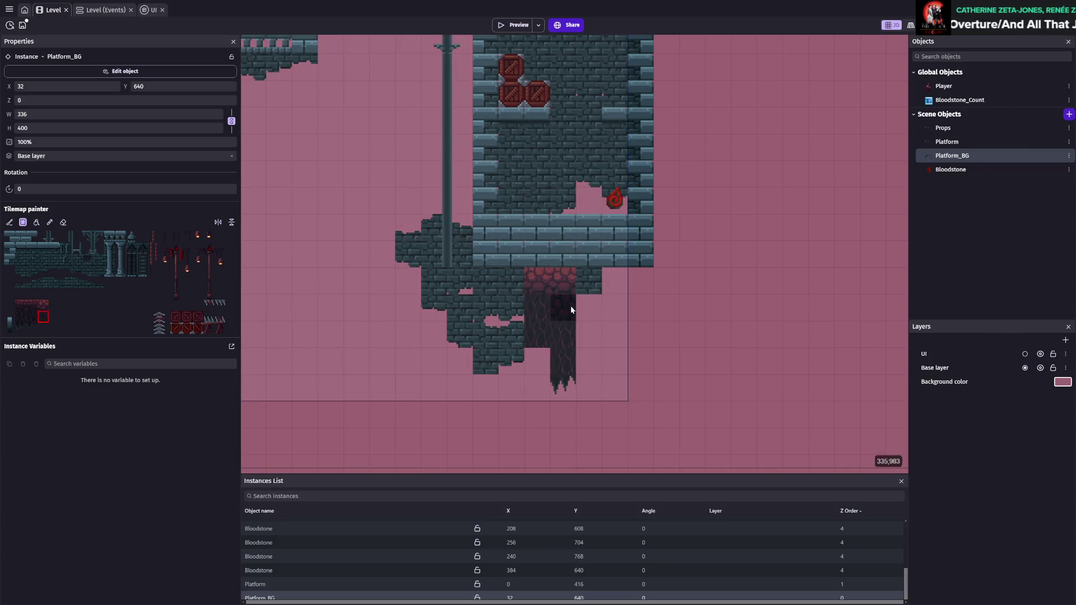
{"action": "left_click", "coordinate": [588, 281]}
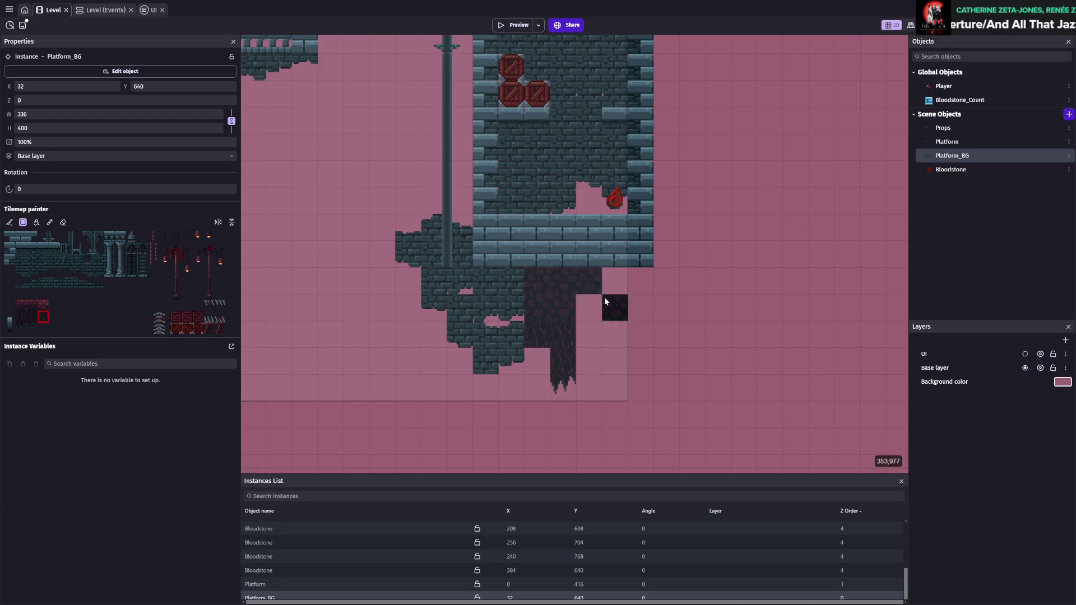
{"action": "left_click", "coordinate": [595, 337]}
{"action": "mouse_move", "coordinate": [624, 349]}
{"action": "left_mouse_down"}
{"action": "mouse_move", "coordinate": [616, 278]}
{"action": "mouse_move", "coordinate": [802, 281]}
{"action": "left_mouse_up"}
- Fill the pink gap row, a downward column and remaining gaps with dark cobble, extending it right
{"action": "scroll", "coordinate": [776, 336], "scroll_direction": "down", "scroll_amount": 2}
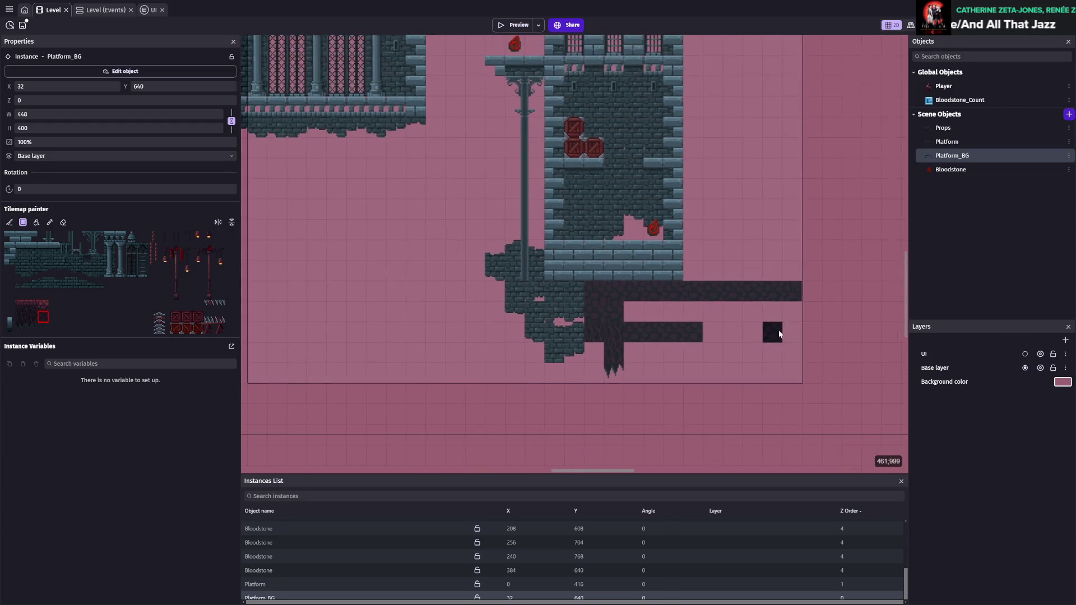
{"action": "scroll", "coordinate": [688, 346], "scroll_direction": "up", "scroll_amount": 2}
{"action": "left_click_drag", "start_coordinate": [517, 316], "coordinate": [723, 317]}
{"action": "left_click_drag", "start_coordinate": [583, 366], "coordinate": [570, 423]}
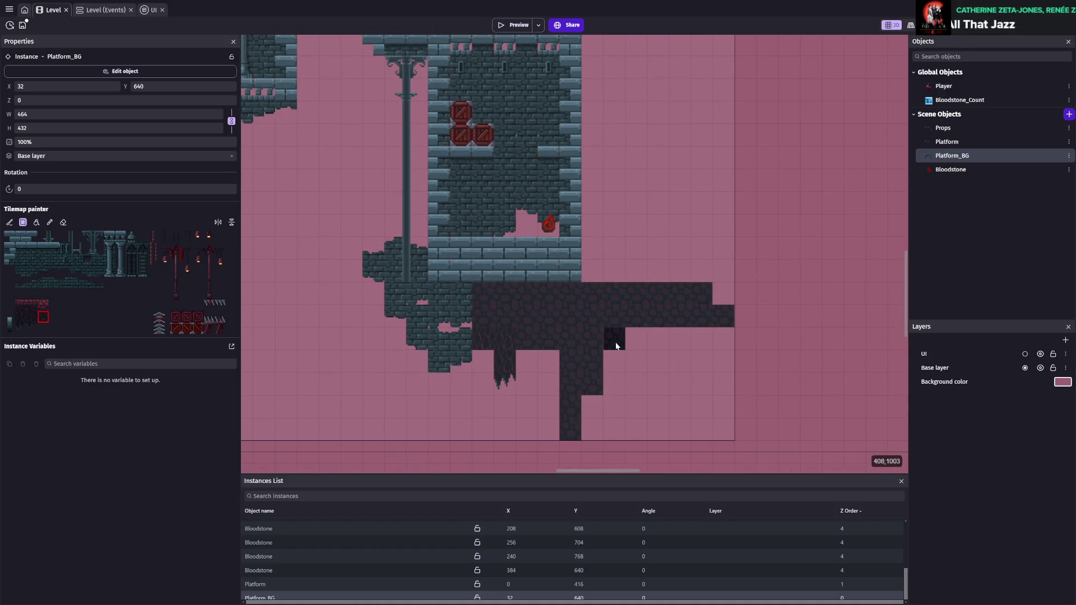
{"action": "mouse_move", "coordinate": [656, 340]}
{"action": "left_mouse_down"}
{"action": "mouse_move", "coordinate": [688, 340]}
{"action": "mouse_move", "coordinate": [685, 399]}
{"action": "mouse_move", "coordinate": [687, 387]}
{"action": "left_mouse_up"}
{"action": "left_click_drag", "start_coordinate": [722, 299], "coordinate": [751, 298]}
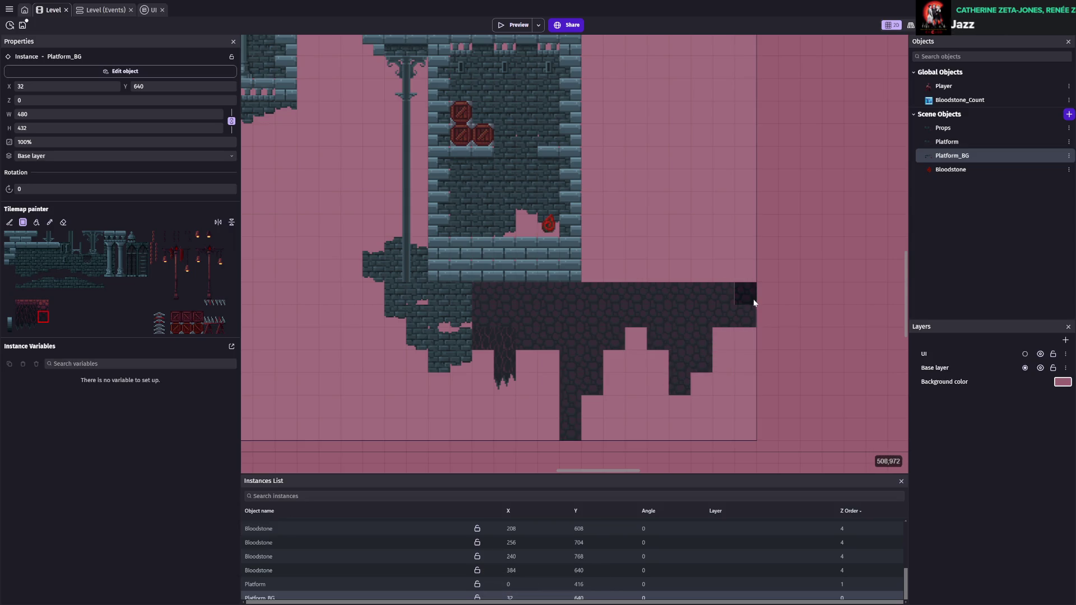
{"action": "left_click", "coordinate": [770, 290]}
{"action": "left_click_drag", "start_coordinate": [607, 278], "coordinate": [705, 276]}
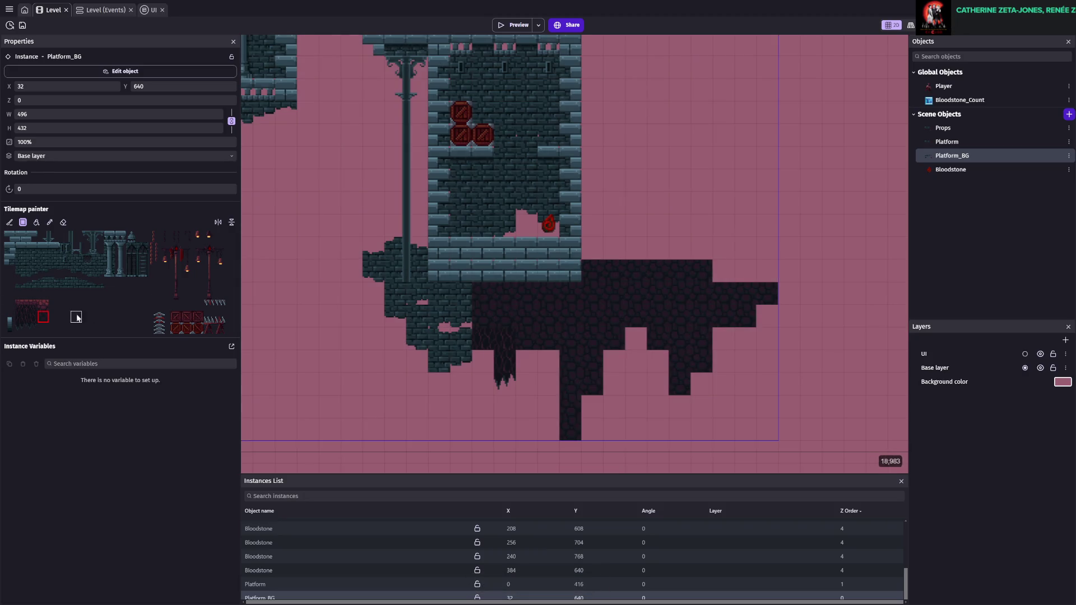
- Paint red cobble along the bridge's top, add a dark column and cobble tiles, then save
{"action": "left_click", "coordinate": [43, 306]}
{"action": "mouse_move", "coordinate": [592, 248]}
{"action": "left_mouse_down"}
{"action": "mouse_move", "coordinate": [659, 249]}
{"action": "mouse_move", "coordinate": [754, 275]}
{"action": "left_mouse_up"}
{"action": "left_click", "coordinate": [20, 318]}
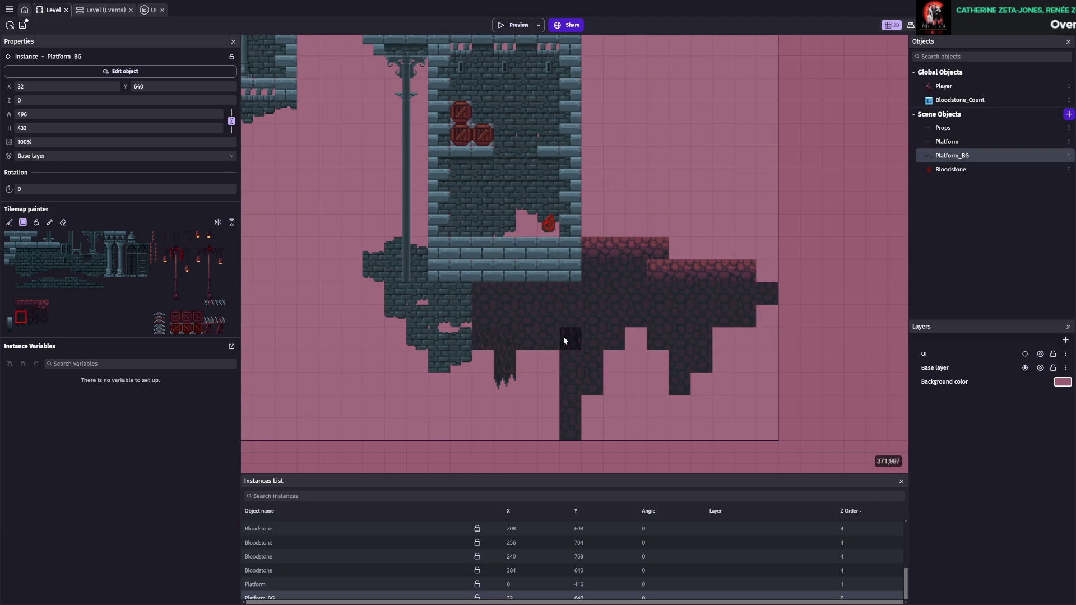
{"action": "left_click_drag", "start_coordinate": [542, 382], "coordinate": [543, 334]}
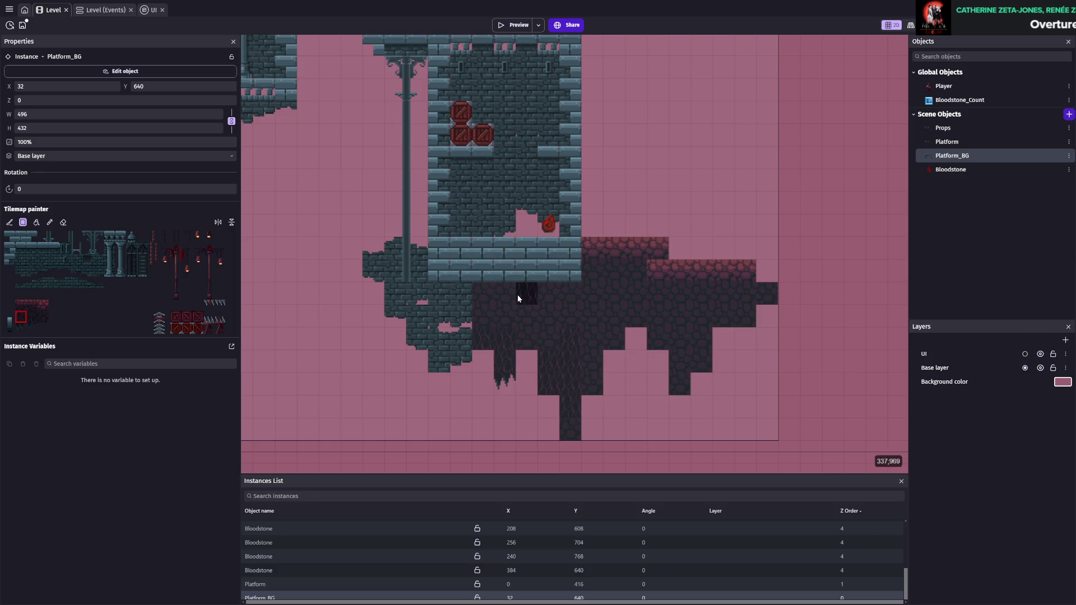
{"action": "left_click", "coordinate": [32, 317]}
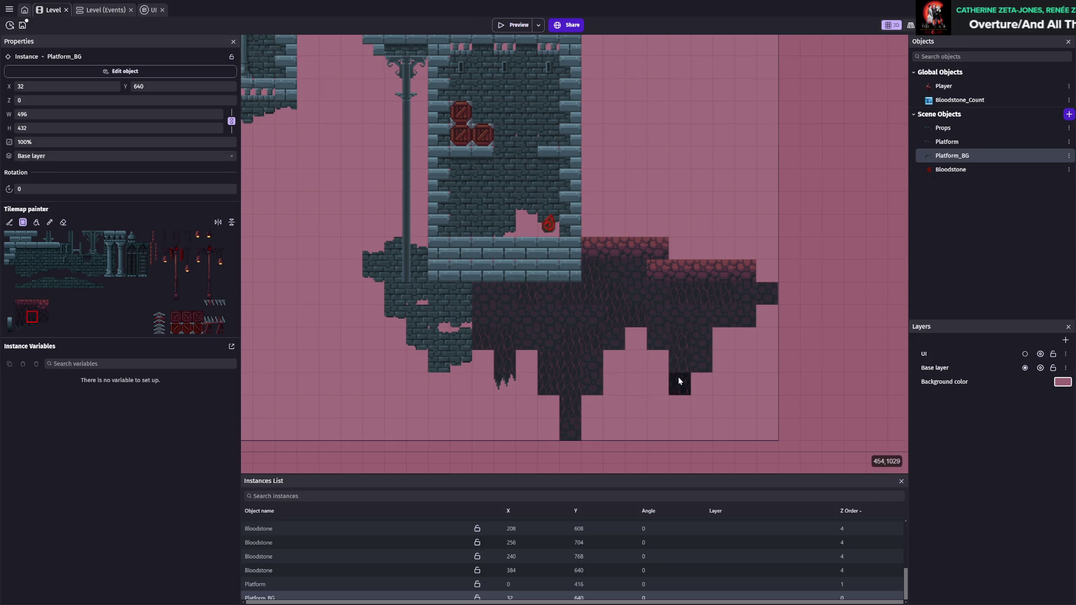
{"action": "left_click", "coordinate": [758, 302]}
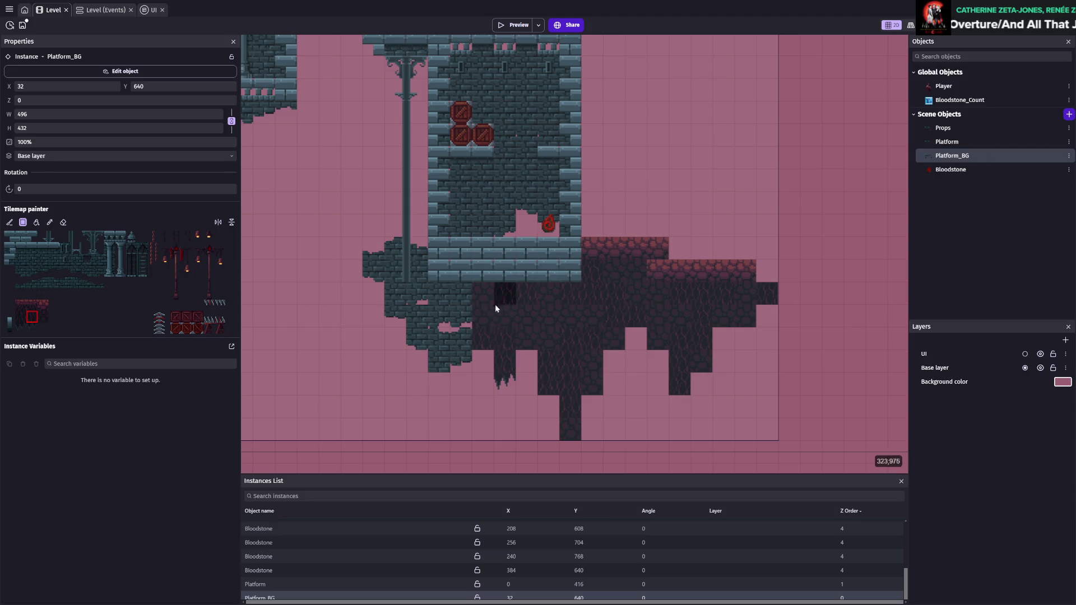
{"action": "left_click", "coordinate": [452, 304]}
{"action": "key", "text": "ctrl+s"}
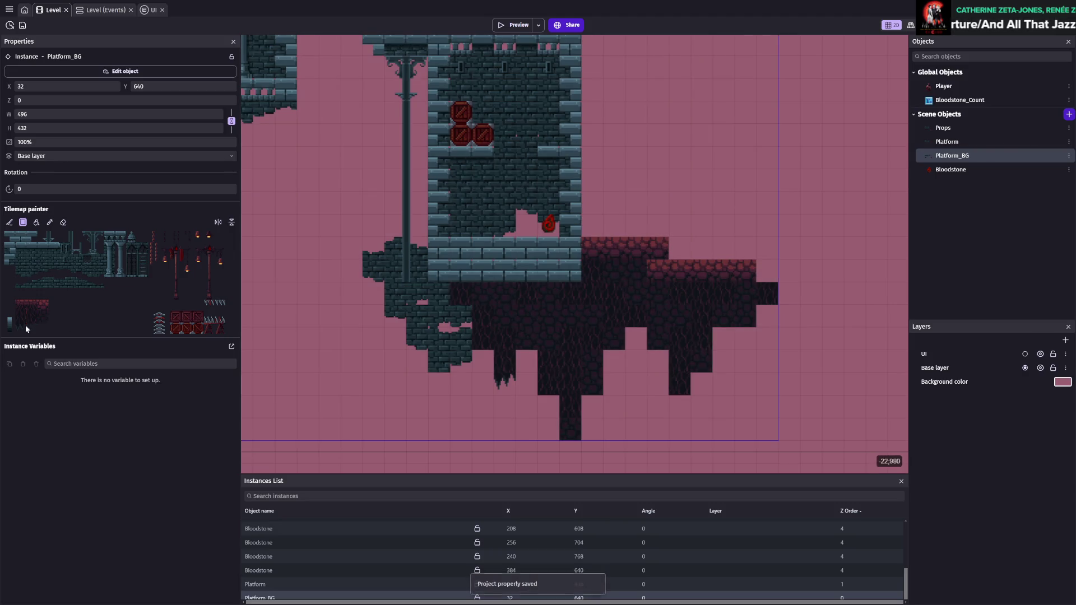
- Paint stalactite tiles along the rock mass's underside and beside the column bottom
{"action": "scroll", "coordinate": [604, 352], "scroll_direction": "down", "scroll_amount": 3}
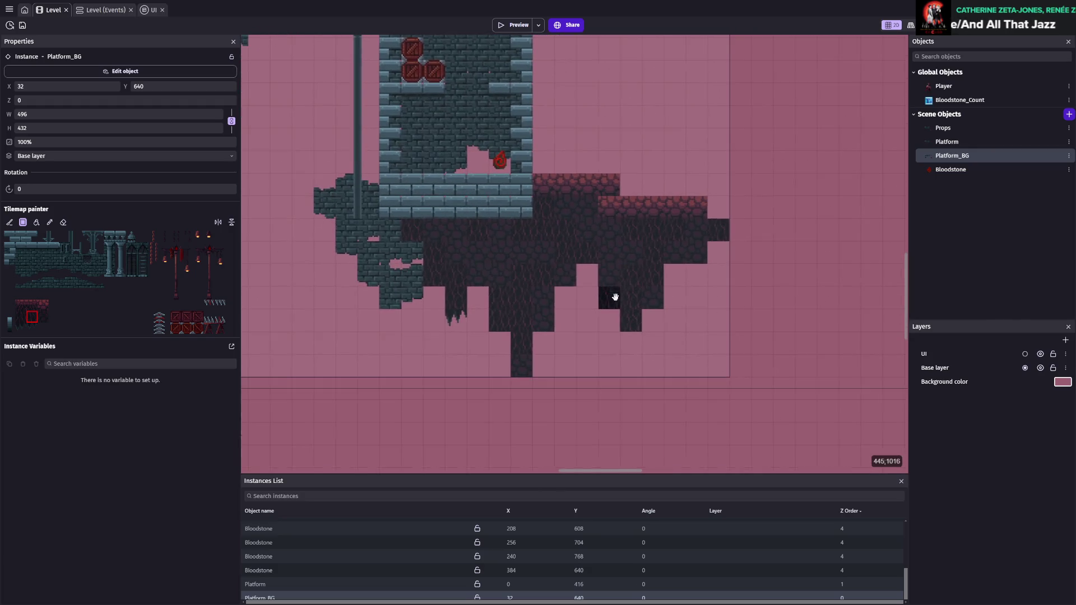
{"action": "left_click", "coordinate": [20, 328]}
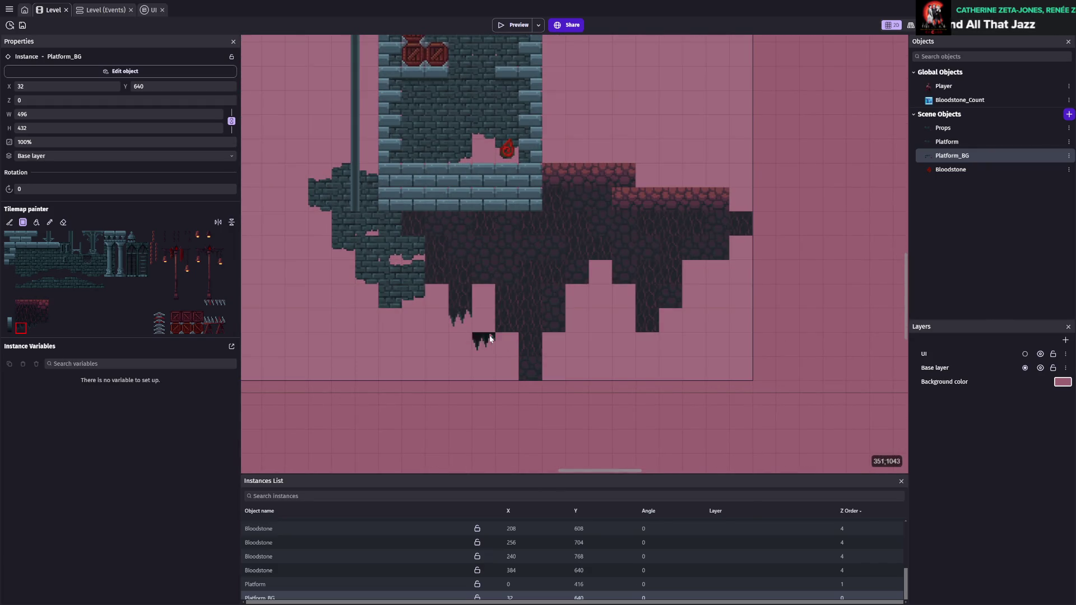
{"action": "left_click", "coordinate": [483, 293]}
{"action": "left_click", "coordinate": [601, 268]}
{"action": "left_click", "coordinate": [555, 356]}
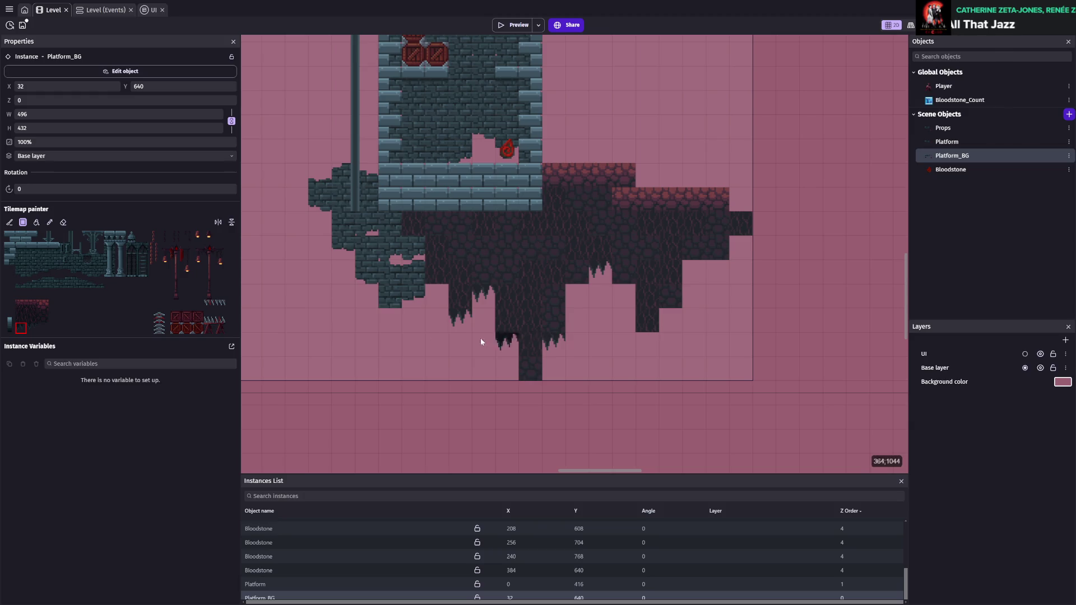
{"action": "left_click", "coordinate": [32, 328]}
{"action": "left_click", "coordinate": [503, 342]}
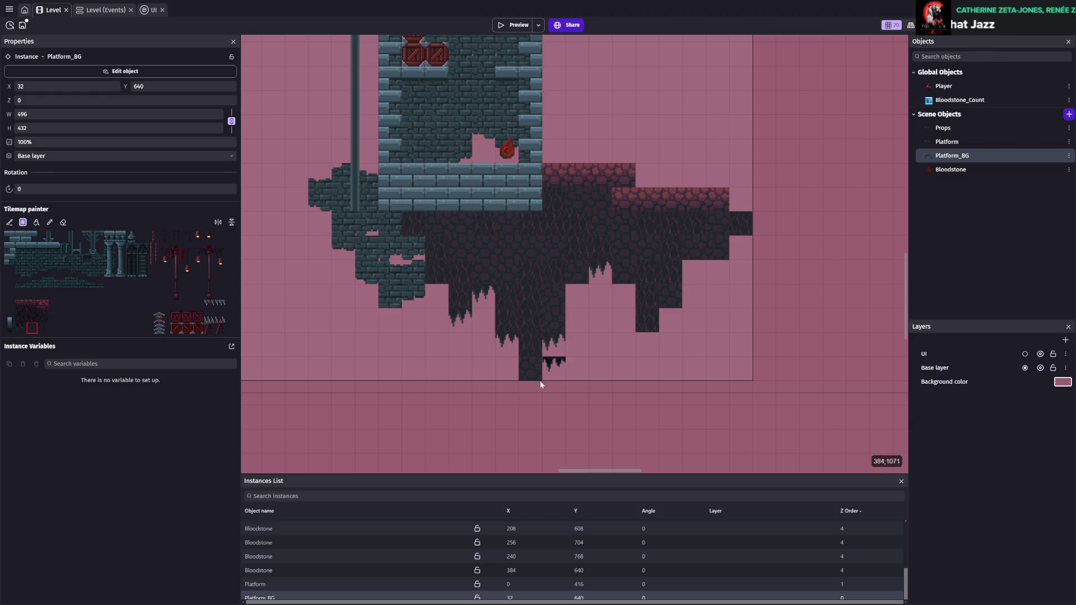
- Erase the stray tile below the rock column and save the project
{"action": "left_click", "coordinate": [36, 317]}
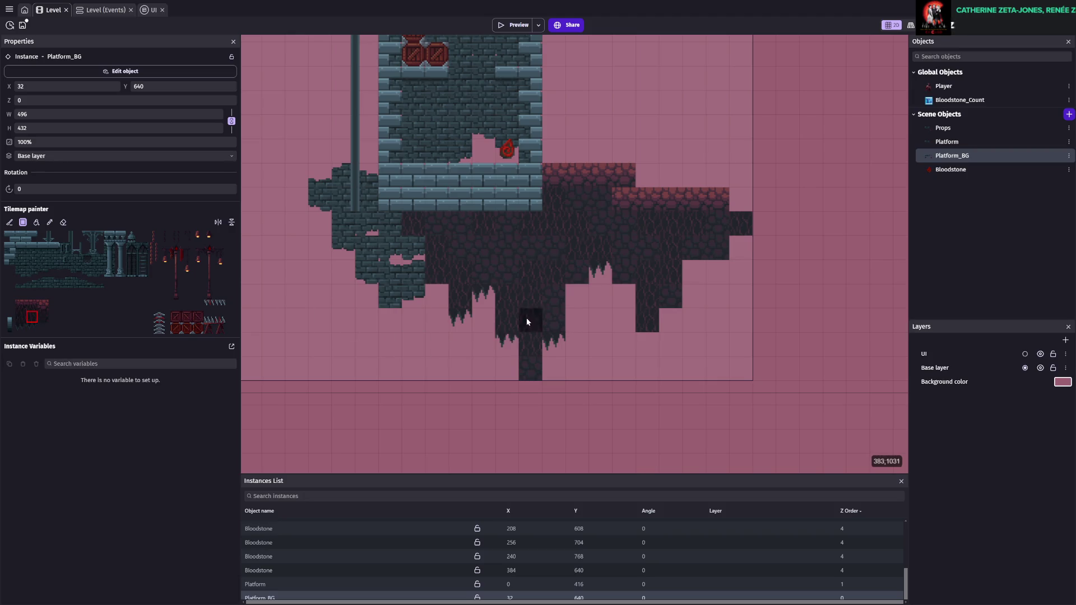
{"action": "left_click", "coordinate": [64, 222]}
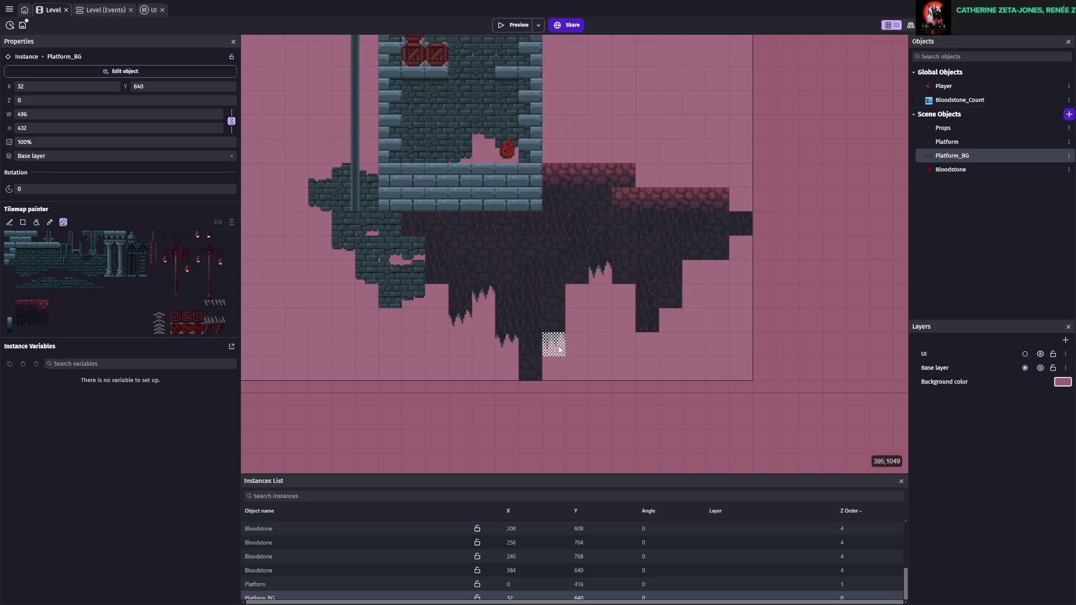
{"action": "left_click", "coordinate": [530, 369]}
{"action": "key", "text": "ctrl+s"}
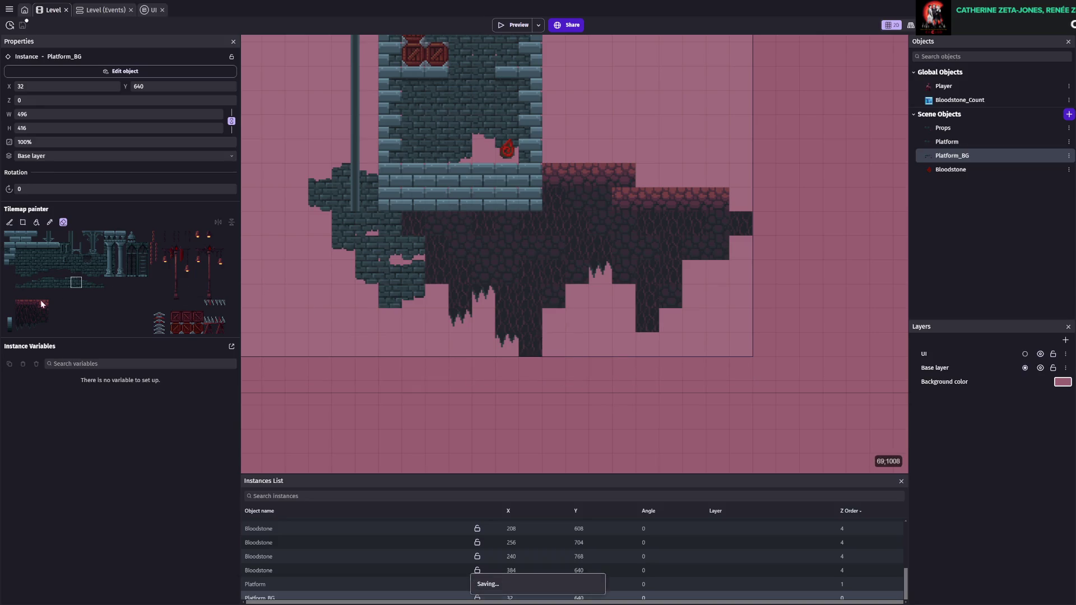
- Add spike tiles below the column bottom and across two cells at the rock's right, then save
{"action": "left_click", "coordinate": [32, 328]}
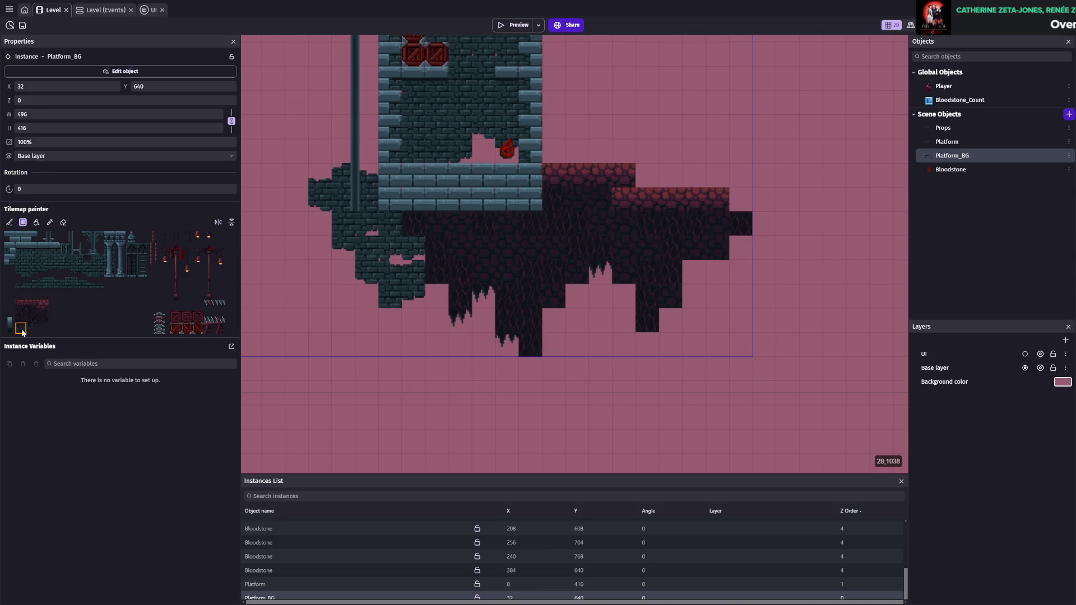
{"action": "left_click", "coordinate": [533, 375]}
{"action": "left_click_drag", "start_coordinate": [694, 268], "coordinate": [719, 261]}
{"action": "mouse_move", "coordinate": [754, 216]}
{"action": "left_mouse_down"}
{"action": "mouse_move", "coordinate": [552, 264]}
{"action": "mouse_move", "coordinate": [494, 265]}
{"action": "left_mouse_up"}
{"action": "key", "text": "ctrl+s"}
- Paint rock tiles to extend the ledge up against the tower wall
{"action": "left_click", "coordinate": [20, 306]}
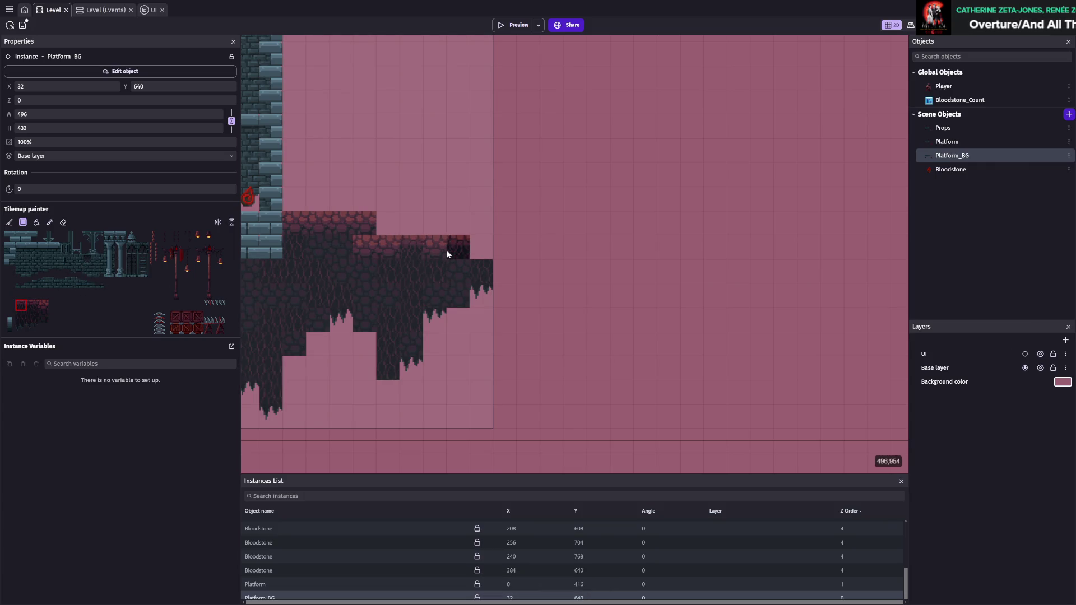
{"action": "scroll", "coordinate": [581, 312], "scroll_direction": "left", "scroll_amount": 5}
{"action": "scroll", "coordinate": [580, 311], "scroll_direction": "up", "scroll_amount": 1}
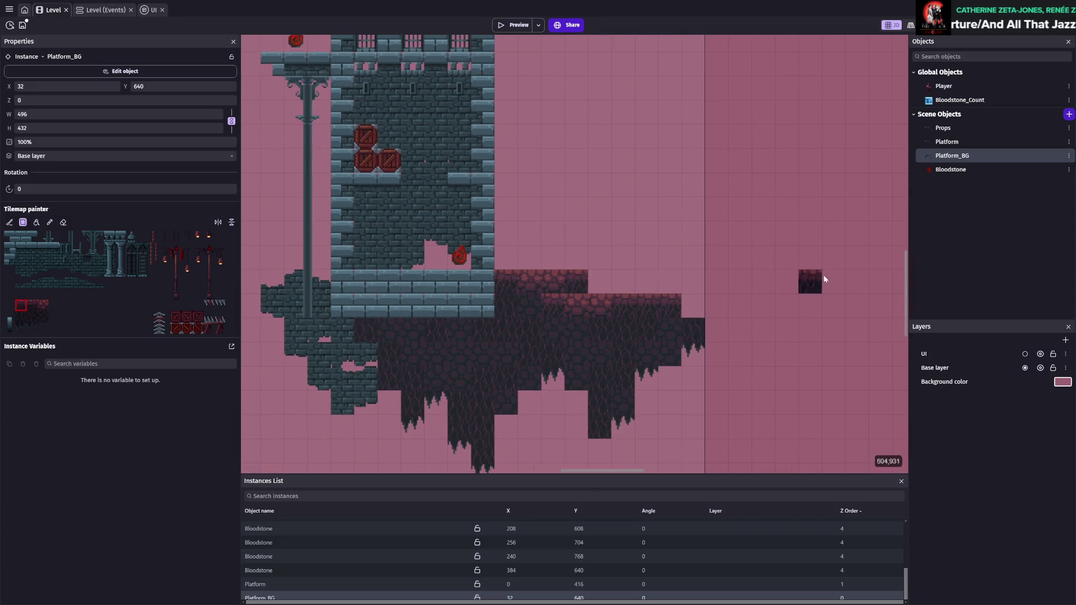
{"action": "scroll", "coordinate": [809, 274], "scroll_direction": "right", "scroll_amount": 3}
{"action": "left_click", "coordinate": [43, 305]}
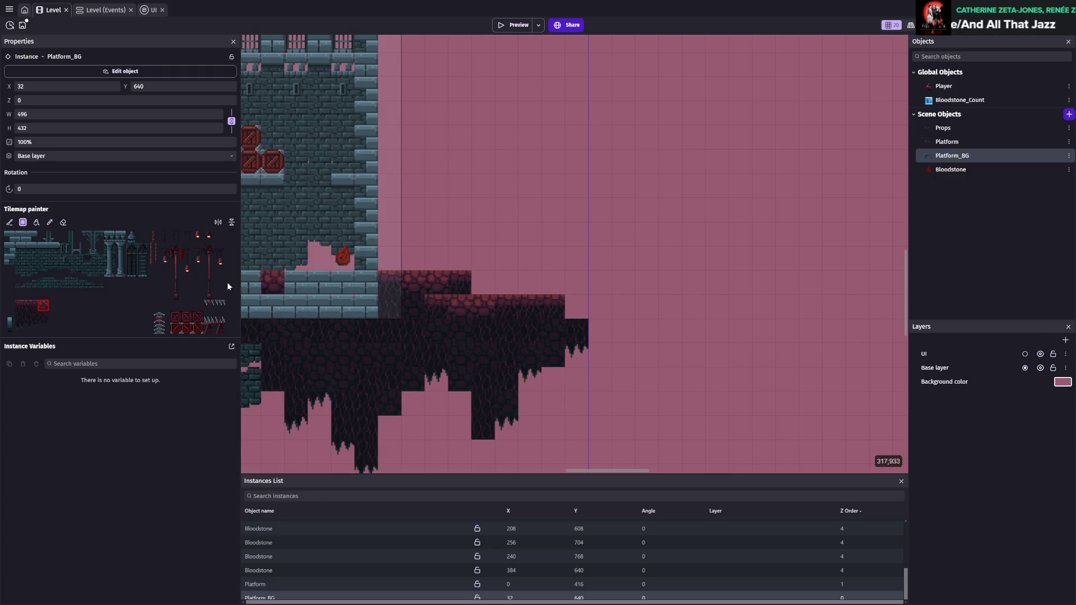
{"action": "left_click_drag", "start_coordinate": [395, 261], "coordinate": [459, 258]}
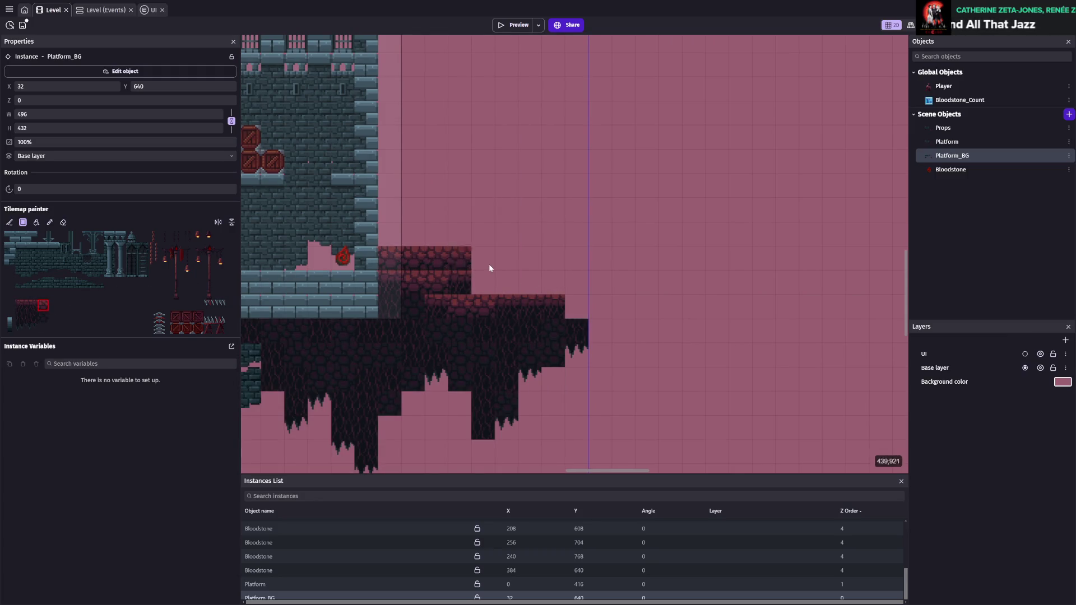
- Switch the Tilemap painter to the eraser and save the level
{"action": "scroll", "coordinate": [560, 327], "scroll_direction": "left", "scroll_amount": 2}
{"action": "scroll", "coordinate": [560, 327], "scroll_direction": "up", "scroll_amount": 1}
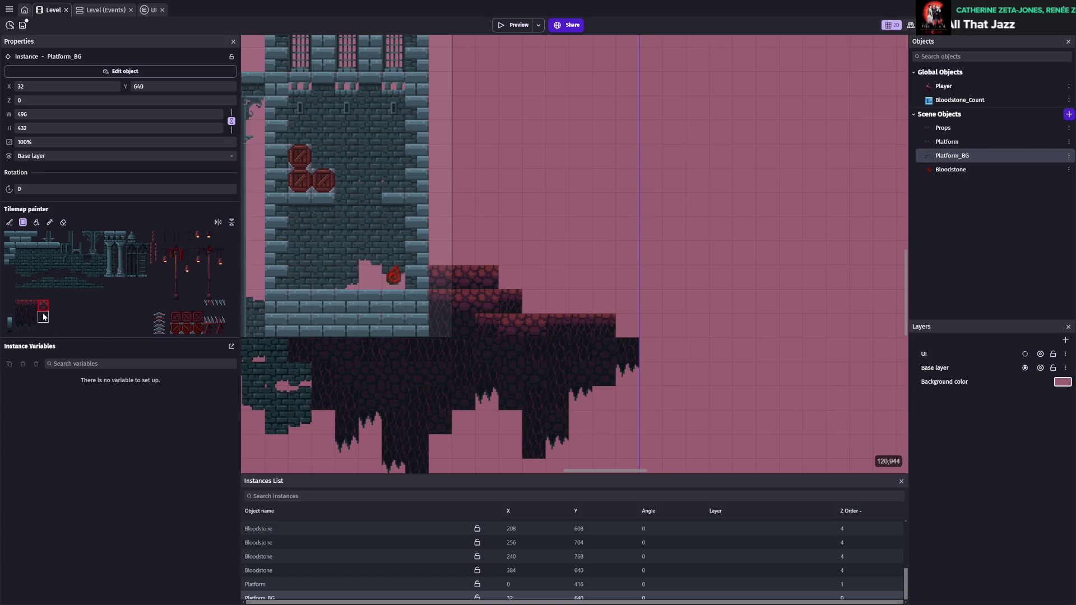
{"action": "scroll", "coordinate": [535, 299], "scroll_direction": "up", "scroll_amount": 1, "text": "ctrl"}
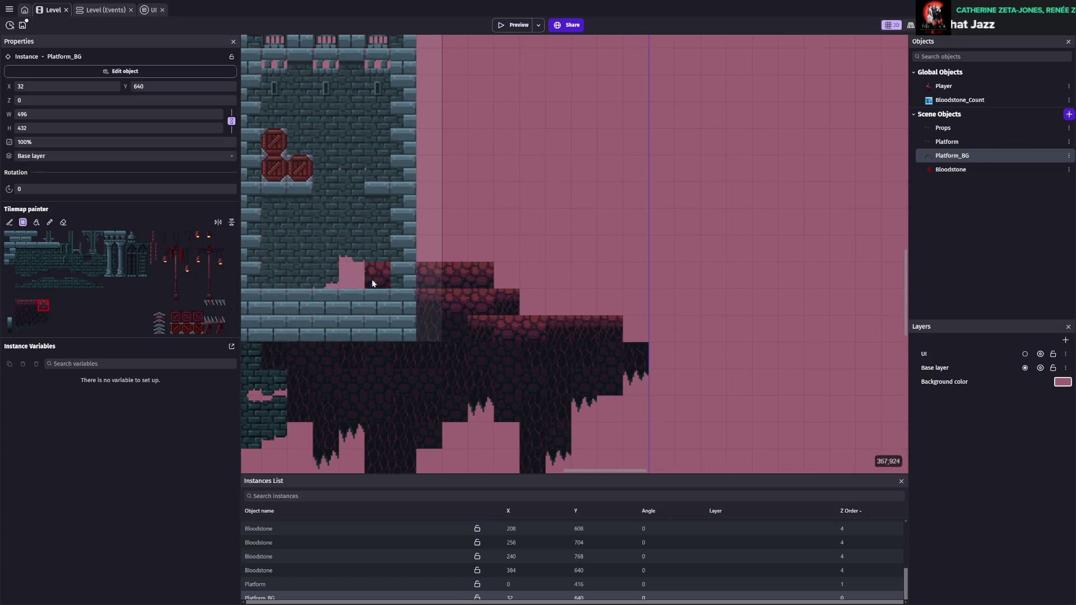
{"action": "left_click", "coordinate": [64, 222]}
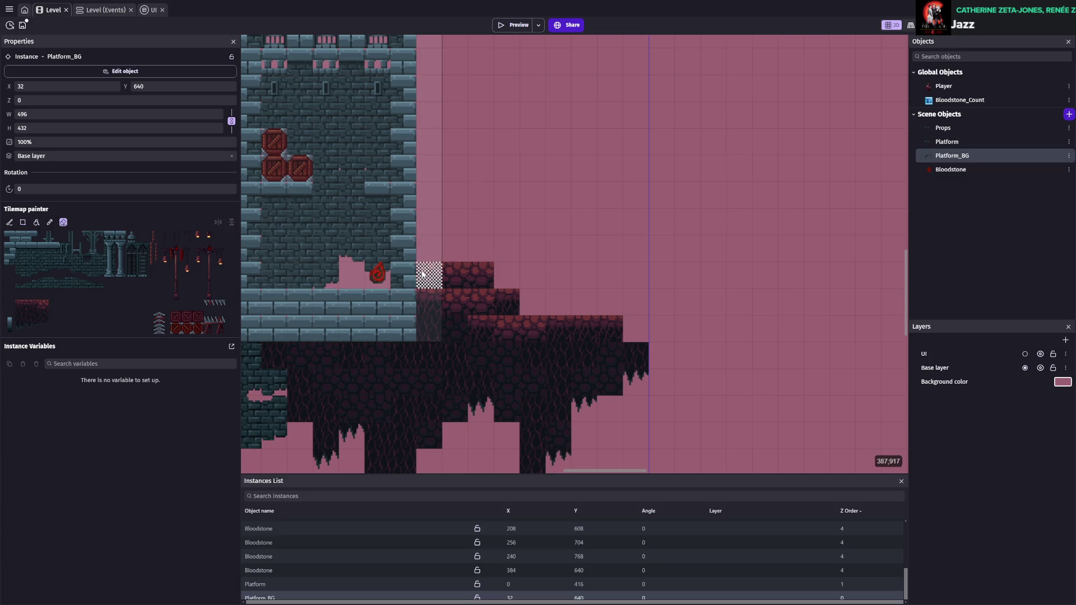
{"action": "scroll", "coordinate": [623, 295], "scroll_direction": "down", "scroll_amount": 1, "text": "ctrl"}
{"action": "scroll", "coordinate": [623, 295], "scroll_direction": "down", "scroll_amount": 4, "text": "ctrl"}
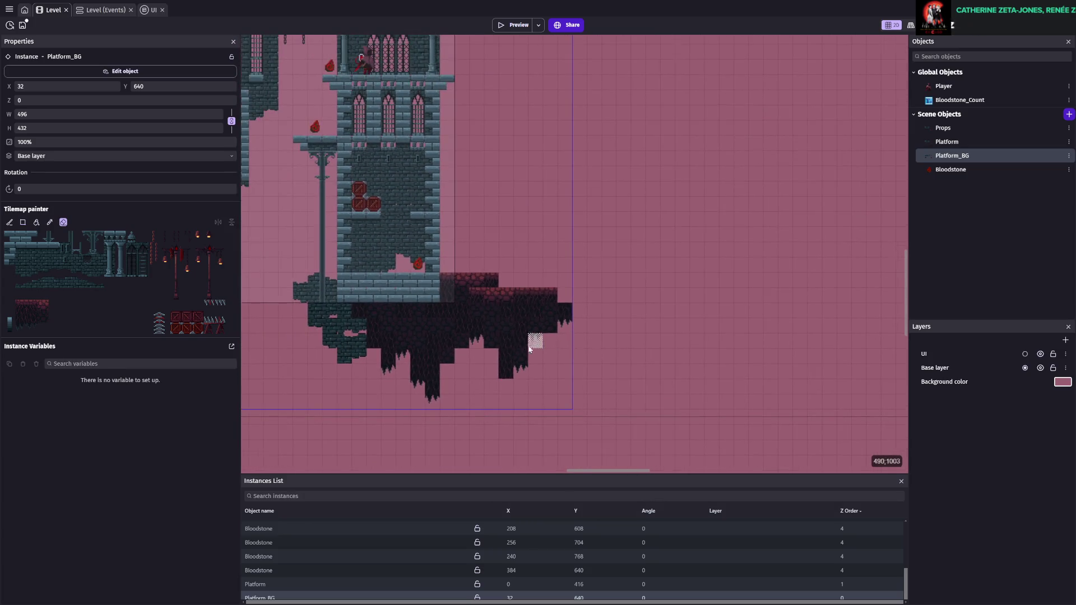
{"action": "key", "text": "ctrl+s"}
{"action": "scroll", "coordinate": [507, 410], "scroll_direction": "up", "scroll_amount": 5, "text": "ctrl"}
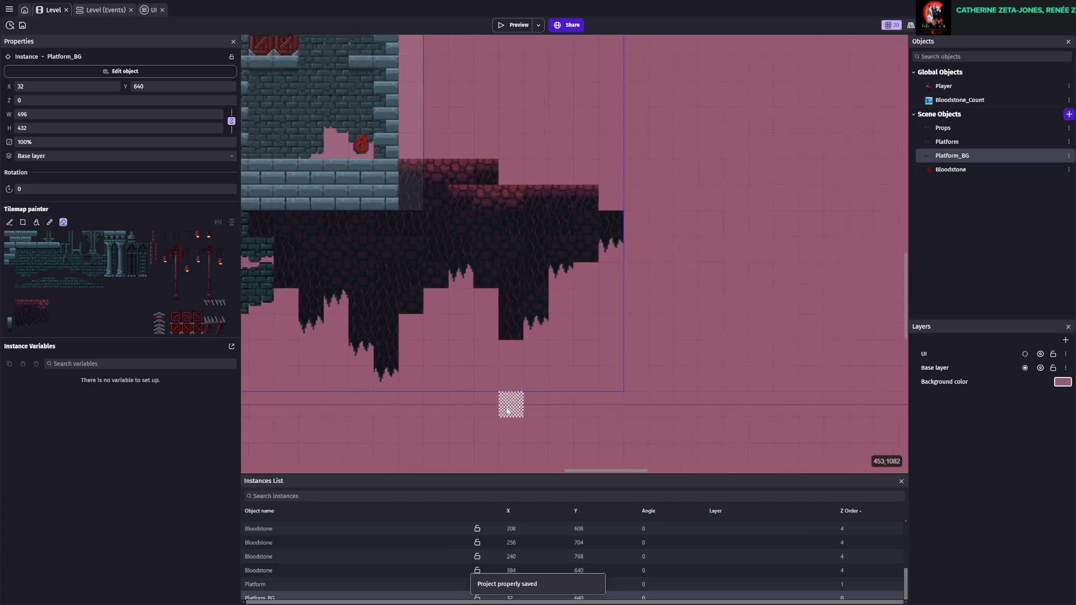
- Paint a tile below the rock column's bottom
{"action": "left_click", "coordinate": [22, 330]}
{"action": "left_click", "coordinate": [533, 345]}
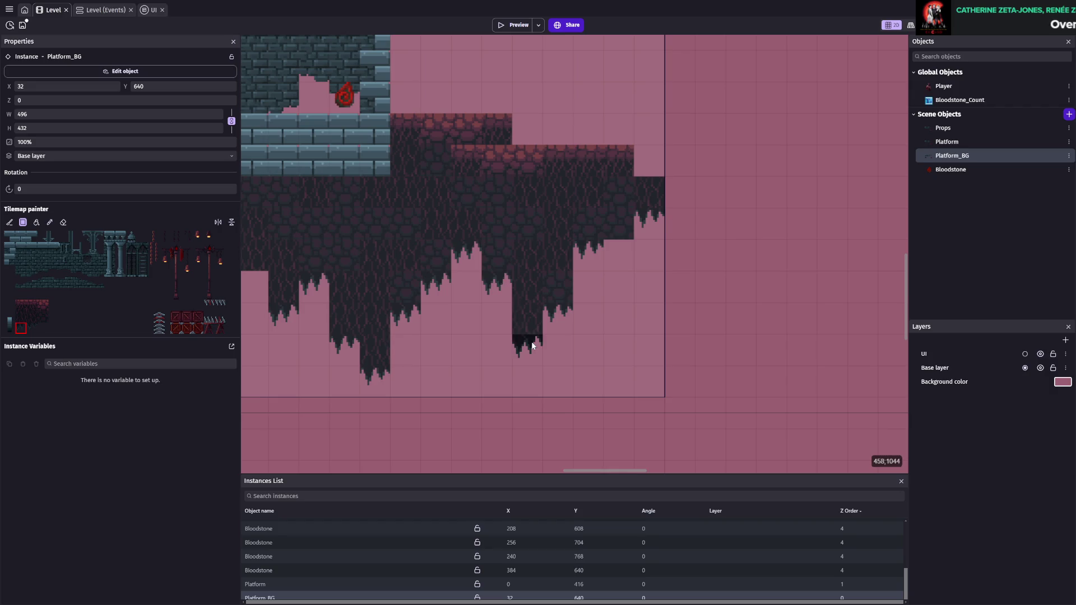
{"action": "scroll", "coordinate": [617, 256], "scroll_direction": "down", "scroll_amount": 1}
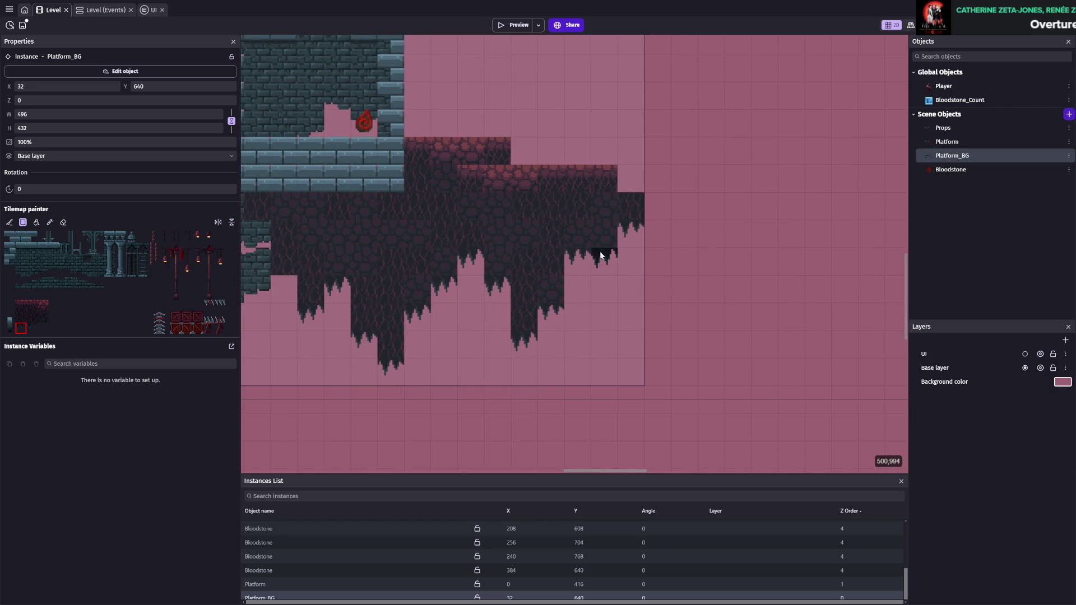
{"action": "scroll", "coordinate": [598, 255], "scroll_direction": "left", "scroll_amount": 5}
{"action": "scroll", "coordinate": [597, 255], "scroll_direction": "up", "scroll_amount": 2}
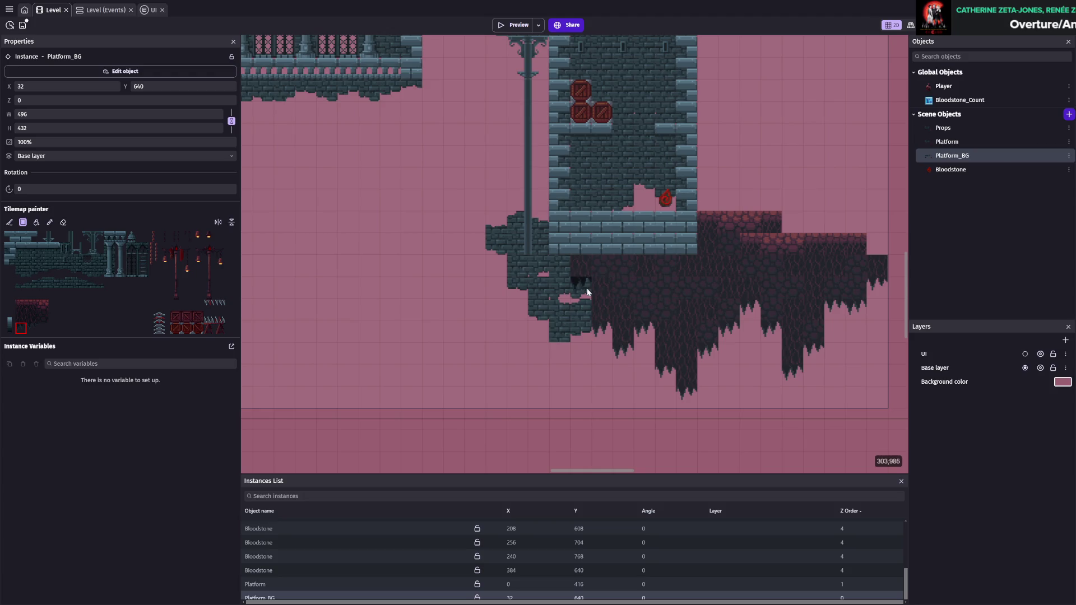
{"action": "scroll", "coordinate": [773, 318], "scroll_direction": "right", "scroll_amount": 3}
{"action": "scroll", "coordinate": [718, 317], "scroll_direction": "down", "scroll_amount": 2}
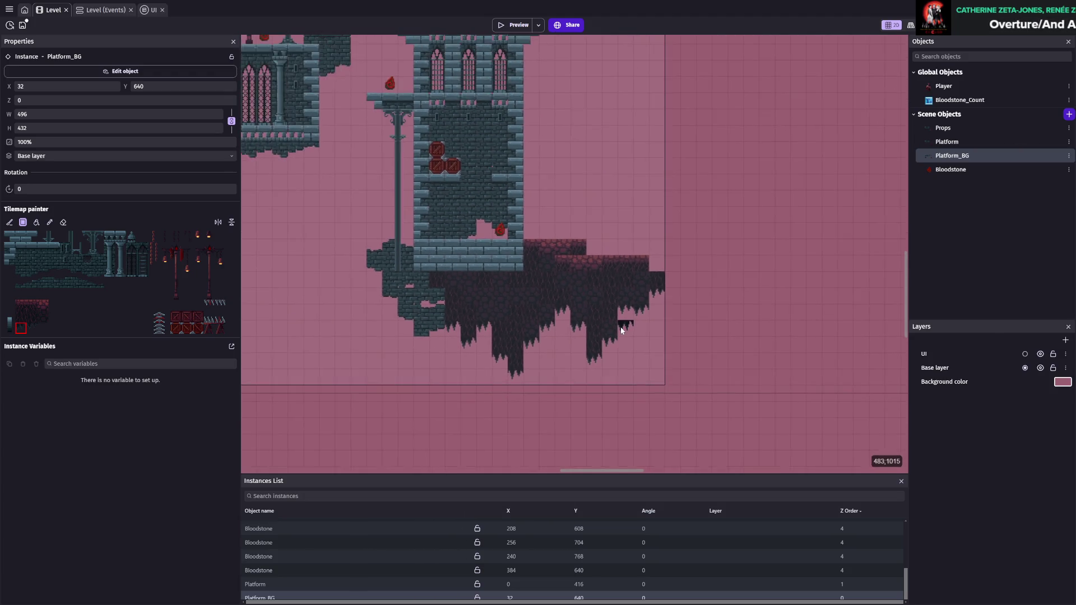
{"action": "scroll", "coordinate": [594, 342], "scroll_direction": "left", "scroll_amount": 2}
{"action": "scroll", "coordinate": [593, 342], "scroll_direction": "up", "scroll_amount": 3}
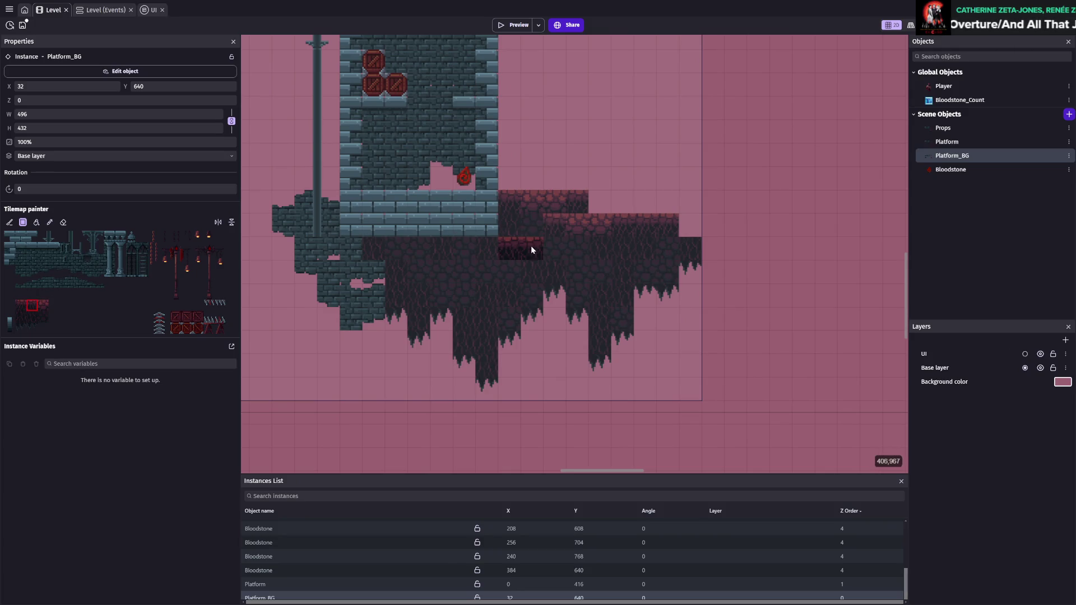
- Paint red edge tile rows across the rock, including two near the tower, and save
{"action": "left_click_drag", "start_coordinate": [529, 249], "coordinate": [554, 250]}
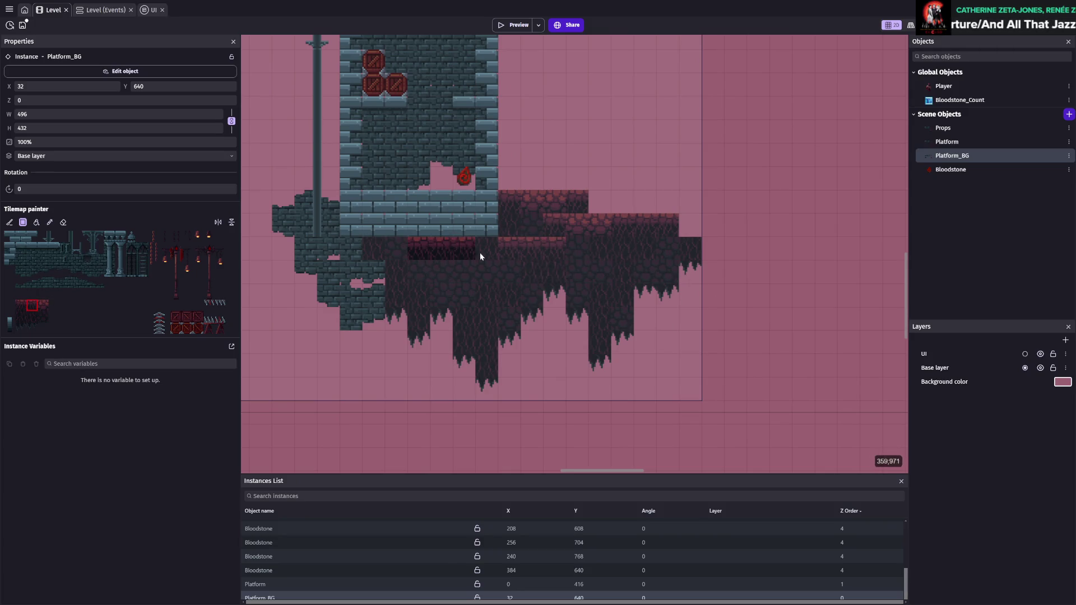
{"action": "left_click_drag", "start_coordinate": [452, 254], "coordinate": [453, 255]}
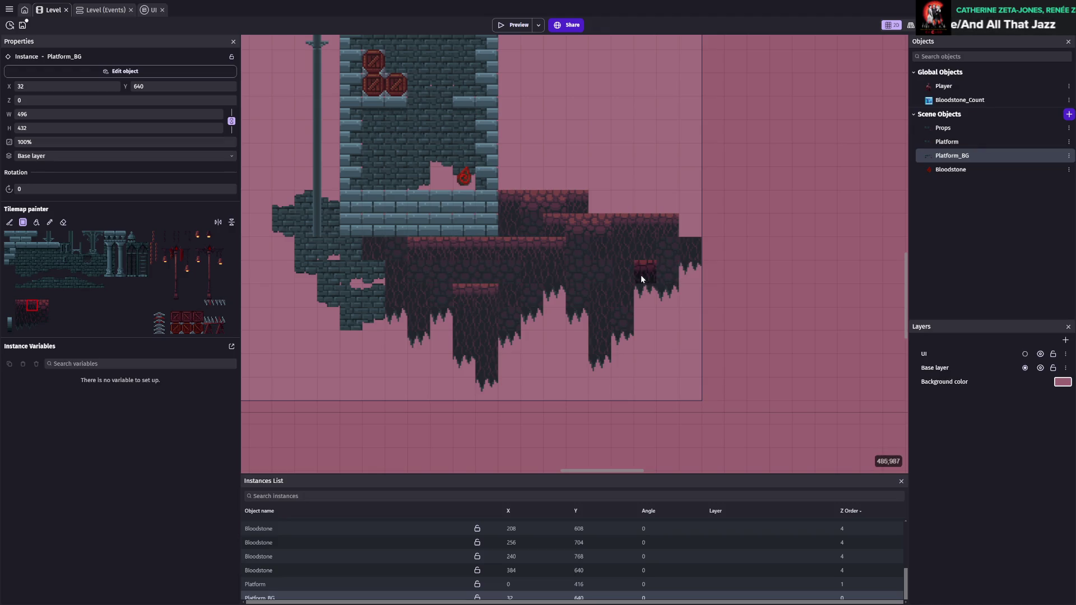
{"action": "scroll", "coordinate": [644, 270], "scroll_direction": "down", "scroll_amount": 5}
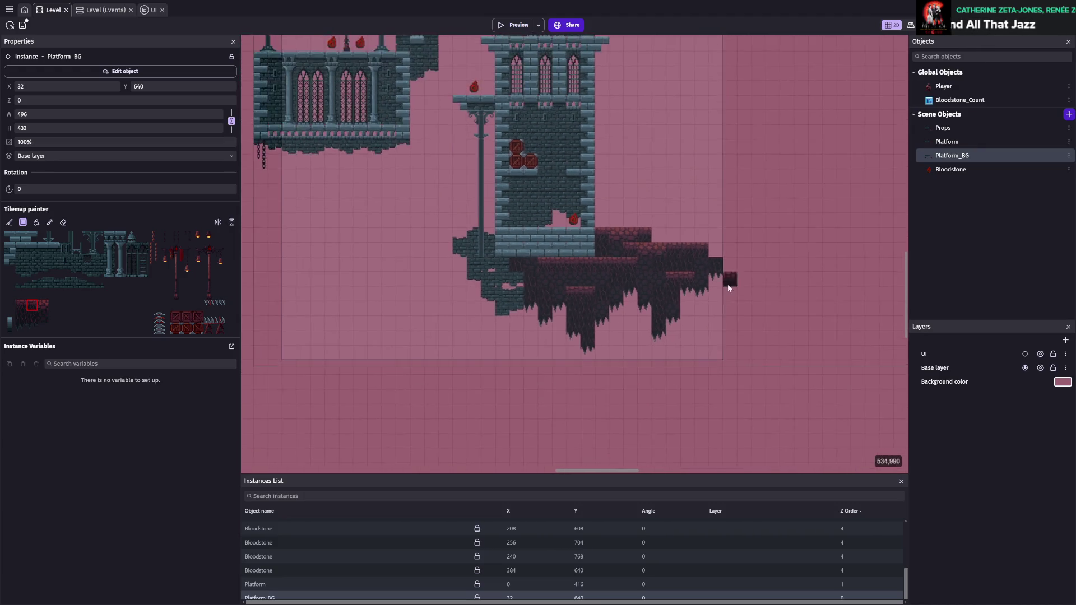
{"action": "scroll", "coordinate": [505, 348], "scroll_direction": "up", "scroll_amount": 3}
{"action": "key", "text": "ctrl+s"}
- Cover the red cobble patch at the rock's left edge with dark brick, then select the Platform object
{"action": "scroll", "coordinate": [541, 321], "scroll_direction": "up", "scroll_amount": 3}
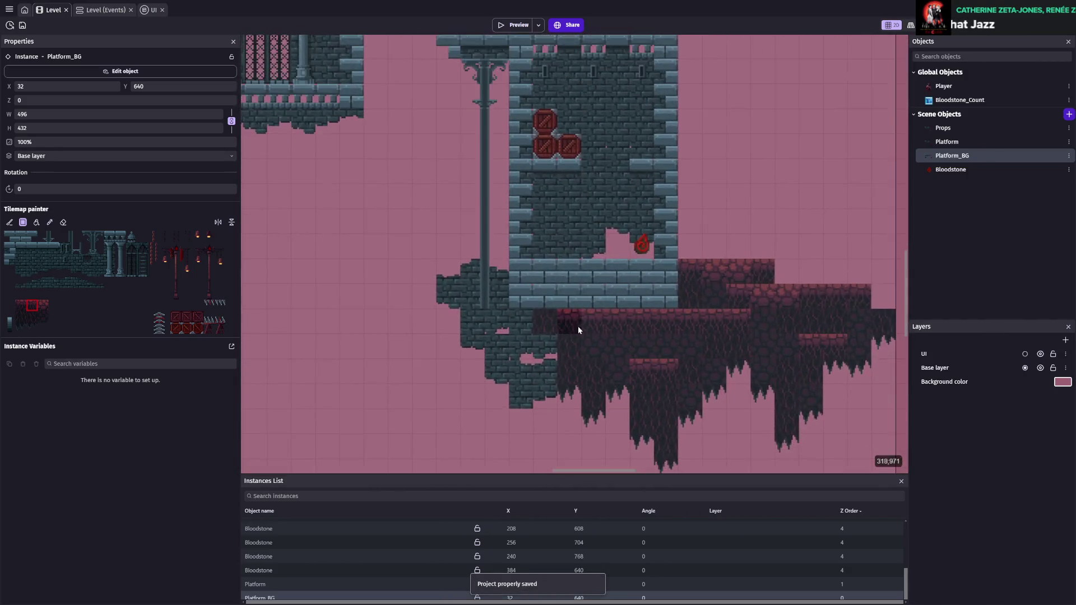
{"action": "scroll", "coordinate": [579, 330], "scroll_direction": "up", "scroll_amount": 1}
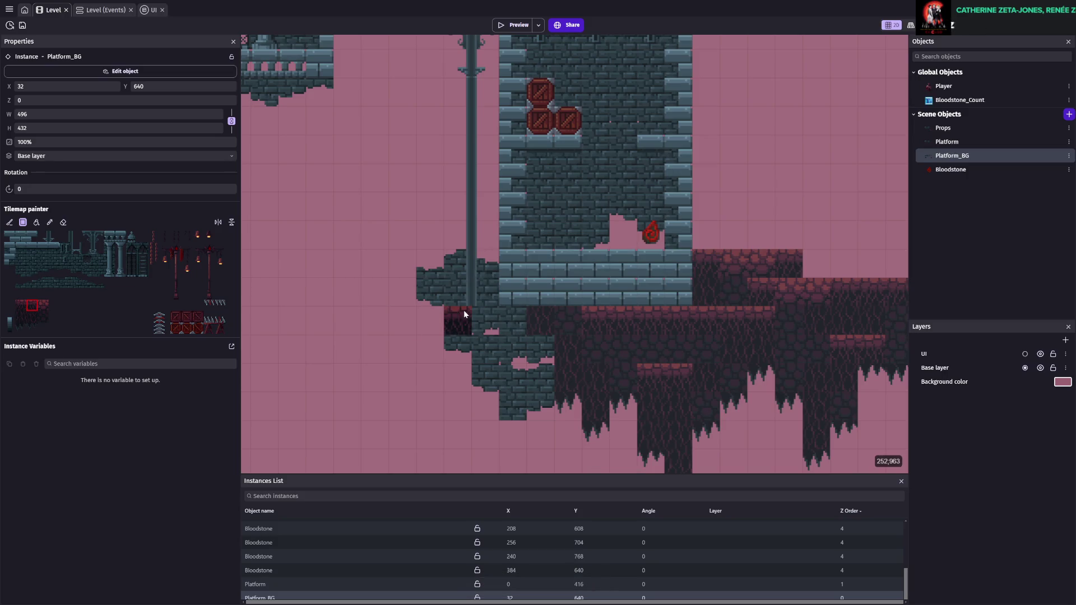
{"action": "left_click", "coordinate": [88, 248]}
{"action": "left_click", "coordinate": [416, 303]}
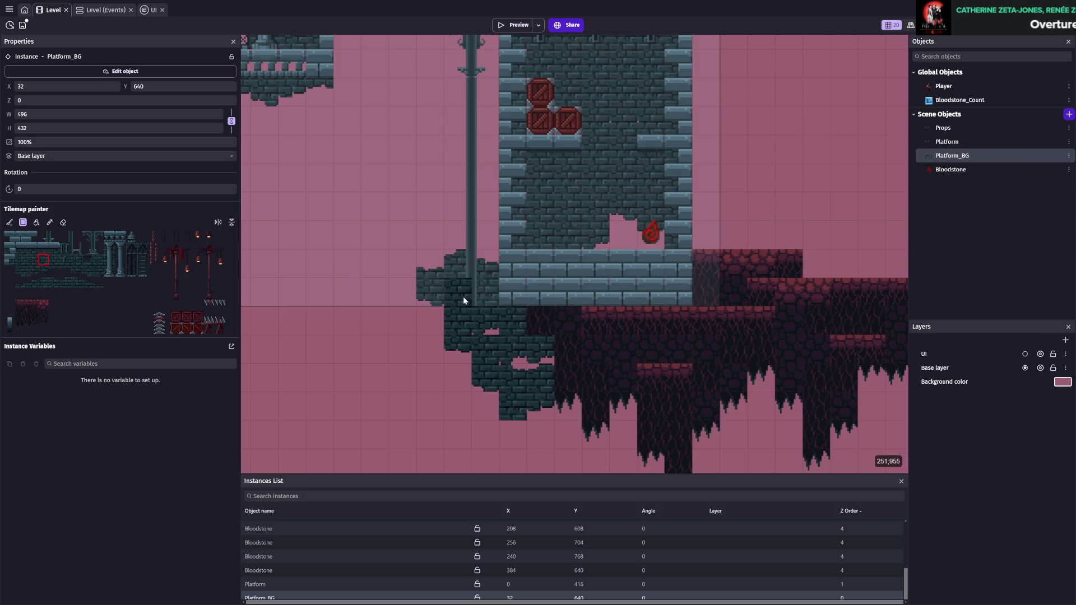
{"action": "left_click", "coordinate": [948, 141]}
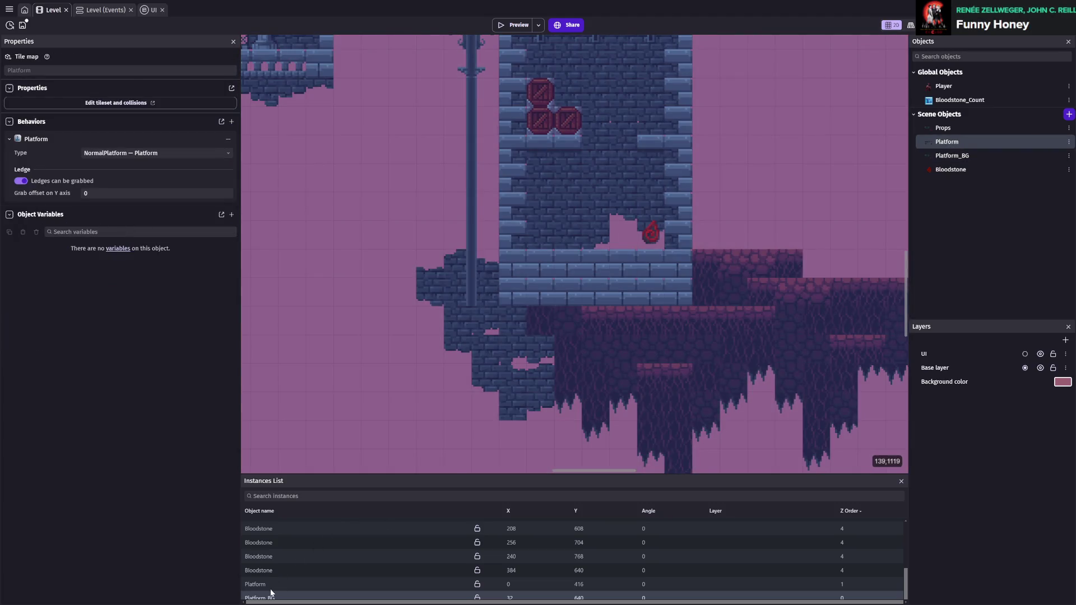
- Paint a deck tile row under the tower's base in the Platform tilemap, extending it right
{"action": "left_click", "coordinate": [271, 589]}
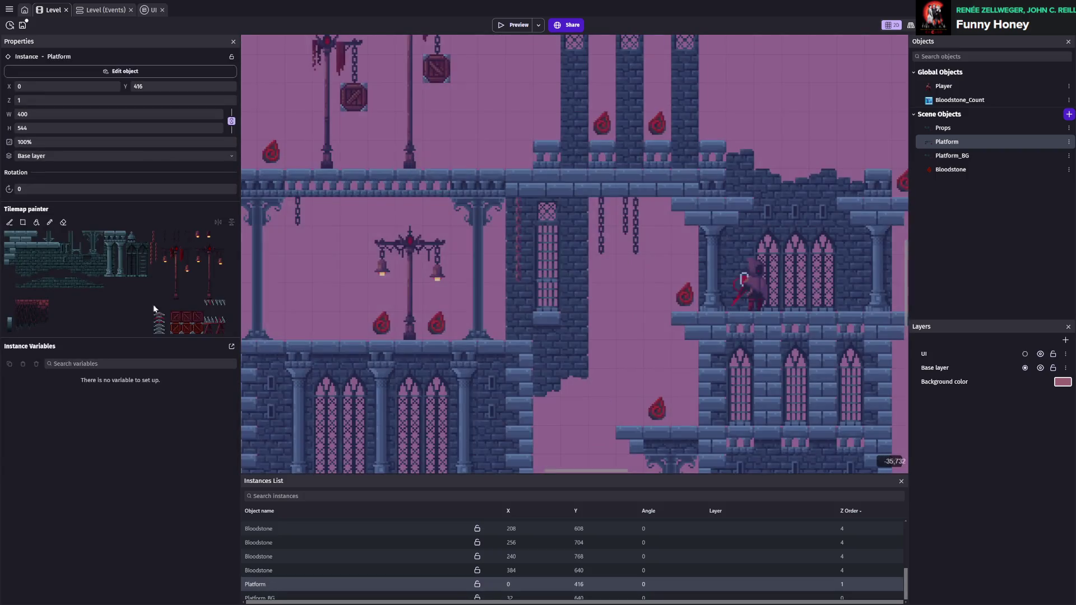
{"action": "left_click", "coordinate": [112, 240]}
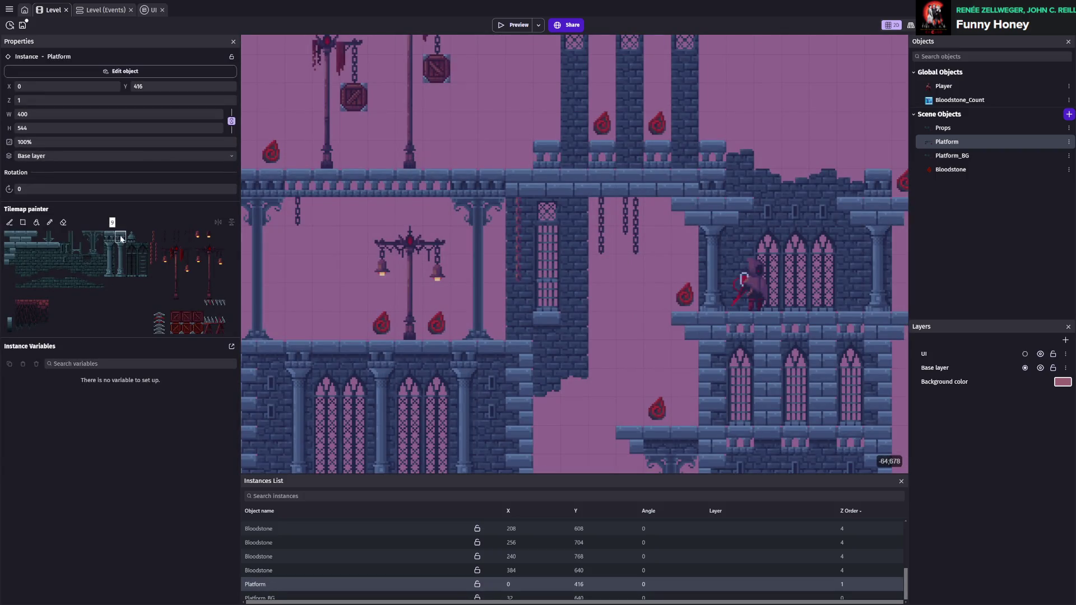
{"action": "scroll", "coordinate": [437, 297], "scroll_direction": "down", "scroll_amount": 10}
{"action": "mouse_move", "coordinate": [512, 442]}
{"action": "left_mouse_down"}
{"action": "mouse_move", "coordinate": [465, 342]}
{"action": "mouse_move", "coordinate": [493, 355]}
{"action": "left_mouse_up"}
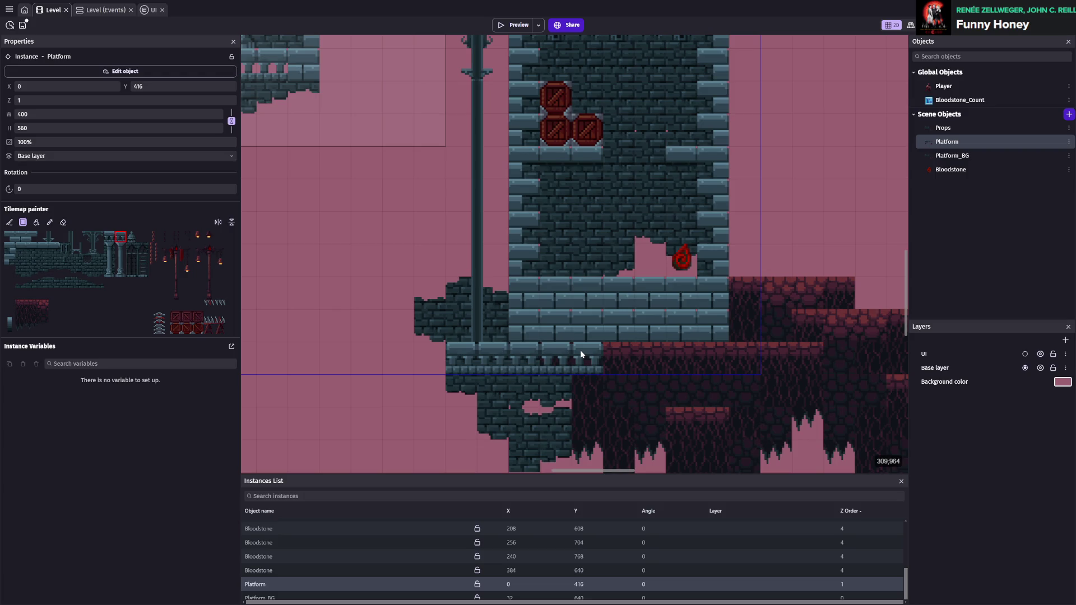
{"action": "left_click_drag", "start_coordinate": [580, 349], "coordinate": [725, 346]}
{"action": "scroll", "coordinate": [718, 369], "scroll_direction": "down", "scroll_amount": 3}
{"action": "scroll", "coordinate": [613, 407], "scroll_direction": "down", "scroll_amount": 2}
{"action": "scroll", "coordinate": [565, 335], "scroll_direction": "up", "scroll_amount": 3}
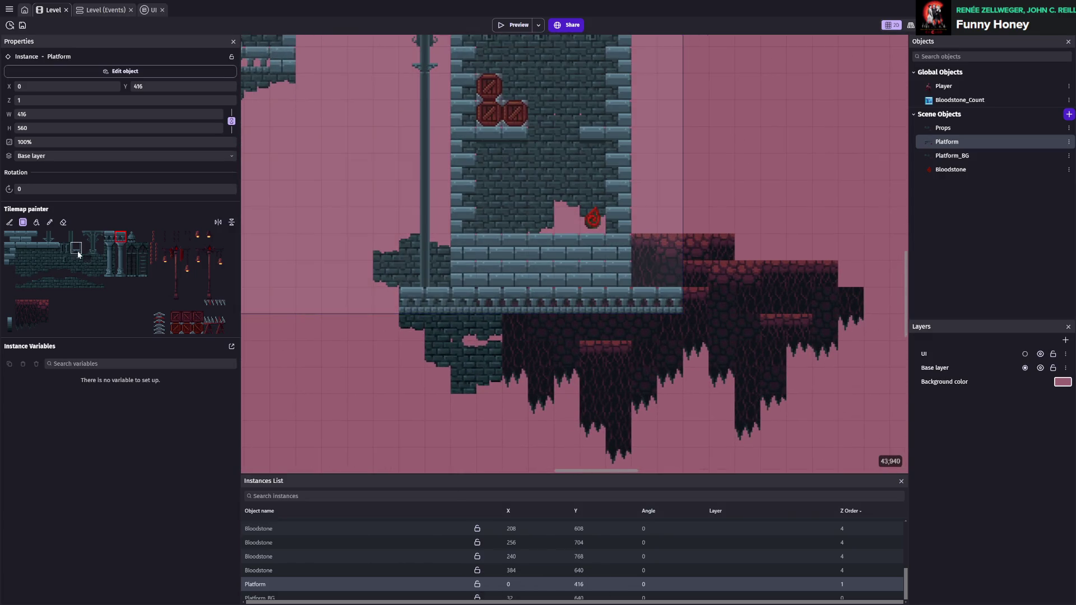
- Stamp the 2x2 pillar block in four places under the deck
{"action": "left_click_drag", "start_coordinate": [84, 234], "coordinate": [102, 252]}
{"action": "left_click", "coordinate": [481, 334]}
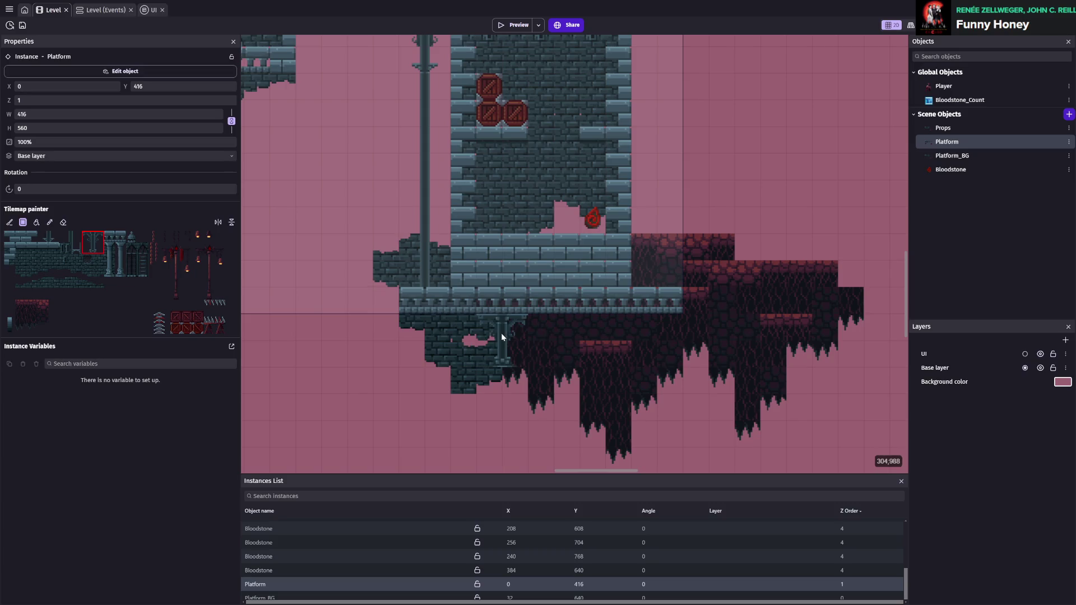
{"action": "left_click", "coordinate": [501, 333]}
{"action": "left_click", "coordinate": [561, 331]}
{"action": "left_click", "coordinate": [635, 324]}
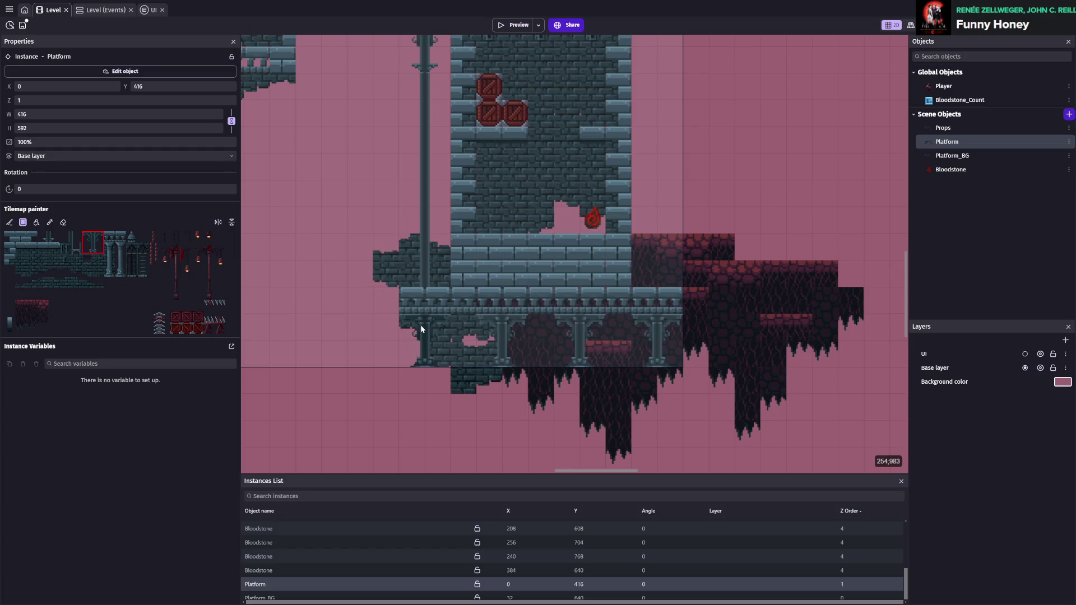
{"action": "left_click", "coordinate": [422, 330]}
- Paint a stone trim row along the arcade's bottom
{"action": "scroll", "coordinate": [678, 351], "scroll_direction": "down", "scroll_amount": 2}
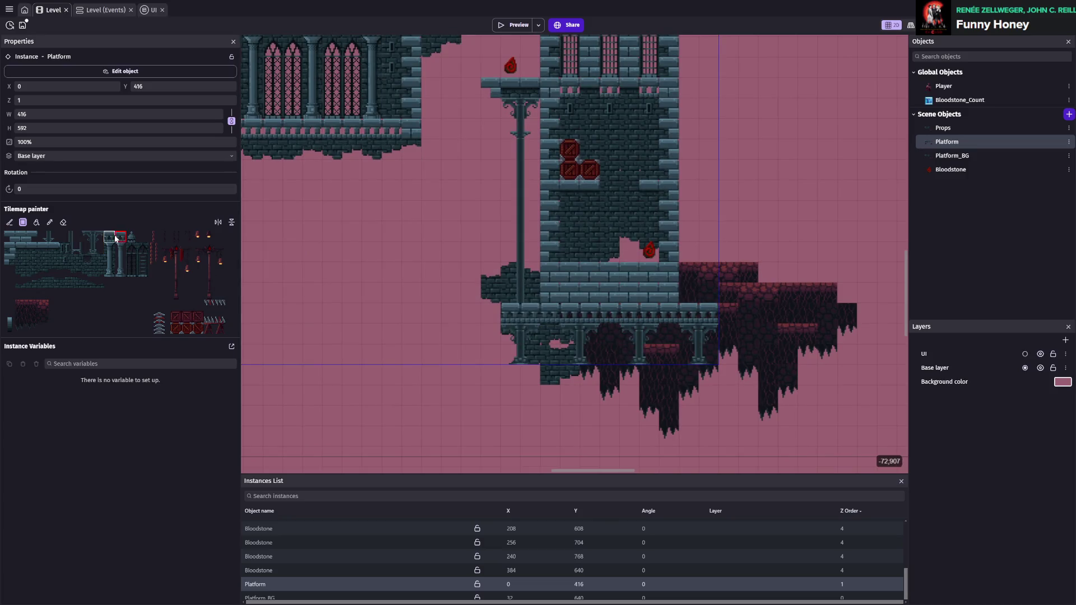
{"action": "left_click_drag", "start_coordinate": [521, 375], "coordinate": [713, 367]}
{"action": "scroll", "coordinate": [711, 381], "scroll_direction": "down", "scroll_amount": 2}
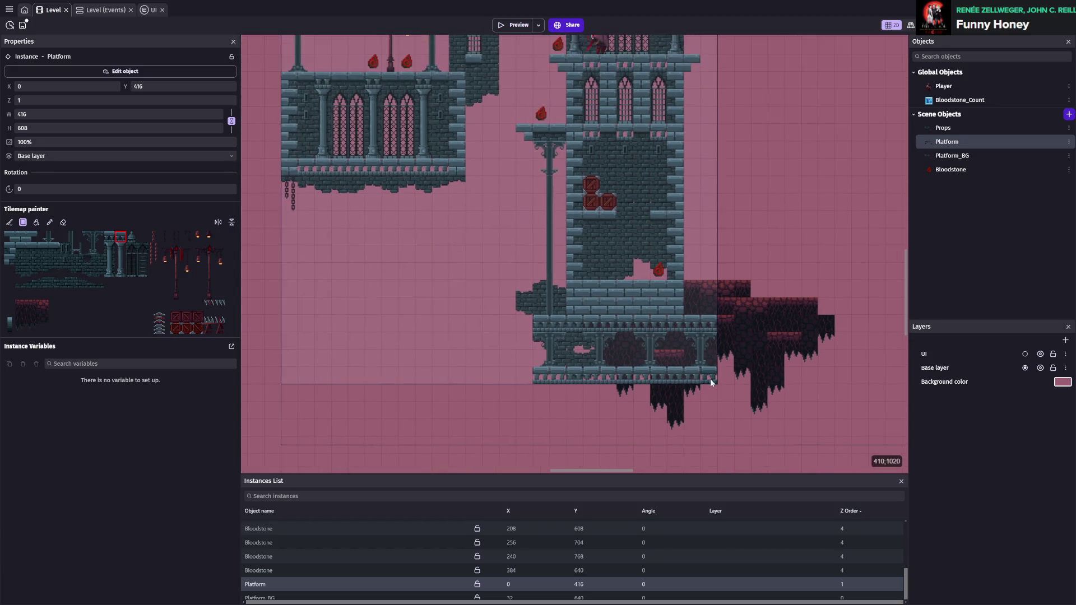
{"action": "scroll", "coordinate": [722, 289], "scroll_direction": "up", "scroll_amount": 3}
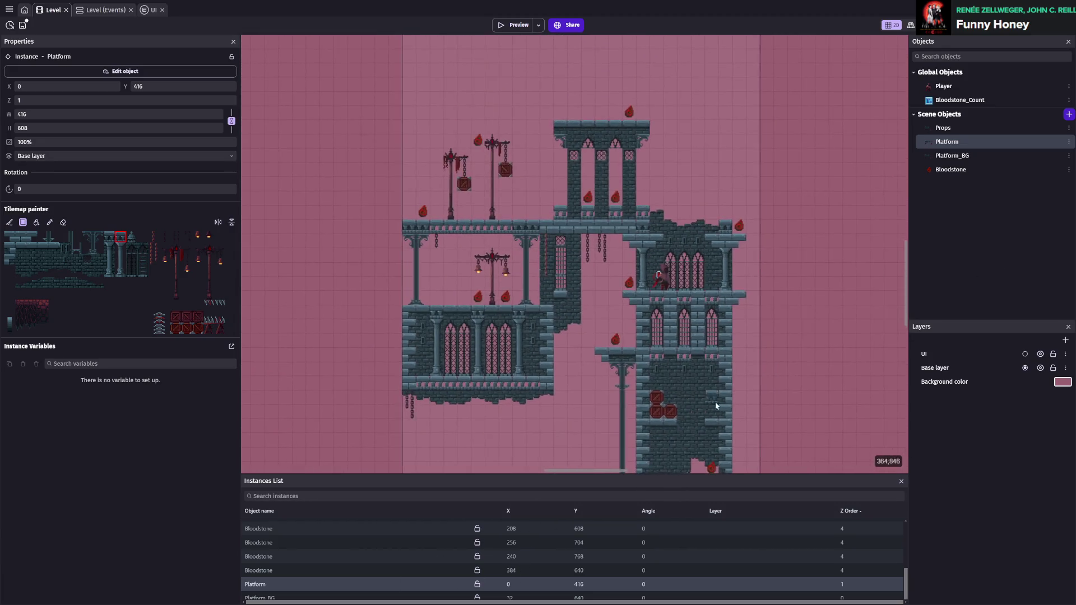
{"action": "scroll", "coordinate": [722, 289], "scroll_direction": "up", "scroll_amount": 4}
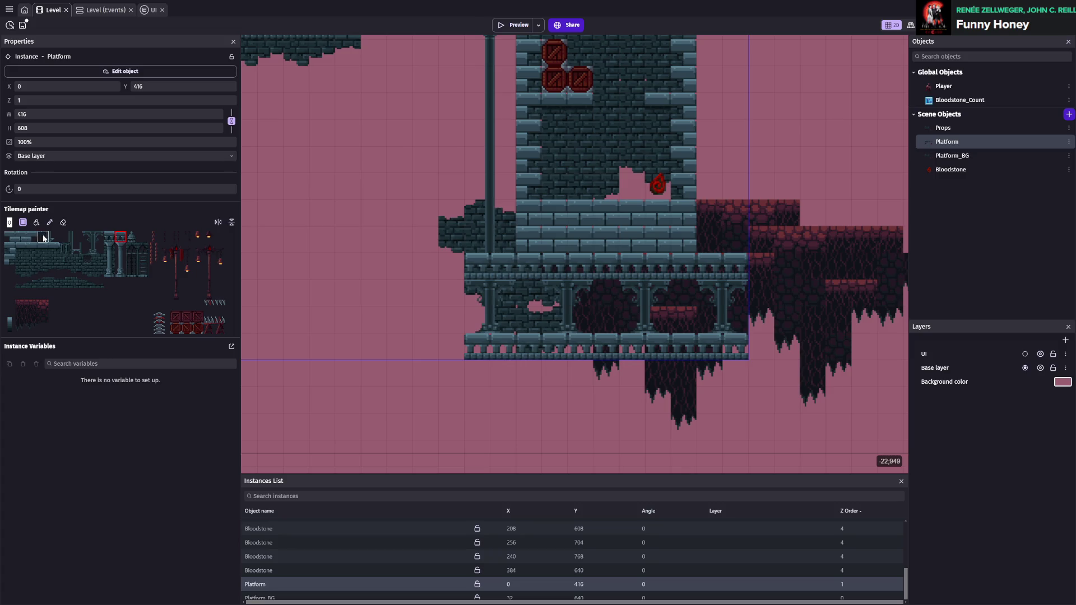
- Add decorative edge tiles at the deck's left and right edges and top-left corner
{"action": "left_click", "coordinate": [88, 236]}
{"action": "left_click", "coordinate": [458, 268]}
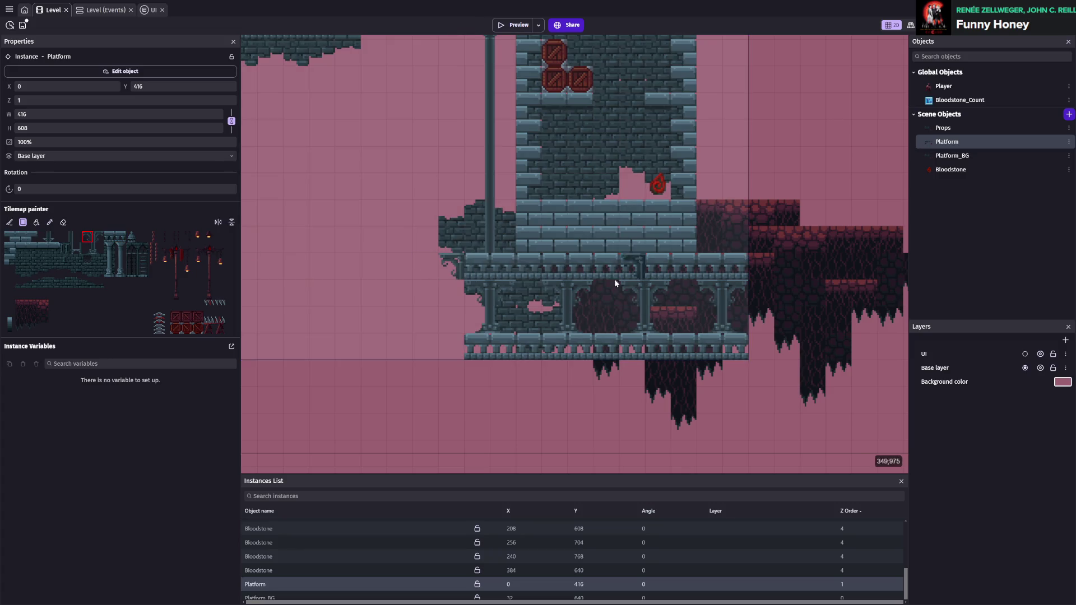
{"action": "scroll", "coordinate": [634, 292], "scroll_direction": "right", "scroll_amount": 3}
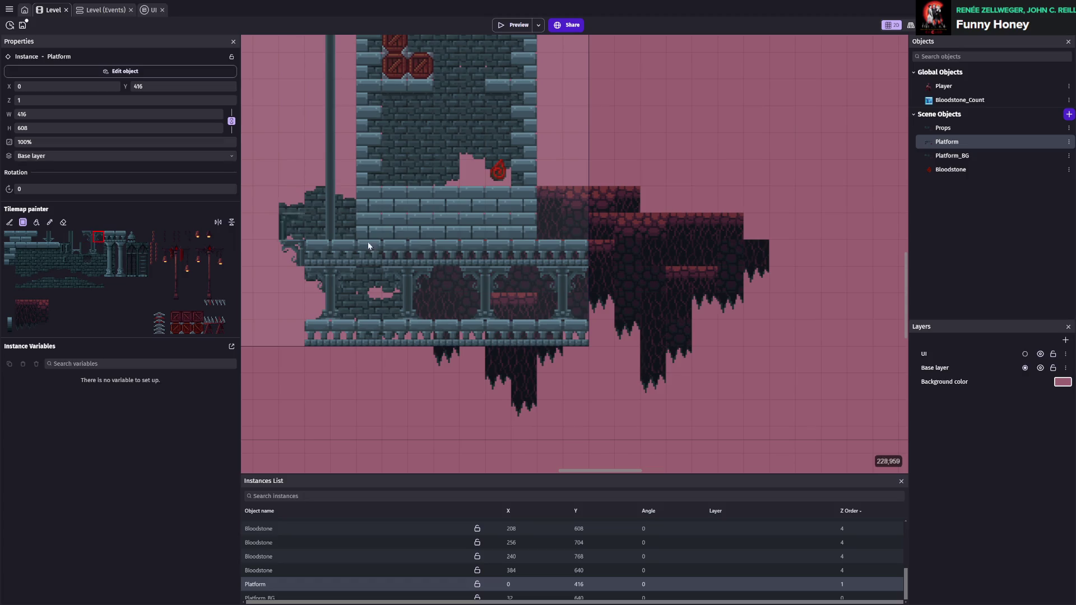
{"action": "left_click", "coordinate": [604, 259]}
{"action": "scroll", "coordinate": [638, 338], "scroll_direction": "left", "scroll_amount": 5}
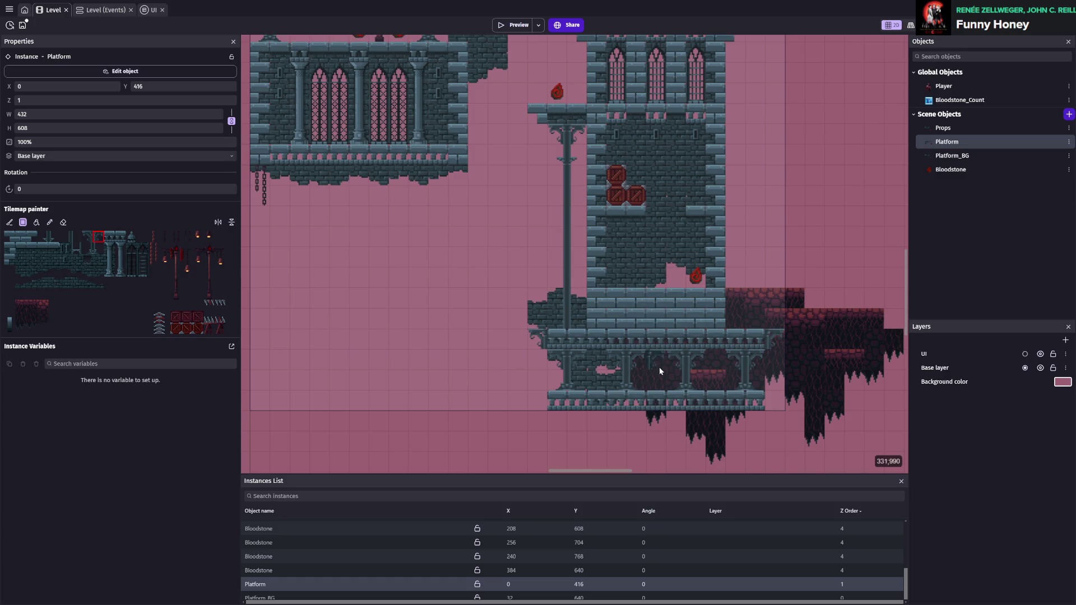
{"action": "scroll", "coordinate": [660, 368], "scroll_direction": "up", "scroll_amount": 2}
{"action": "left_click", "coordinate": [505, 271]}
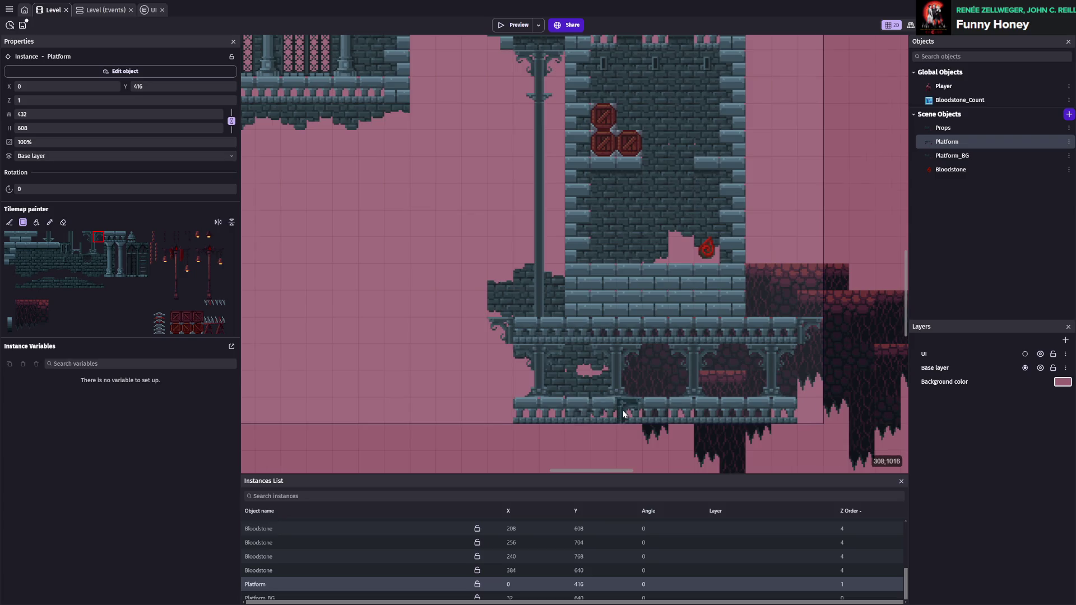
{"action": "scroll", "coordinate": [619, 407], "scroll_direction": "down", "scroll_amount": 2}
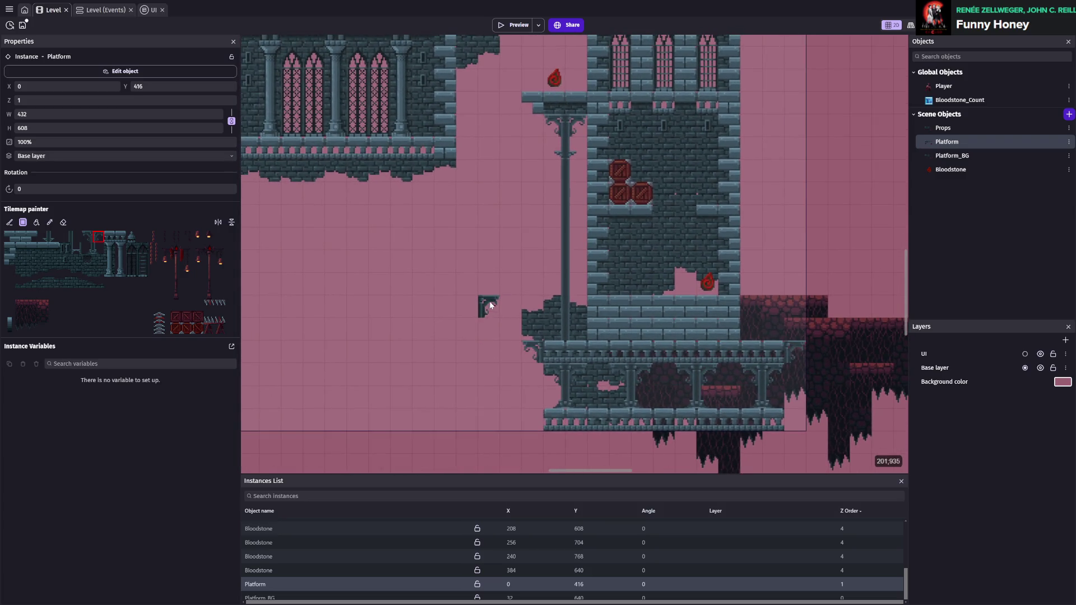
{"action": "scroll", "coordinate": [441, 315], "scroll_direction": "down", "scroll_amount": 2}
{"action": "scroll", "coordinate": [478, 336], "scroll_direction": "up", "scroll_amount": 3}
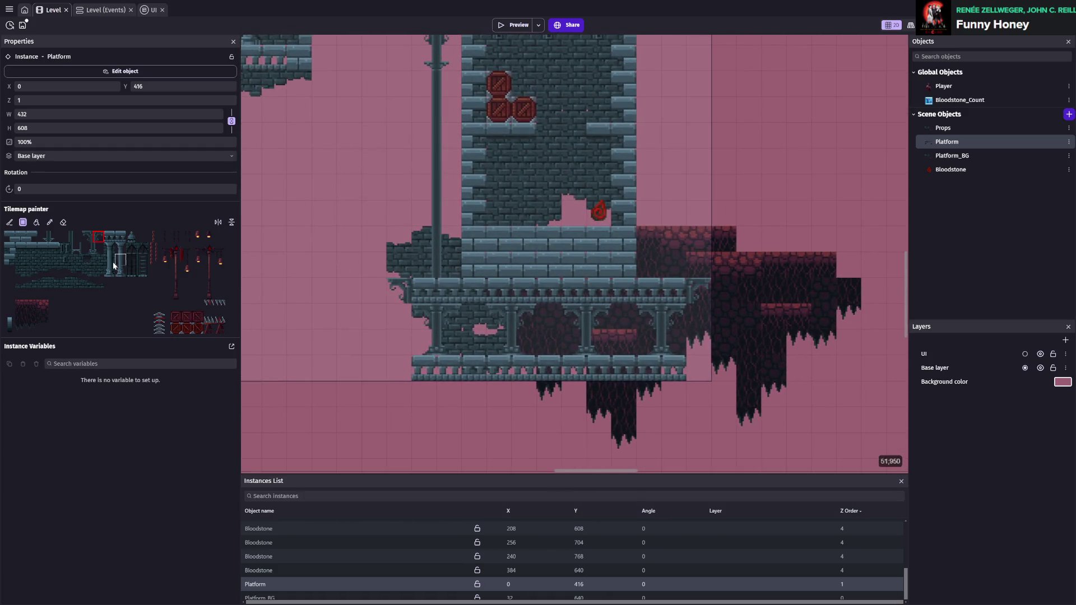
- Erase the arcade's left columns
{"action": "left_click", "coordinate": [63, 223]}
{"action": "mouse_move", "coordinate": [426, 280]}
{"action": "left_mouse_down"}
{"action": "mouse_move", "coordinate": [405, 405]}
{"action": "mouse_move", "coordinate": [471, 361]}
{"action": "left_mouse_up"}
{"action": "scroll", "coordinate": [443, 297], "scroll_direction": "up", "scroll_amount": 1}
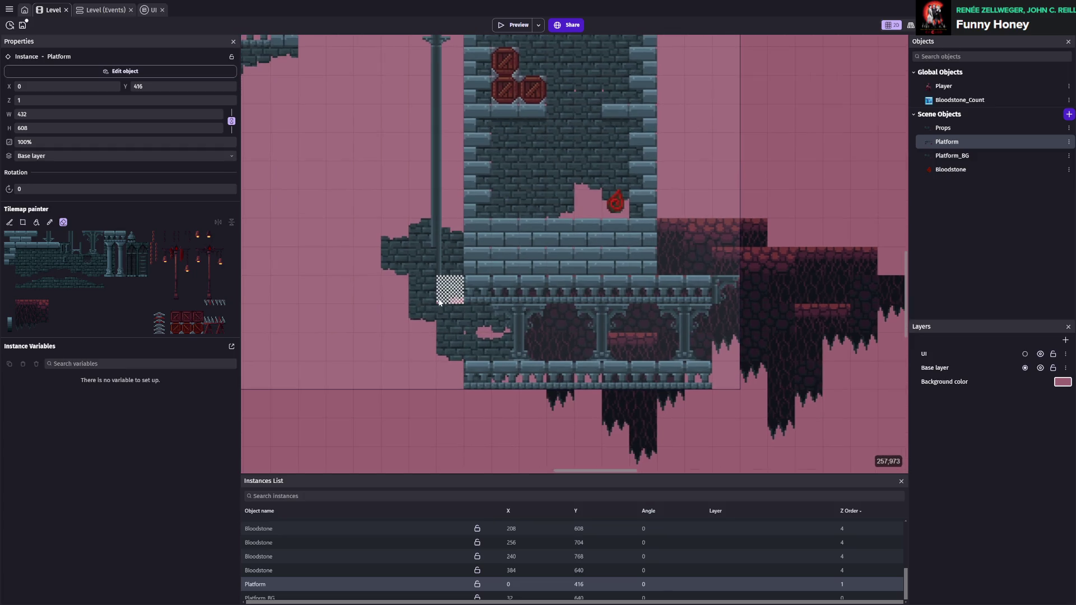
{"action": "scroll", "coordinate": [417, 233], "scroll_direction": "up", "scroll_amount": 3}
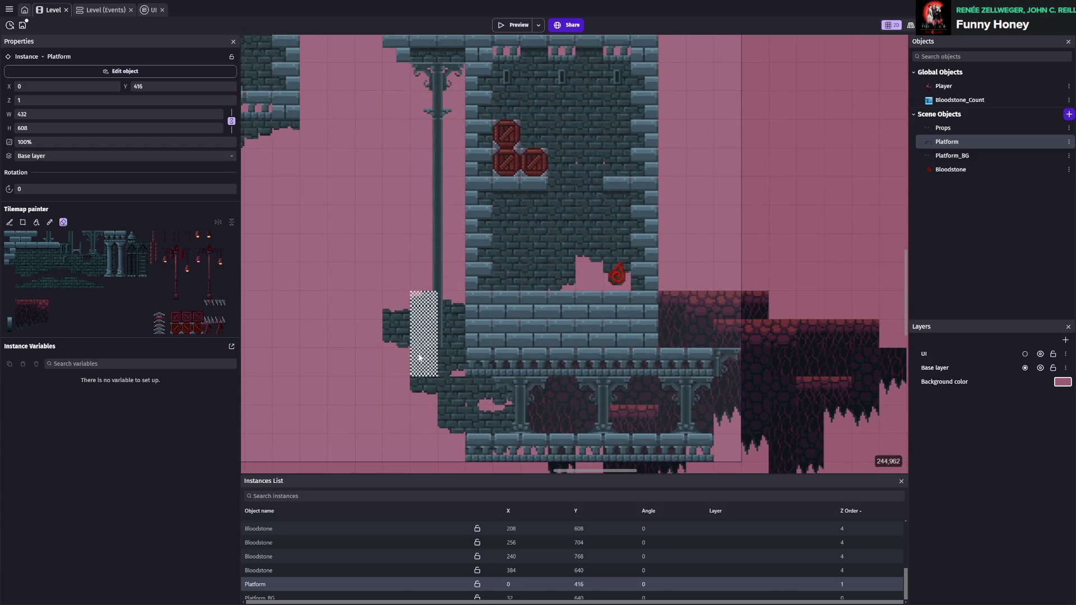
{"action": "scroll", "coordinate": [443, 312], "scroll_direction": "down", "scroll_amount": 3}
{"action": "scroll", "coordinate": [589, 337], "scroll_direction": "down", "scroll_amount": 2}
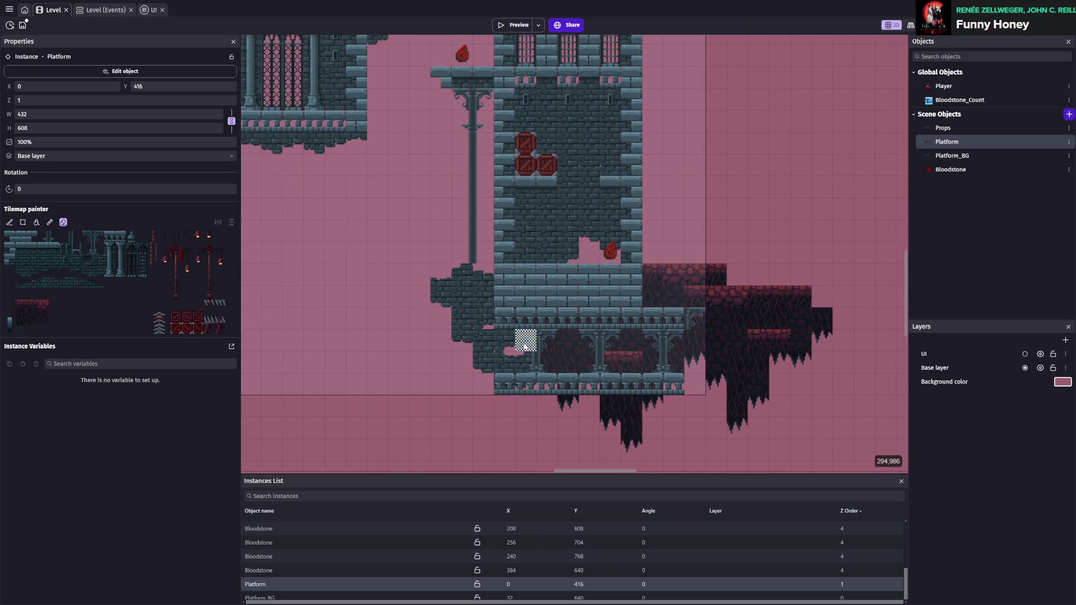
- Erase the pillar arches and trim the arcade's right end, then stamp a new pillar block
{"action": "left_click_drag", "start_coordinate": [526, 340], "coordinate": [694, 340]}
{"action": "left_click_drag", "start_coordinate": [532, 365], "coordinate": [686, 364]}
{"action": "left_click", "coordinate": [696, 320]}
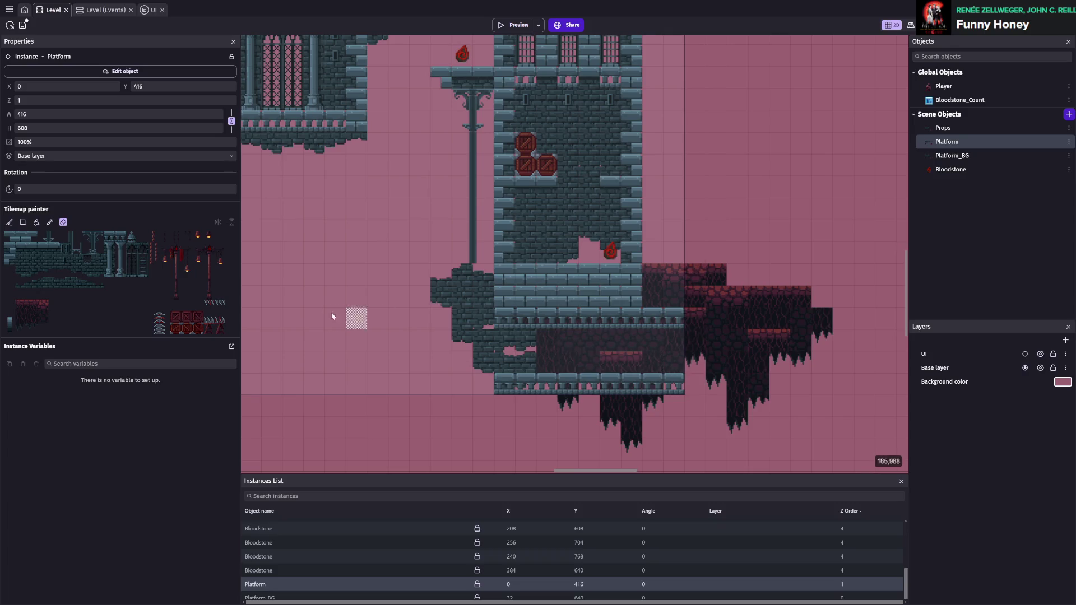
{"action": "left_click_drag", "start_coordinate": [653, 317], "coordinate": [675, 386]}
{"action": "left_click_drag", "start_coordinate": [84, 233], "coordinate": [102, 252]}
{"action": "left_click", "coordinate": [551, 342]}
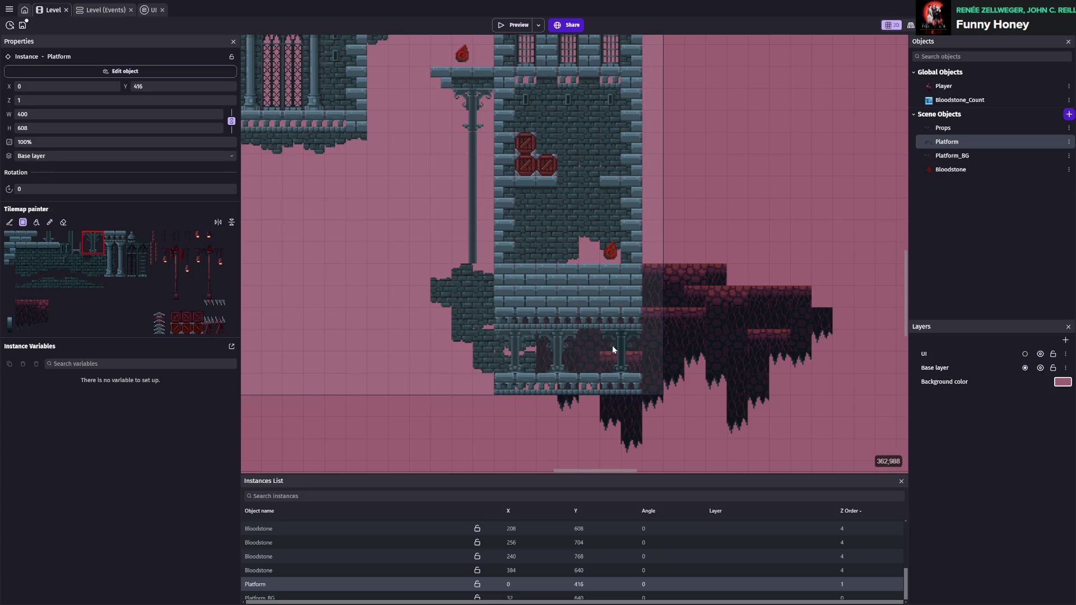
- Paint a two-tile vertical pillar piece under the deck
{"action": "scroll", "coordinate": [583, 353], "scroll_direction": "up", "scroll_amount": 3}
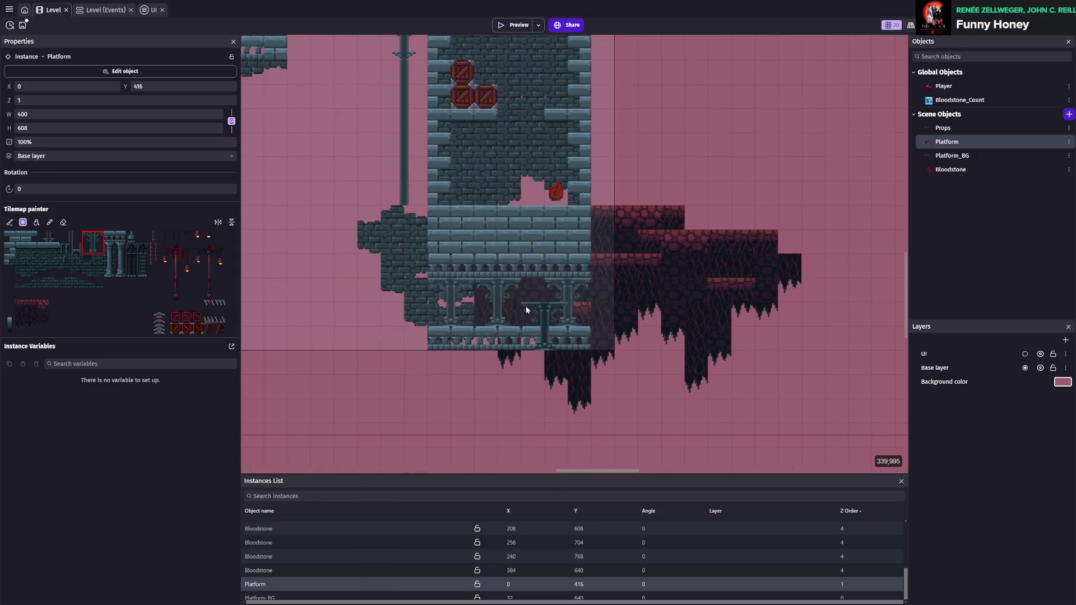
{"action": "left_click", "coordinate": [88, 236]}
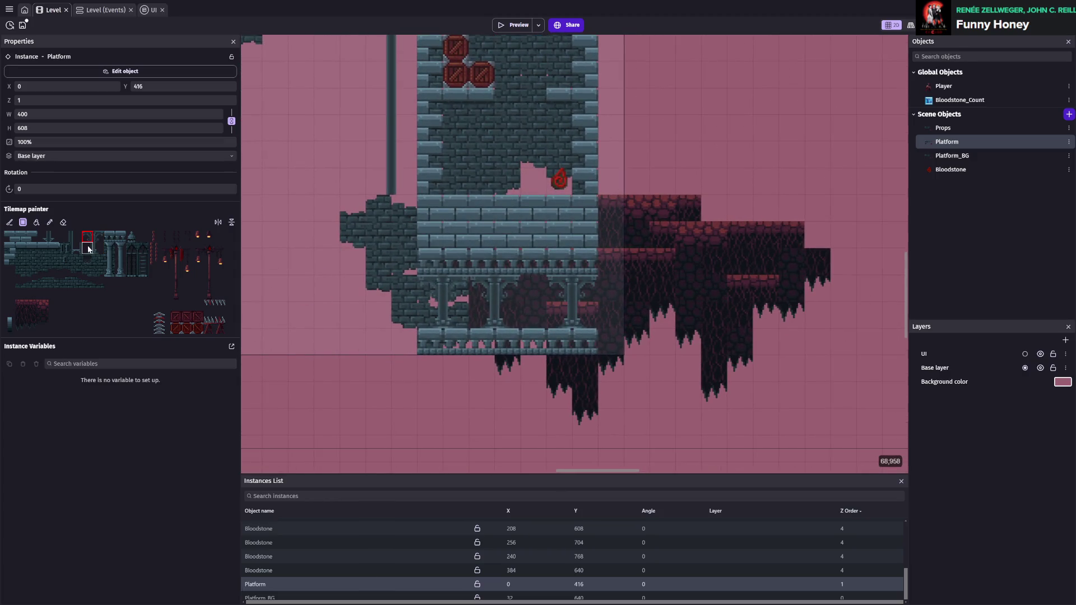
{"action": "left_click", "coordinate": [88, 249]}
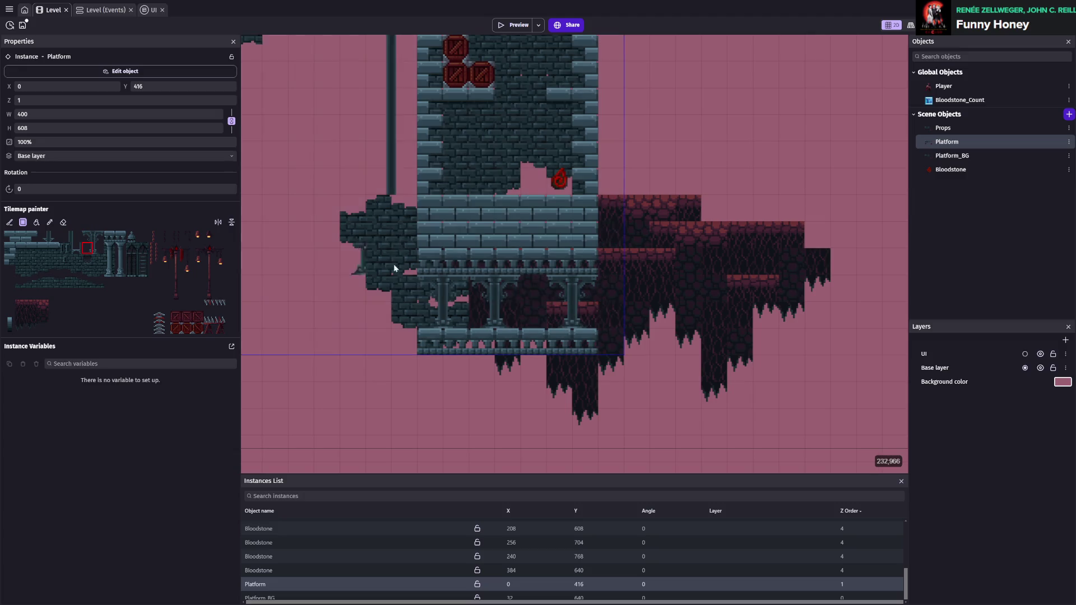
{"action": "left_click_drag", "start_coordinate": [87, 250], "coordinate": [87, 236]}
{"action": "left_click", "coordinate": [548, 287]}
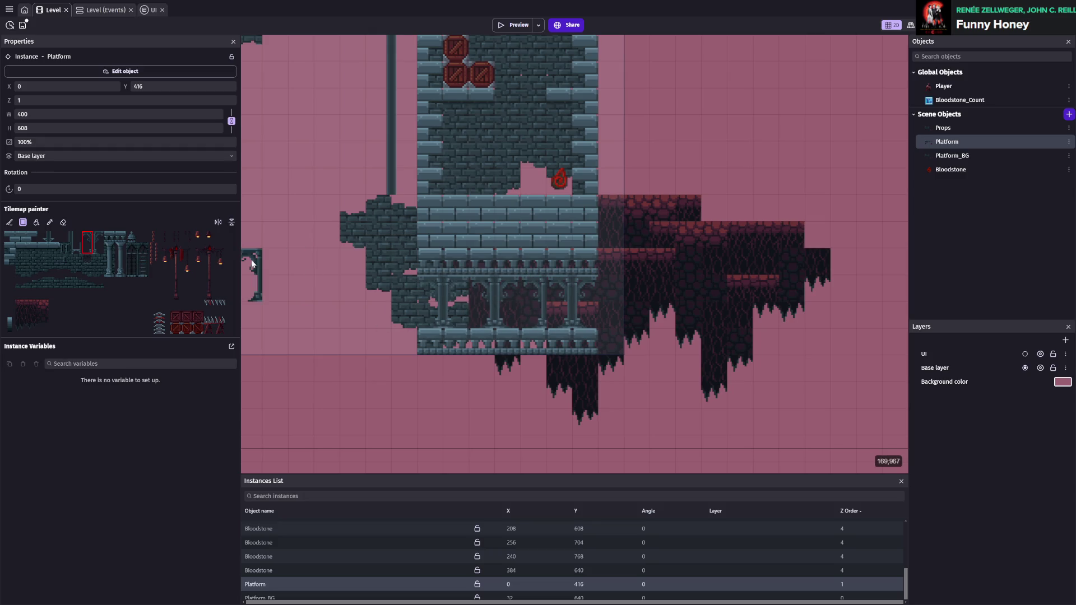
- Erase the stray tiles left of the tower
{"action": "left_click", "coordinate": [63, 222]}
{"action": "mouse_move", "coordinate": [481, 288]}
{"action": "left_mouse_down"}
{"action": "mouse_move", "coordinate": [504, 314]}
{"action": "mouse_move", "coordinate": [482, 315]}
{"action": "left_mouse_up"}
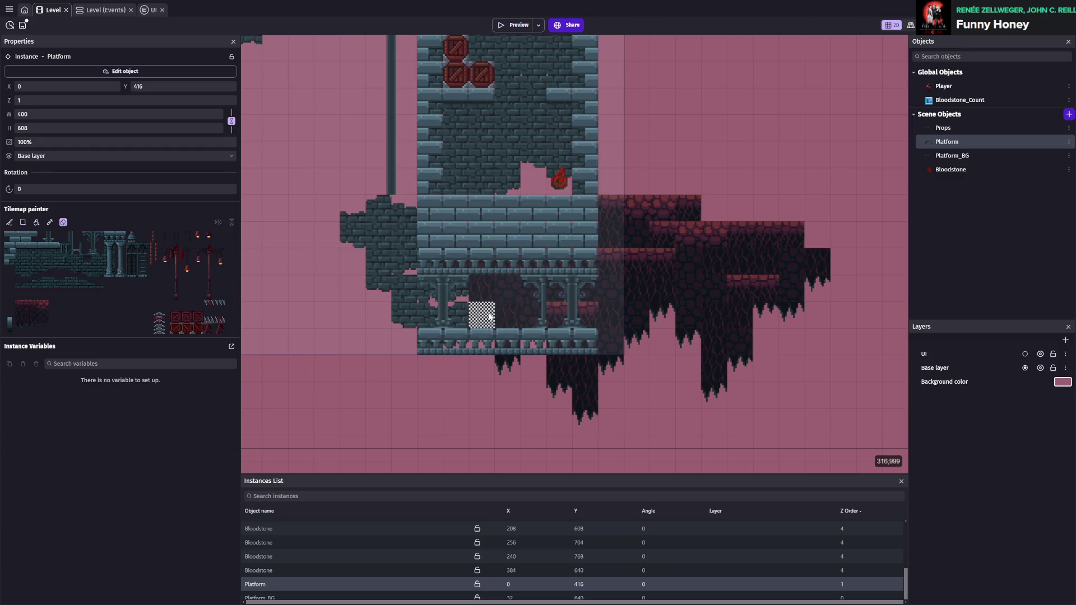
{"action": "left_click_drag", "start_coordinate": [94, 234], "coordinate": [96, 253]}
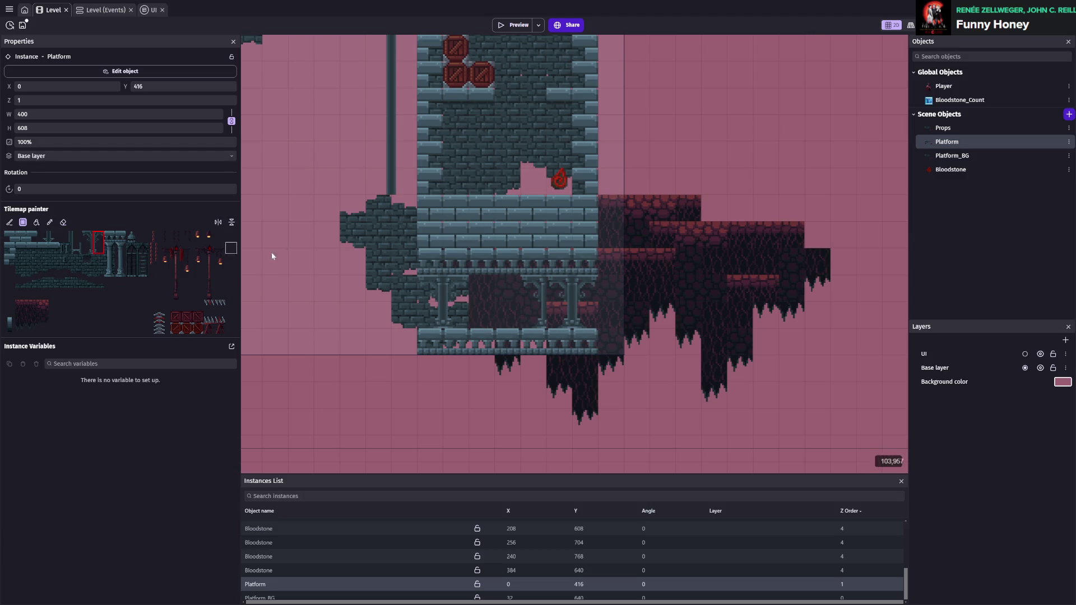
{"action": "scroll", "coordinate": [700, 313], "scroll_direction": "down", "scroll_amount": 3}
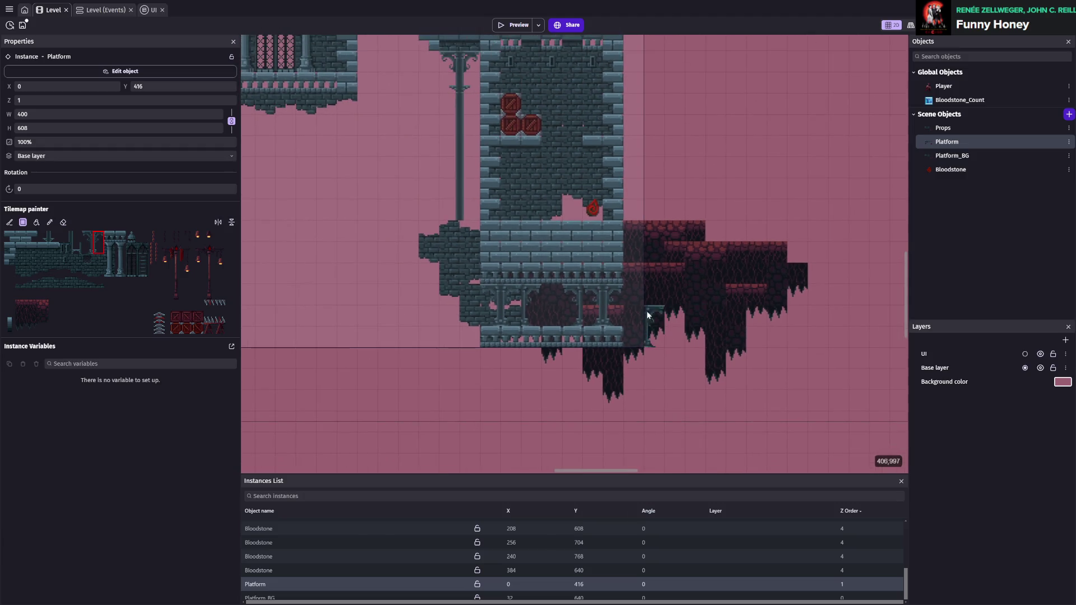
{"action": "scroll", "coordinate": [331, 233], "scroll_direction": "up", "scroll_amount": 1}
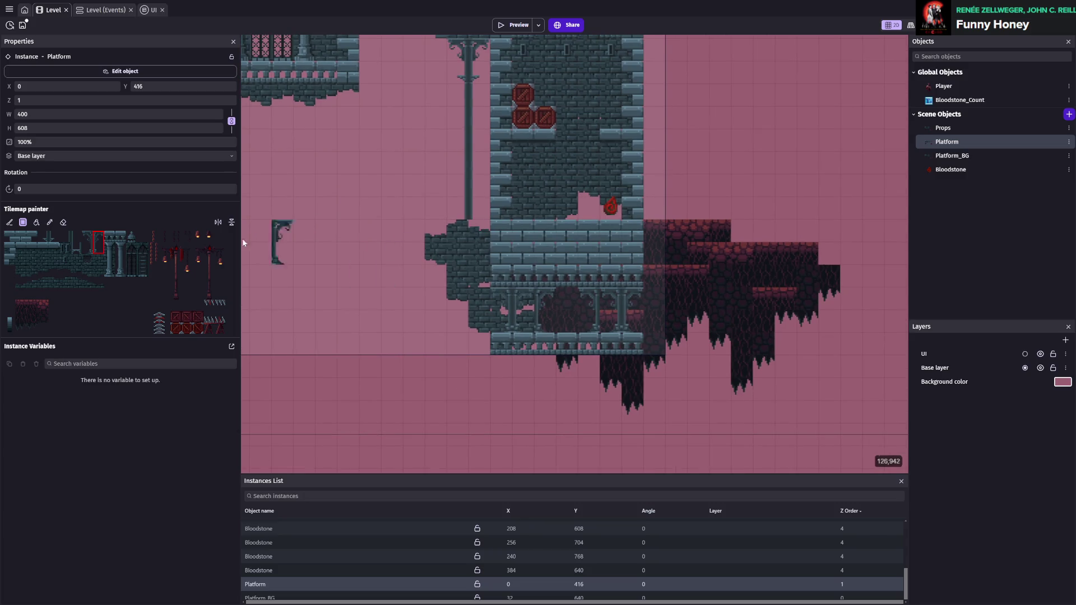
- Paint the ornate tile into two cells left of the tower
{"action": "left_click", "coordinate": [54, 236]}
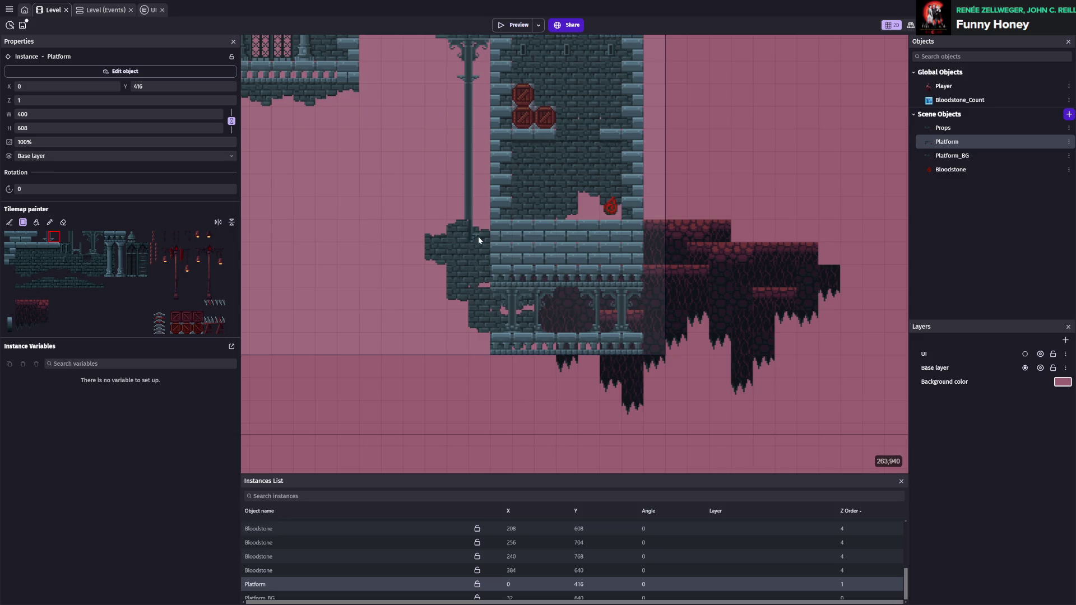
{"action": "left_click", "coordinate": [43, 237]}
{"action": "scroll", "coordinate": [555, 290], "scroll_direction": "up", "scroll_amount": 3}
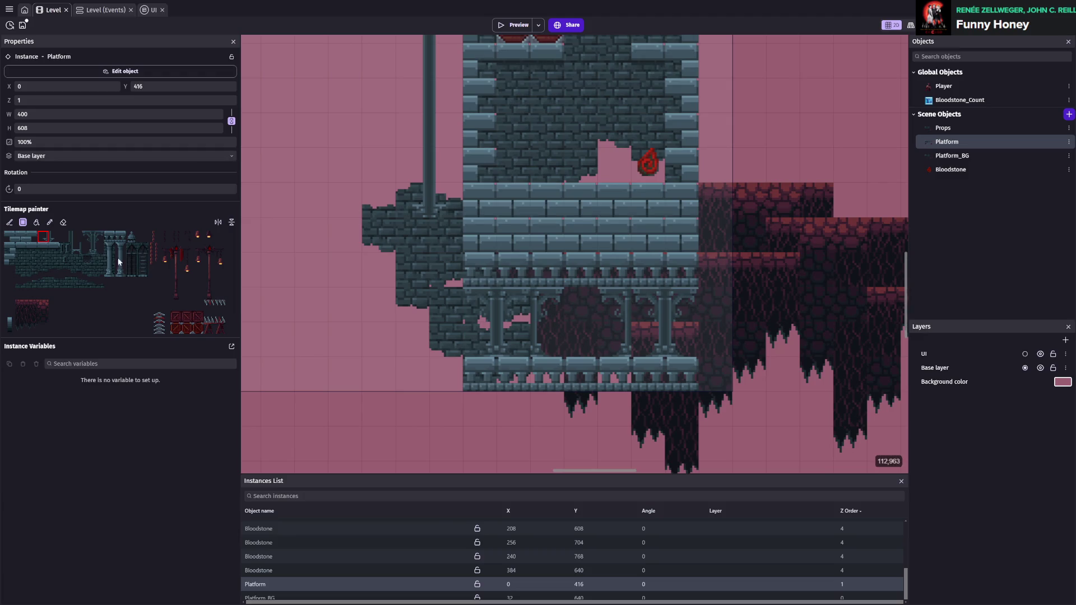
{"action": "left_click", "coordinate": [87, 237]}
{"action": "left_click", "coordinate": [440, 199]}
{"action": "left_click", "coordinate": [400, 197]}
- Zoom around the tower to review the arcade, then save the project
{"action": "scroll", "coordinate": [508, 167], "scroll_direction": "down", "scroll_amount": 1}
{"action": "scroll", "coordinate": [575, 199], "scroll_direction": "down", "scroll_amount": 4}
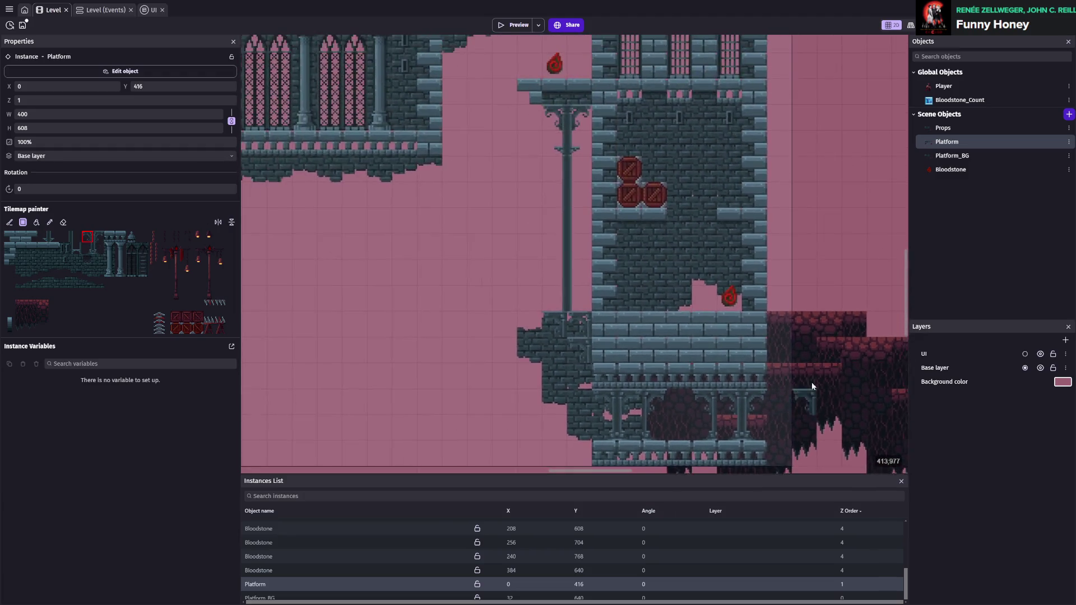
{"action": "scroll", "coordinate": [771, 329], "scroll_direction": "down", "scroll_amount": 5}
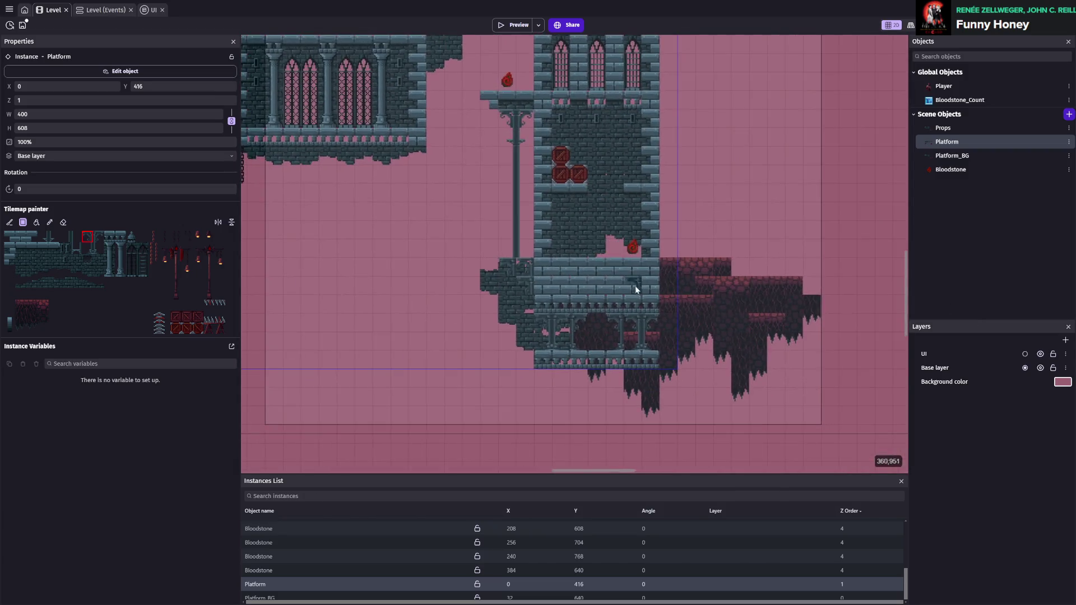
{"action": "scroll", "coordinate": [643, 246], "scroll_direction": "up", "scroll_amount": 6}
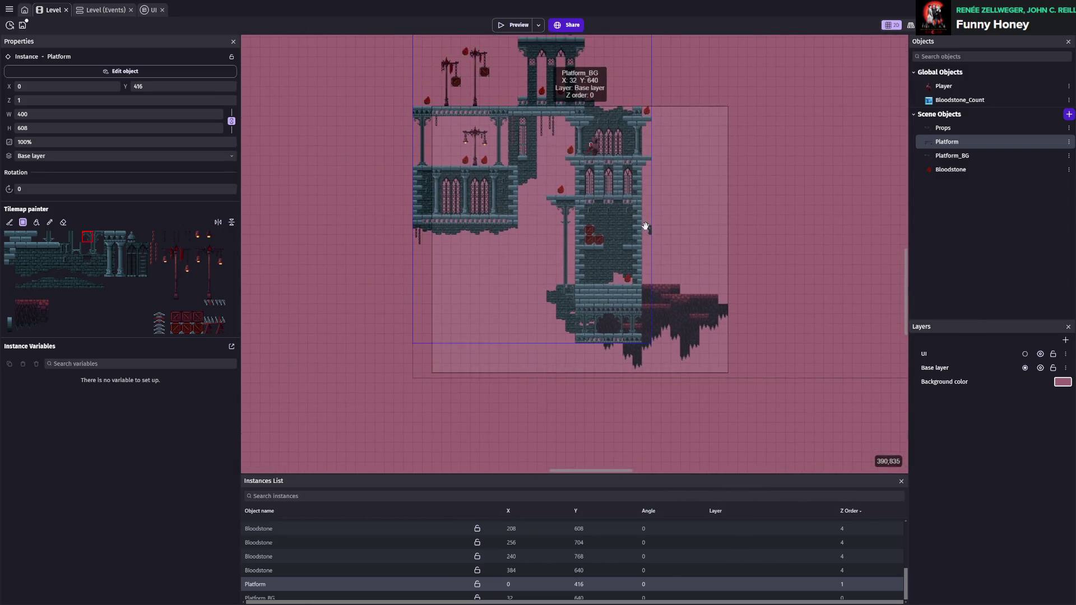
{"action": "scroll", "coordinate": [634, 285], "scroll_direction": "up", "scroll_amount": 1}
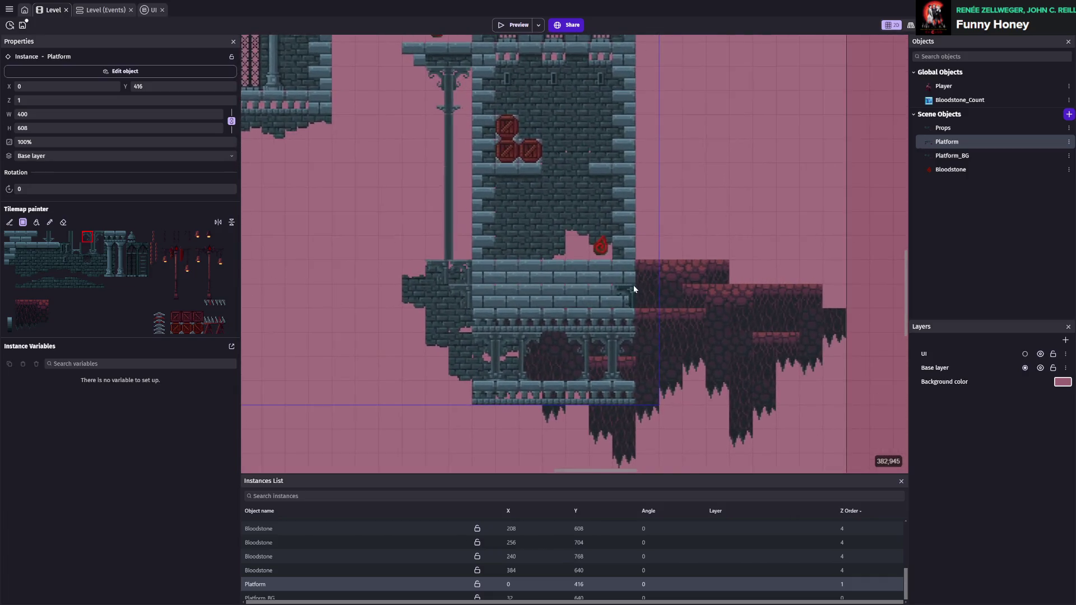
{"action": "scroll", "coordinate": [604, 264], "scroll_direction": "down", "scroll_amount": 1}
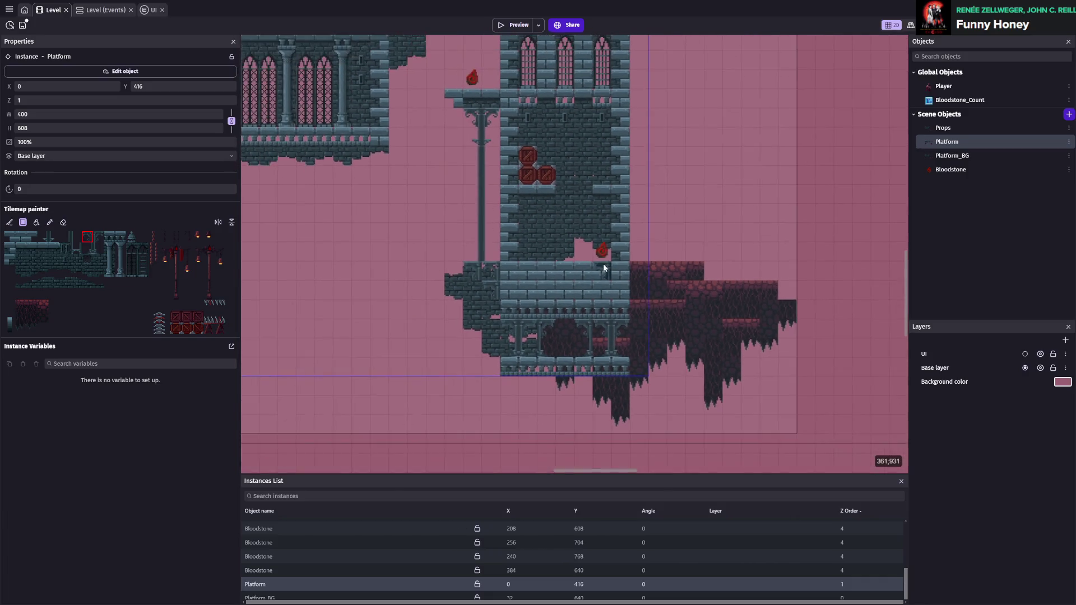
{"action": "scroll", "coordinate": [620, 271], "scroll_direction": "up", "scroll_amount": 2}
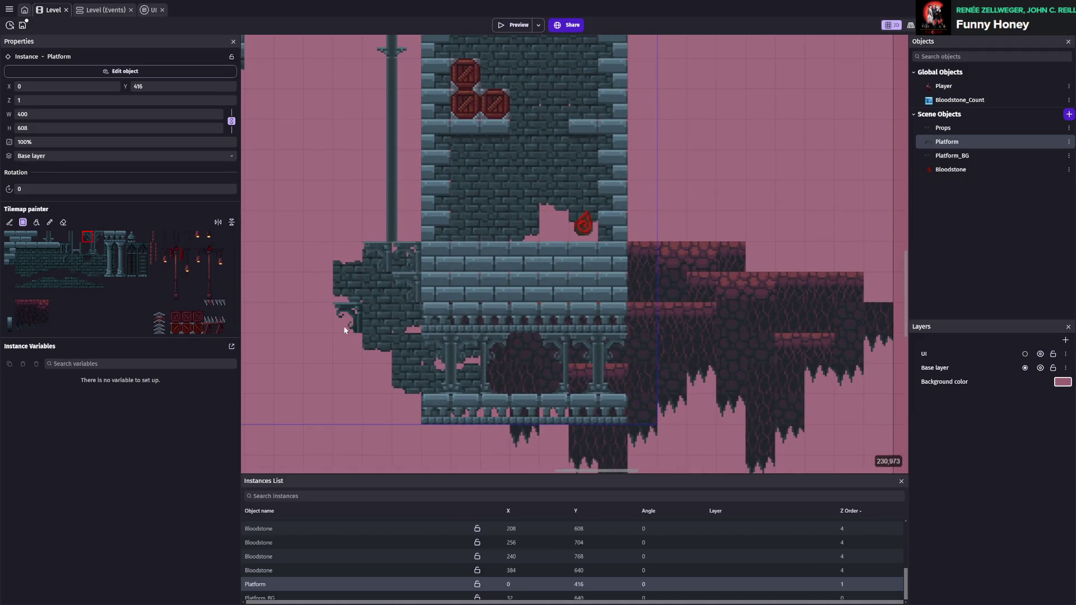
{"action": "scroll", "coordinate": [586, 341], "scroll_direction": "down", "scroll_amount": 4}
{"action": "scroll", "coordinate": [758, 284], "scroll_direction": "down", "scroll_amount": 3}
{"action": "scroll", "coordinate": [607, 187], "scroll_direction": "up", "scroll_amount": 2}
{"action": "key", "text": "ctrl+s"}
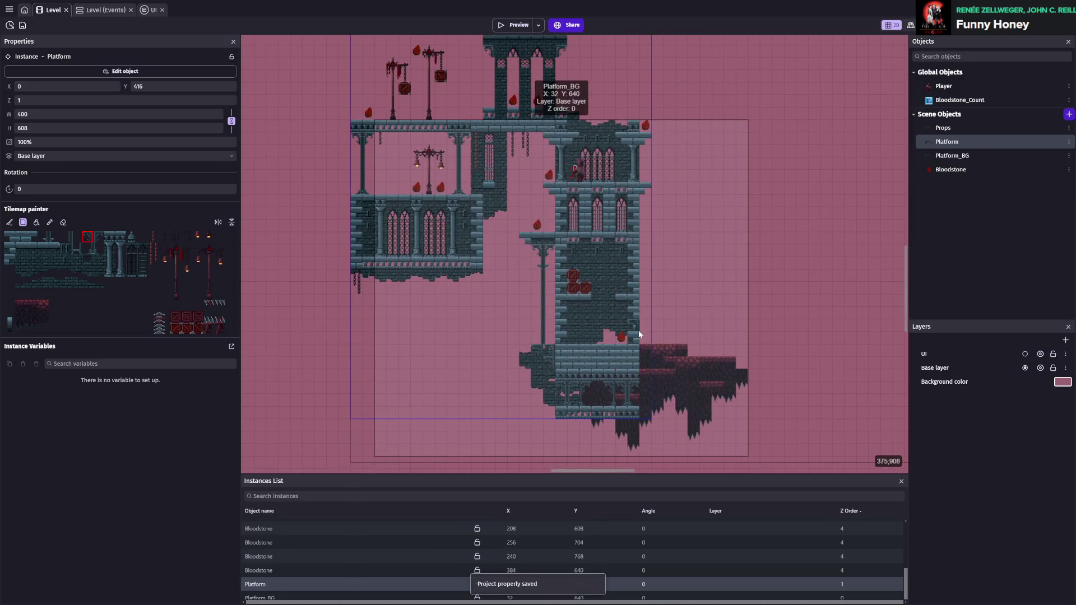
- Save, then preview the level, jumping and running right to collect a bloodstone
{"action": "scroll", "coordinate": [640, 334], "scroll_direction": "down", "scroll_amount": 3}
{"action": "key", "text": "ctrl+s"}
{"action": "left_click", "coordinate": [508, 24]}
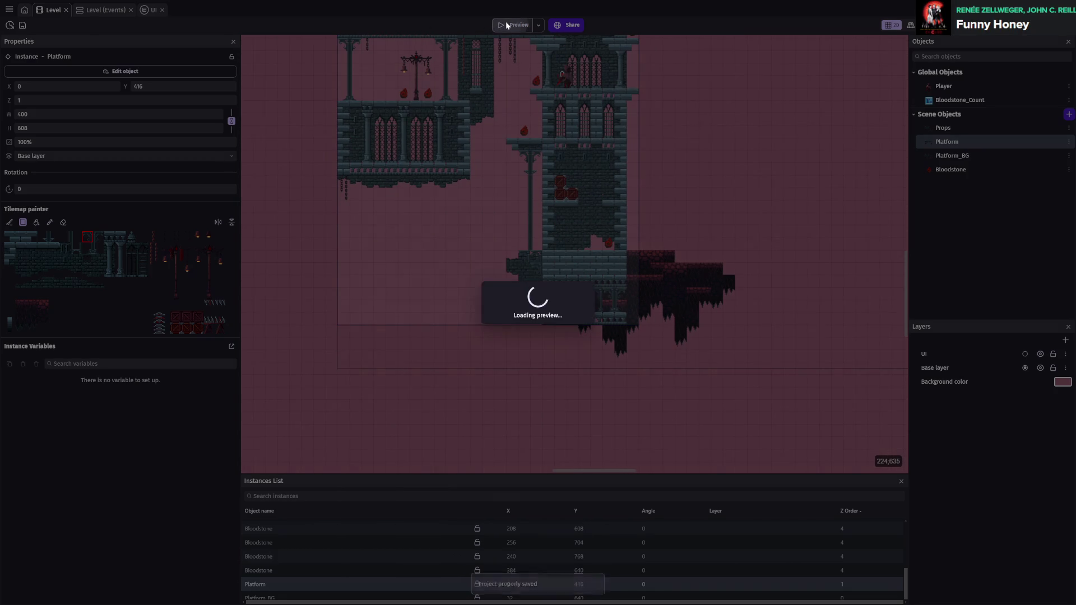
{"action": "key", "text": "space"}
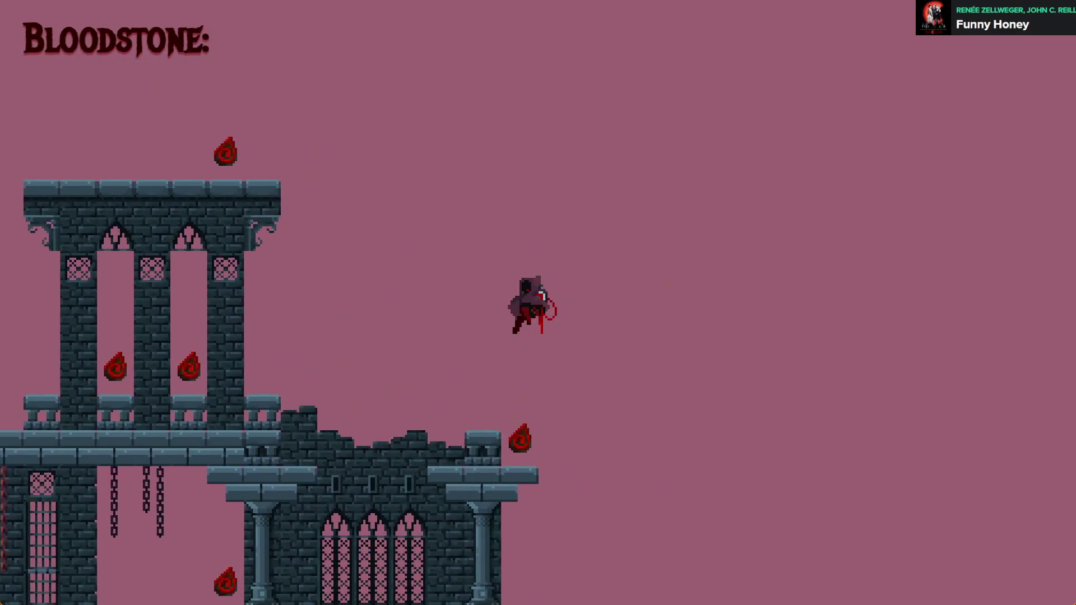
{"action": "key", "text": "Right"}
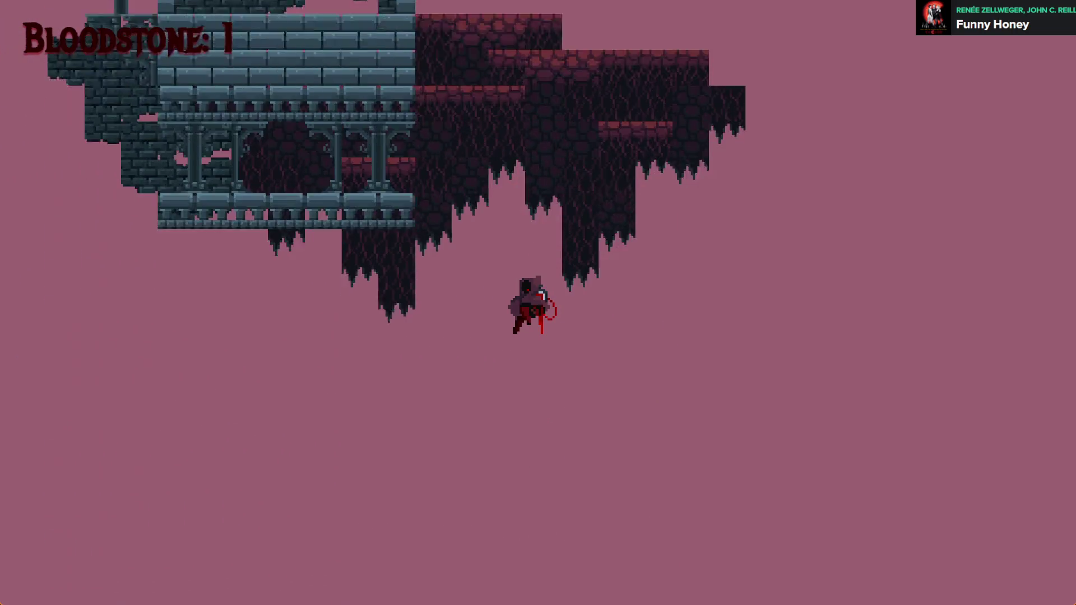
{"action": "key", "text": "alt+F4"}
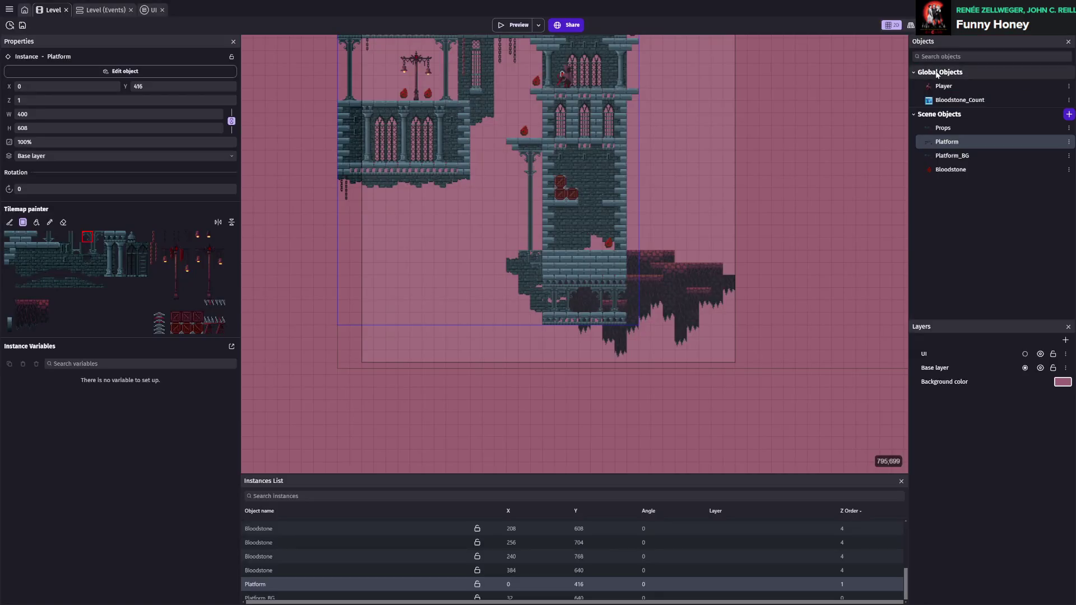
- Inspect the Platform_BG and Platform objects, then select the Platform instance and a paint tile
{"action": "left_click", "coordinate": [943, 158]}
{"action": "scroll", "coordinate": [725, 316], "scroll_direction": "up", "scroll_amount": 5}
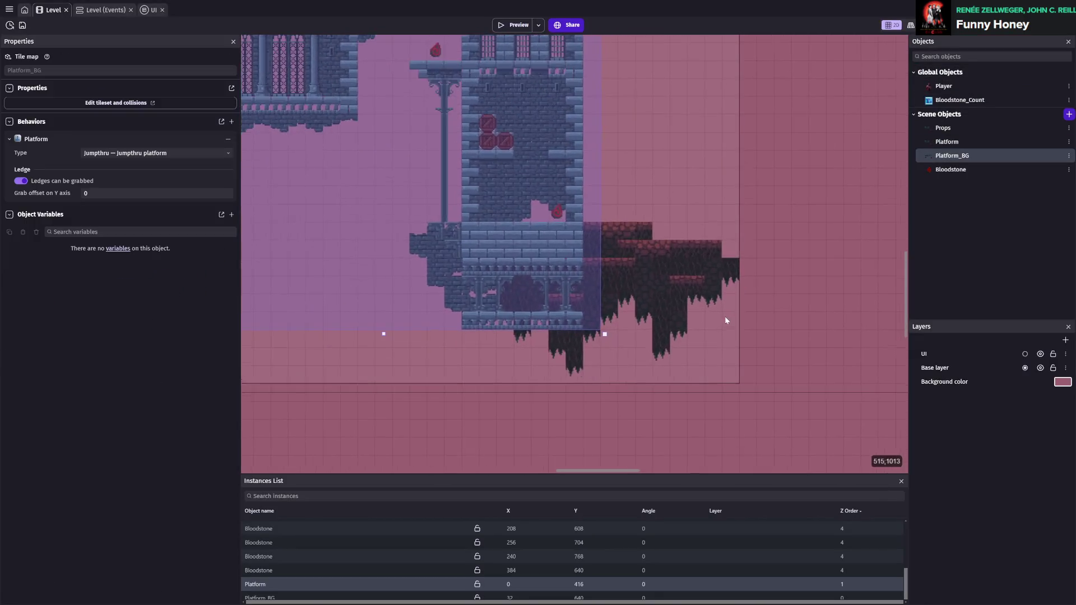
{"action": "scroll", "coordinate": [690, 283], "scroll_direction": "up", "scroll_amount": 1}
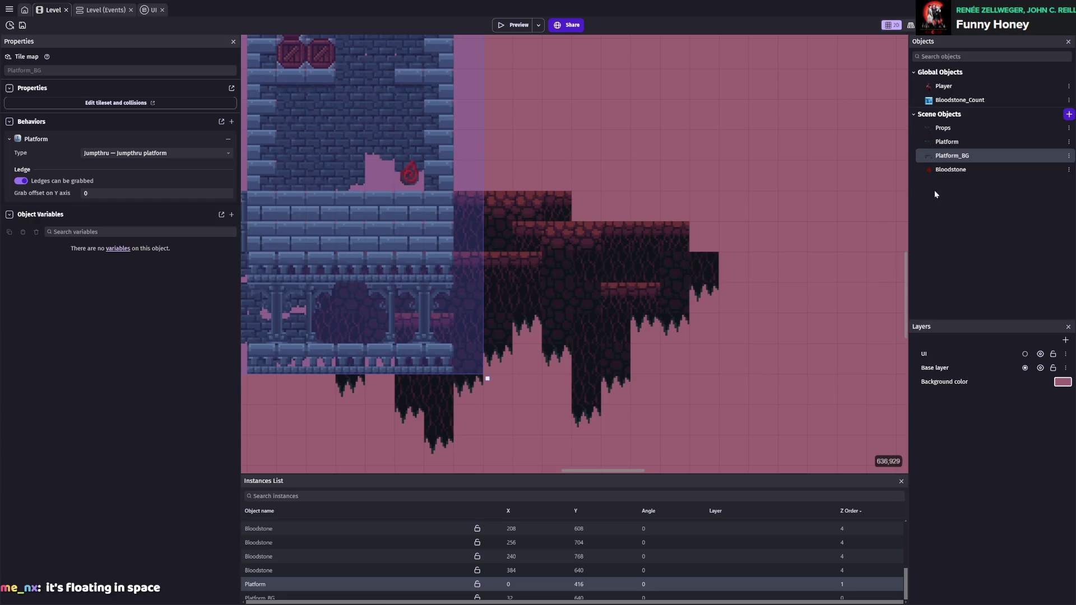
{"action": "left_click", "coordinate": [959, 149]}
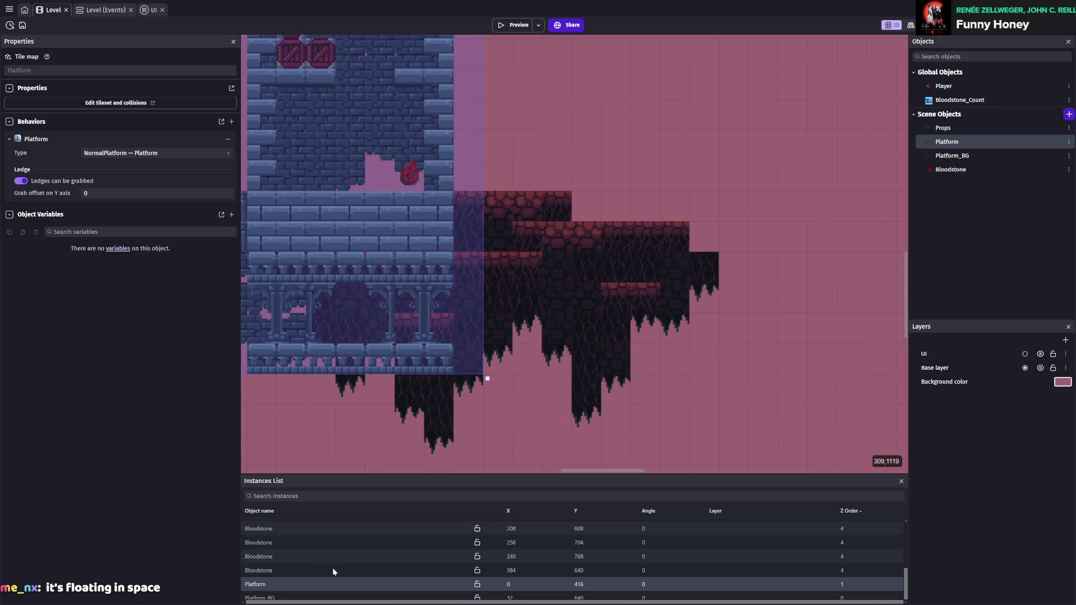
{"action": "left_click", "coordinate": [281, 584]}
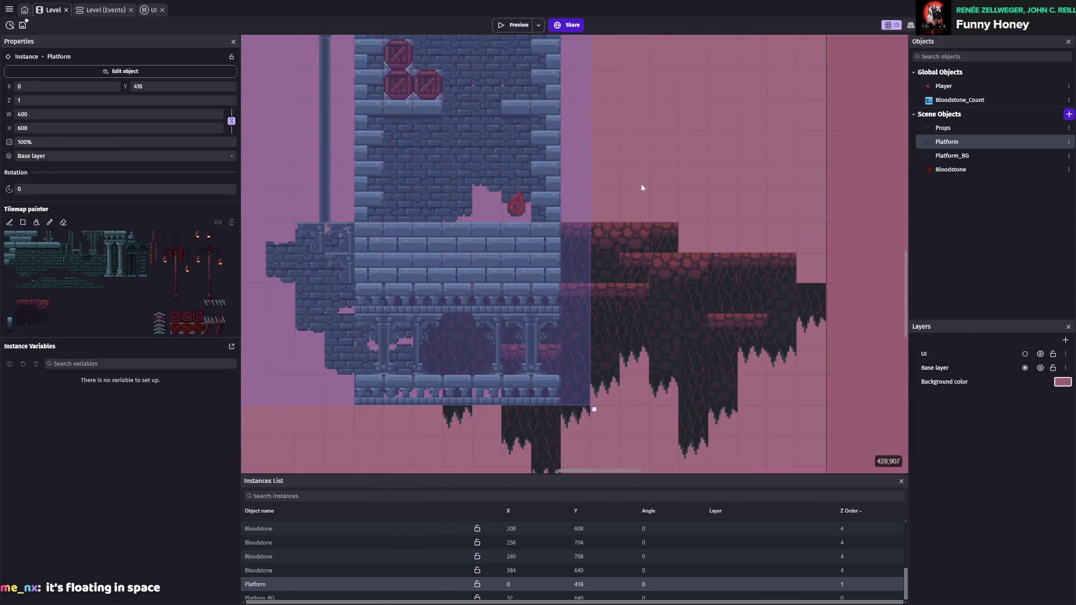
{"action": "left_click", "coordinate": [45, 309]}
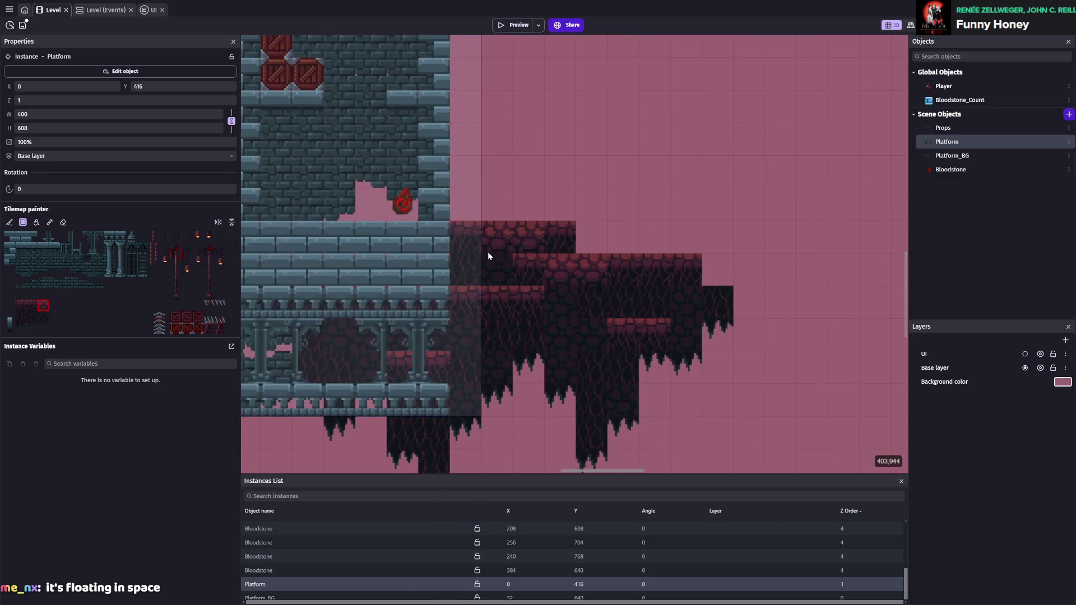
- Paint Platform tiles over the red rock ledges right of the tower, widening it to 512×608
{"action": "left_click_drag", "start_coordinate": [515, 241], "coordinate": [578, 272]}
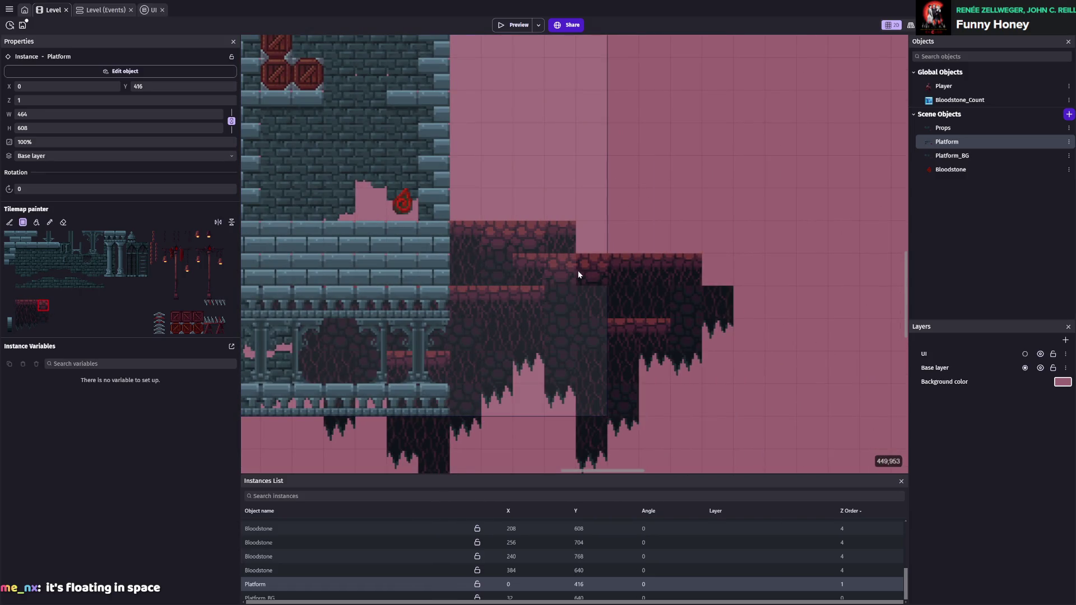
{"action": "left_click", "coordinate": [32, 308]}
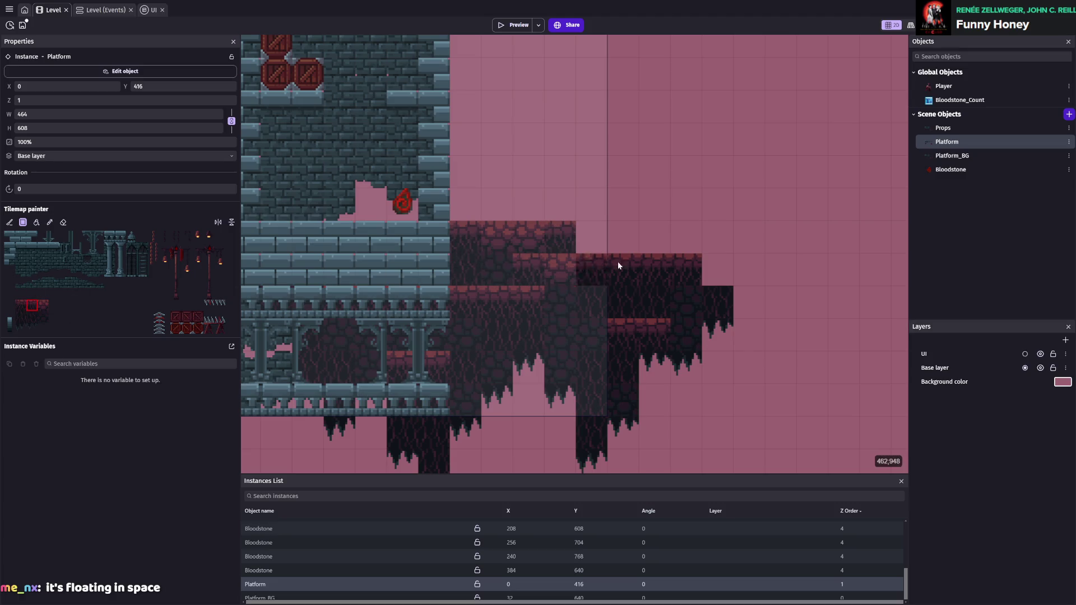
{"action": "left_click", "coordinate": [655, 263]}
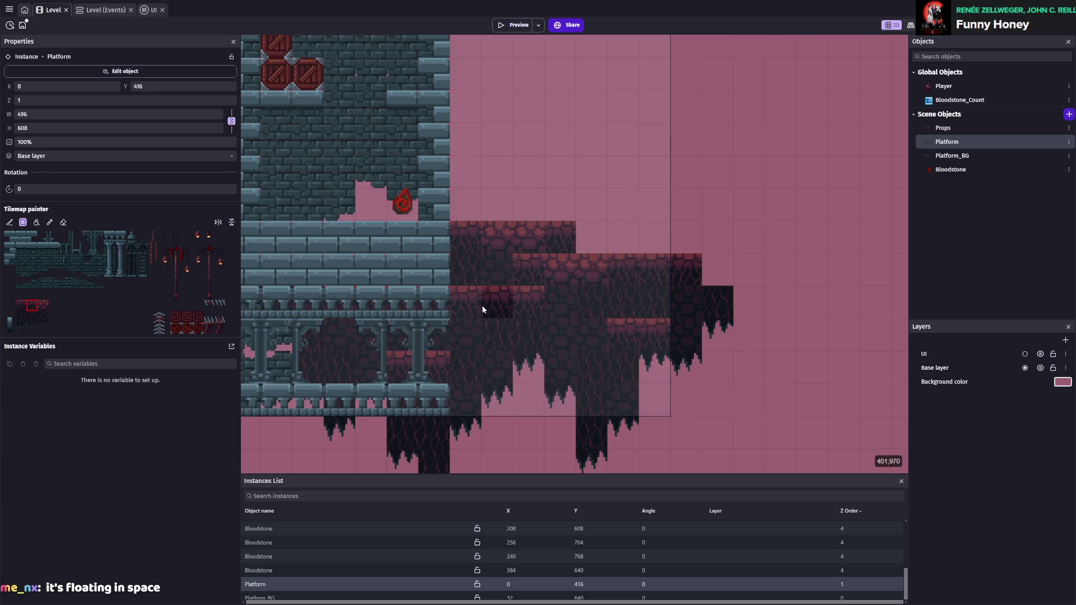
{"action": "left_click", "coordinate": [20, 307]}
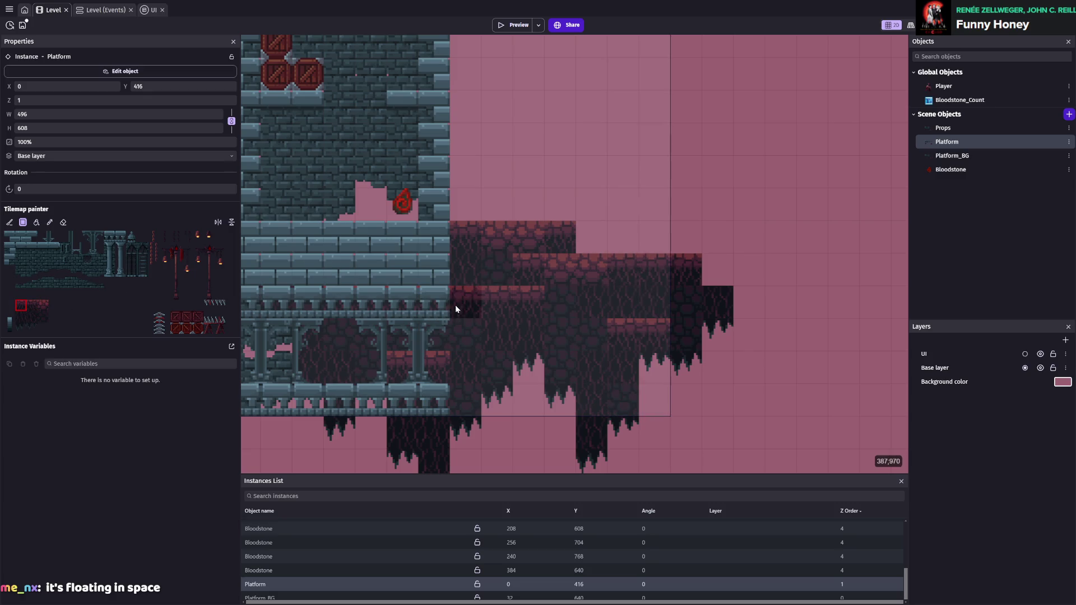
{"action": "left_click", "coordinate": [688, 264]}
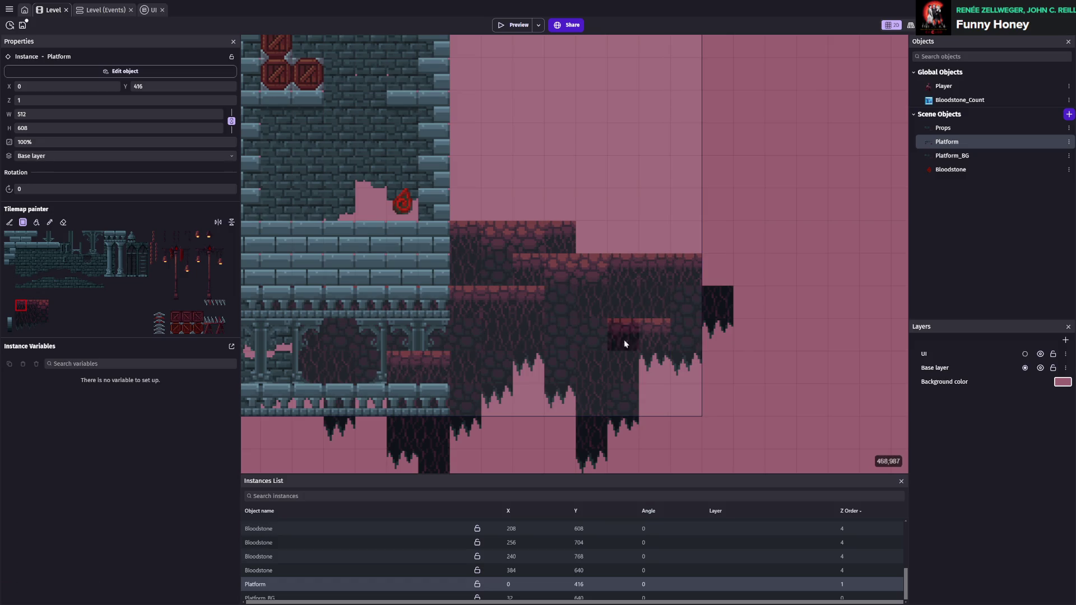
{"action": "left_click", "coordinate": [63, 222]}
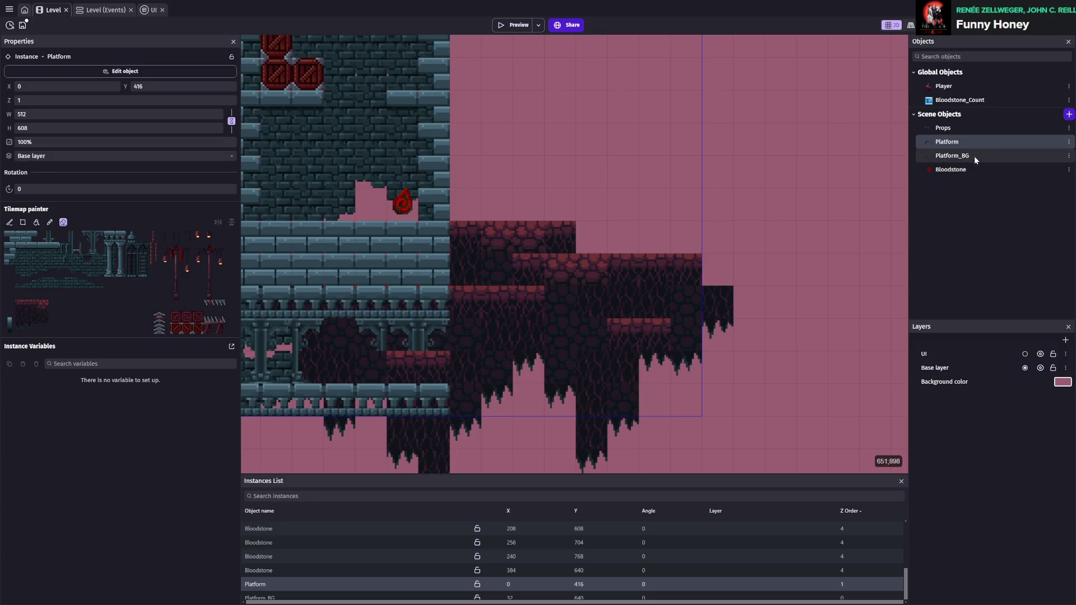
{"action": "left_click", "coordinate": [965, 141]}
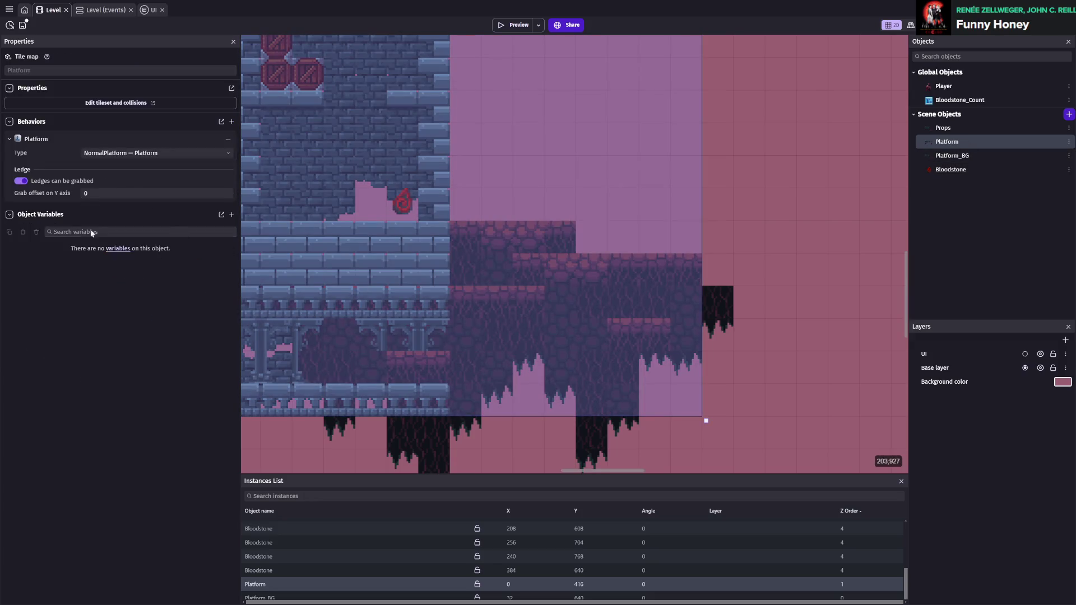
- Reselect the Platform tilemap and narrow the painter's tile choice to a single tile
{"action": "left_click", "coordinate": [260, 585]}
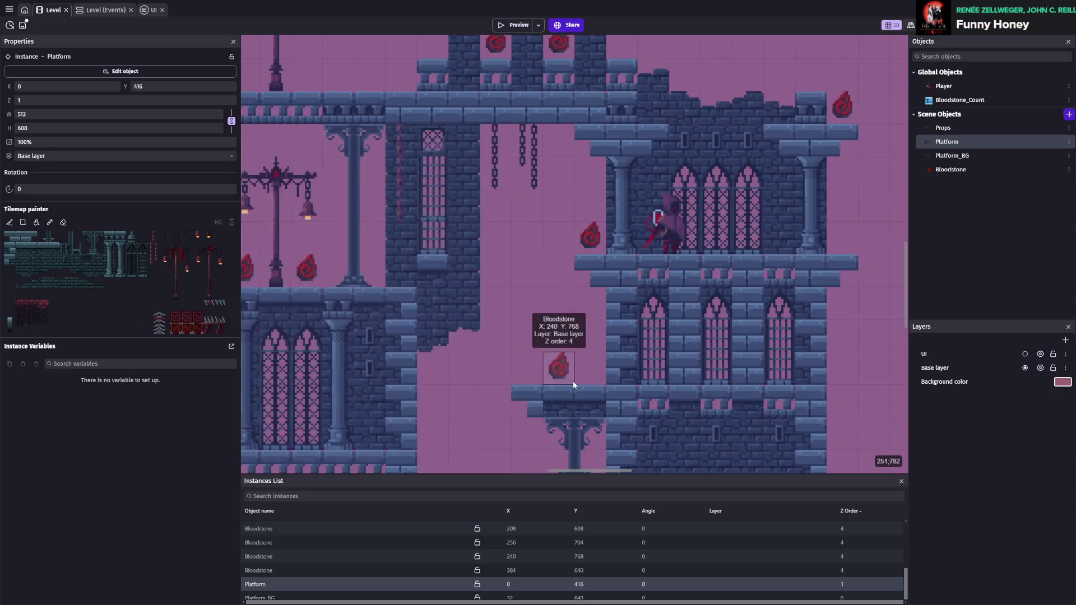
{"action": "scroll", "coordinate": [594, 347], "scroll_direction": "up", "scroll_amount": 4}
{"action": "scroll", "coordinate": [617, 322], "scroll_direction": "up", "scroll_amount": 1}
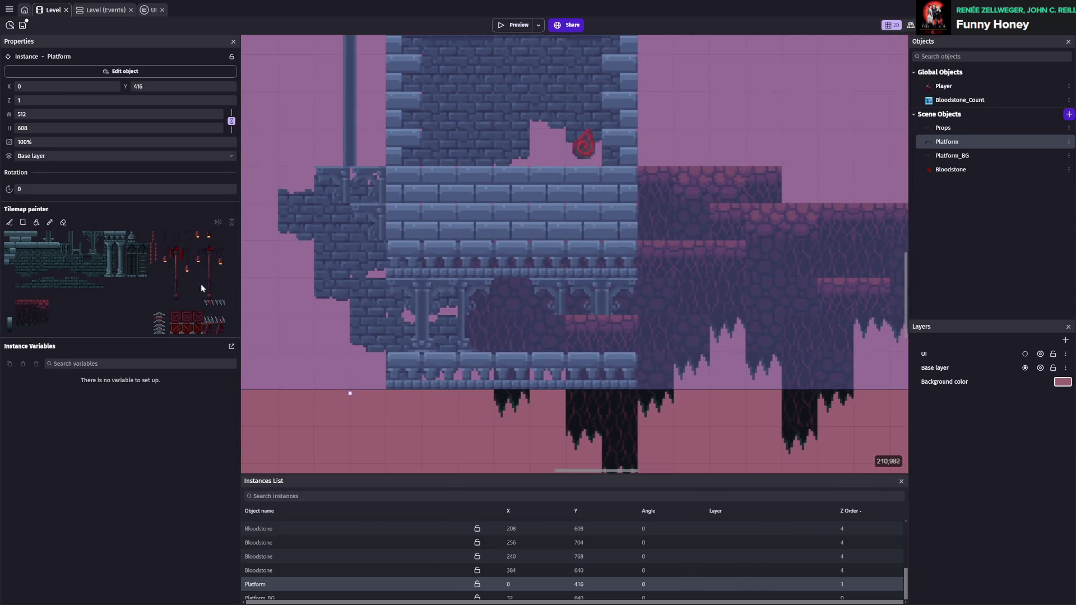
{"action": "left_click", "coordinate": [95, 248]}
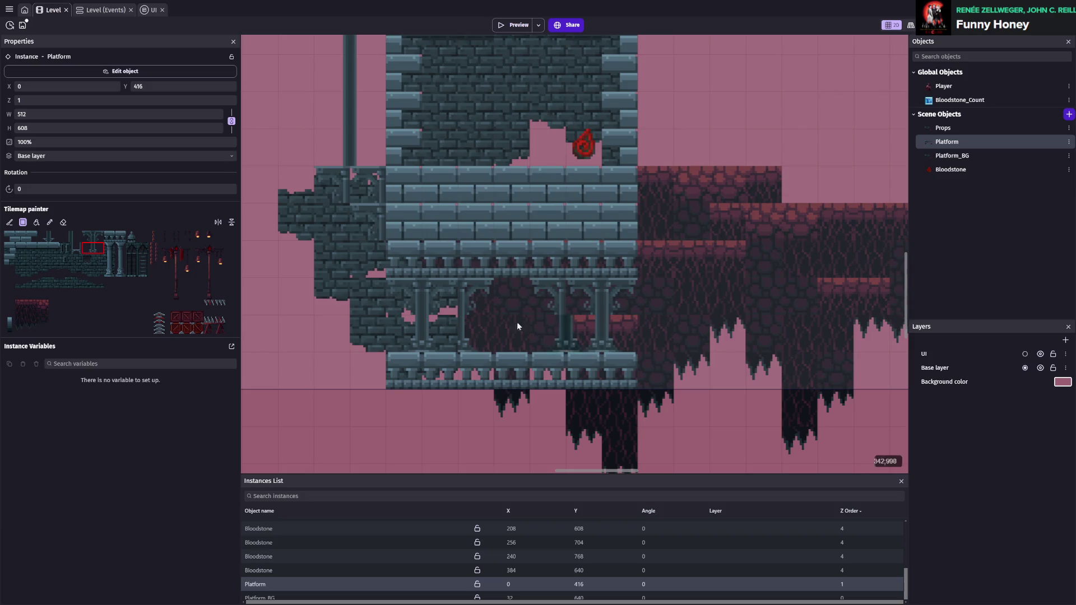
{"action": "left_click", "coordinate": [87, 248]}
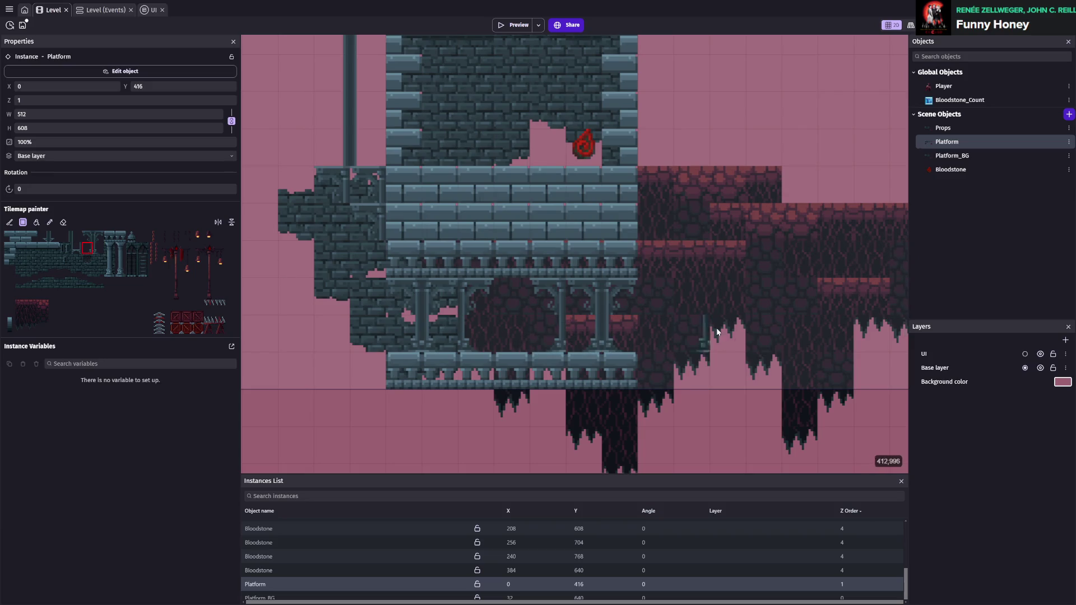
{"action": "scroll", "coordinate": [682, 324], "scroll_direction": "down", "scroll_amount": 3}
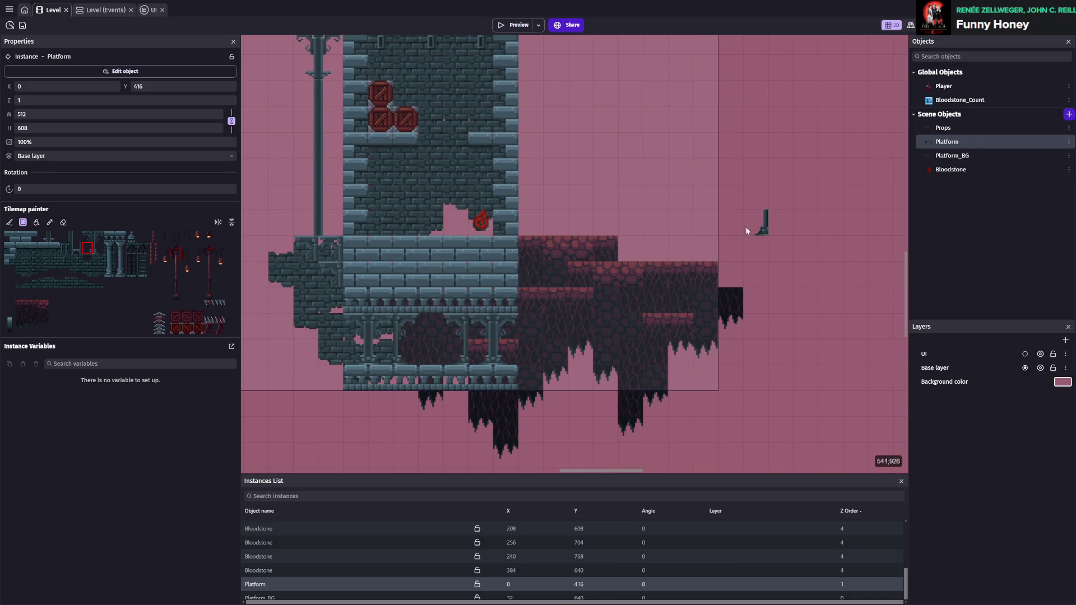
- Paint a small dark tile at the right edge, widening Platform to 528×608, and save
{"action": "key", "text": "ctrl+s"}
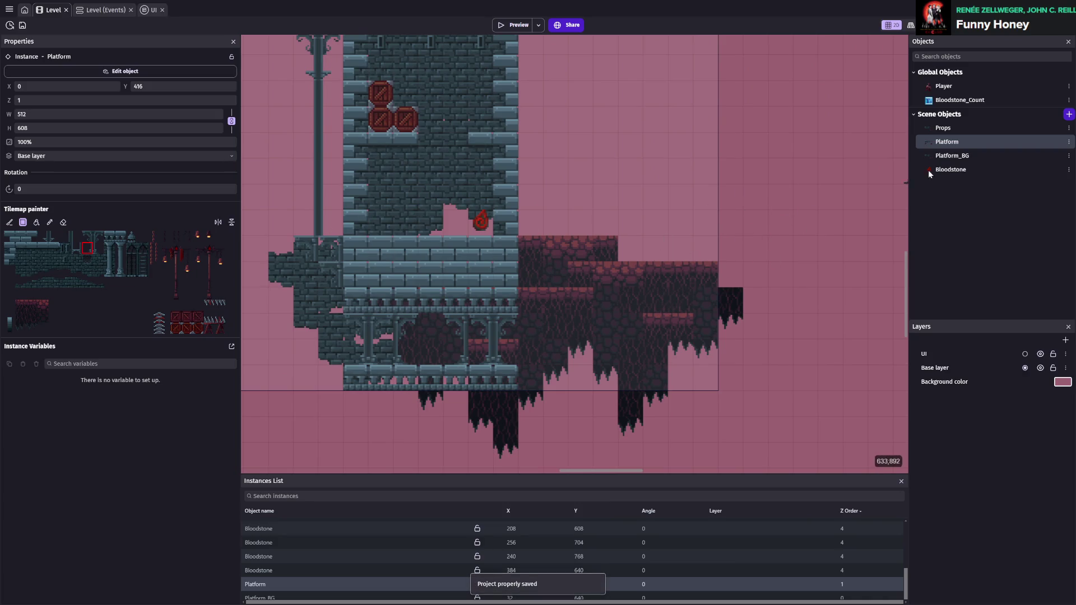
{"action": "left_click", "coordinate": [32, 307]}
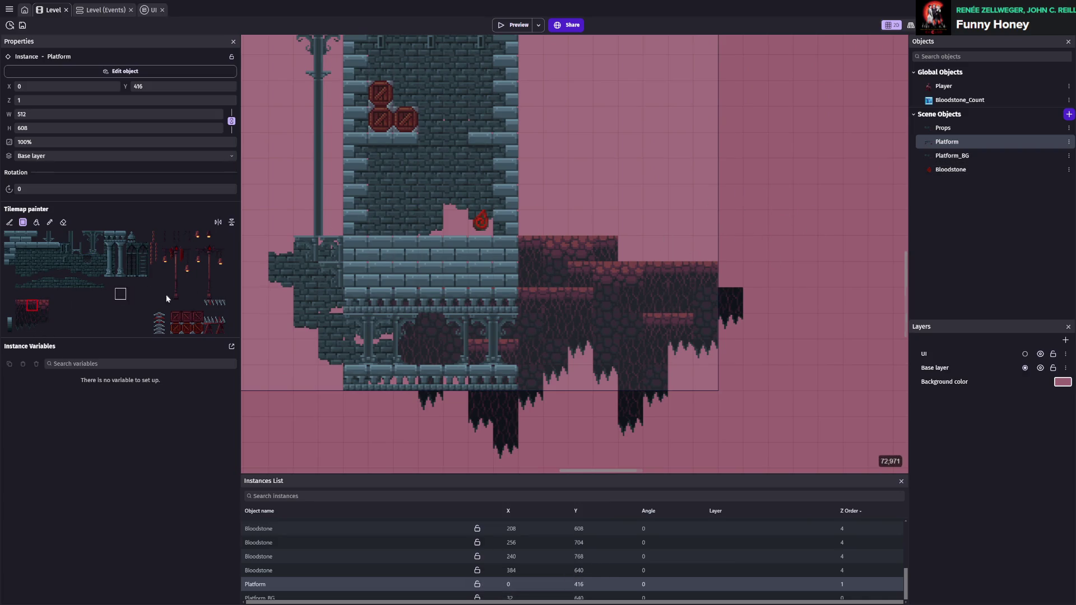
{"action": "left_click", "coordinate": [724, 300]}
{"action": "key", "text": "ctrl+s"}
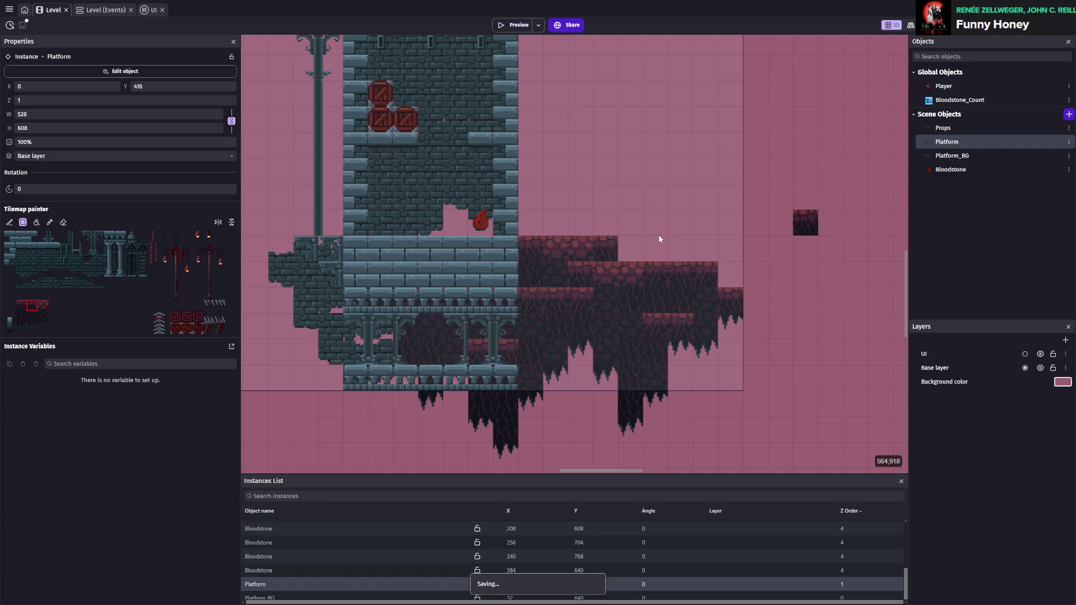
{"action": "scroll", "coordinate": [657, 235], "scroll_direction": "down", "scroll_amount": 2}
{"action": "scroll", "coordinate": [655, 236], "scroll_direction": "up", "scroll_amount": 2}
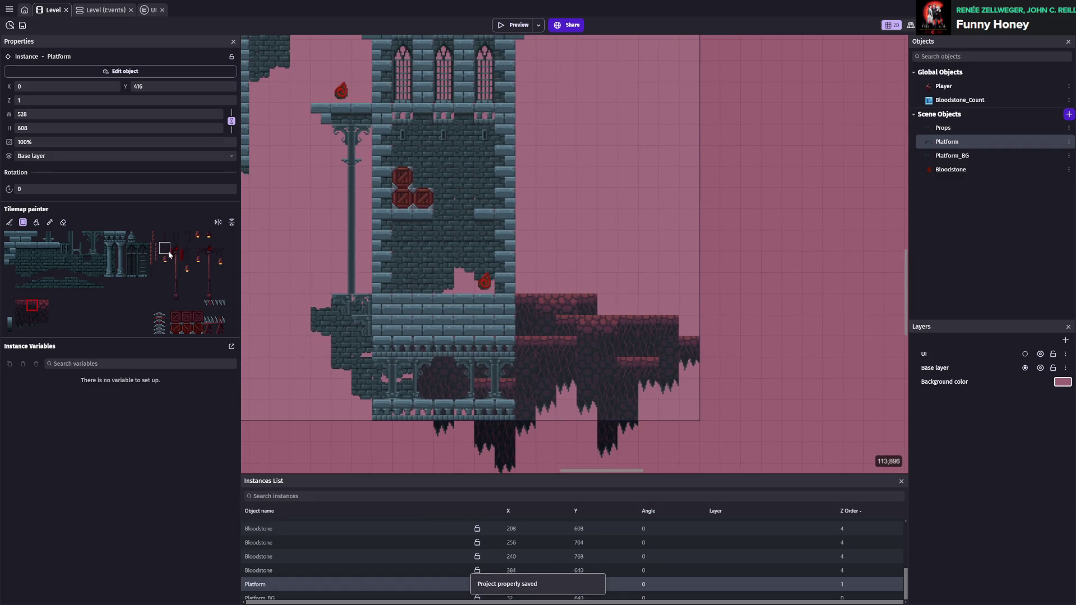
- Place a lamp post on the rock ledge and save the project
{"action": "left_click_drag", "start_coordinate": [181, 282], "coordinate": [182, 298]}
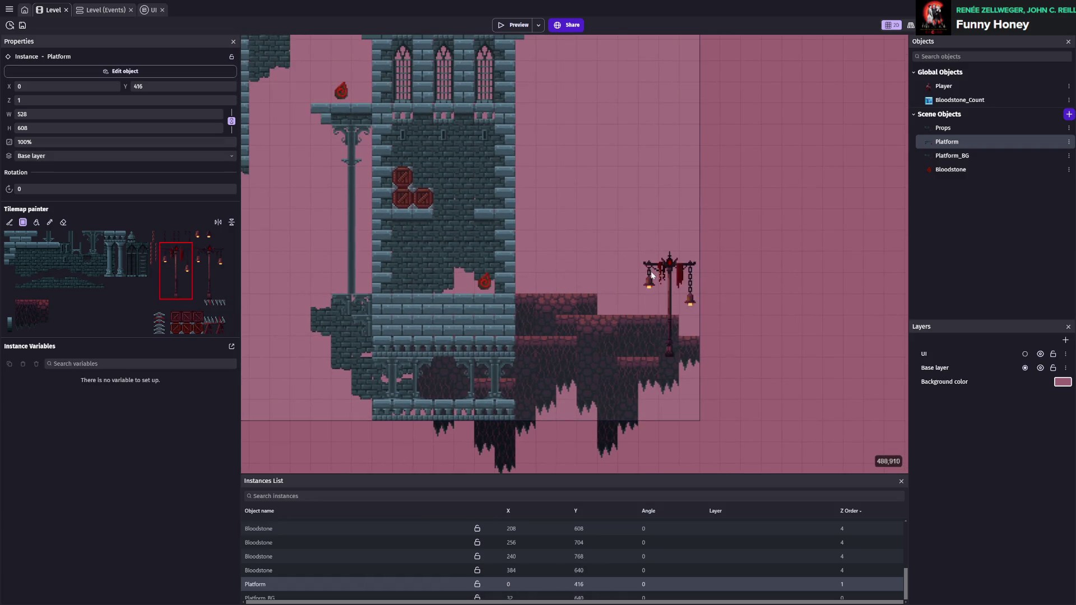
{"action": "left_click", "coordinate": [626, 225]}
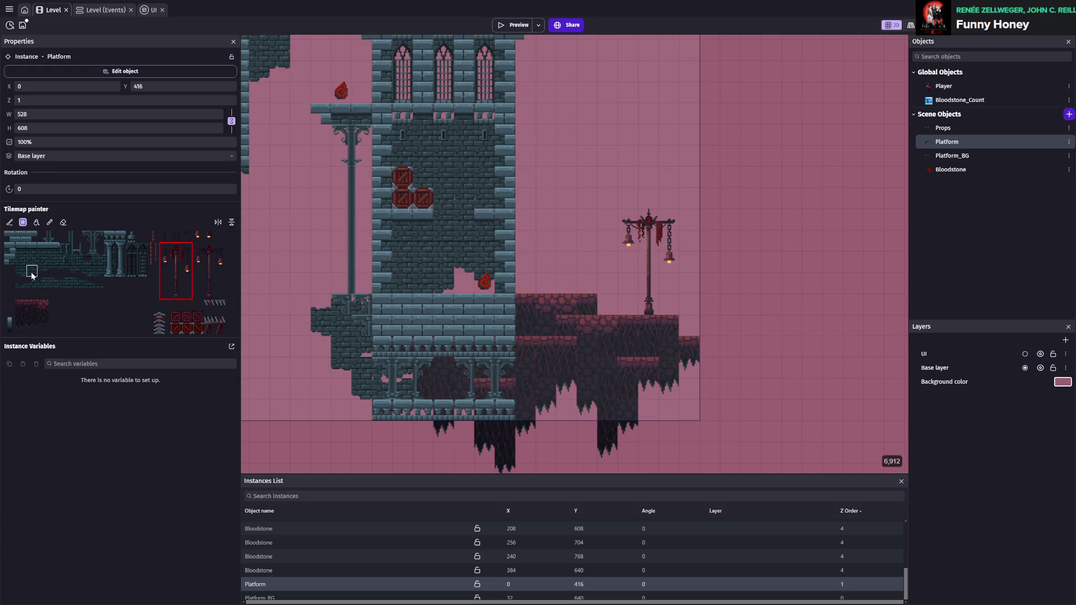
{"action": "key", "text": "ctrl+s"}
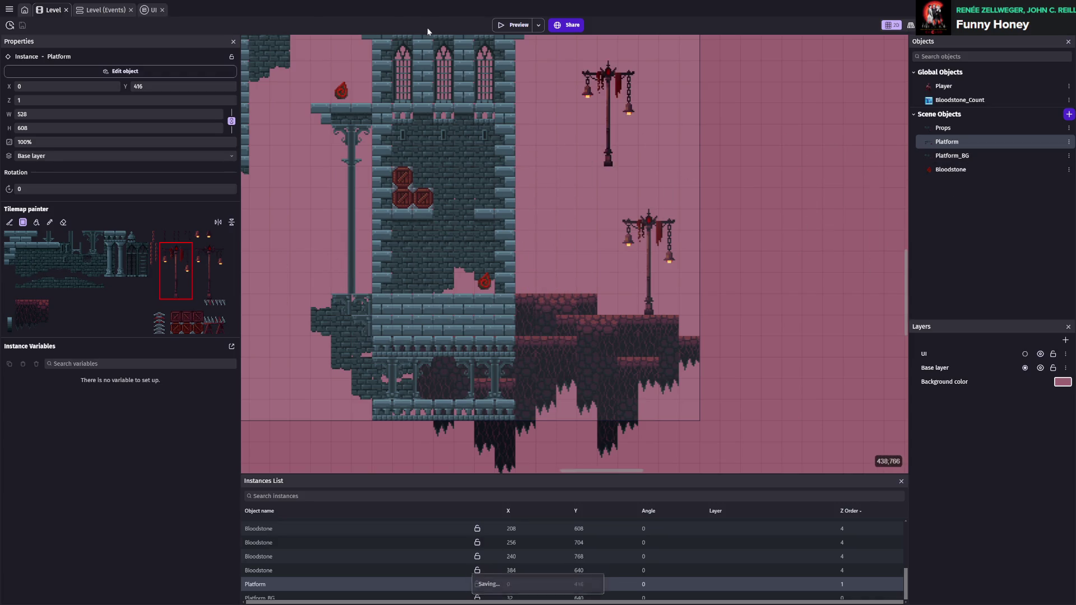
- Paint two stone-brick tiles onto the tower's right wall as a small ledge
{"action": "left_click", "coordinate": [21, 236]}
{"action": "left_click_drag", "start_coordinate": [523, 170], "coordinate": [537, 198]}
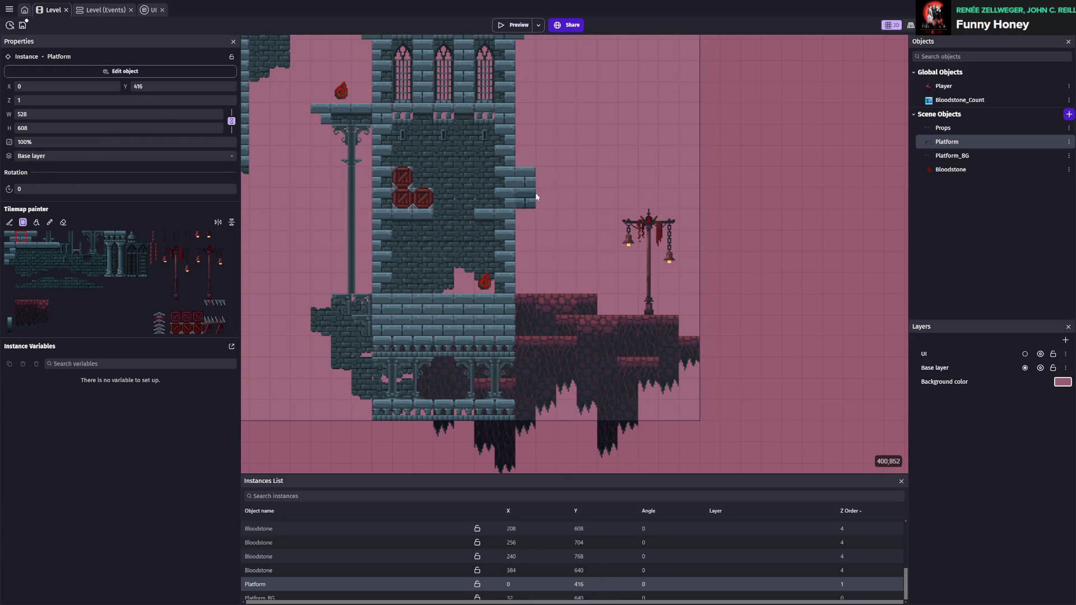
{"action": "key", "text": "Escape"}
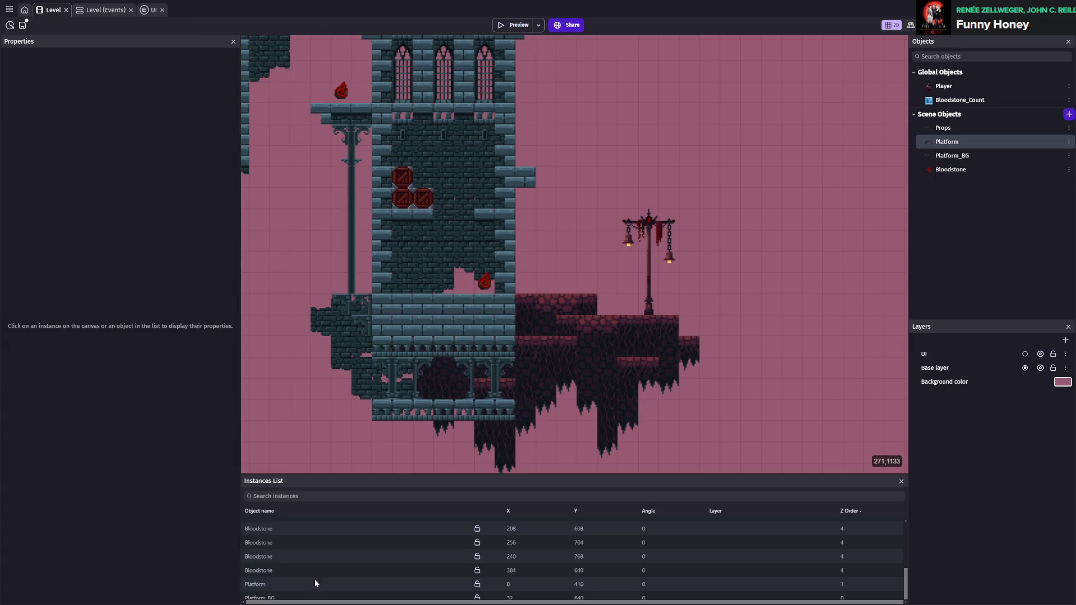
- Paint trial diagonal stair tiles on Platform_BG right of the tower, then erase them
{"action": "left_click", "coordinate": [266, 598]}
{"action": "left_click", "coordinate": [22, 238]}
{"action": "scroll", "coordinate": [740, 335], "scroll_direction": "right", "scroll_amount": 5}
{"action": "scroll", "coordinate": [616, 252], "scroll_direction": "down", "scroll_amount": 2}
{"action": "left_click", "coordinate": [536, 189]}
{"action": "left_click", "coordinate": [558, 219]}
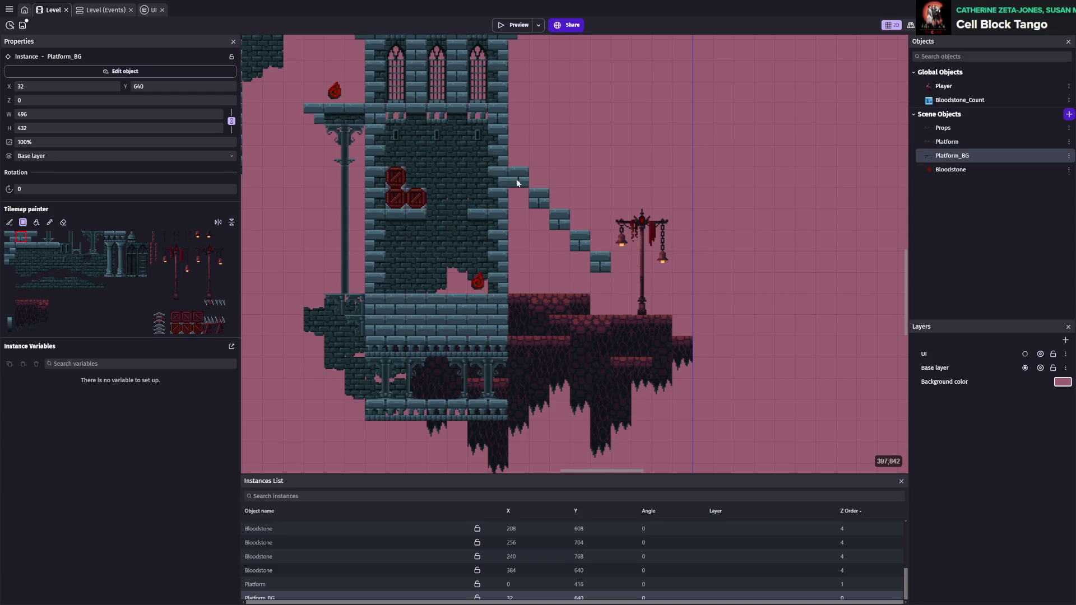
{"action": "left_click", "coordinate": [62, 224]}
{"action": "left_click_drag", "start_coordinate": [518, 174], "coordinate": [605, 269]}
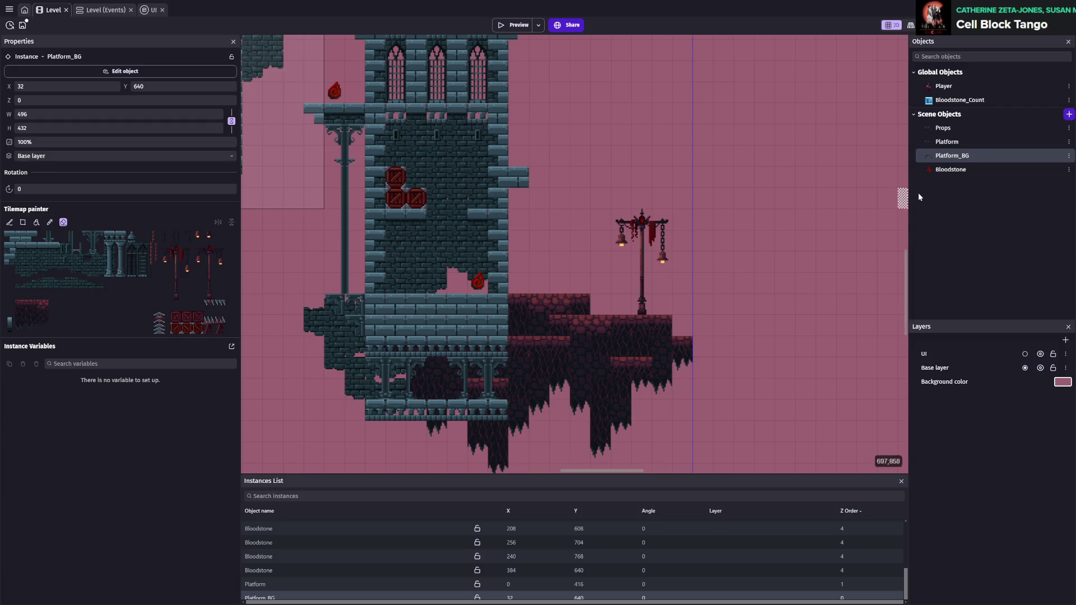
- Erase the stone-brick ledge from the Platform tilemap beside the tower and save
{"action": "left_click", "coordinate": [947, 142]}
{"action": "left_click", "coordinate": [528, 176]}
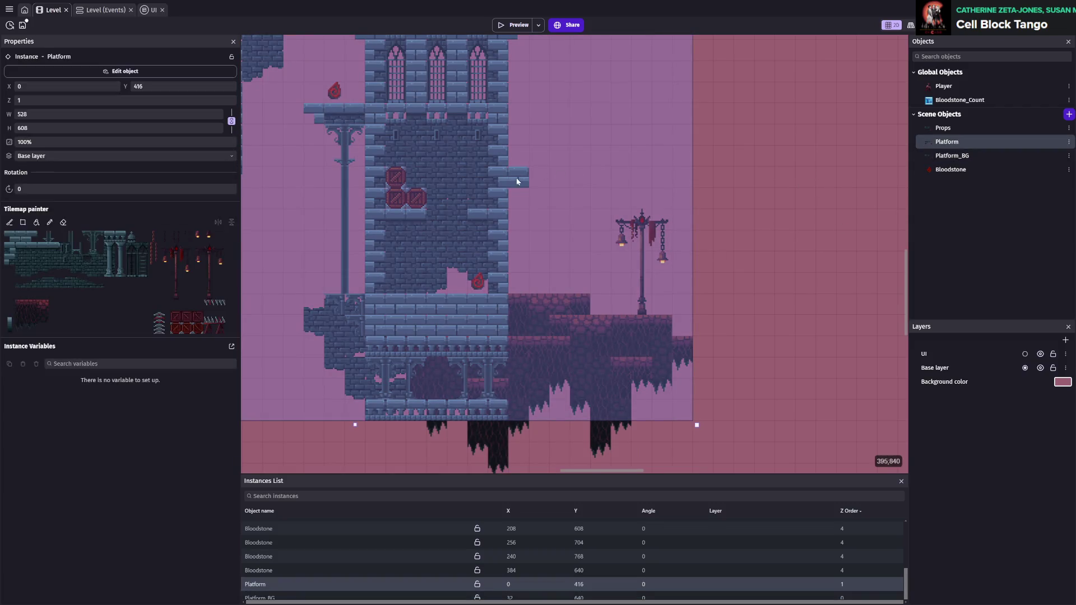
{"action": "left_click", "coordinate": [64, 222]}
{"action": "left_click", "coordinate": [518, 177]}
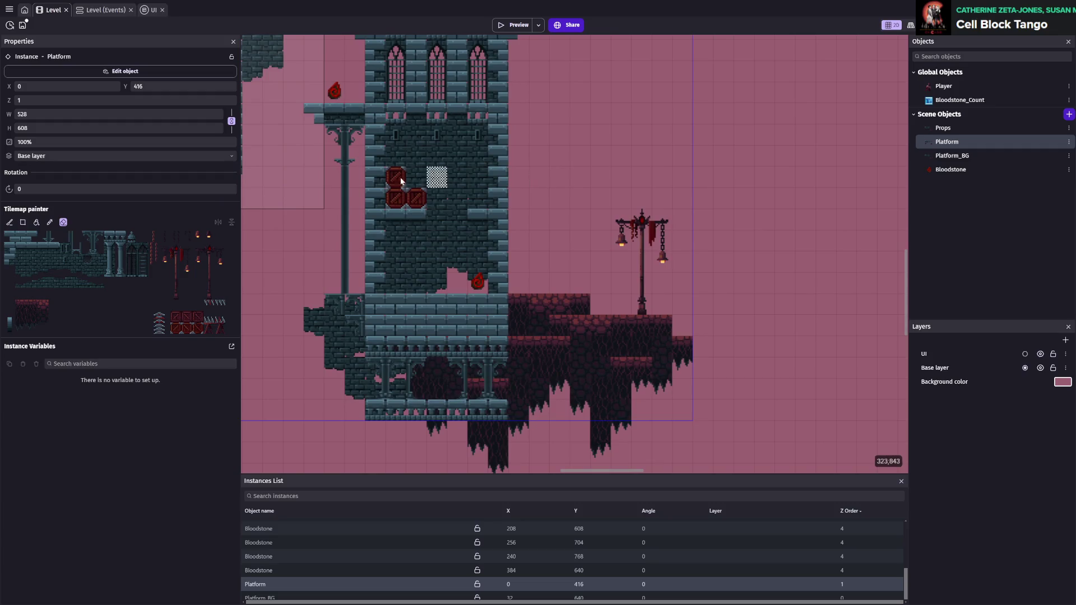
{"action": "key", "text": "ctrl+s"}
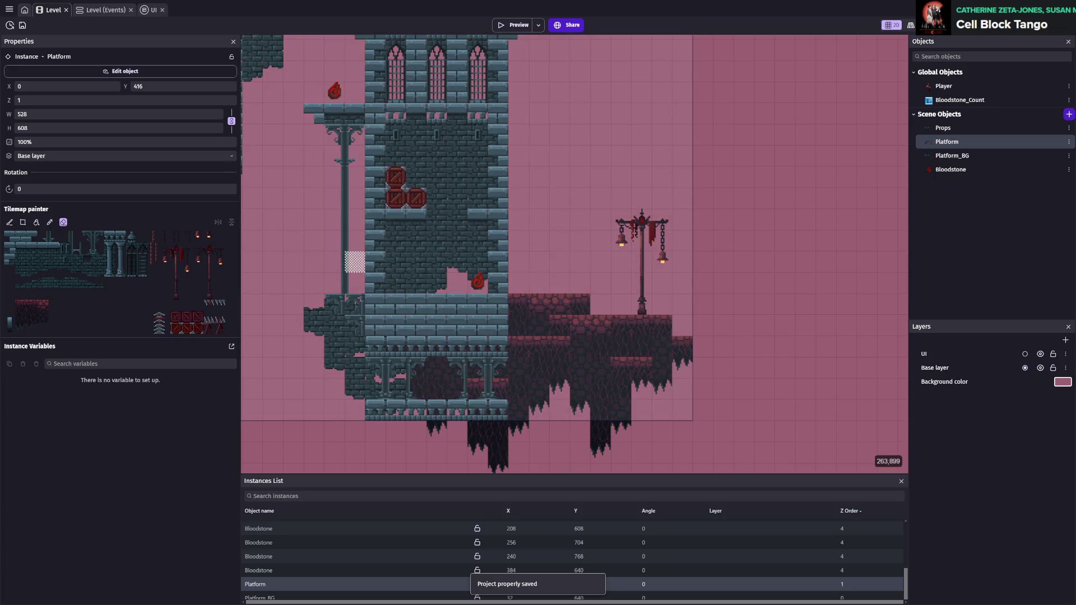
{"action": "scroll", "coordinate": [594, 267], "scroll_direction": "up", "scroll_amount": 1}
{"action": "scroll", "coordinate": [608, 238], "scroll_direction": "right", "scroll_amount": 2}
{"action": "scroll", "coordinate": [526, 298], "scroll_direction": "right", "scroll_amount": 1}
{"action": "scroll", "coordinate": [526, 298], "scroll_direction": "up", "scroll_amount": 1}
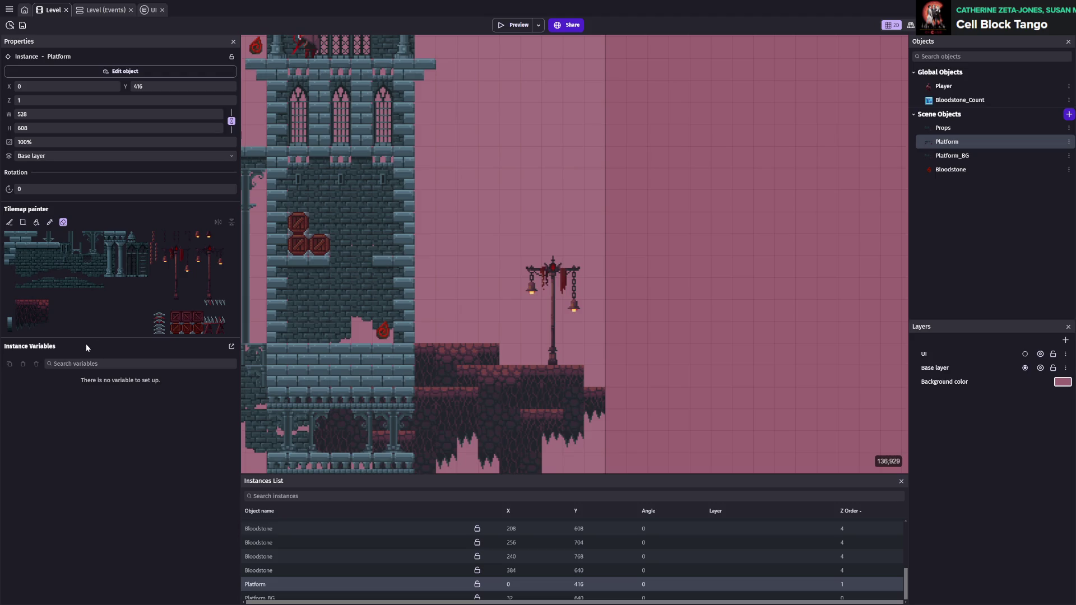
- Paint descending brick stair steps from the tower's right wall, filling bricks beneath them
{"action": "scroll", "coordinate": [486, 308], "scroll_direction": "up", "scroll_amount": 2}
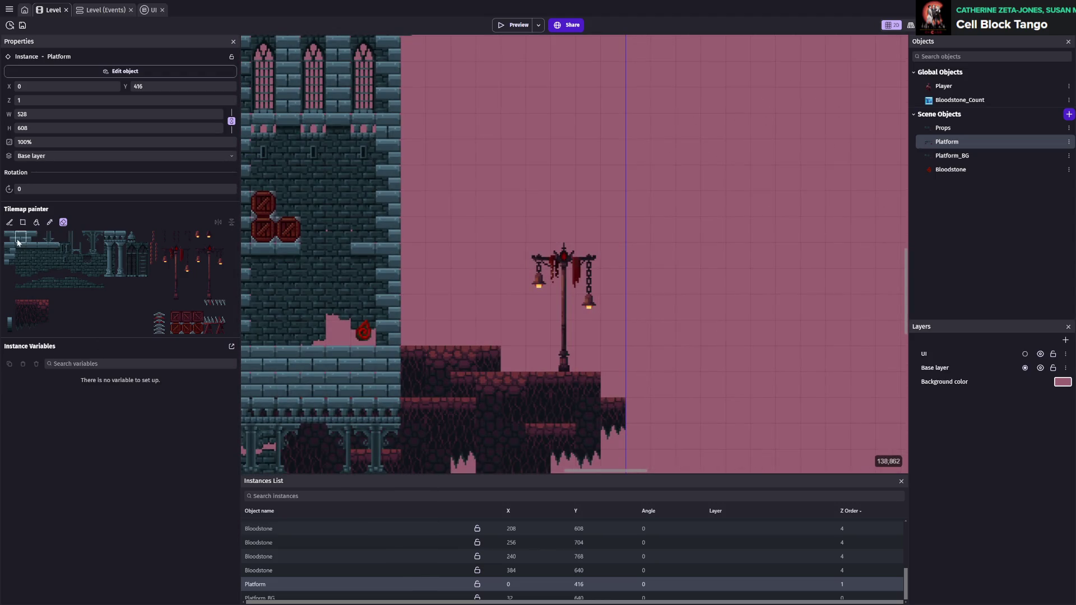
{"action": "left_click", "coordinate": [10, 248]}
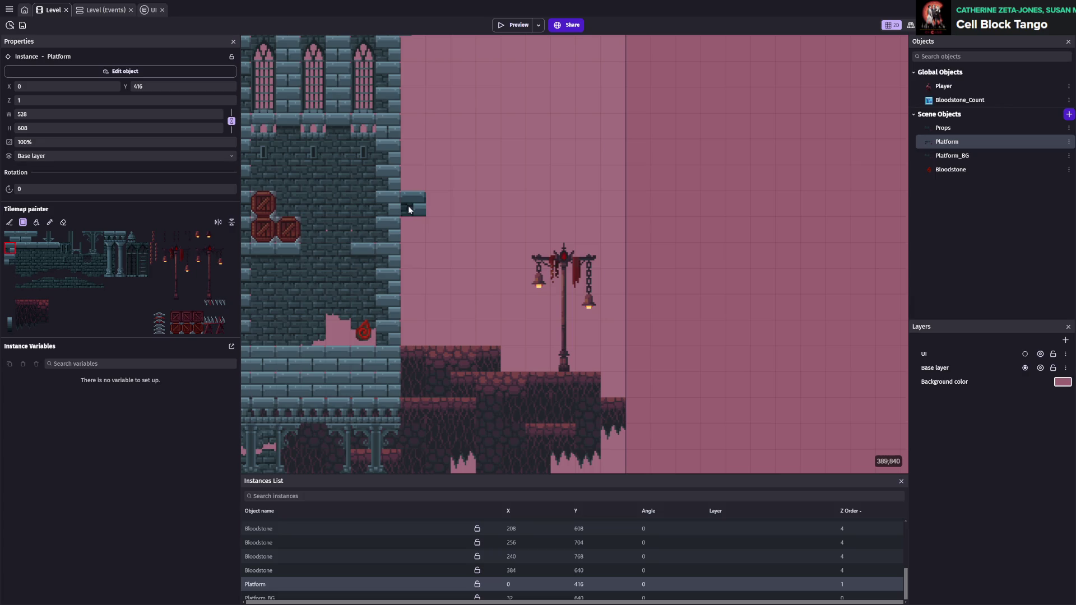
{"action": "left_click", "coordinate": [408, 248]}
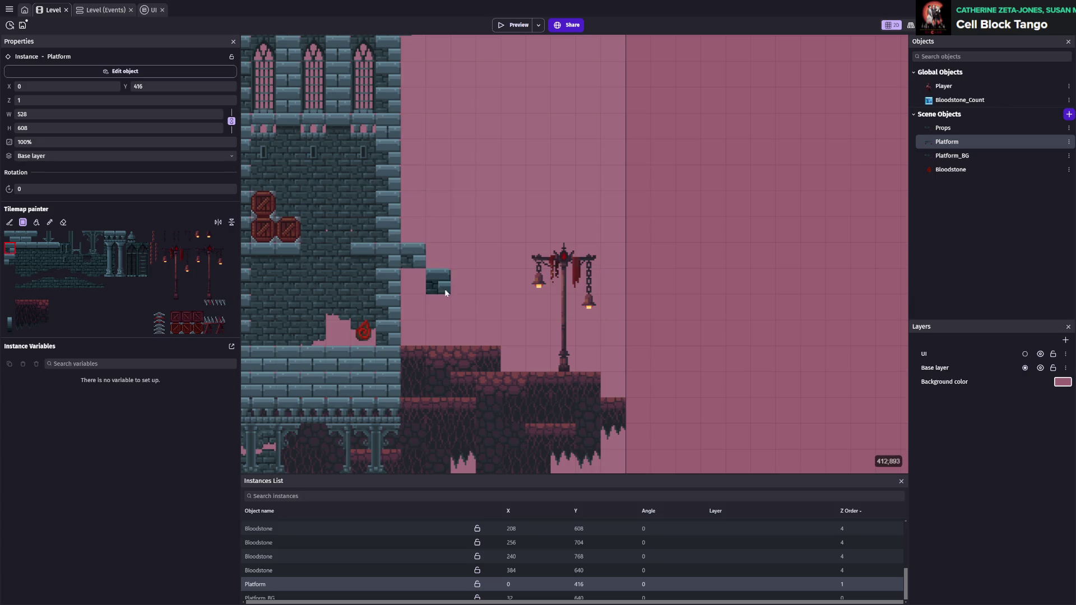
{"action": "left_click", "coordinate": [456, 304]}
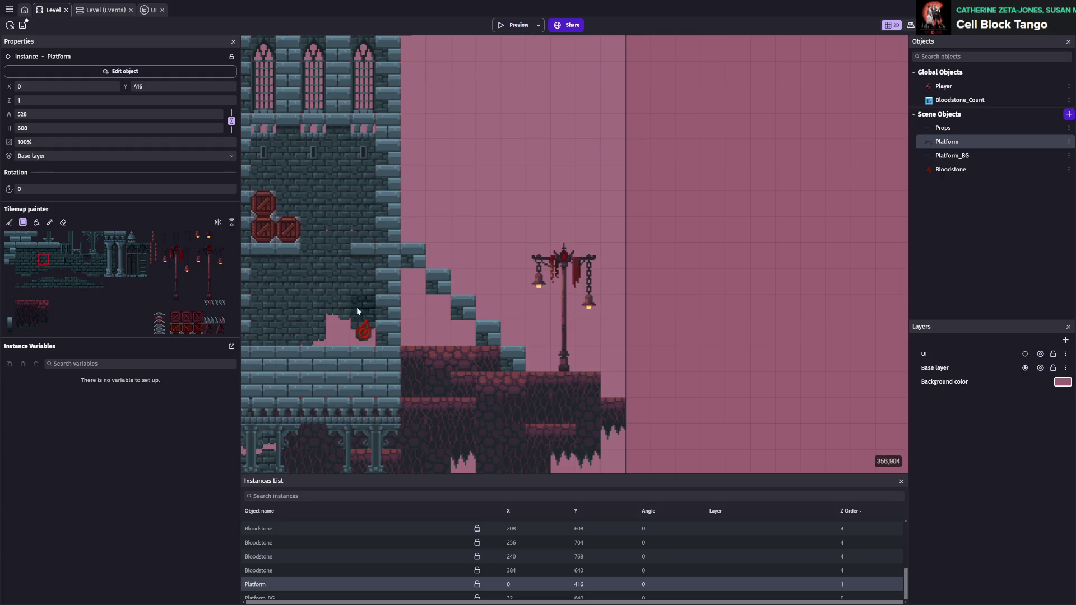
{"action": "mouse_move", "coordinate": [408, 292]}
{"action": "left_mouse_down"}
{"action": "mouse_move", "coordinate": [435, 309]}
{"action": "mouse_move", "coordinate": [409, 305]}
{"action": "mouse_move", "coordinate": [443, 323]}
{"action": "left_mouse_up"}
{"action": "left_click", "coordinate": [460, 329]}
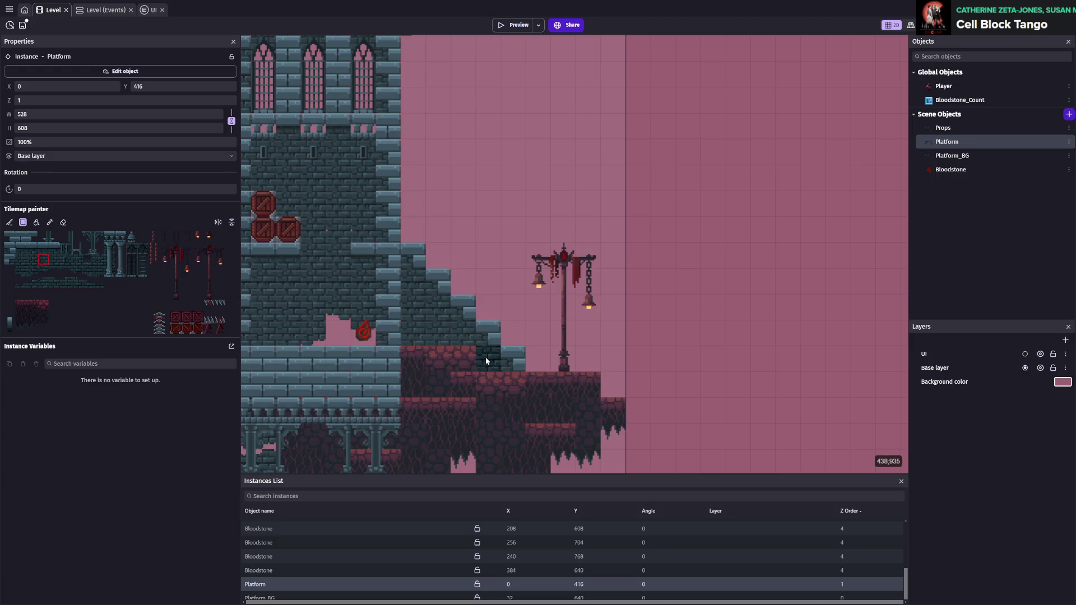
{"action": "scroll", "coordinate": [595, 332], "scroll_direction": "down", "scroll_amount": 5}
{"action": "scroll", "coordinate": [598, 333], "scroll_direction": "up", "scroll_amount": 4}
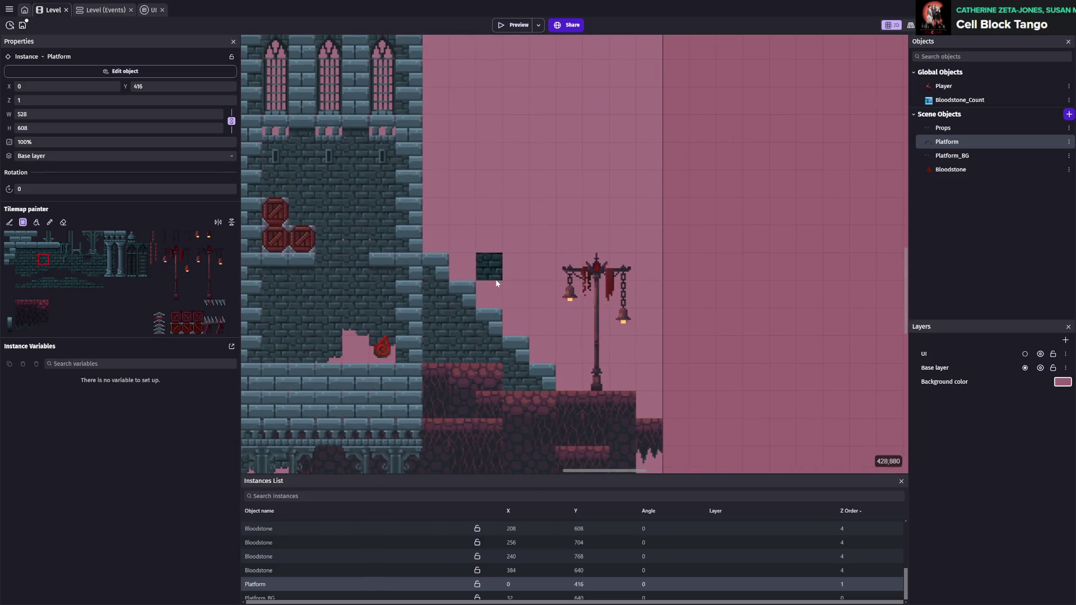
{"action": "left_click", "coordinate": [75, 248]}
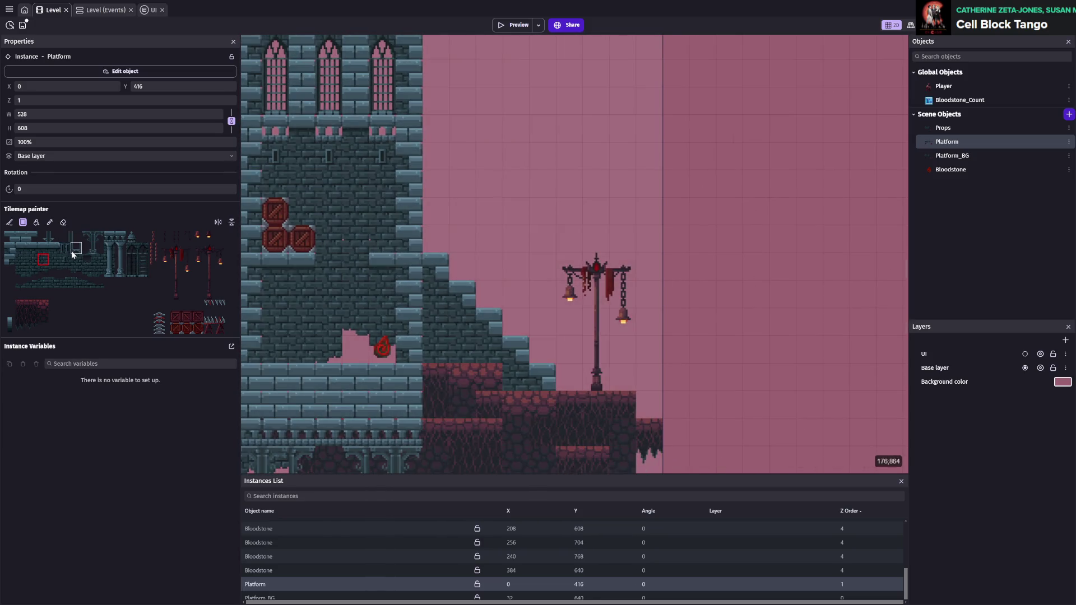
{"action": "scroll", "coordinate": [449, 312], "scroll_direction": "left", "scroll_amount": 3}
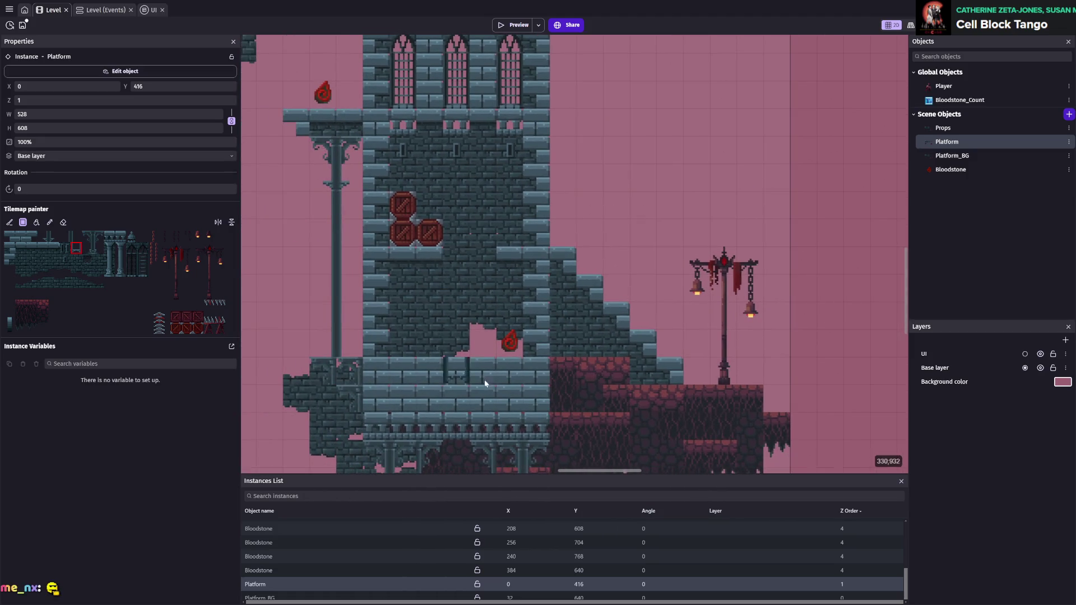
- Erase the barred gate from the arcade below the tower and save
{"action": "scroll", "coordinate": [443, 336], "scroll_direction": "down", "scroll_amount": 3}
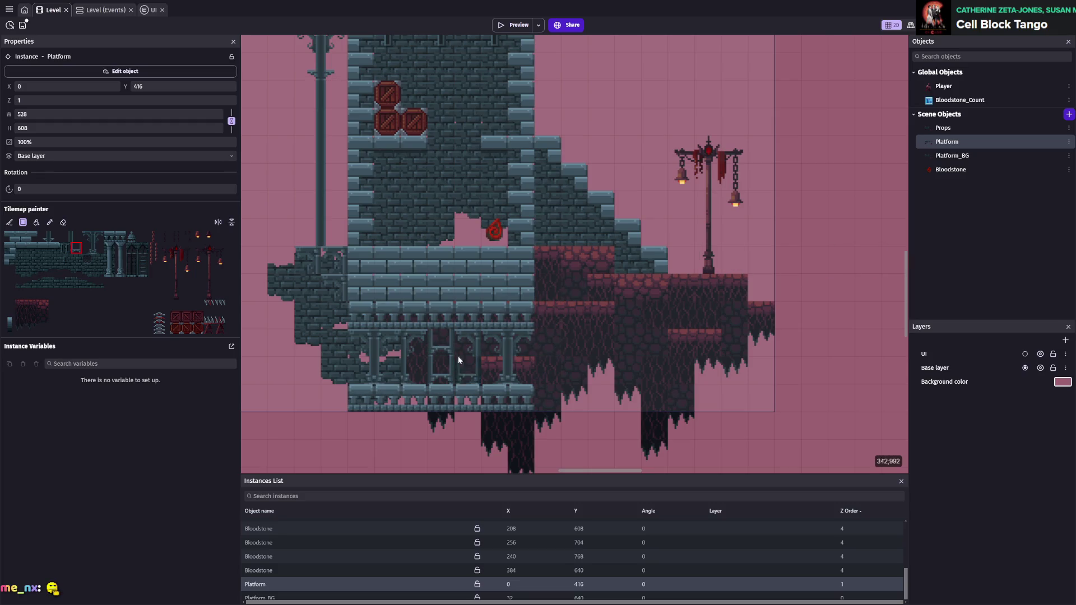
{"action": "left_click", "coordinate": [63, 222]}
{"action": "left_click_drag", "start_coordinate": [442, 342], "coordinate": [441, 371]}
{"action": "key", "text": "ctrl+s"}
{"action": "scroll", "coordinate": [478, 294], "scroll_direction": "up", "scroll_amount": 1}
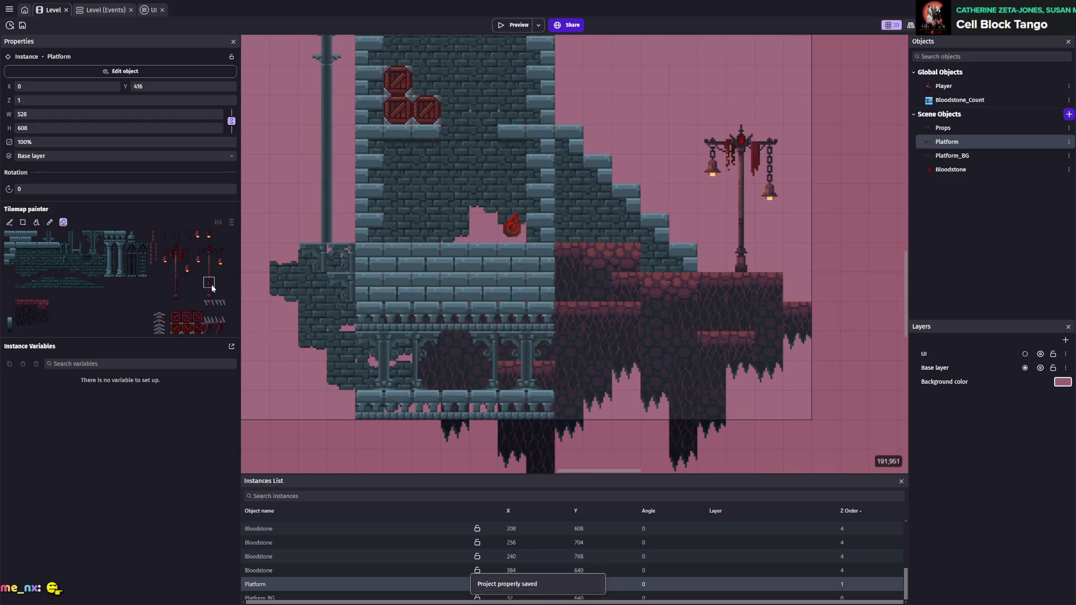
- Paint a horizontal row of decorative tiles and recenter the view on the tower
{"action": "left_click", "coordinate": [109, 237]}
{"action": "left_click_drag", "start_coordinate": [359, 258], "coordinate": [552, 259]}
{"action": "scroll", "coordinate": [744, 324], "scroll_direction": "down", "scroll_amount": 5}
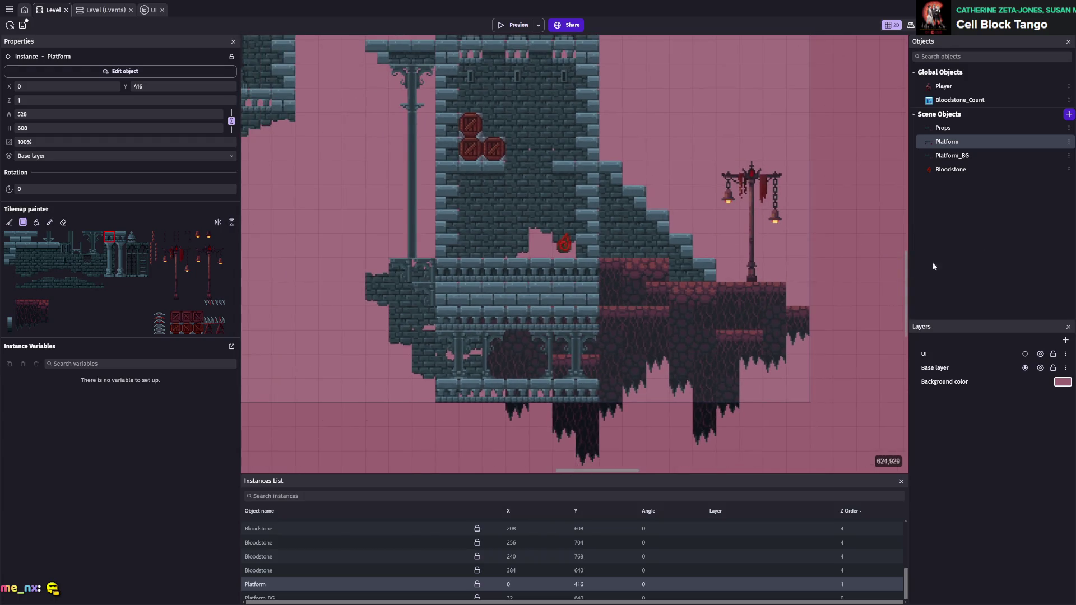
{"action": "scroll", "coordinate": [652, 231], "scroll_direction": "up", "scroll_amount": 3}
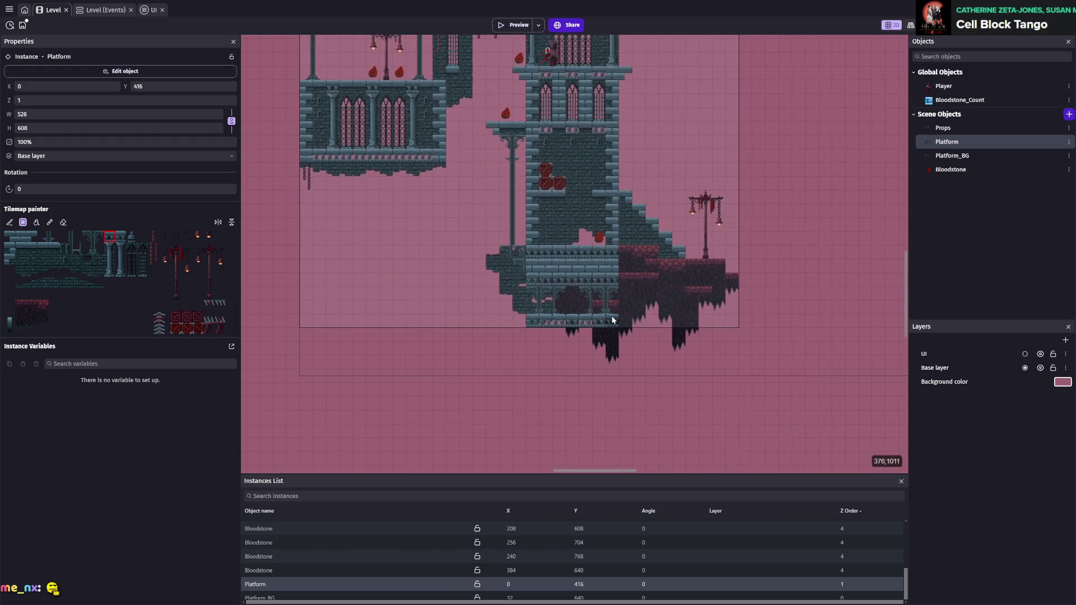
{"action": "mouse_move", "coordinate": [548, 270]}
{"action": "left_mouse_down"}
{"action": "mouse_move", "coordinate": [560, 348]}
{"action": "mouse_move", "coordinate": [538, 339]}
{"action": "left_mouse_up"}
{"action": "scroll", "coordinate": [539, 340], "scroll_direction": "up", "scroll_amount": 3}
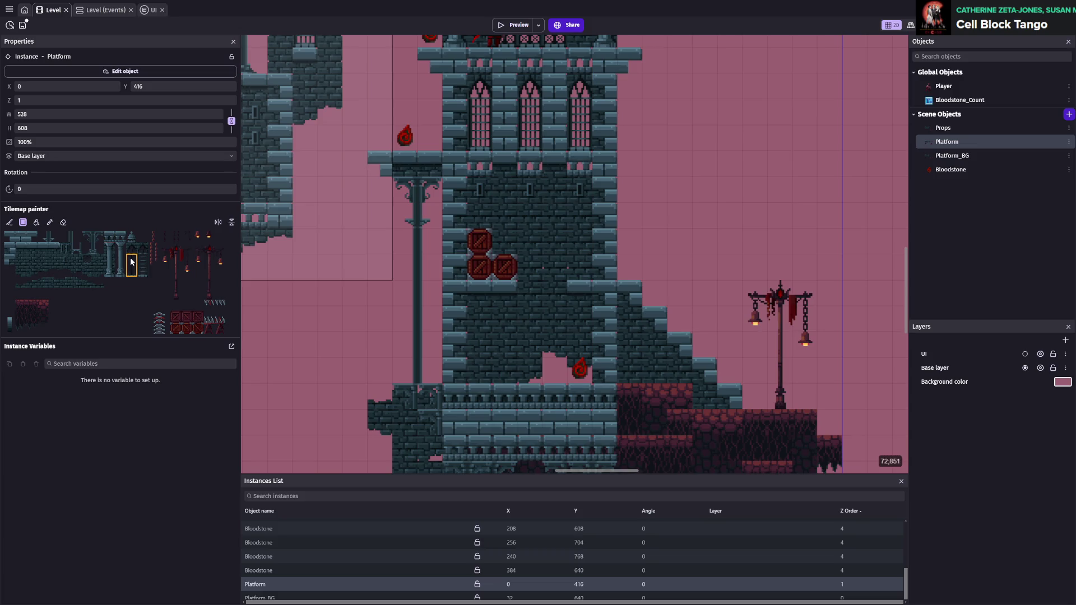
- Paint pink lattice windows into the tower's left, middle and right openings
{"action": "left_click_drag", "start_coordinate": [527, 220], "coordinate": [526, 304]}
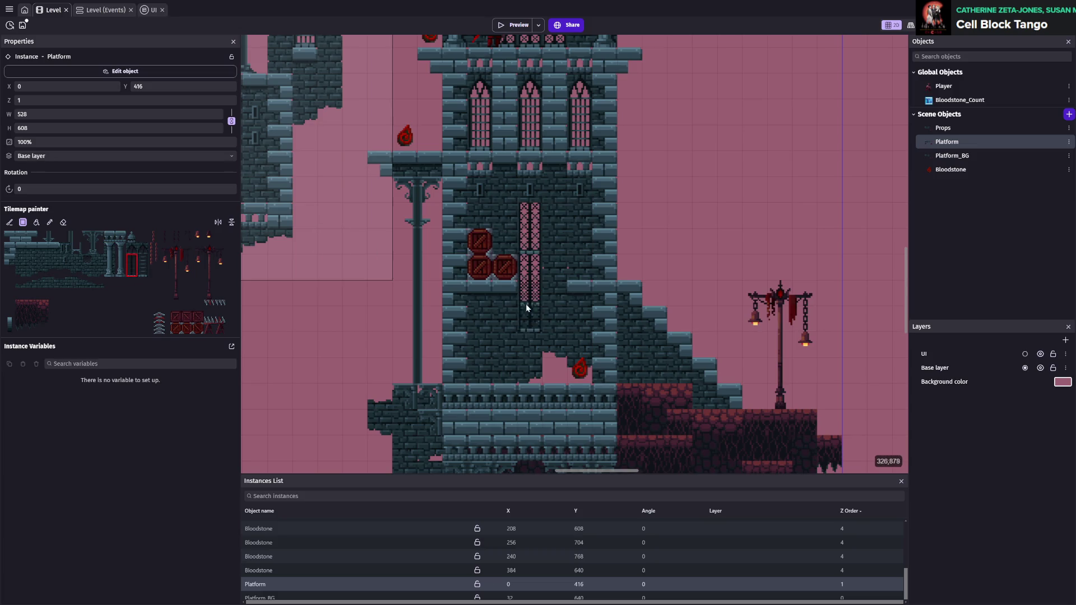
{"action": "left_click", "coordinate": [526, 312]}
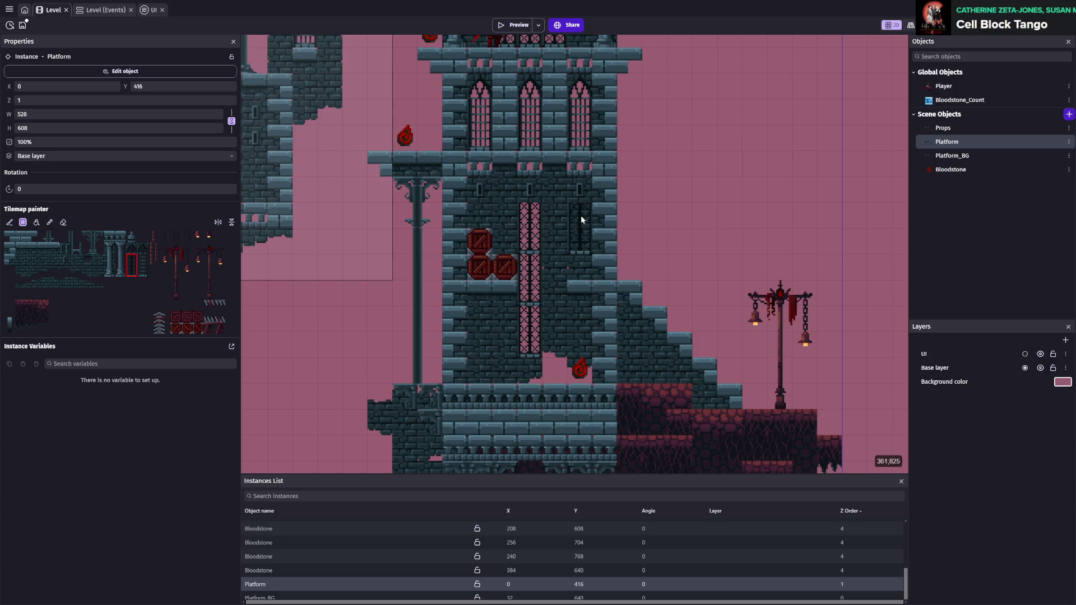
{"action": "left_click", "coordinate": [573, 220]}
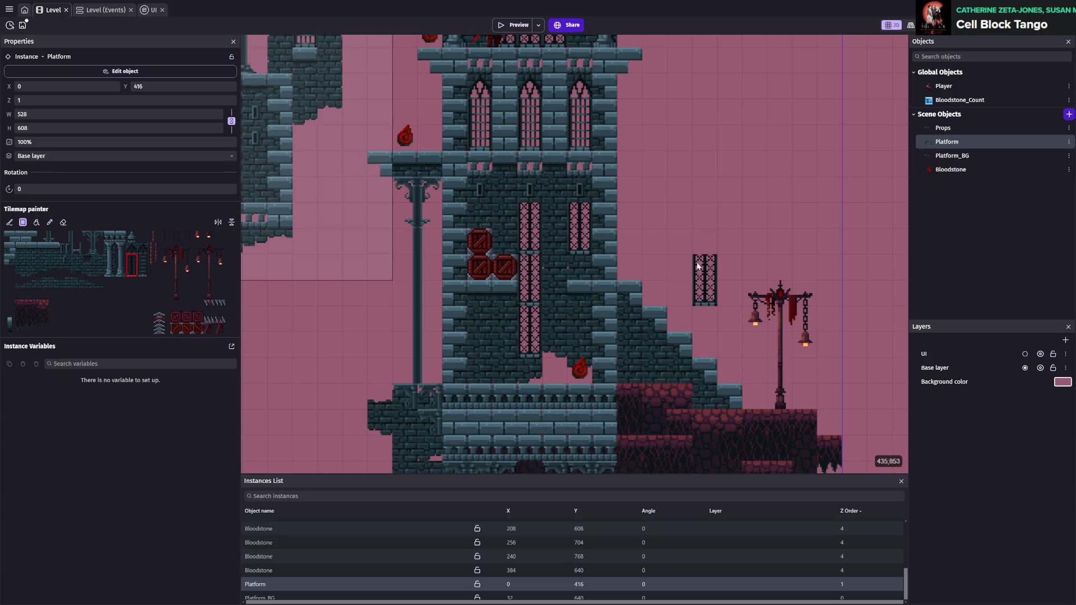
{"action": "left_click", "coordinate": [480, 224]}
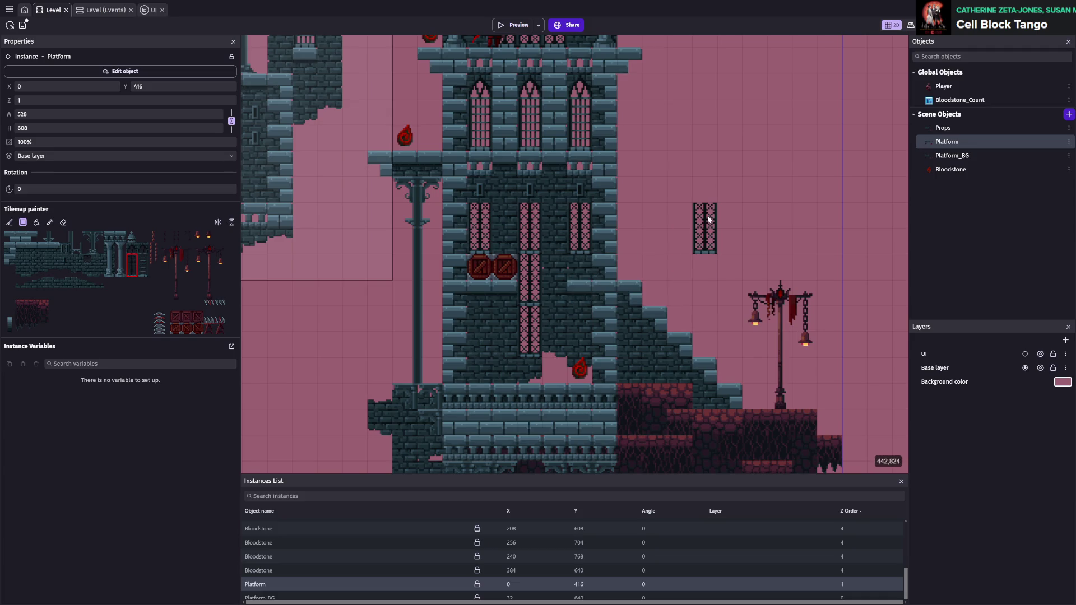
- Erase all three lattice window columns and save the project
{"action": "left_click", "coordinate": [63, 222]}
{"action": "left_click_drag", "start_coordinate": [479, 219], "coordinate": [476, 341]}
{"action": "mouse_move", "coordinate": [531, 236]}
{"action": "left_mouse_down"}
{"action": "mouse_move", "coordinate": [531, 225]}
{"action": "mouse_move", "coordinate": [530, 353]}
{"action": "left_mouse_up"}
{"action": "left_click_drag", "start_coordinate": [579, 223], "coordinate": [580, 349]}
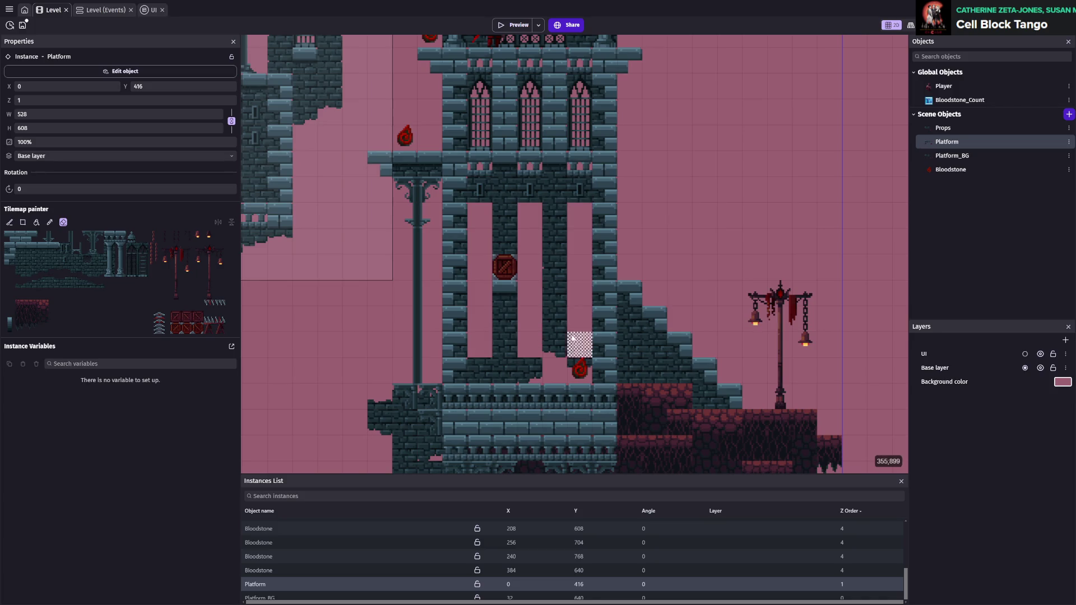
{"action": "key", "text": "ctrl+s"}
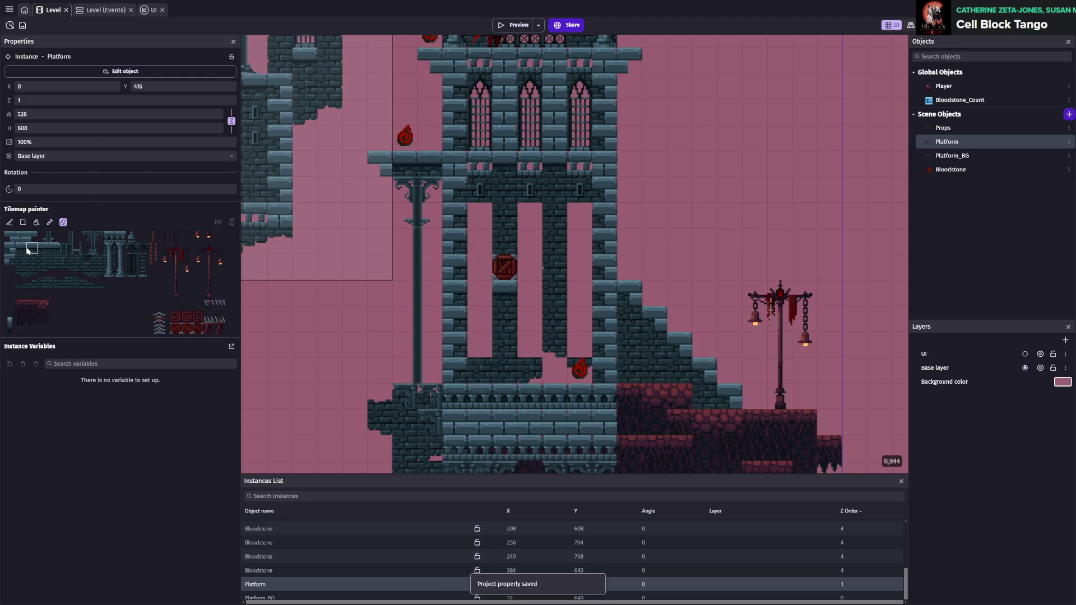
- Stack two more crates beside the existing crate in the tower's central opening
{"action": "left_click_drag", "start_coordinate": [16, 244], "coordinate": [37, 253]}
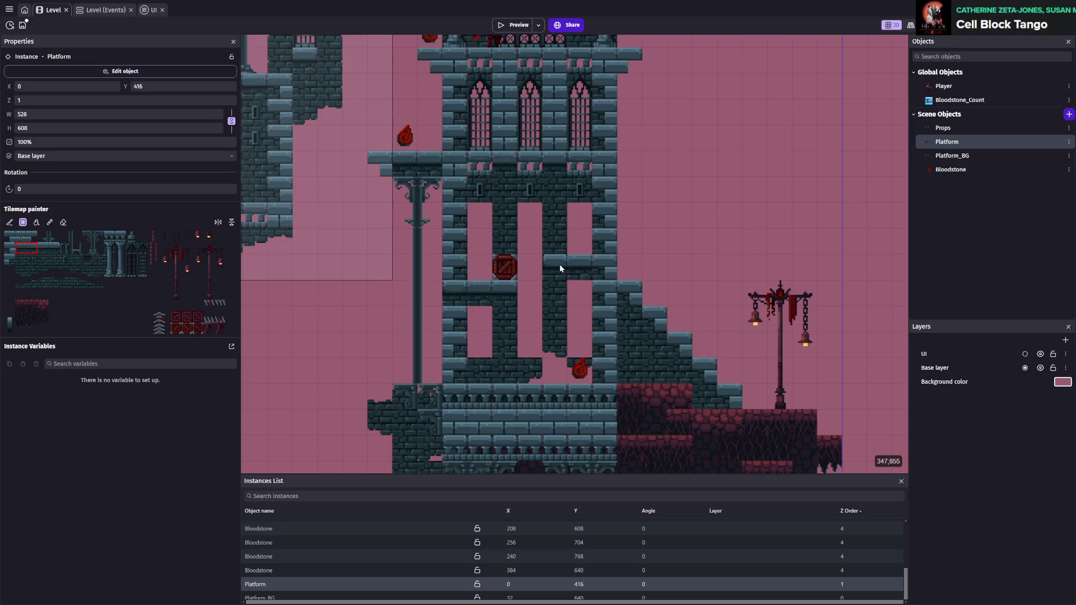
{"action": "left_click", "coordinate": [560, 264]}
{"action": "left_click", "coordinate": [10, 259]}
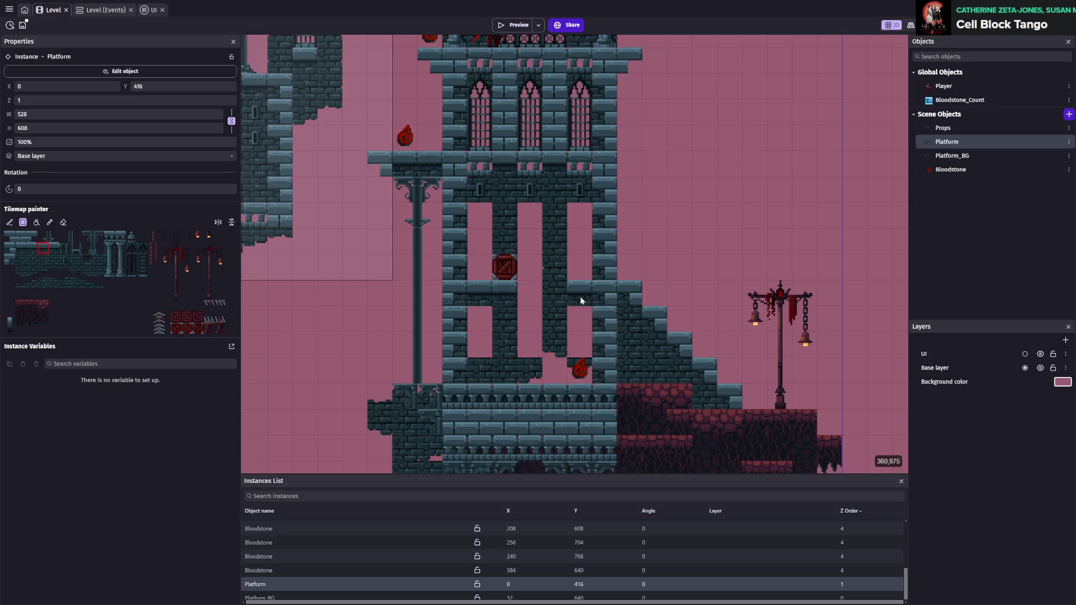
{"action": "key", "text": "ctrl+s"}
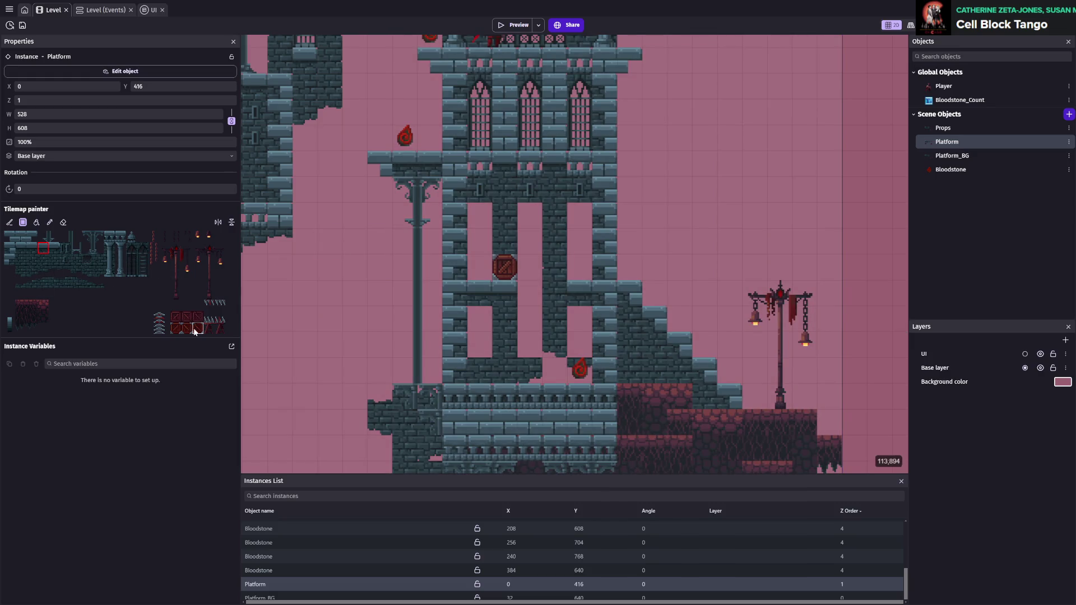
{"action": "left_click", "coordinate": [195, 332]}
{"action": "left_click_drag", "start_coordinate": [488, 260], "coordinate": [488, 247]}
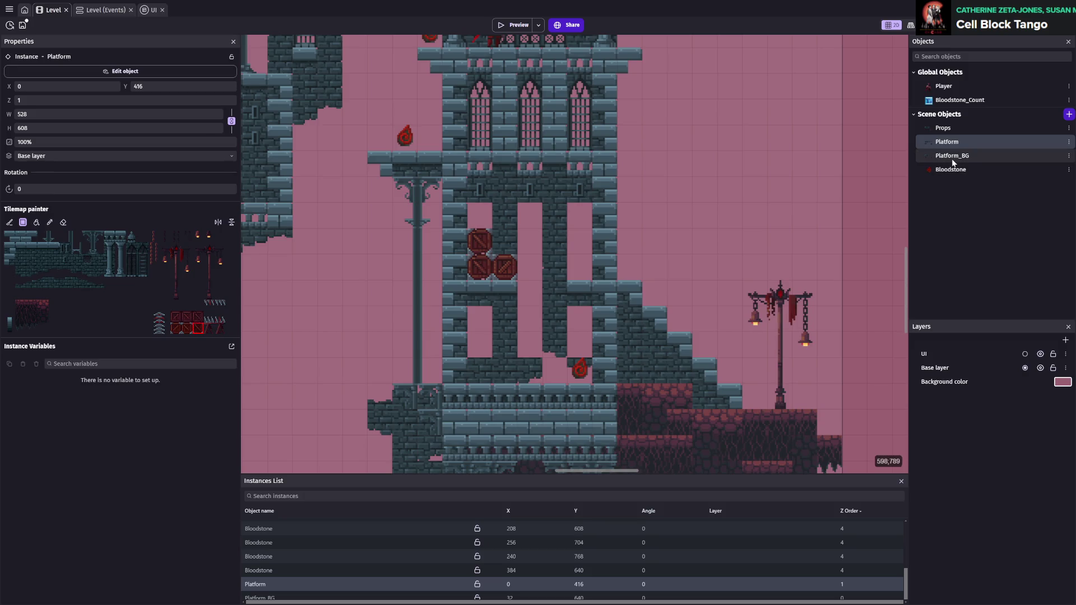
{"action": "left_click", "coordinate": [952, 156]}
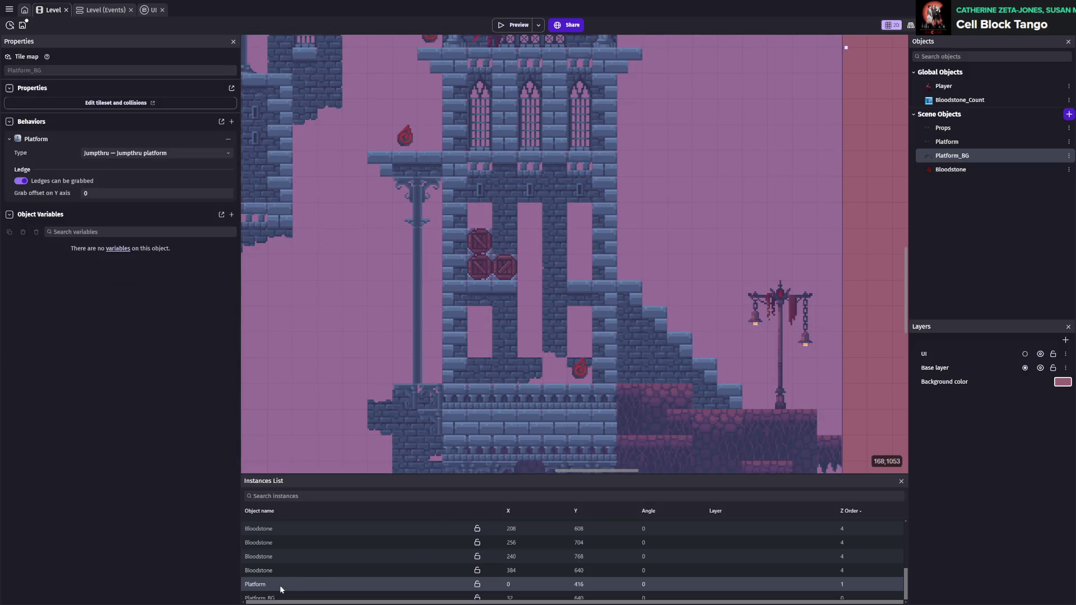
{"action": "left_click", "coordinate": [281, 585]}
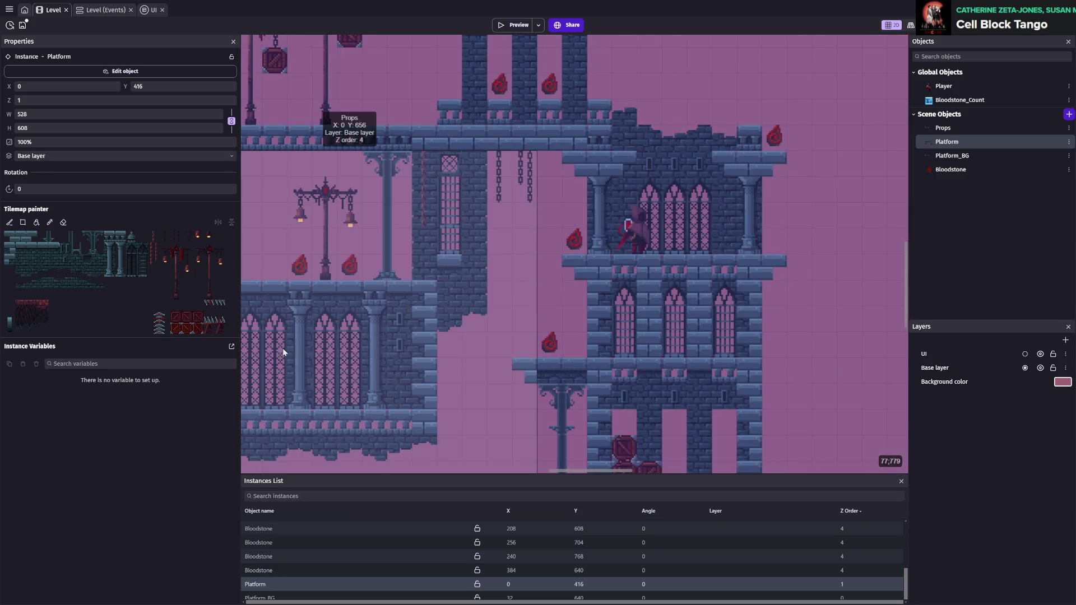
{"action": "scroll", "coordinate": [712, 274], "scroll_direction": "up", "scroll_amount": 3}
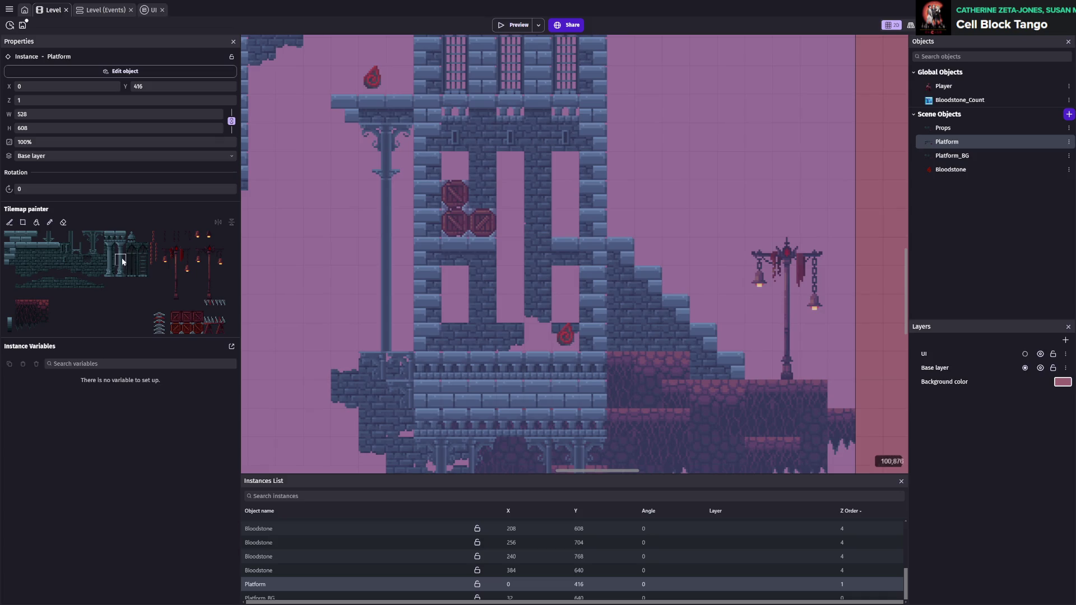
- Paint tall pink lattice columns down all three tower gaps, covering two of the crates
{"action": "left_click_drag", "start_coordinate": [131, 260], "coordinate": [131, 272]}
{"action": "mouse_move", "coordinate": [509, 283]}
{"action": "left_mouse_down"}
{"action": "mouse_move", "coordinate": [508, 184]}
{"action": "mouse_move", "coordinate": [515, 319]}
{"action": "mouse_move", "coordinate": [517, 174]}
{"action": "mouse_move", "coordinate": [513, 320]}
{"action": "left_mouse_up"}
{"action": "mouse_move", "coordinate": [565, 236]}
{"action": "left_mouse_down"}
{"action": "mouse_move", "coordinate": [566, 157]}
{"action": "mouse_move", "coordinate": [561, 283]}
{"action": "left_mouse_up"}
{"action": "left_click", "coordinate": [137, 266]}
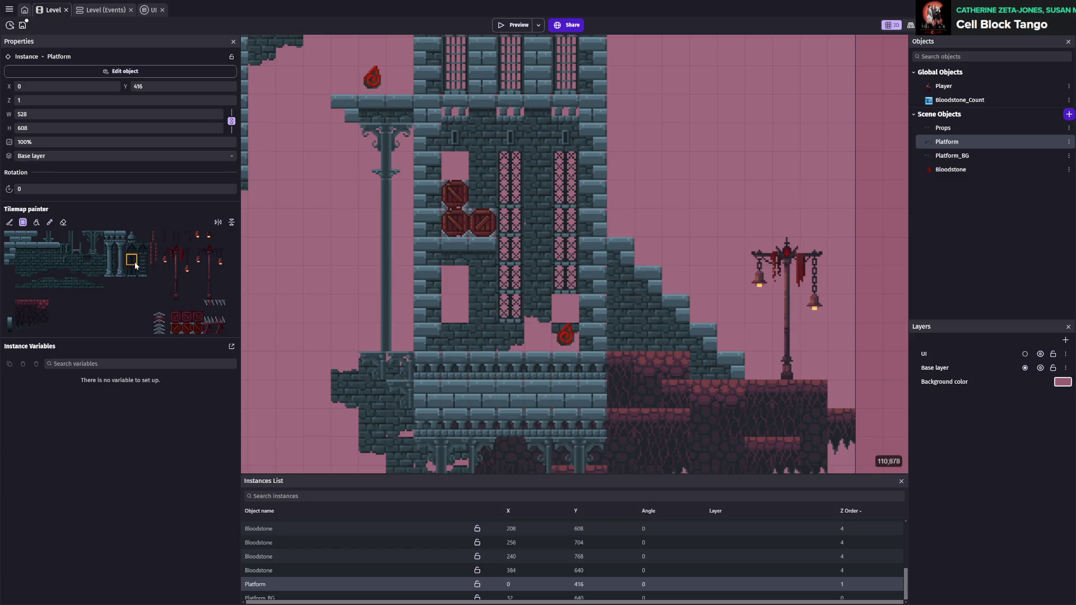
{"action": "left_click", "coordinate": [131, 268]}
{"action": "left_click_drag", "start_coordinate": [510, 165], "coordinate": [511, 311]}
{"action": "left_click_drag", "start_coordinate": [566, 224], "coordinate": [566, 297]}
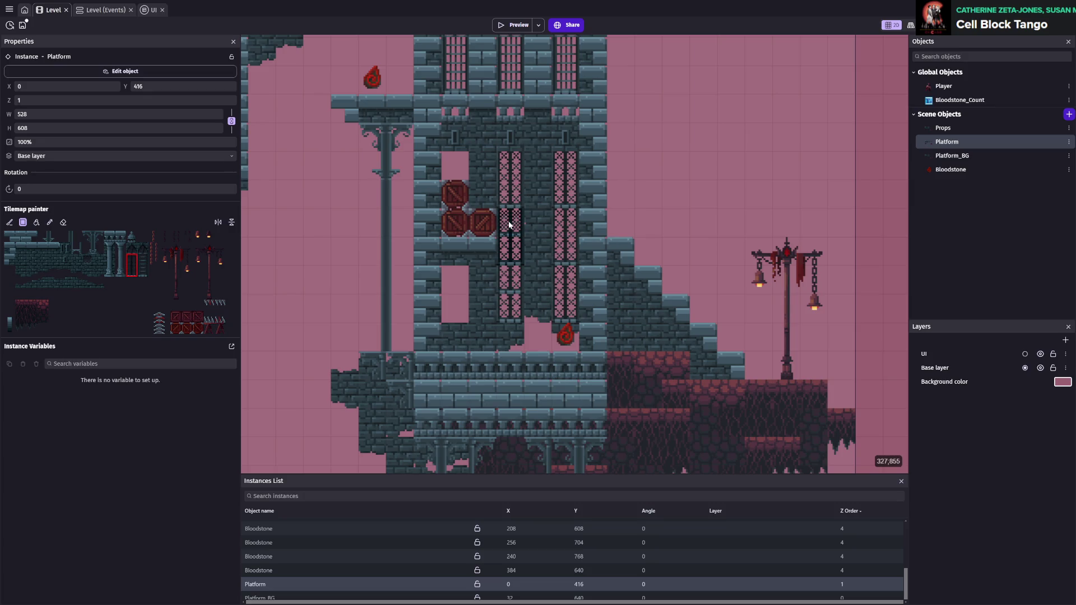
{"action": "left_click_drag", "start_coordinate": [455, 281], "coordinate": [450, 177]}
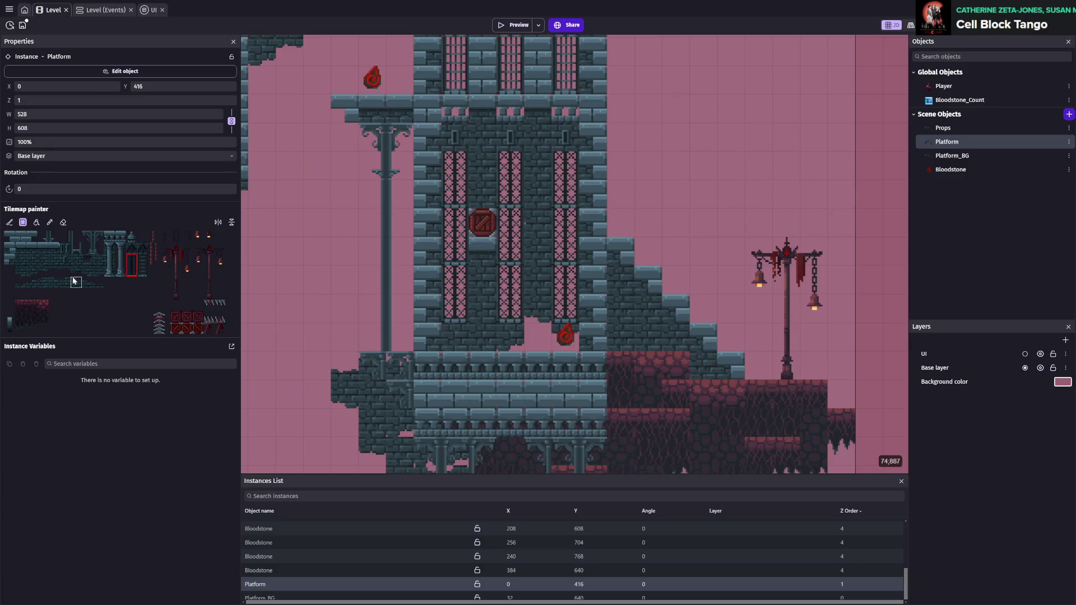
{"action": "left_click", "coordinate": [54, 247]}
- Dot small pink lattice tiles across the brick staircase beside the tower, saving repeatedly
{"action": "scroll", "coordinate": [727, 271], "scroll_direction": "down", "scroll_amount": 1}
{"action": "scroll", "coordinate": [727, 271], "scroll_direction": "down", "scroll_amount": 5}
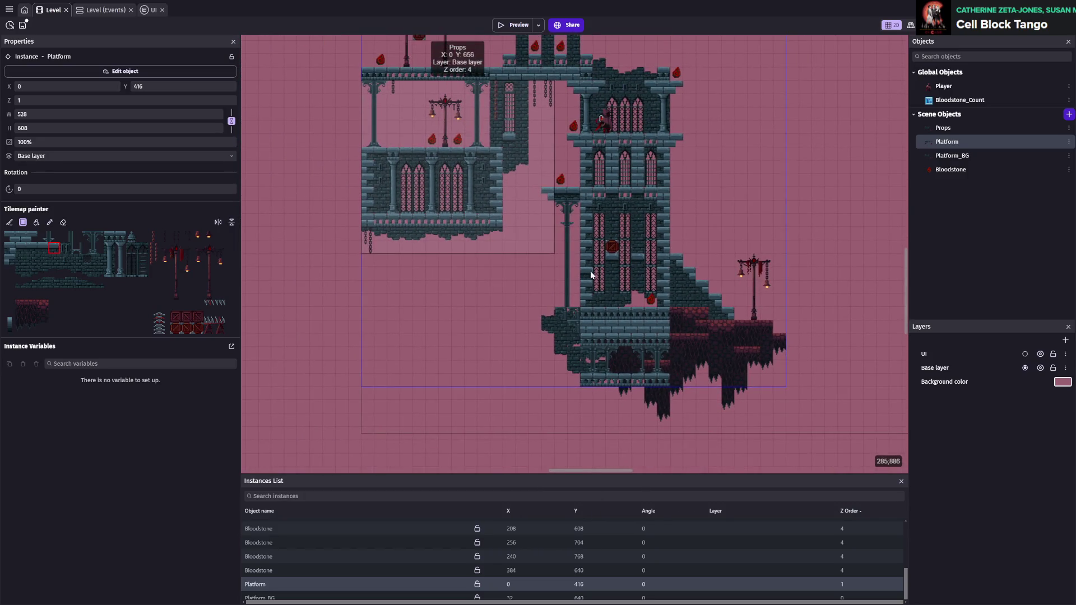
{"action": "scroll", "coordinate": [591, 275], "scroll_direction": "up", "scroll_amount": 3}
{"action": "scroll", "coordinate": [732, 254], "scroll_direction": "down", "scroll_amount": 1}
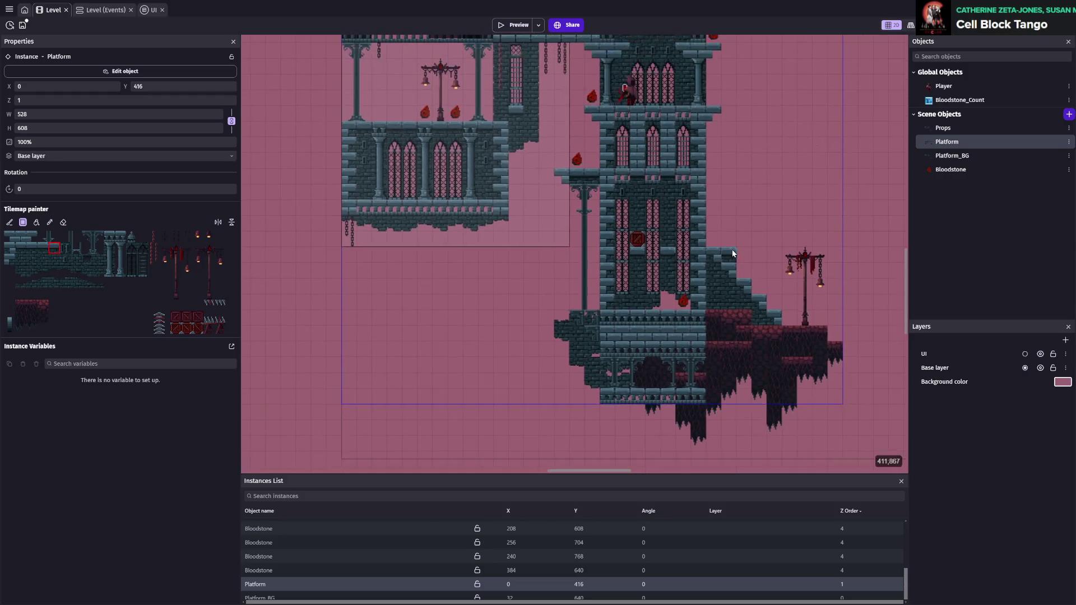
{"action": "scroll", "coordinate": [680, 248], "scroll_direction": "up", "scroll_amount": 2}
{"action": "scroll", "coordinate": [574, 252], "scroll_direction": "down", "scroll_amount": 1}
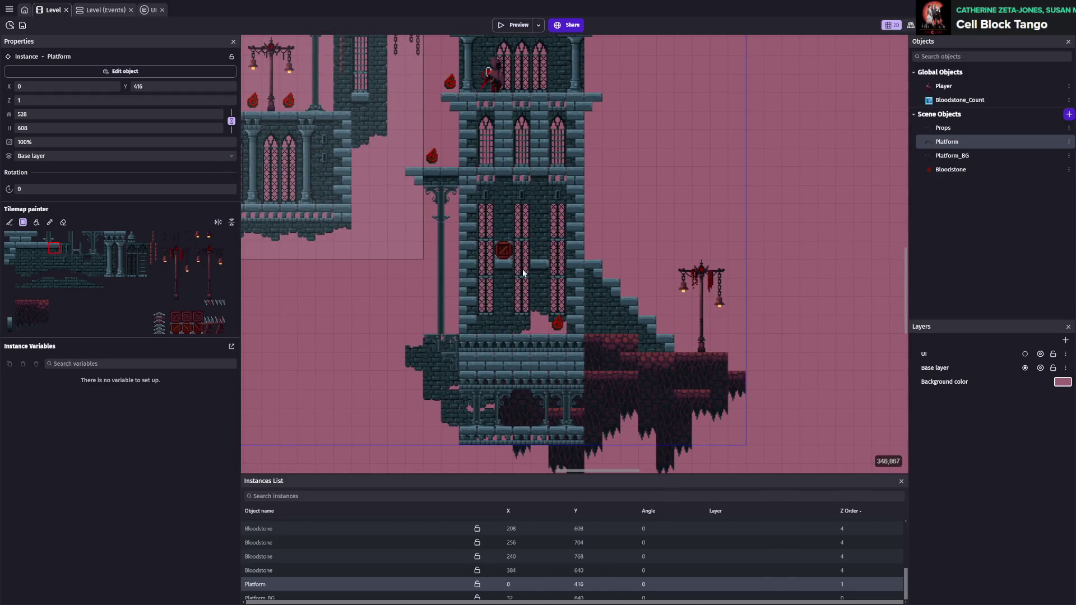
{"action": "key", "text": "ctrl+s"}
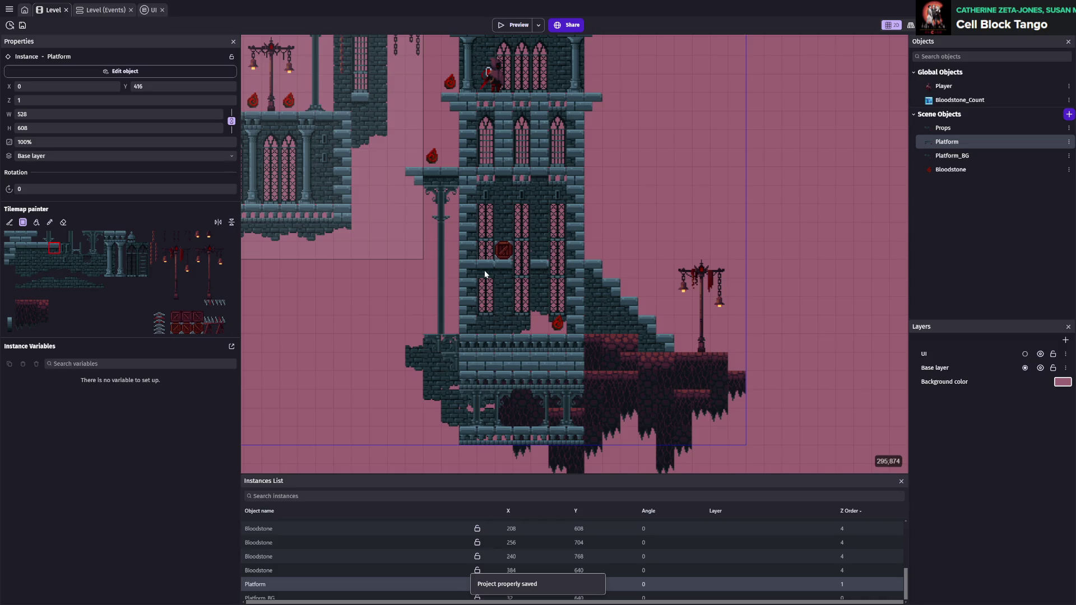
{"action": "key", "text": "ctrl+s"}
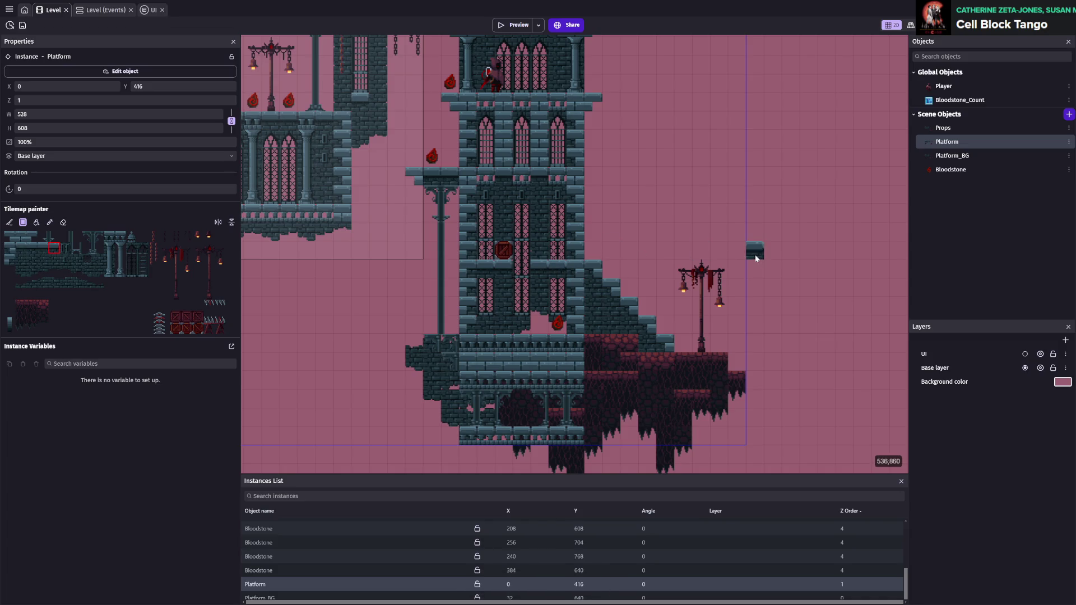
{"action": "scroll", "coordinate": [567, 258], "scroll_direction": "down", "scroll_amount": 5}
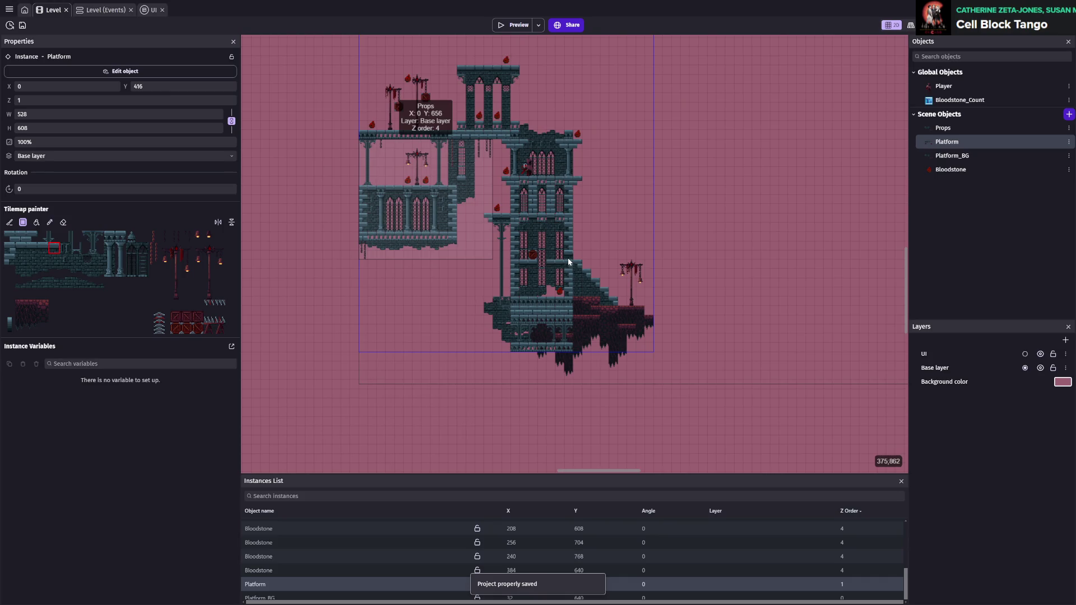
{"action": "scroll", "coordinate": [567, 257], "scroll_direction": "up", "scroll_amount": 5}
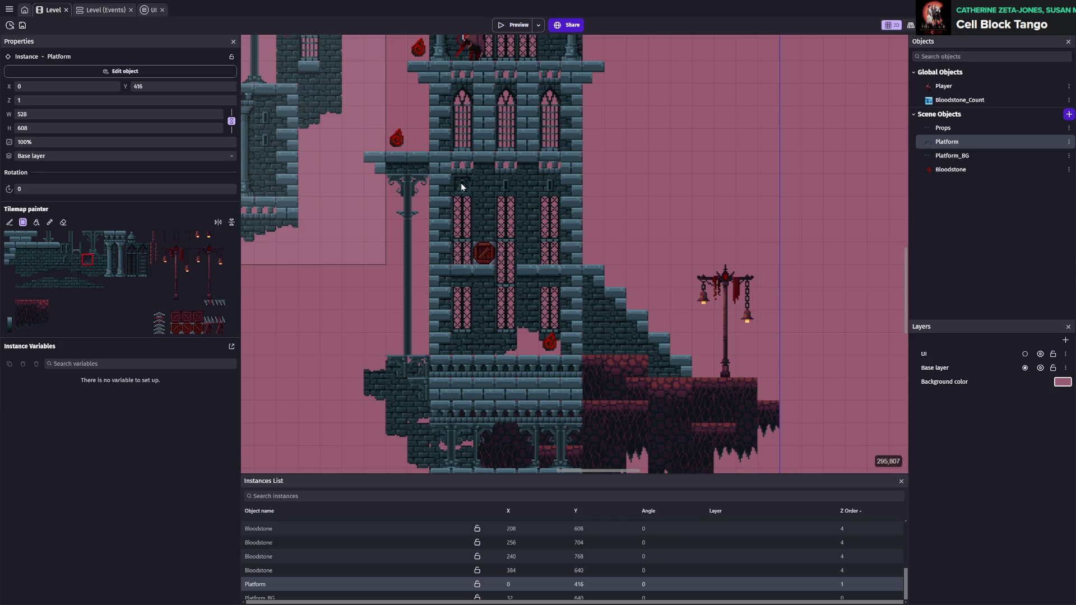
{"action": "scroll", "coordinate": [682, 277], "scroll_direction": "down", "scroll_amount": 3}
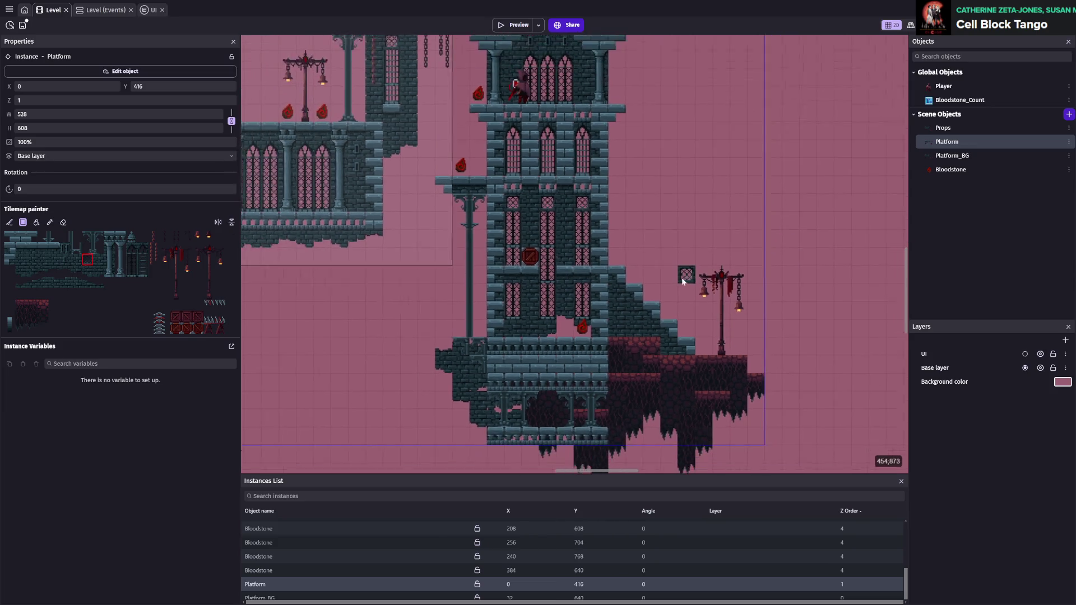
{"action": "scroll", "coordinate": [641, 300], "scroll_direction": "up", "scroll_amount": 2}
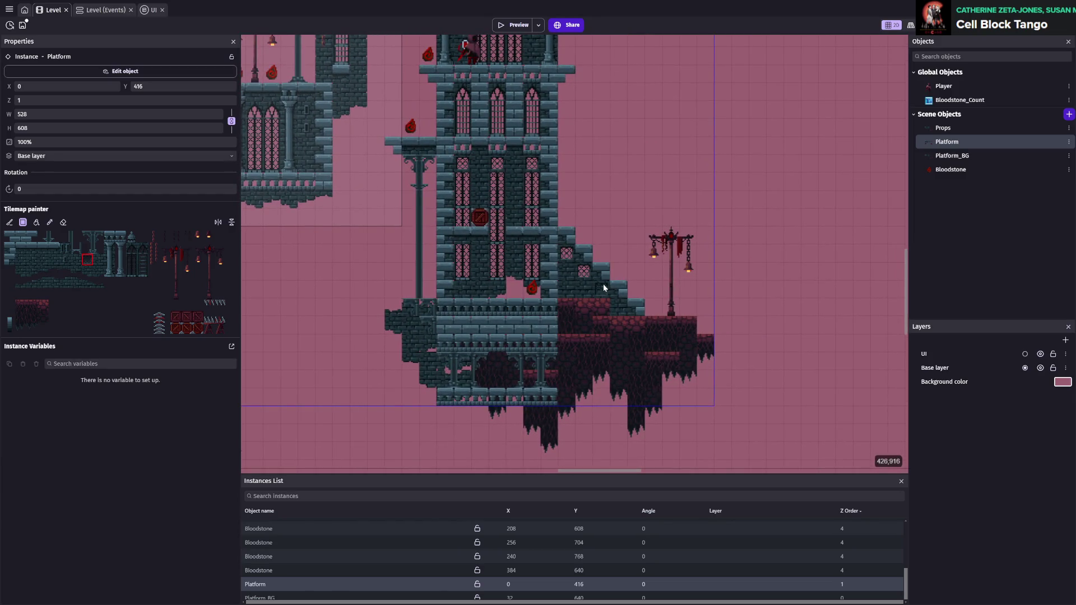
{"action": "key", "text": "ctrl+s"}
{"action": "scroll", "coordinate": [848, 281], "scroll_direction": "down", "scroll_amount": 1}
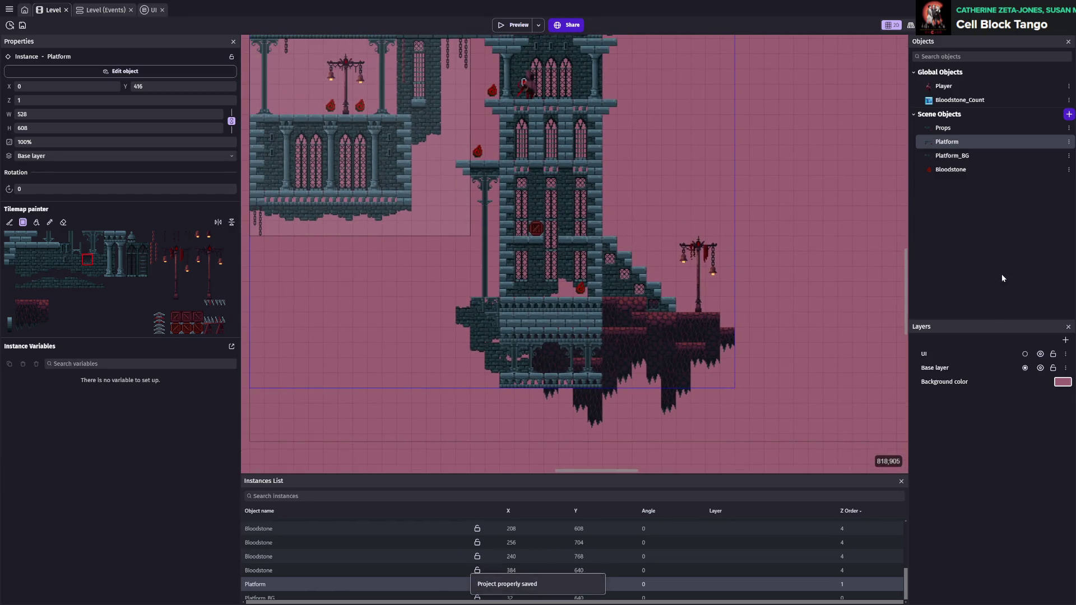
{"action": "scroll", "coordinate": [800, 264], "scroll_direction": "up", "scroll_amount": 3}
{"action": "scroll", "coordinate": [662, 221], "scroll_direction": "left", "scroll_amount": 3}
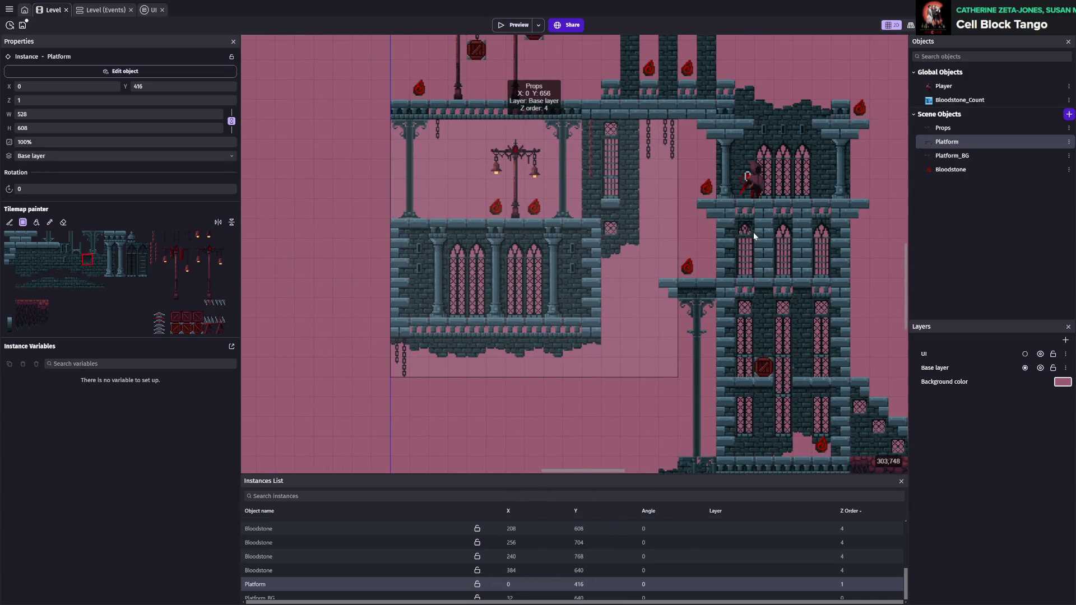
- Bring the upper castle floors into view and save the project
{"action": "scroll", "coordinate": [746, 232], "scroll_direction": "right", "scroll_amount": 3}
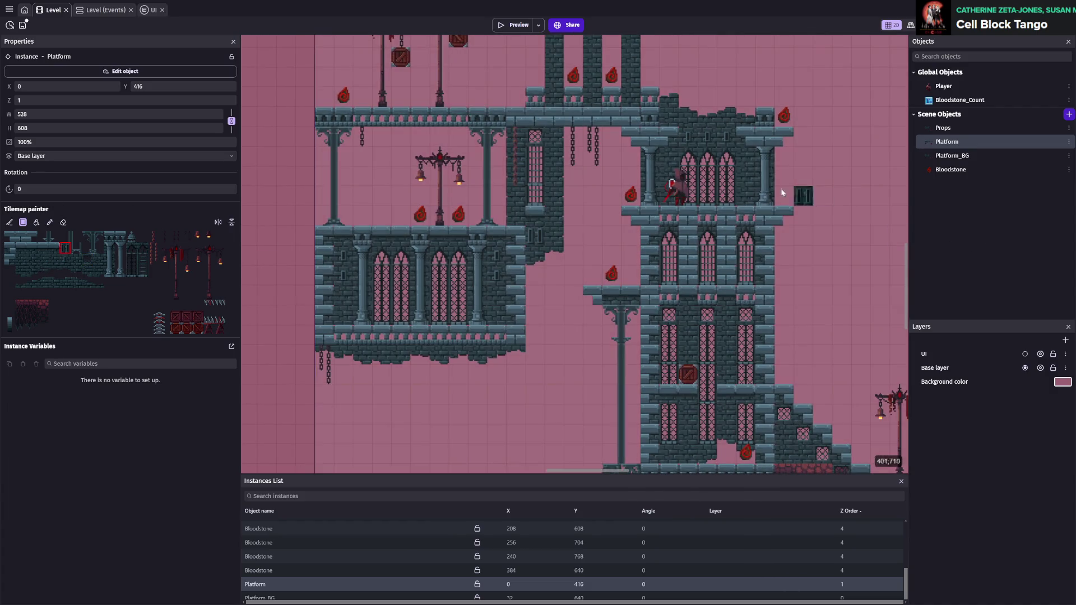
{"action": "scroll", "coordinate": [860, 196], "scroll_direction": "up", "scroll_amount": 1}
{"action": "left_click_drag", "start_coordinate": [725, 181], "coordinate": [662, 248]}
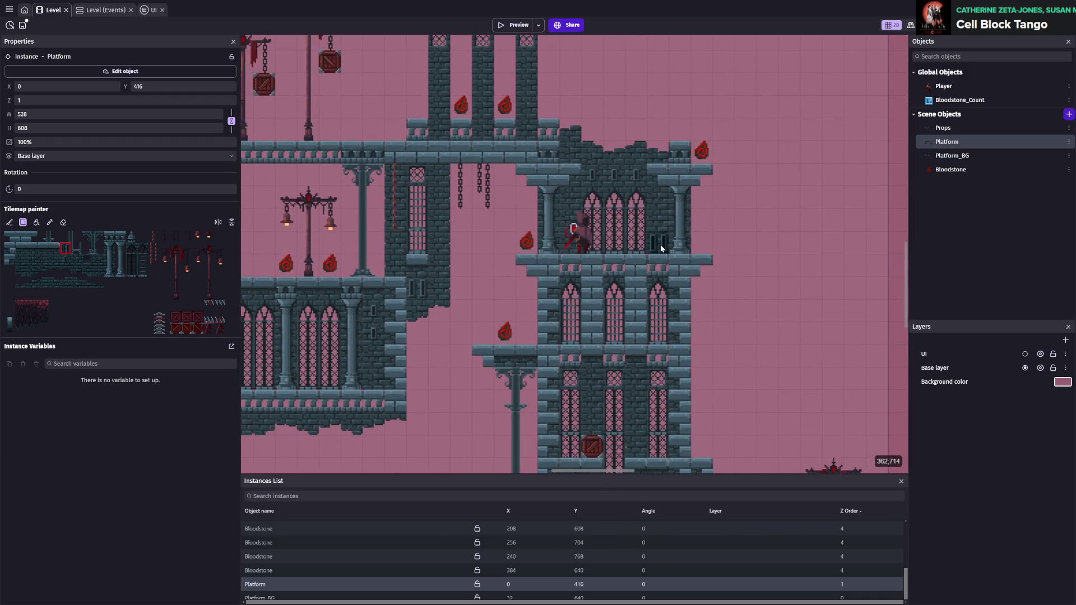
{"action": "key", "text": "ctrl+s"}
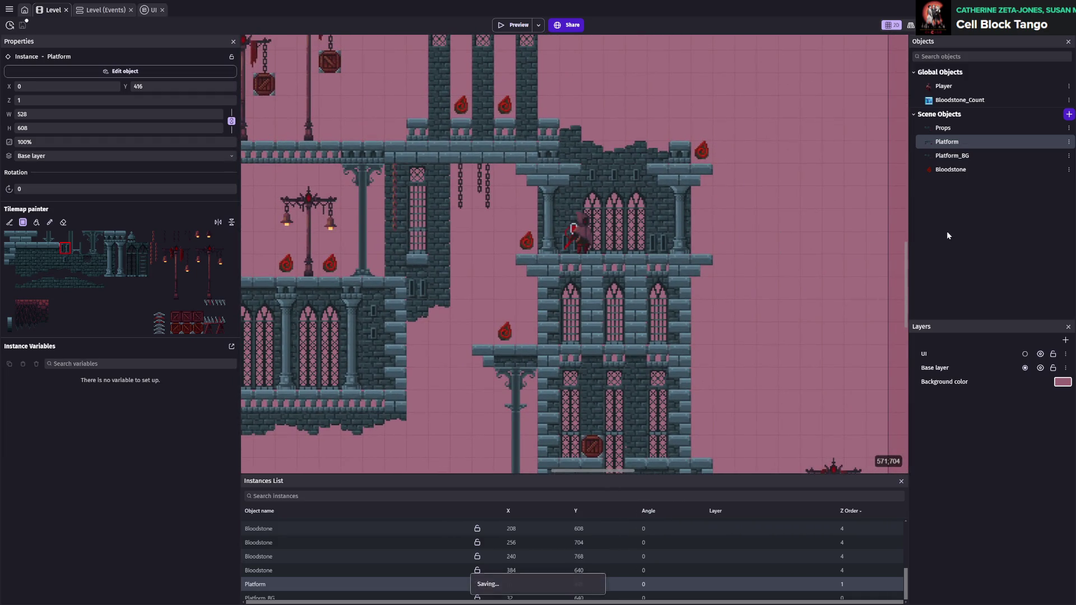
- Add slender stone pillars beneath short pink lattice panels in the tower openings, and save
{"action": "scroll", "coordinate": [607, 300], "scroll_direction": "up", "scroll_amount": 2}
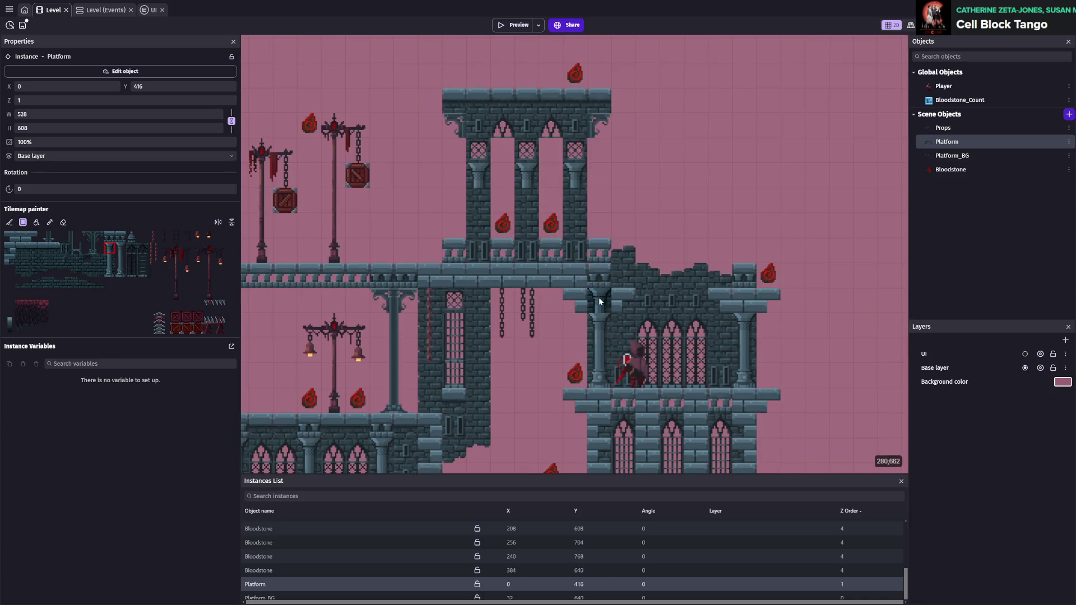
{"action": "scroll", "coordinate": [598, 301], "scroll_direction": "down", "scroll_amount": 3}
{"action": "scroll", "coordinate": [512, 265], "scroll_direction": "up", "scroll_amount": 3}
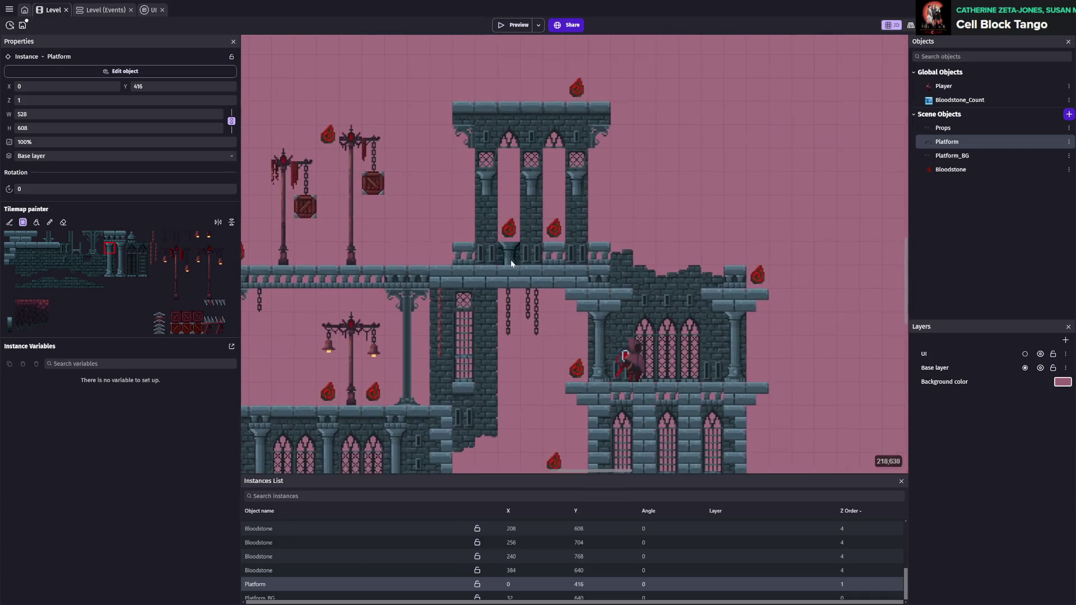
{"action": "scroll", "coordinate": [512, 264], "scroll_direction": "up", "scroll_amount": 1}
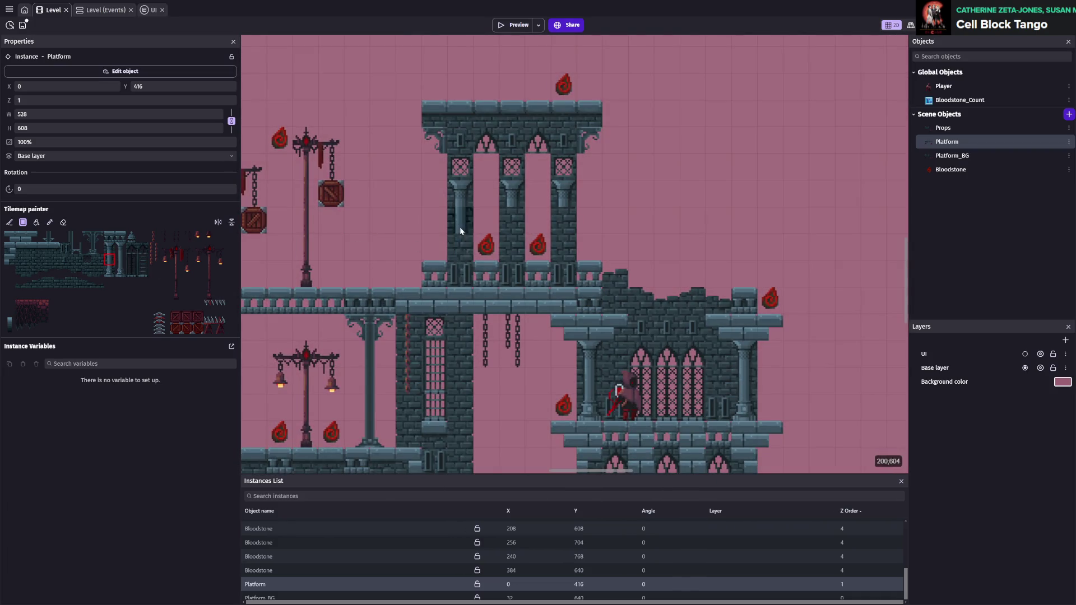
{"action": "left_click_drag", "start_coordinate": [109, 271], "coordinate": [121, 271]}
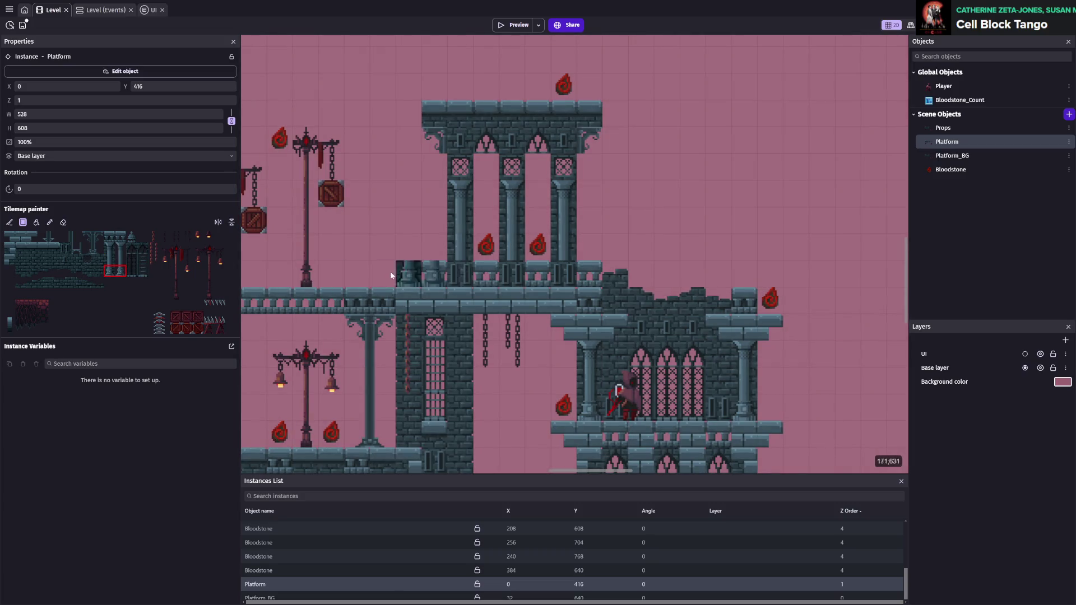
{"action": "left_click", "coordinate": [110, 271]}
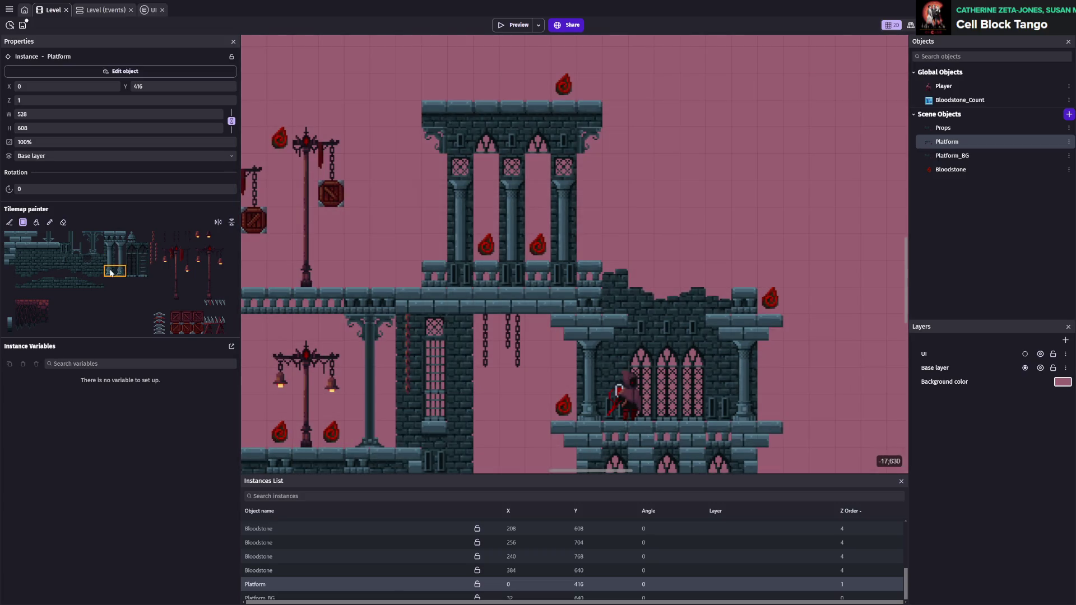
{"action": "scroll", "coordinate": [518, 278], "scroll_direction": "down", "scroll_amount": 3}
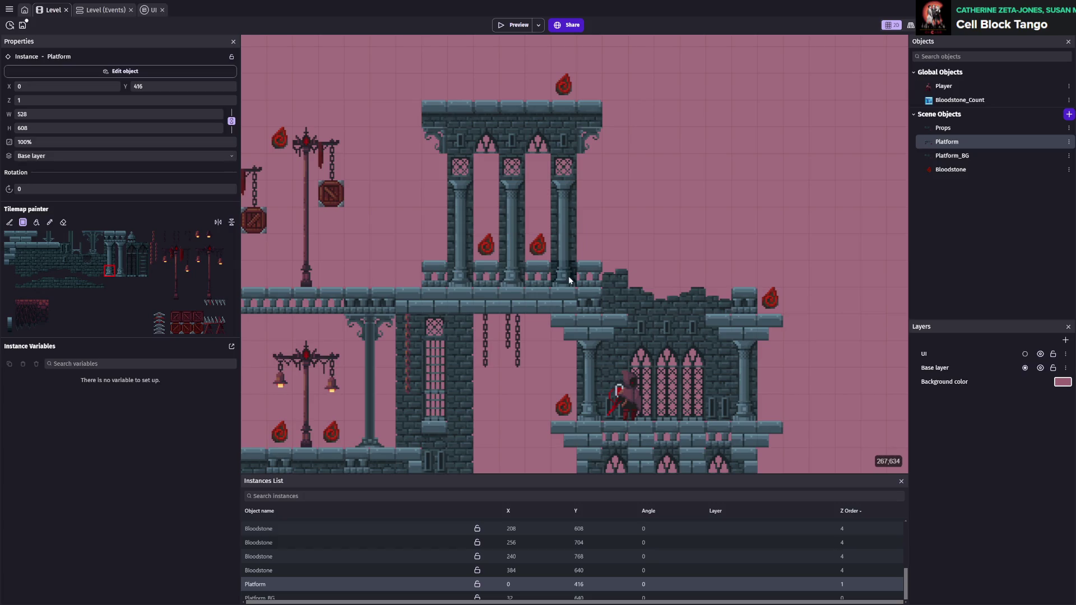
{"action": "key", "text": "ctrl+s"}
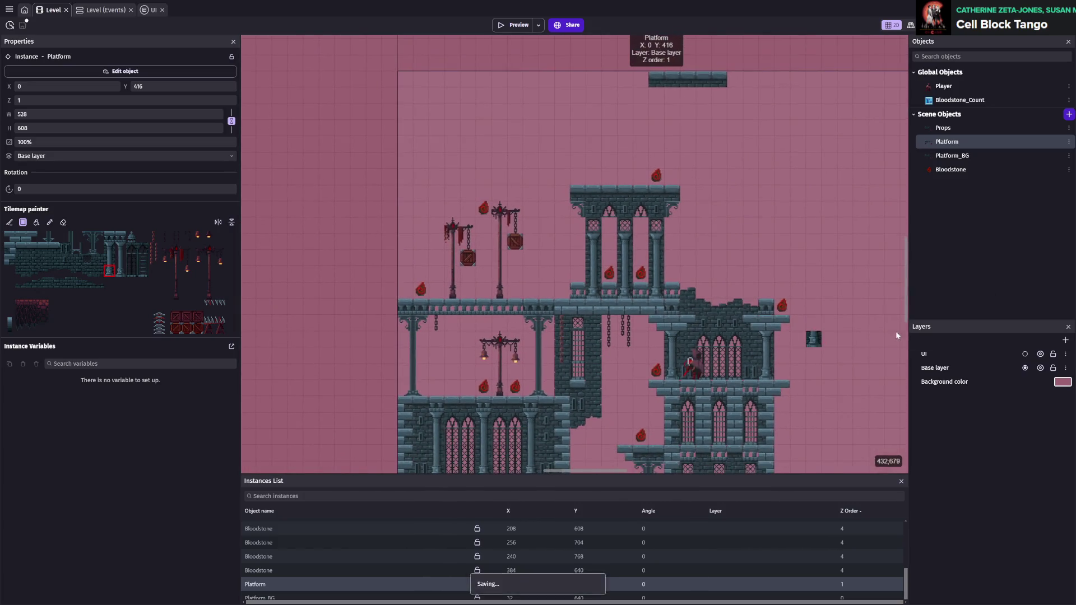
{"action": "scroll", "coordinate": [774, 280], "scroll_direction": "down", "scroll_amount": 5}
{"action": "scroll", "coordinate": [774, 281], "scroll_direction": "right", "scroll_amount": 3}
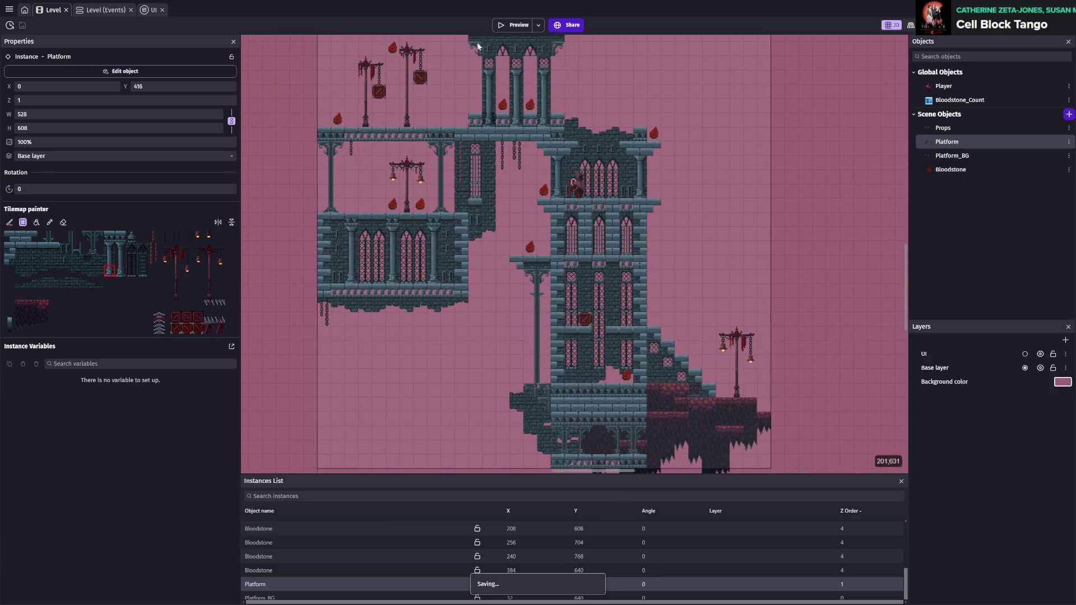
{"action": "left_click", "coordinate": [506, 29]}
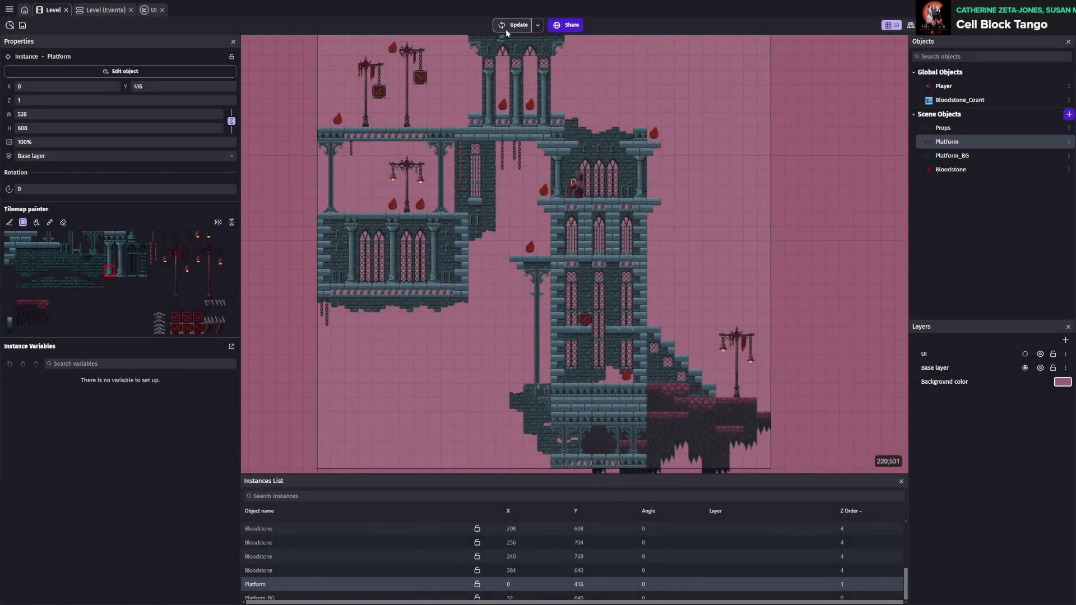
- Move the player down through the tower and collect a bloodstone, reaching Bloodstone: 1
{"action": "key", "text": "Left"}
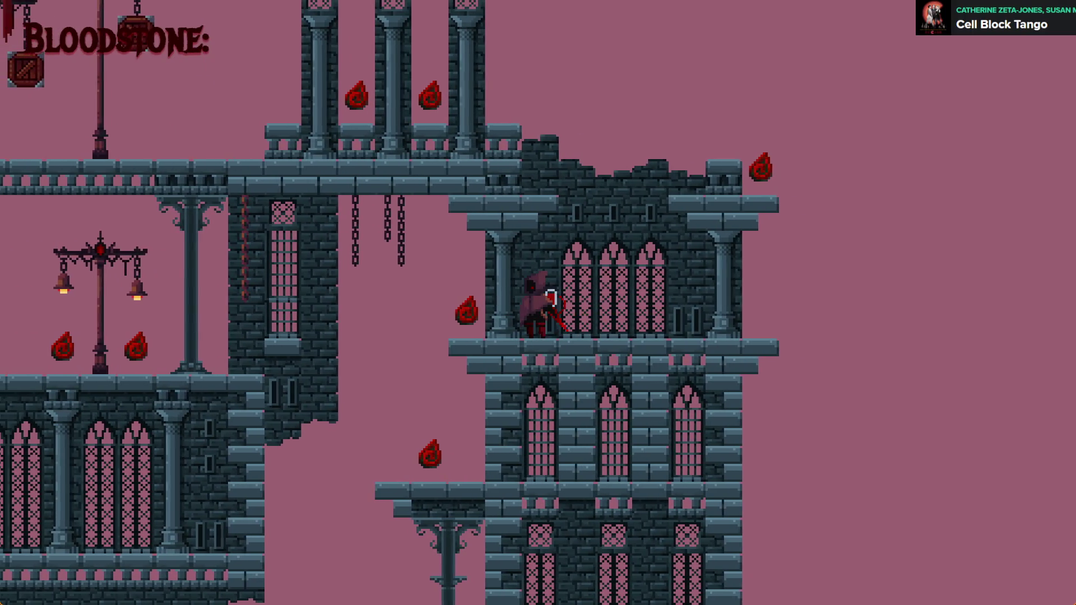
{"action": "key", "text": "Right"}
{"action": "key", "text": "Left"}
{"action": "key", "text": "Down"}
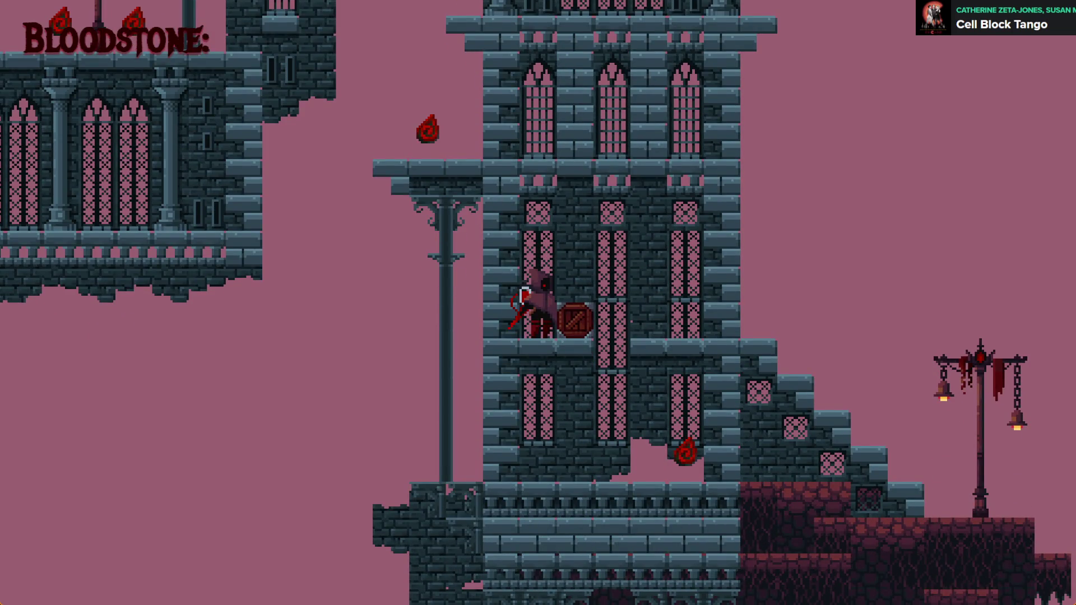
{"action": "key", "text": "Up"}
{"action": "key", "text": "Right"}
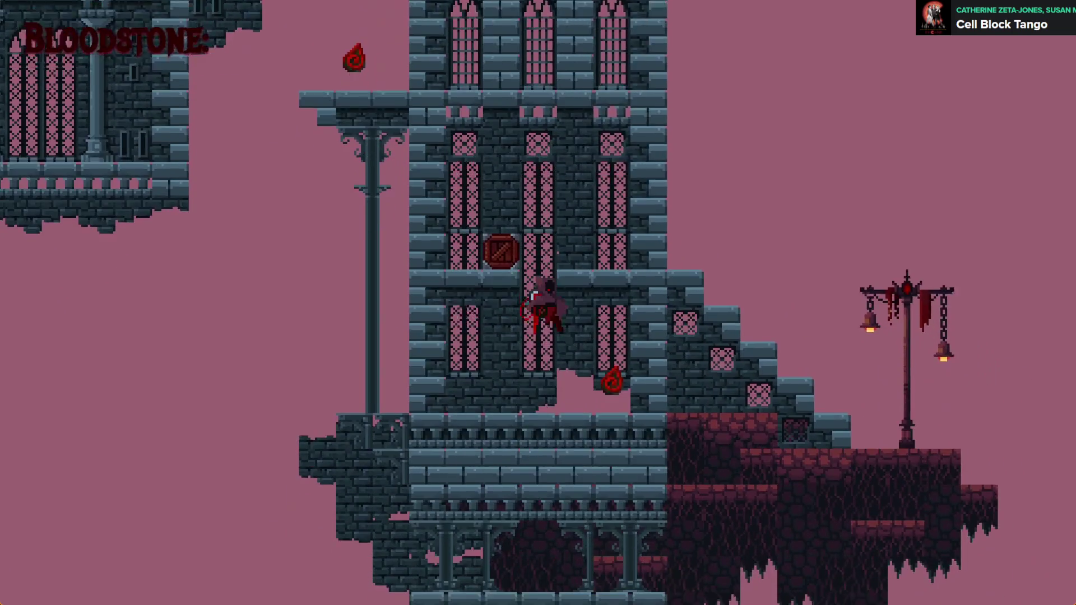
{"action": "key", "text": "Right"}
{"action": "key", "text": "Left"}
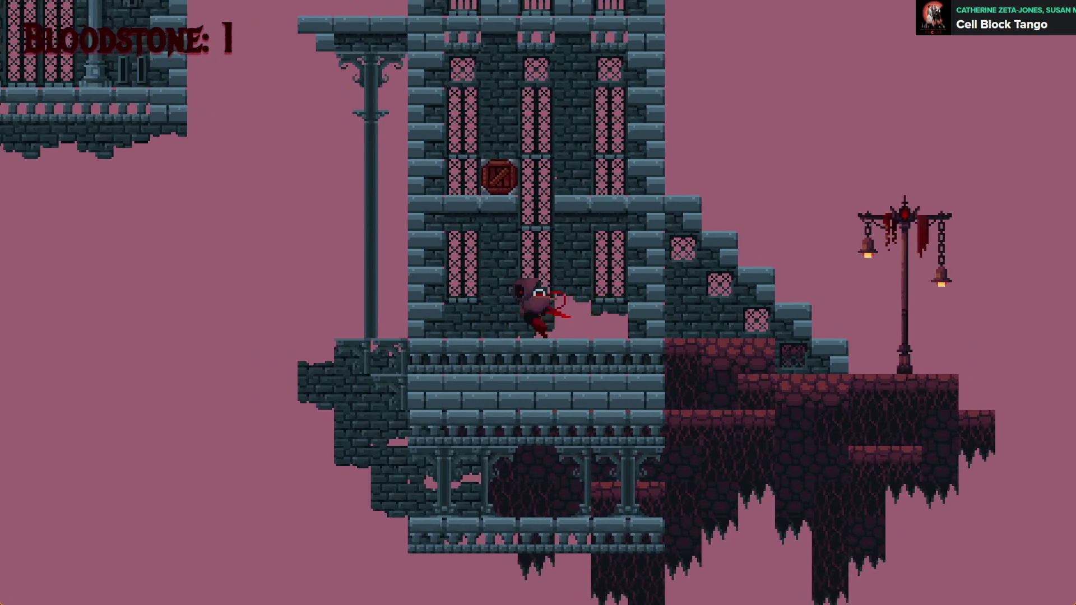
{"action": "key", "text": "Left"}
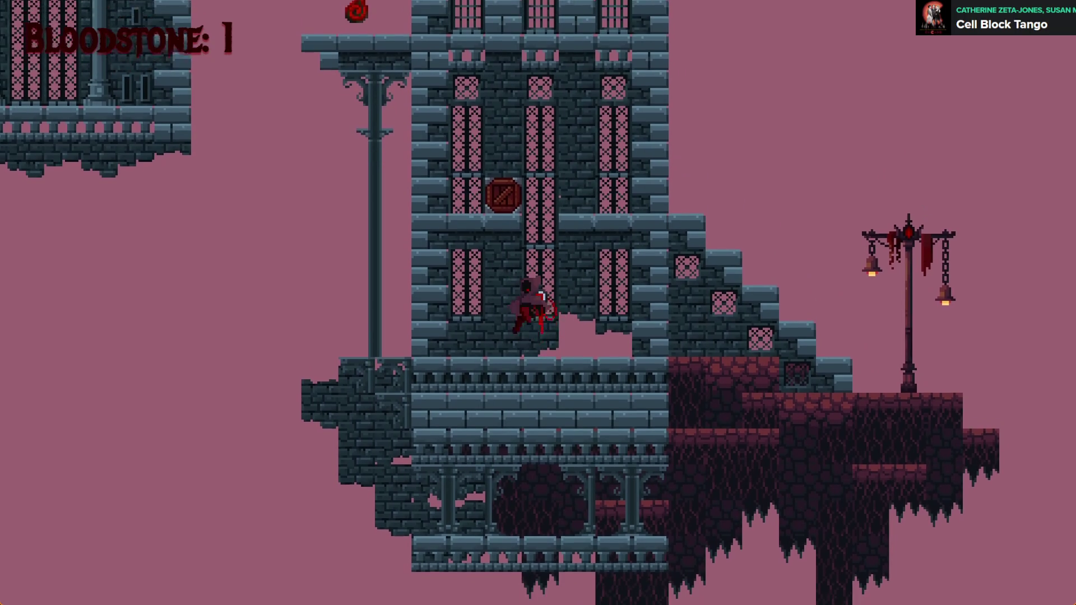
- Run left and jump up to the higher tower floor, moving along it
{"action": "key", "text": "Left"}
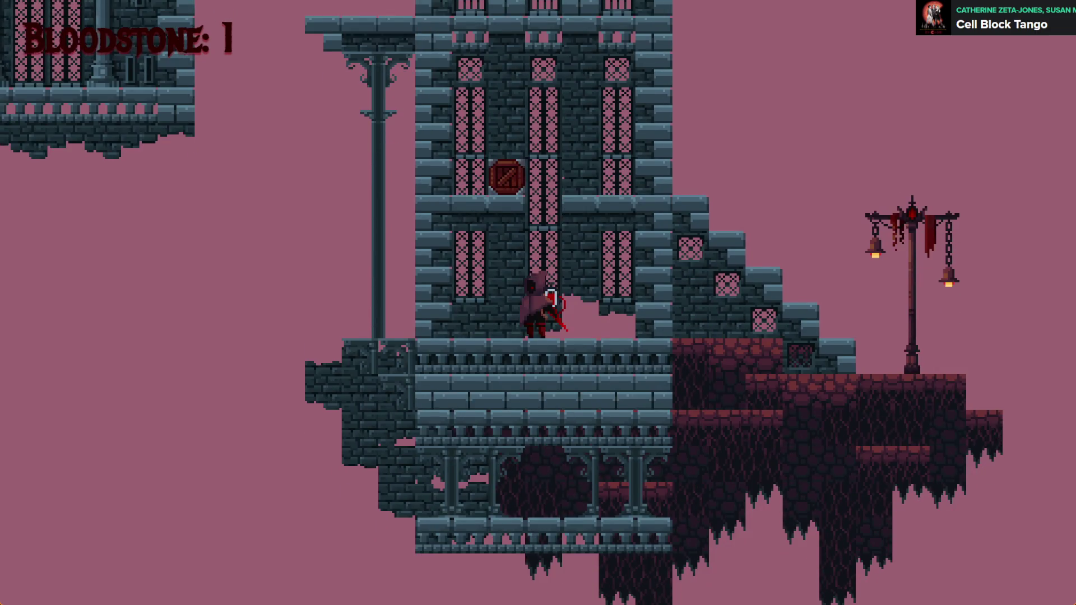
{"action": "key", "text": "space"}
{"action": "key", "text": "Right"}
{"action": "key", "text": "Left"}
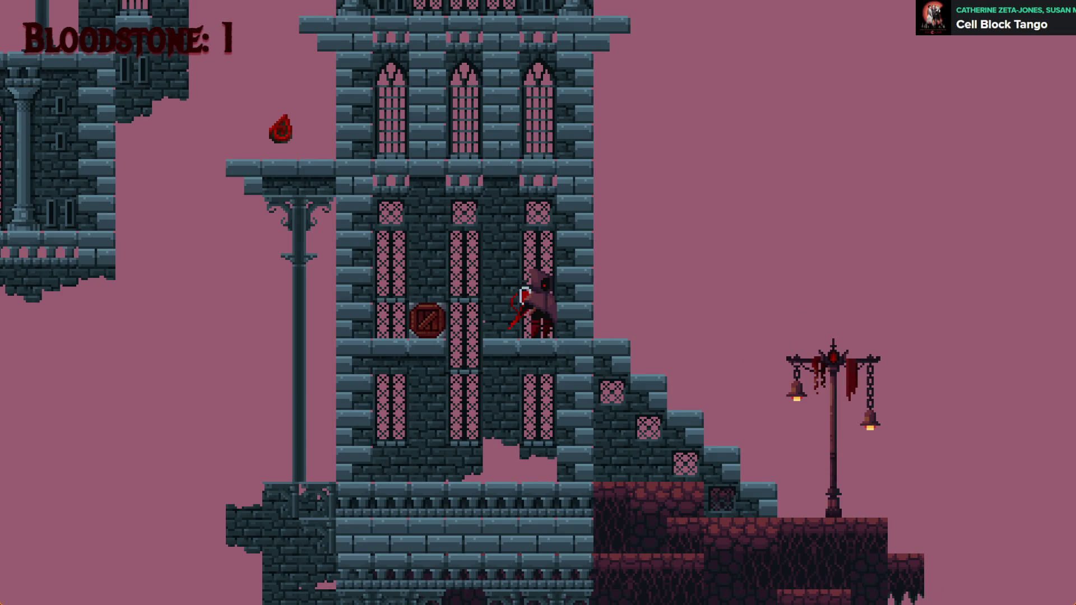
- Stack four crates inside the tower: a two-crate column, one beside it, one higher up
{"action": "key", "text": "alt+F4"}
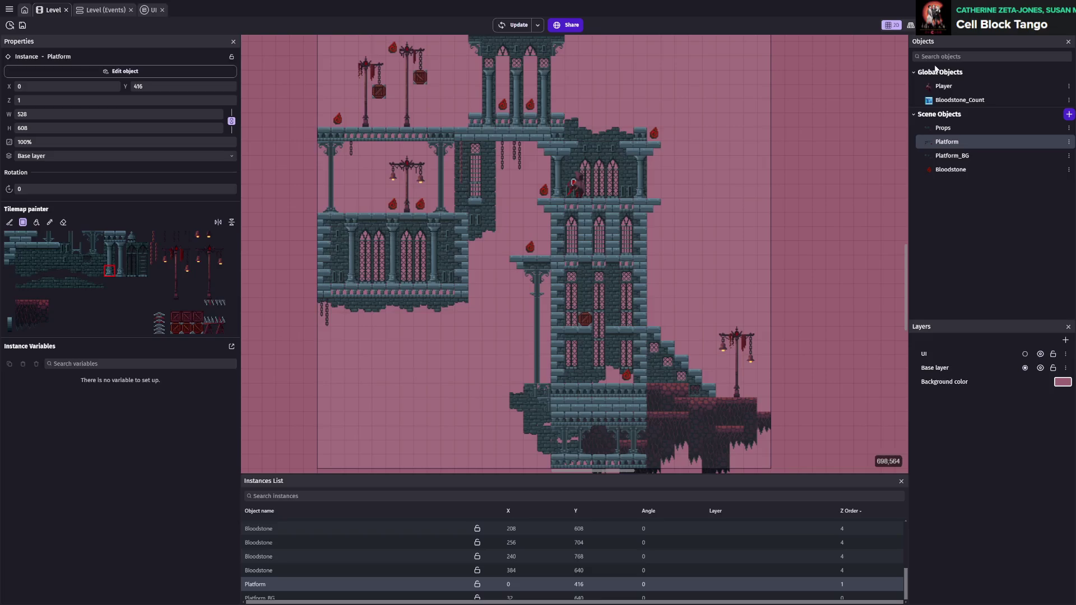
{"action": "scroll", "coordinate": [663, 284], "scroll_direction": "up", "scroll_amount": 5}
{"action": "scroll", "coordinate": [662, 284], "scroll_direction": "up", "scroll_amount": 2}
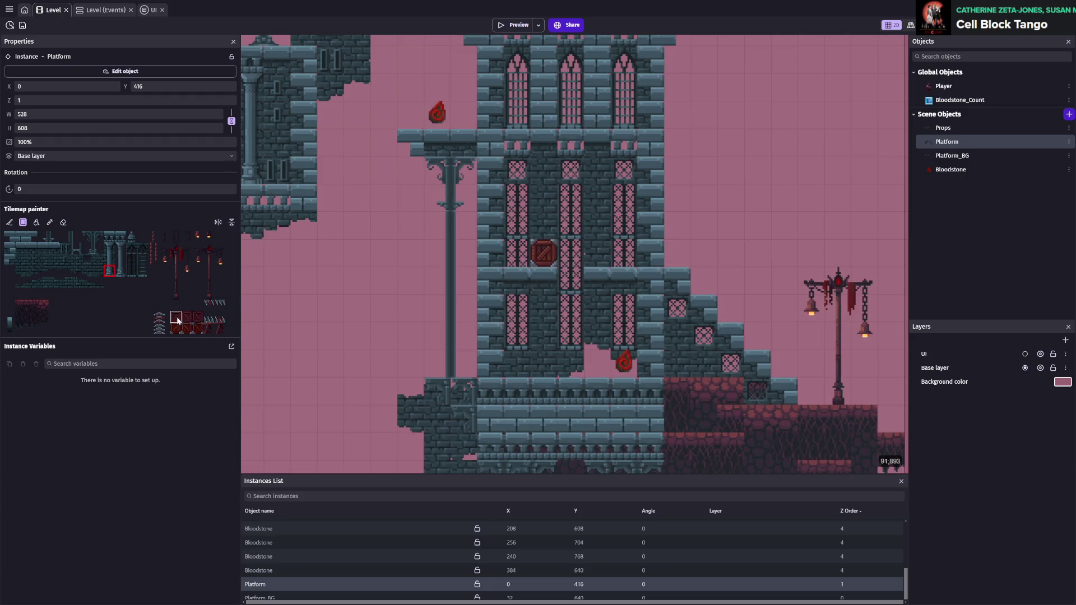
{"action": "left_click_drag", "start_coordinate": [544, 366], "coordinate": [534, 331]}
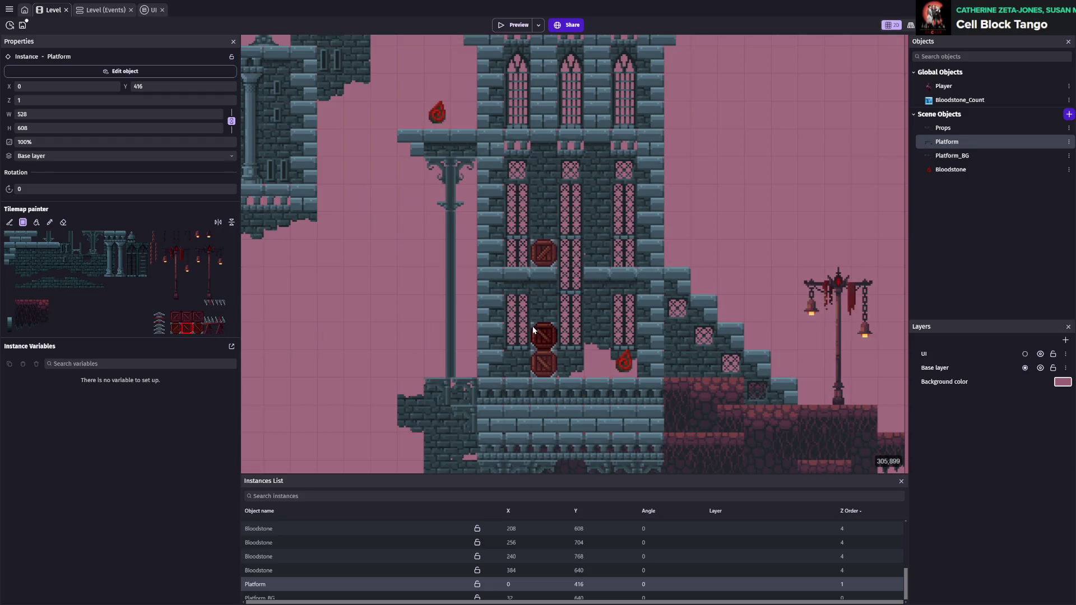
{"action": "left_click", "coordinate": [570, 362]}
{"action": "left_click", "coordinate": [537, 226]}
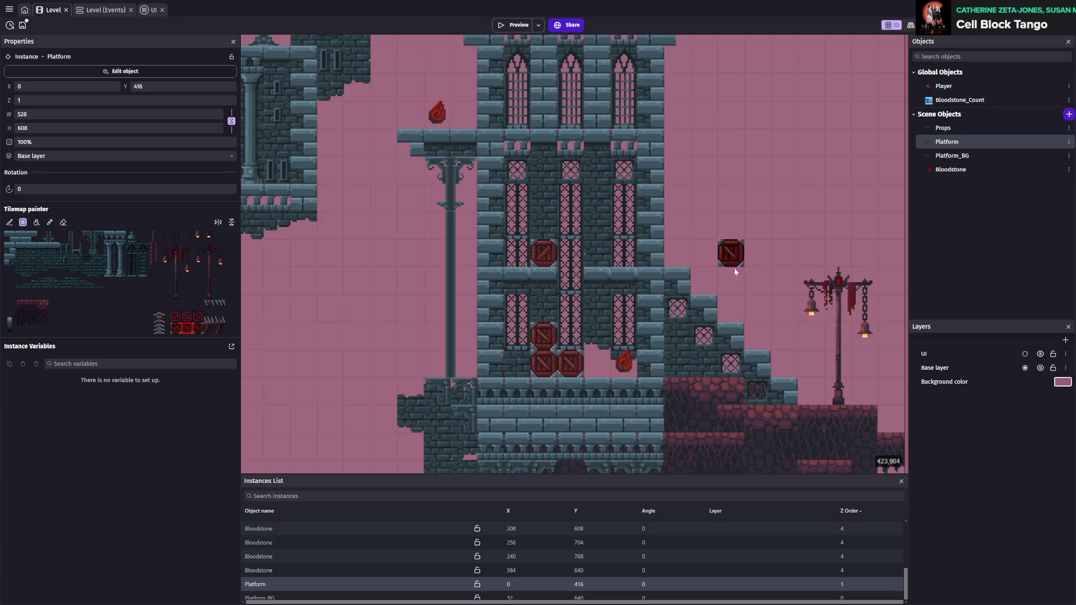
{"action": "scroll", "coordinate": [731, 267], "scroll_direction": "right", "scroll_amount": 3}
{"action": "scroll", "coordinate": [732, 267], "scroll_direction": "up", "scroll_amount": 1}
- Paint stone ledge tiles extending from the tower's right wall and save
{"action": "left_click", "coordinate": [35, 257]}
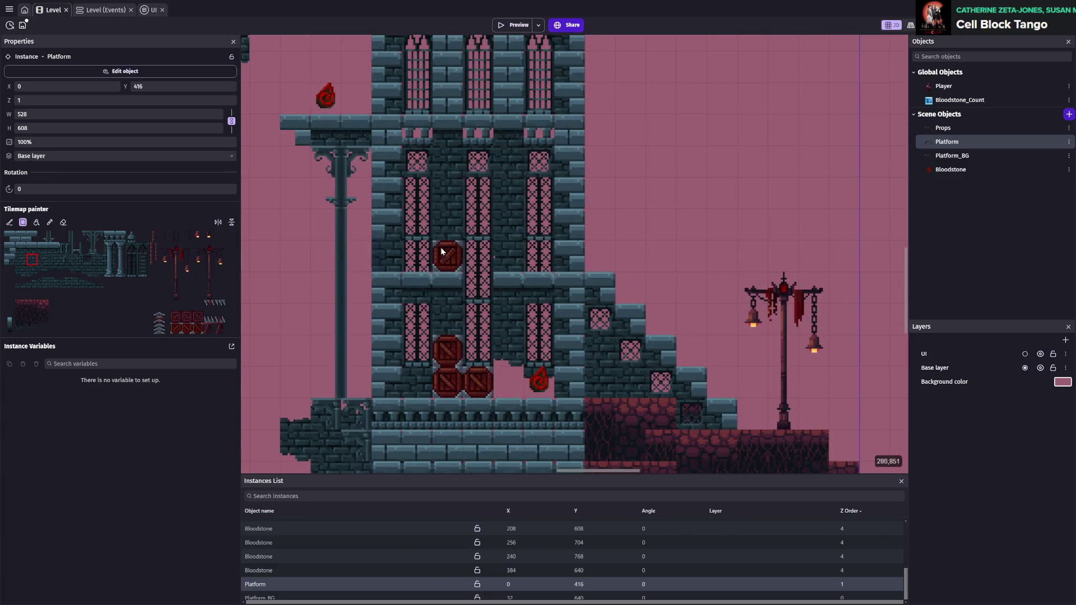
{"action": "key", "text": "ctrl+s"}
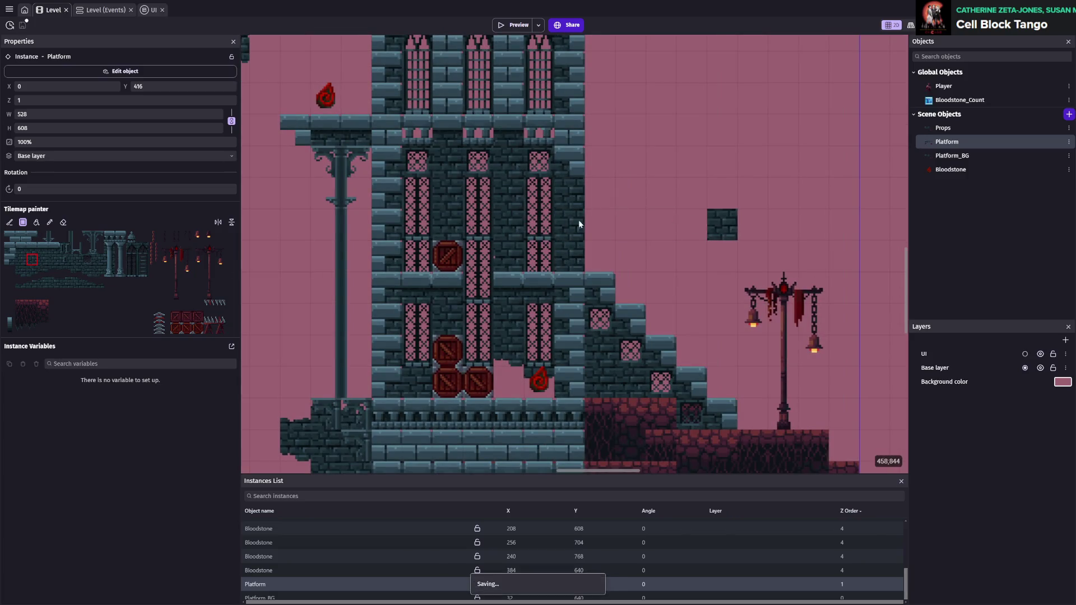
{"action": "left_click", "coordinate": [29, 241]}
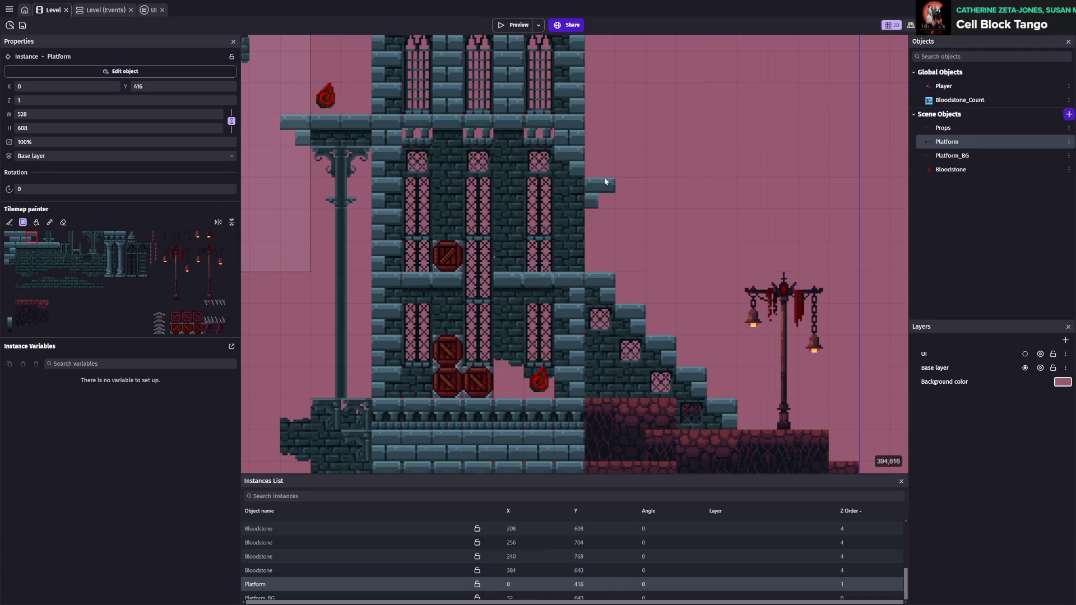
{"action": "scroll", "coordinate": [607, 163], "scroll_direction": "right", "scroll_amount": 3}
{"action": "left_click", "coordinate": [583, 247]}
{"action": "scroll", "coordinate": [583, 251], "scroll_direction": "up", "scroll_amount": 1}
{"action": "key", "text": "ctrl+s"}
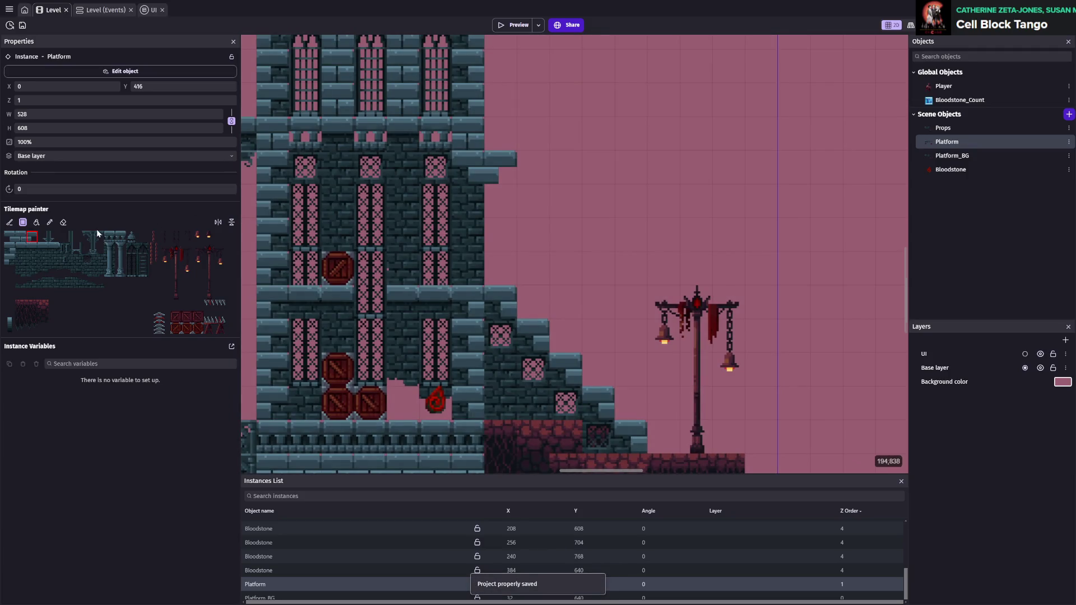
{"action": "left_click", "coordinate": [96, 231]}
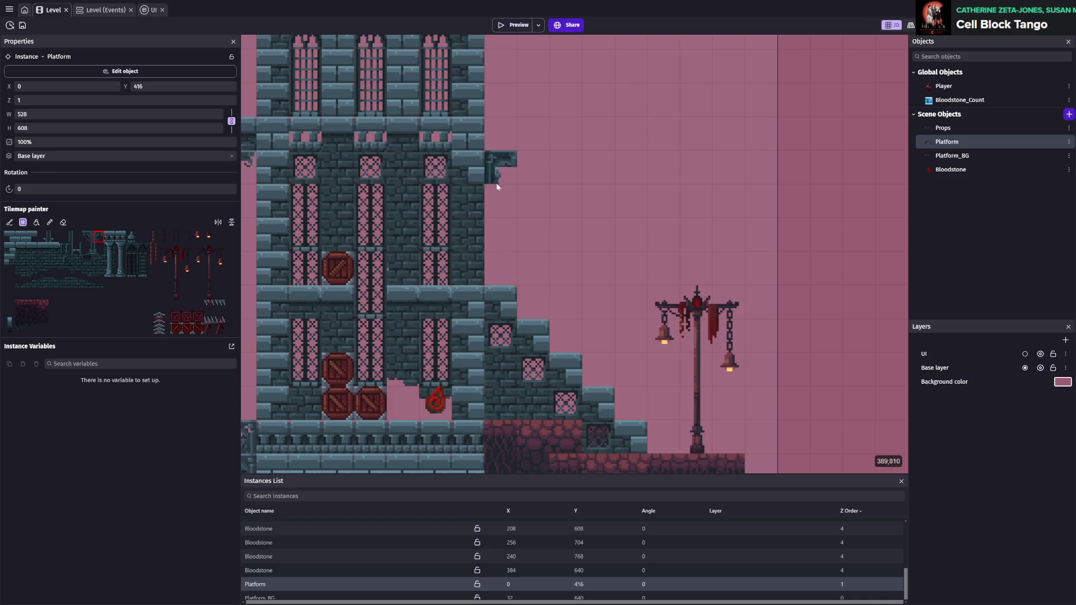
{"action": "scroll", "coordinate": [496, 170], "scroll_direction": "down", "scroll_amount": 1}
{"action": "scroll", "coordinate": [739, 278], "scroll_direction": "right", "scroll_amount": 1}
{"action": "key", "text": "ctrl+s"}
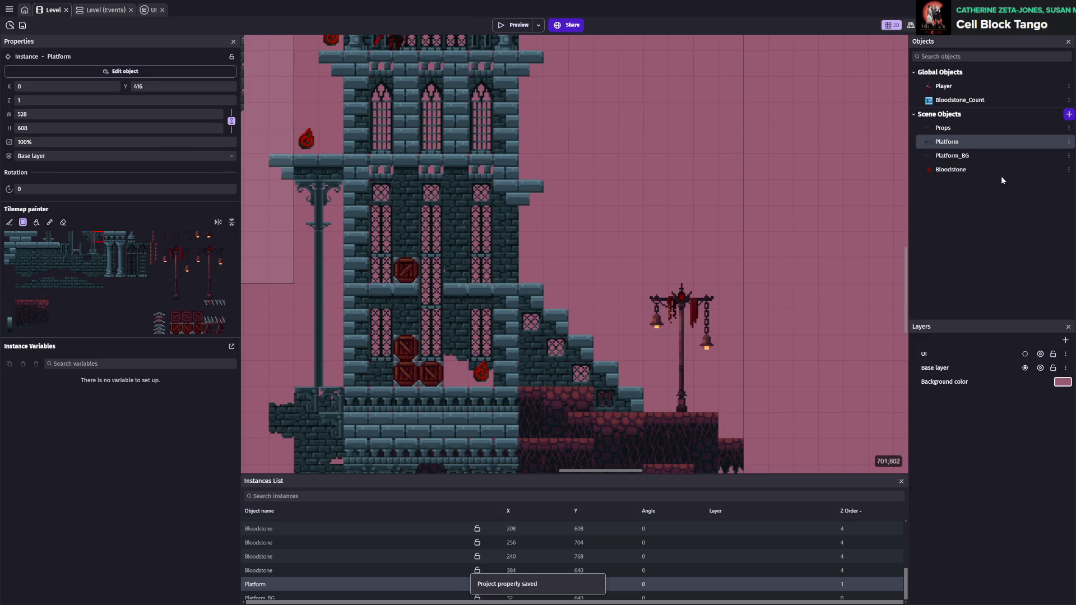
- Place two Bloodstone instances on the lower ledges at 112,720 and 80,720, then save
{"action": "left_click", "coordinate": [1007, 171]}
{"action": "left_click", "coordinate": [706, 392]}
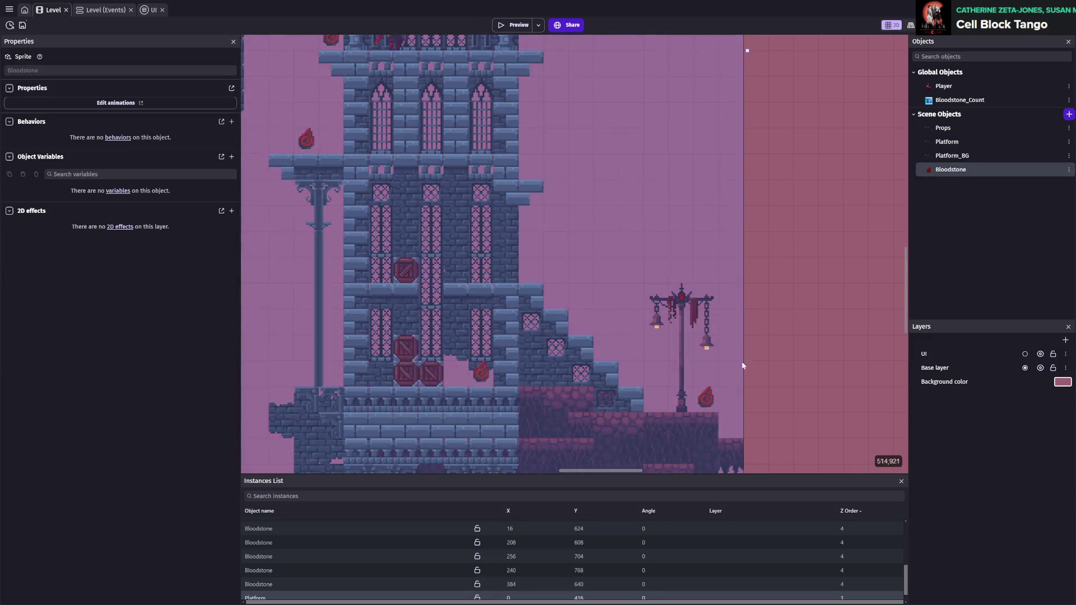
{"action": "scroll", "coordinate": [872, 227], "scroll_direction": "up", "scroll_amount": 3}
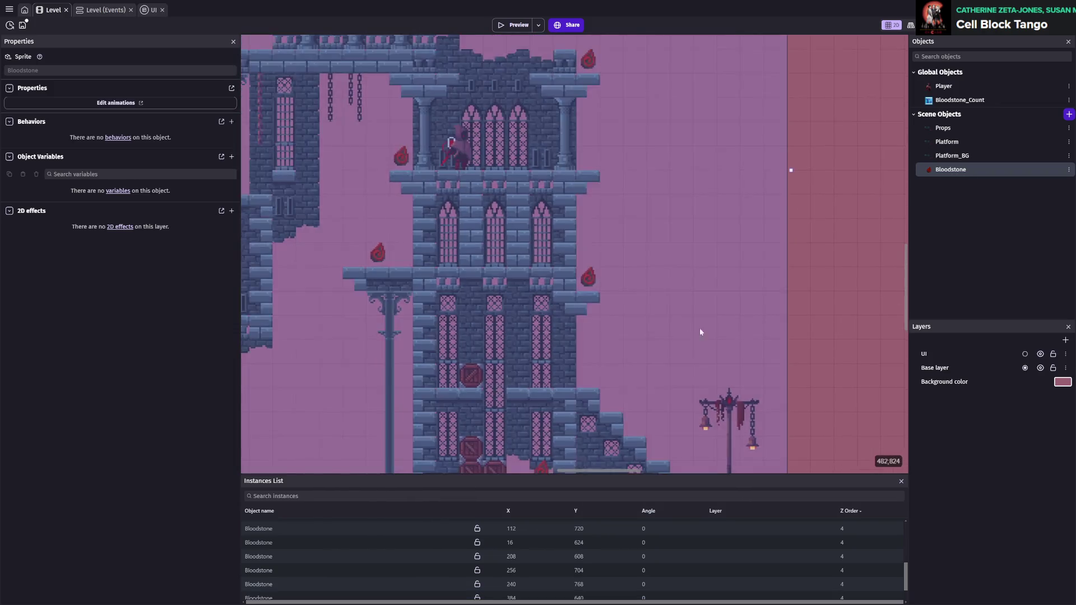
{"action": "left_click_drag", "start_coordinate": [707, 327], "coordinate": [619, 253]}
{"action": "scroll", "coordinate": [619, 253], "scroll_direction": "up", "scroll_amount": 1}
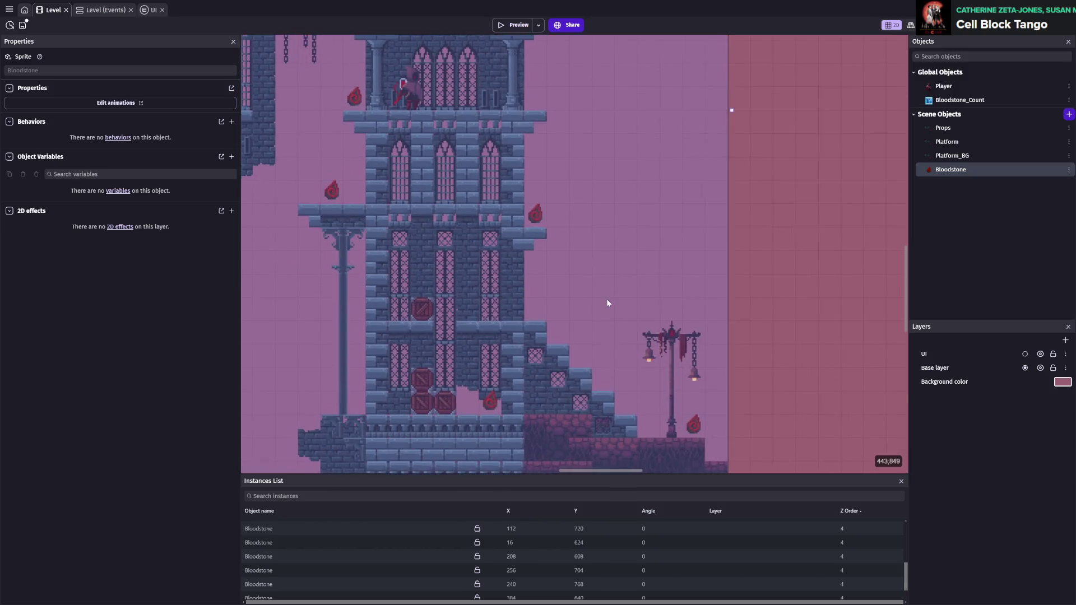
{"action": "scroll", "coordinate": [654, 347], "scroll_direction": "down", "scroll_amount": 3}
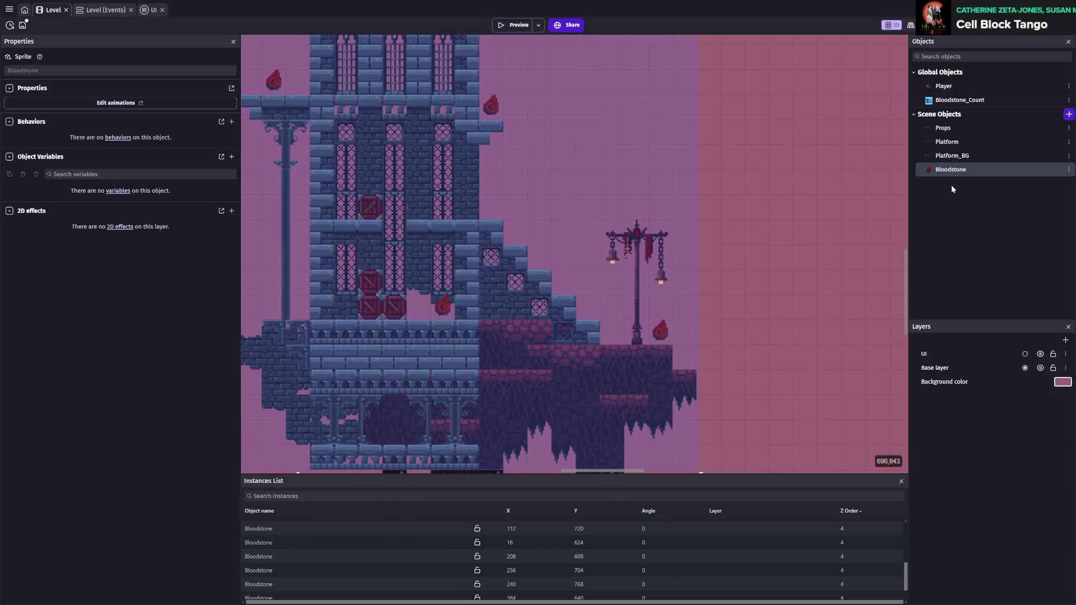
{"action": "left_click_drag", "start_coordinate": [944, 181], "coordinate": [683, 351]}
{"action": "key", "text": "ctrl+s"}
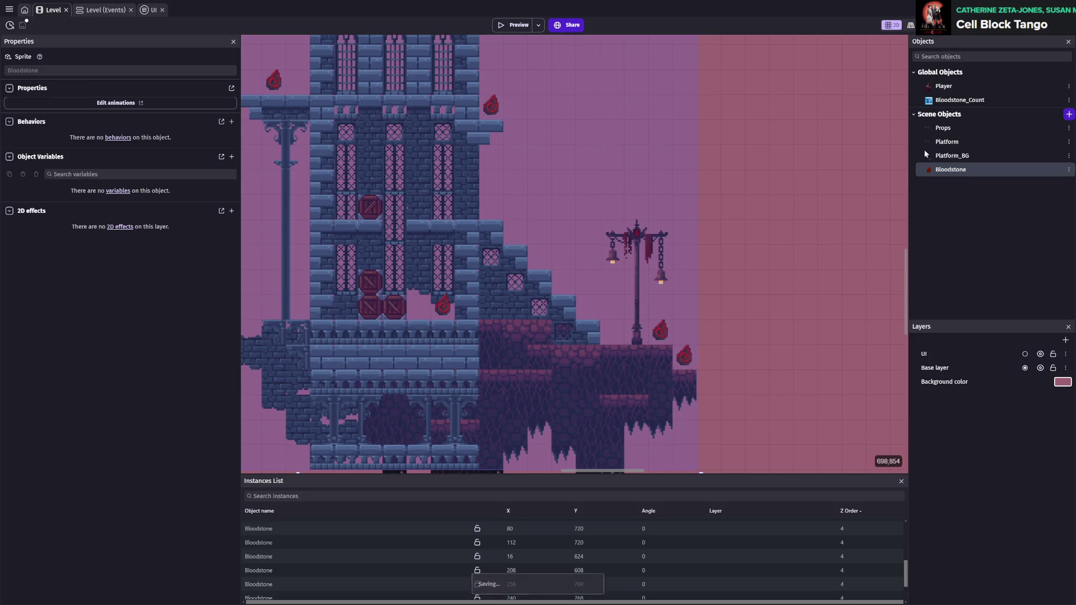
{"action": "left_click", "coordinate": [511, 26]}
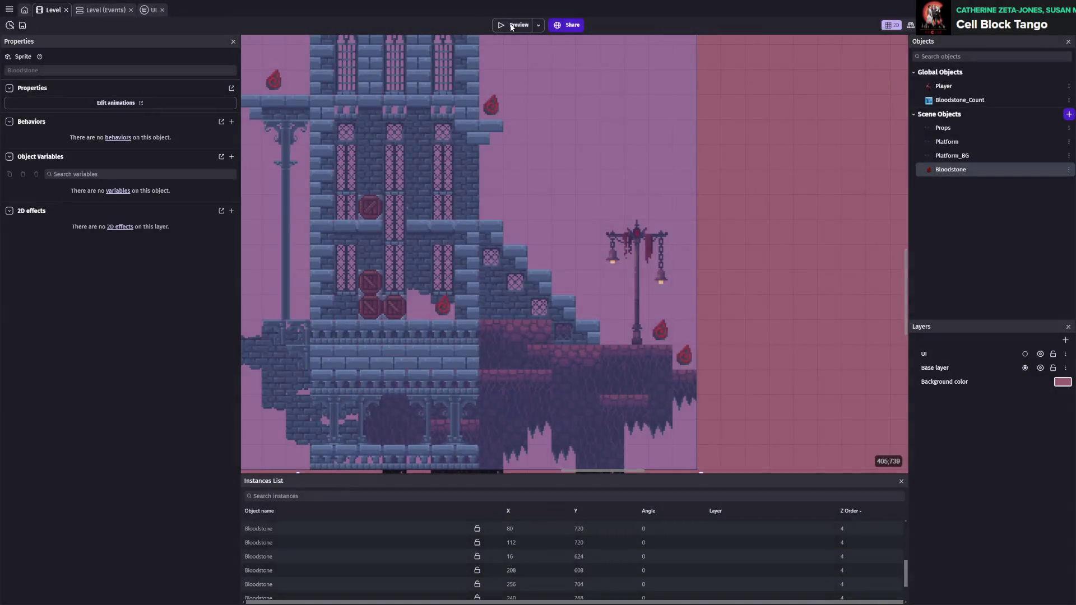
- Walk off the tower and collect the rock-platform and lower-level bloodstones
{"action": "key", "text": "Right"}
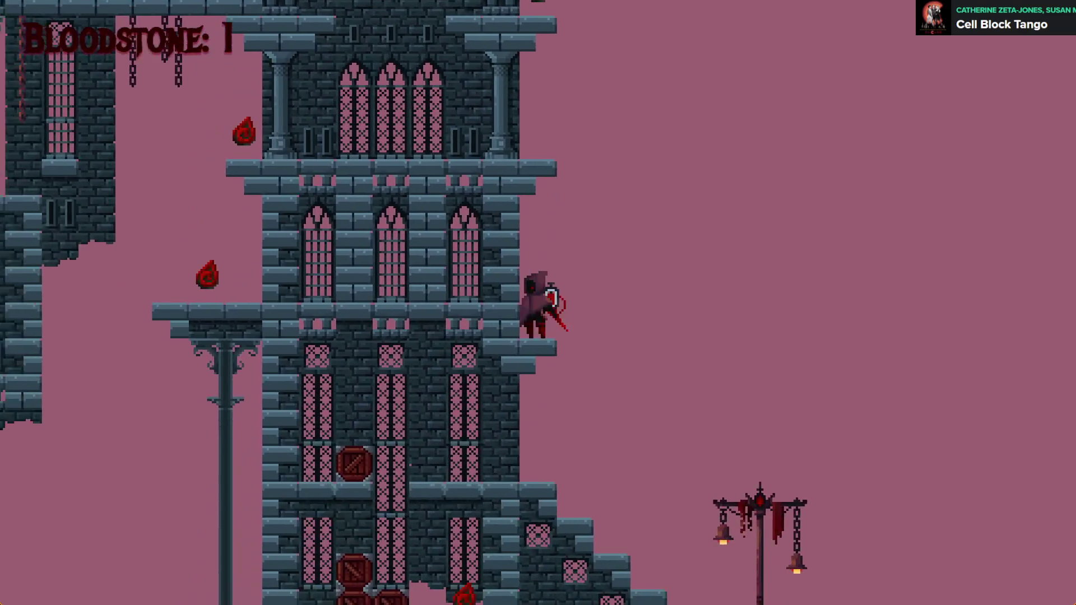
{"action": "key", "text": "Left"}
{"action": "key", "text": "Right"}
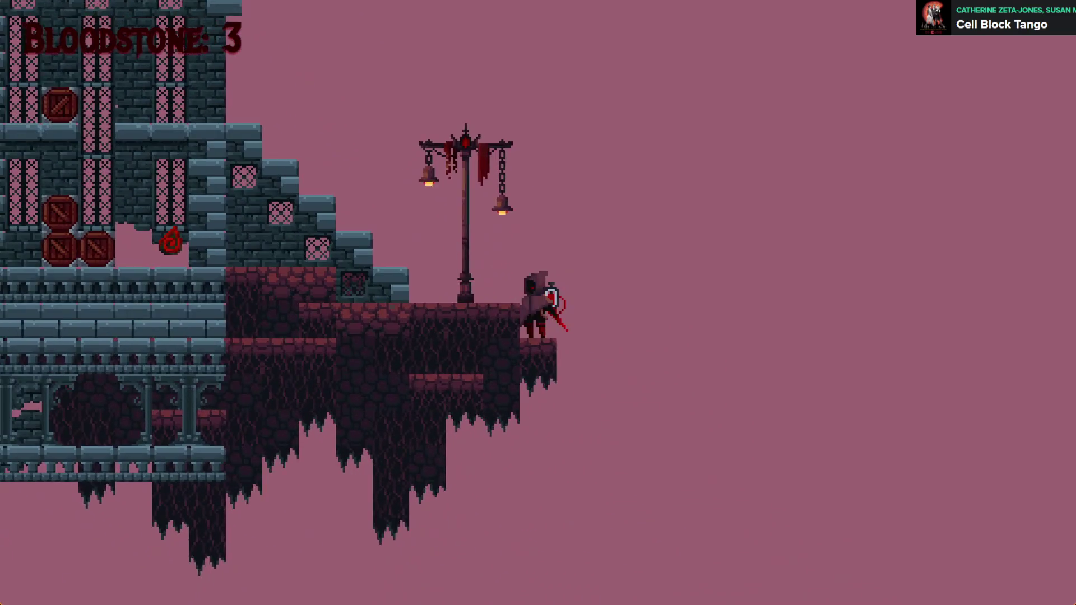
{"action": "key", "text": "space"}
{"action": "key", "text": "Left"}
{"action": "key", "text": "Right"}
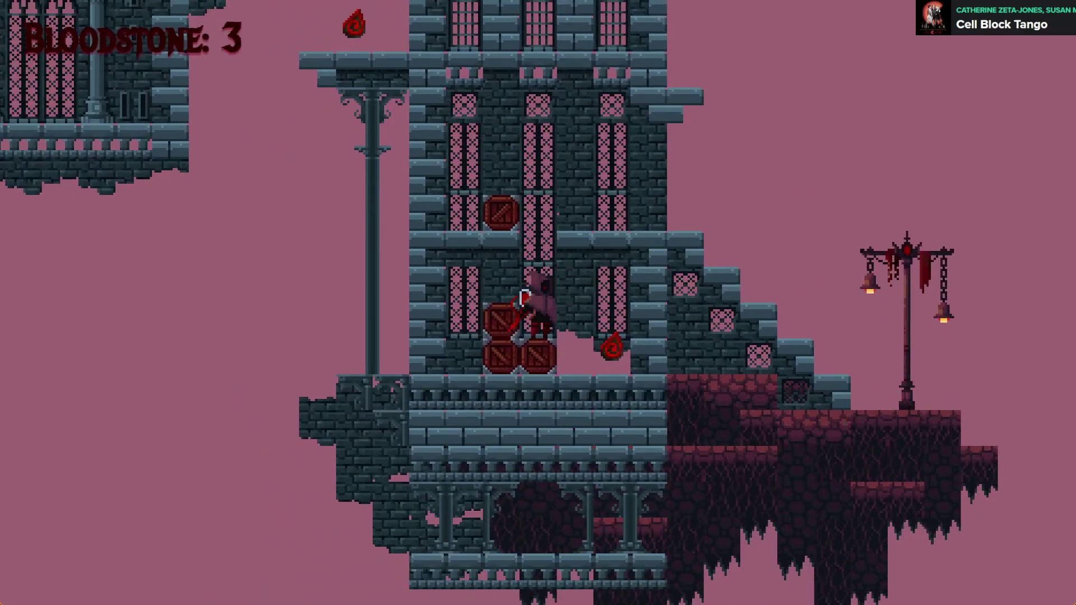
{"action": "key", "text": "space"}
- Climb the crates and tower ledges, then close the preview with the counter at 4
{"action": "key", "text": "Left"}
{"action": "key", "text": "Right"}
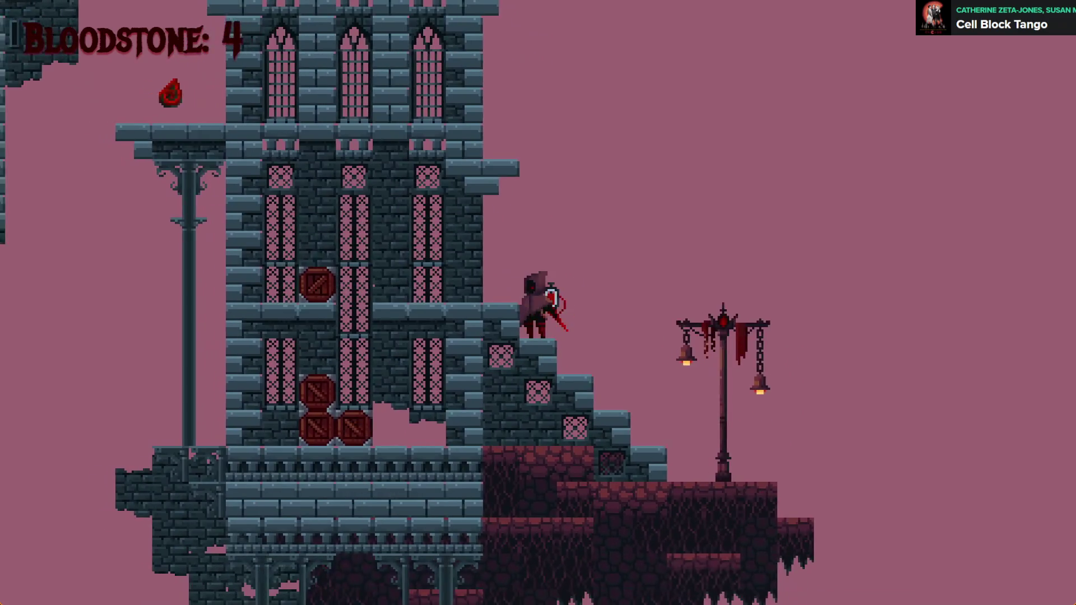
{"action": "key", "text": "space"}
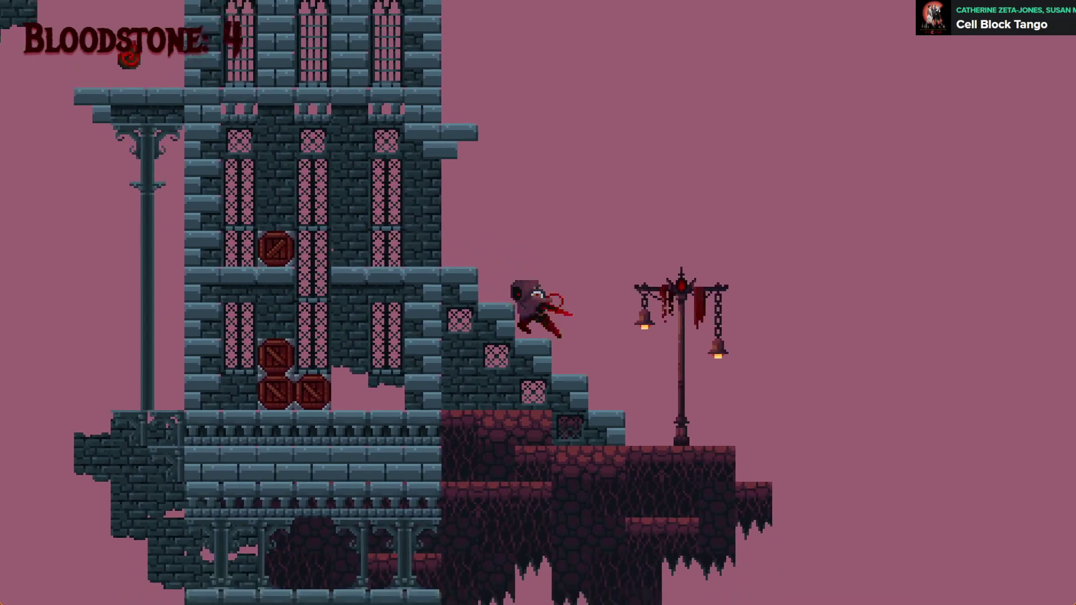
{"action": "key", "text": "Left"}
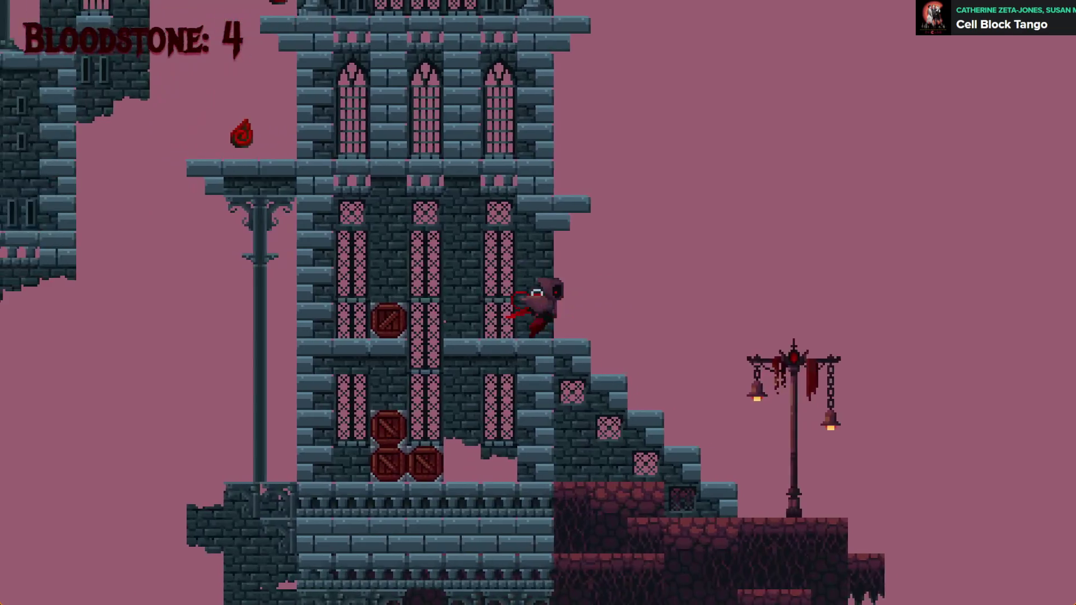
{"action": "key", "text": "space"}
{"action": "key", "text": "Right"}
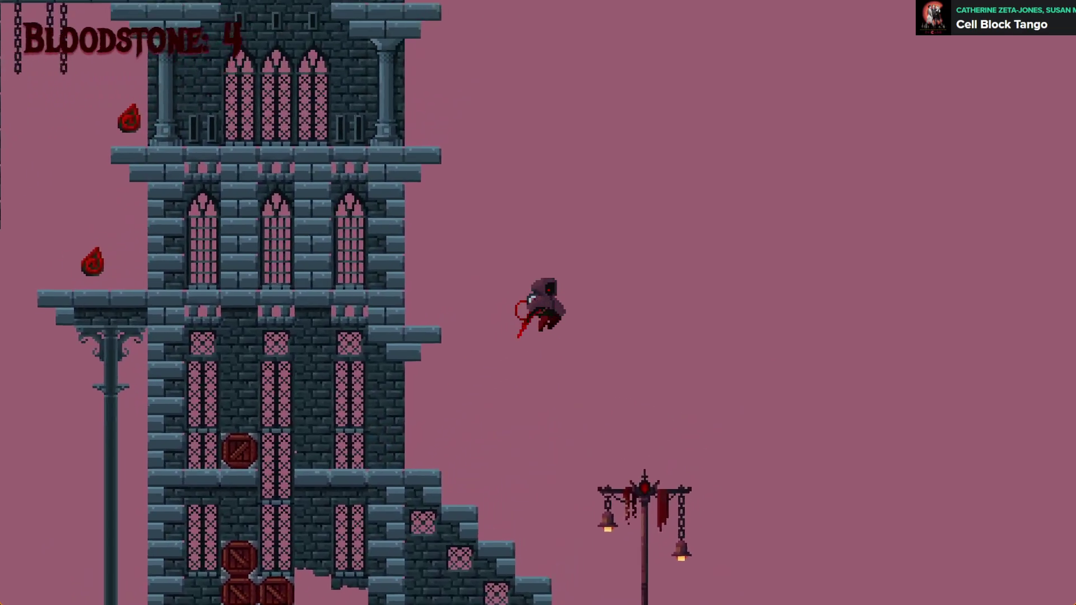
{"action": "key", "text": "space"}
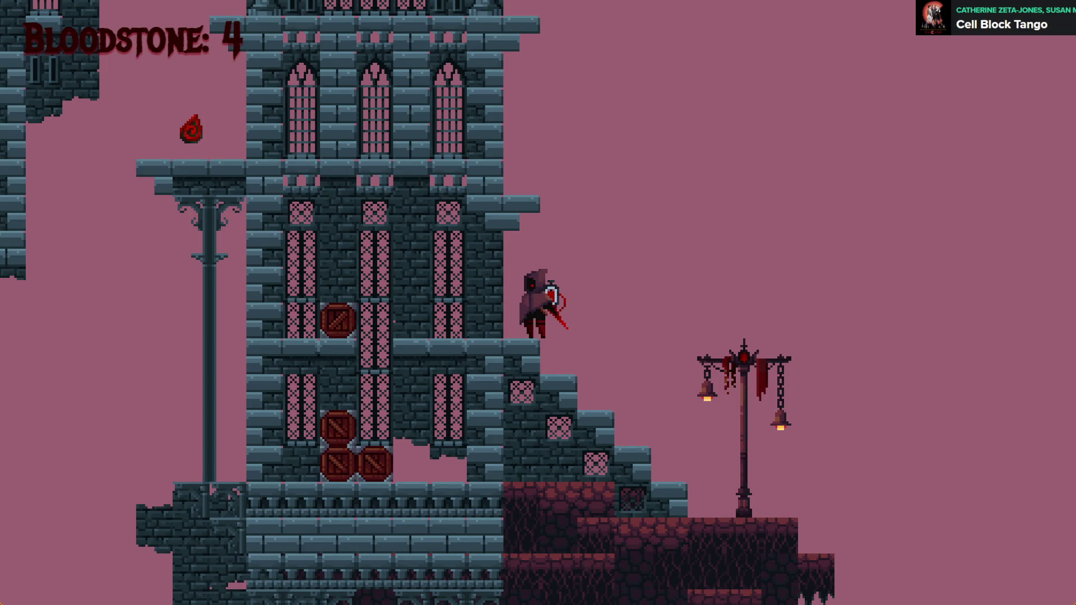
{"action": "key", "text": "alt+F4"}
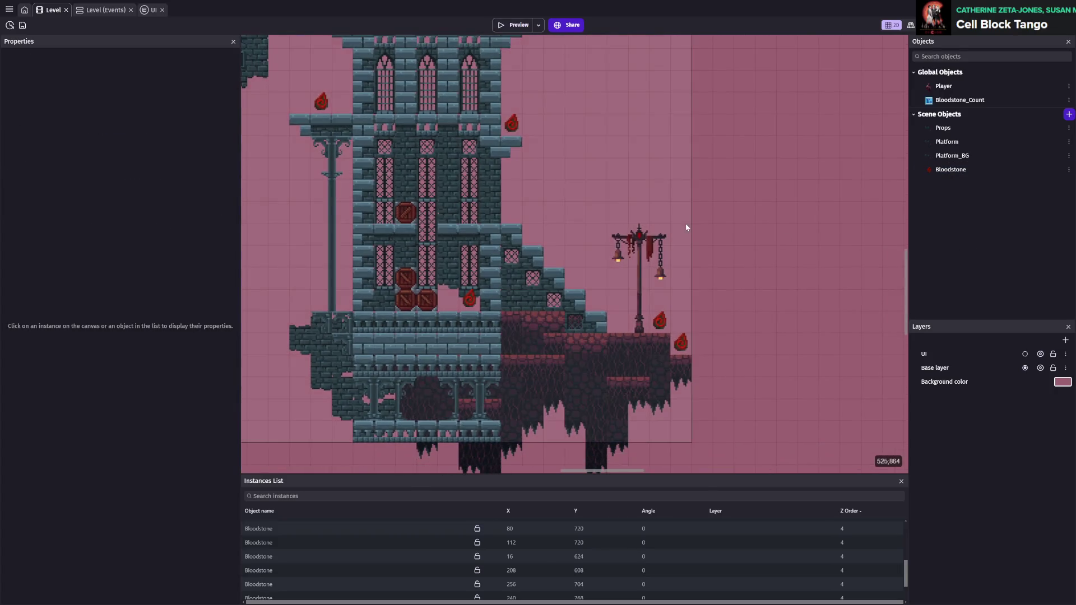
- Delete the bloodstone beside the tower ledge and select the 528×608 Platform tilemap at 0,416
{"action": "scroll", "coordinate": [620, 205], "scroll_direction": "up", "scroll_amount": 3}
{"action": "scroll", "coordinate": [619, 204], "scroll_direction": "right", "scroll_amount": 3}
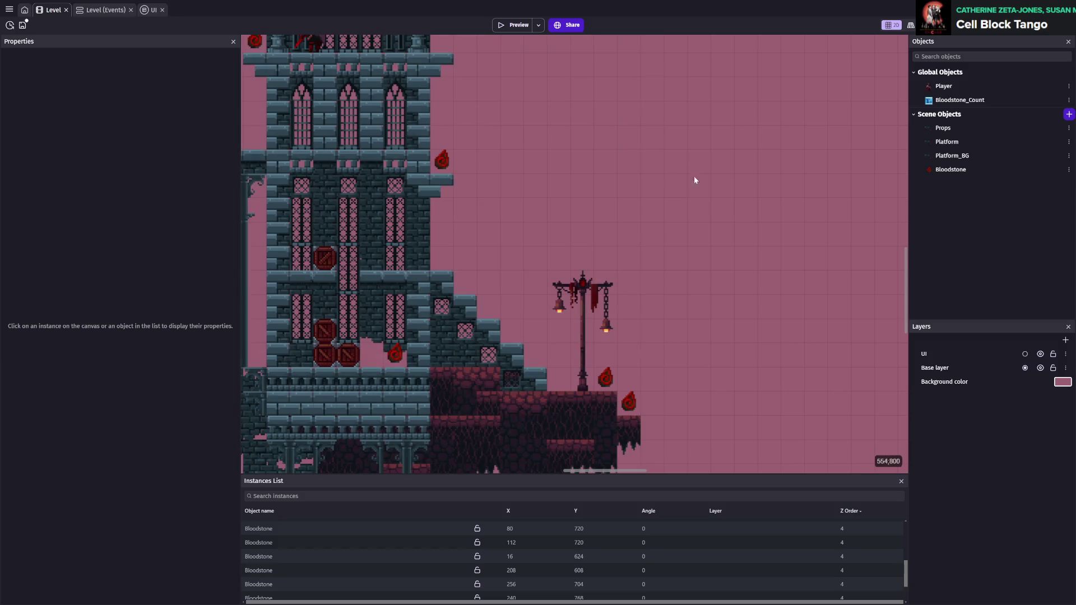
{"action": "scroll", "coordinate": [521, 173], "scroll_direction": "down", "scroll_amount": 1}
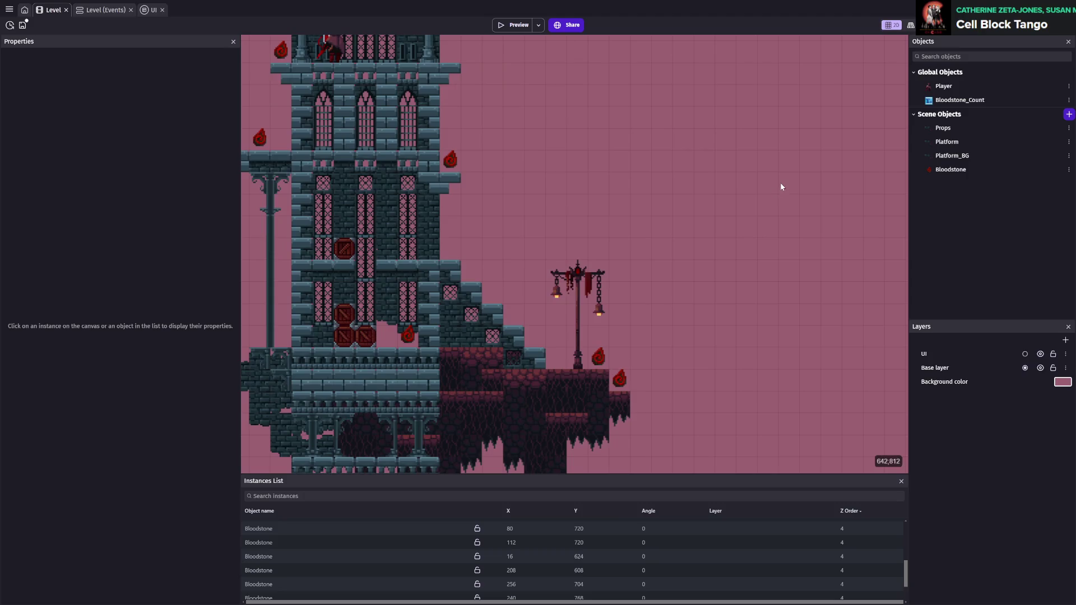
{"action": "left_click", "coordinate": [450, 159]}
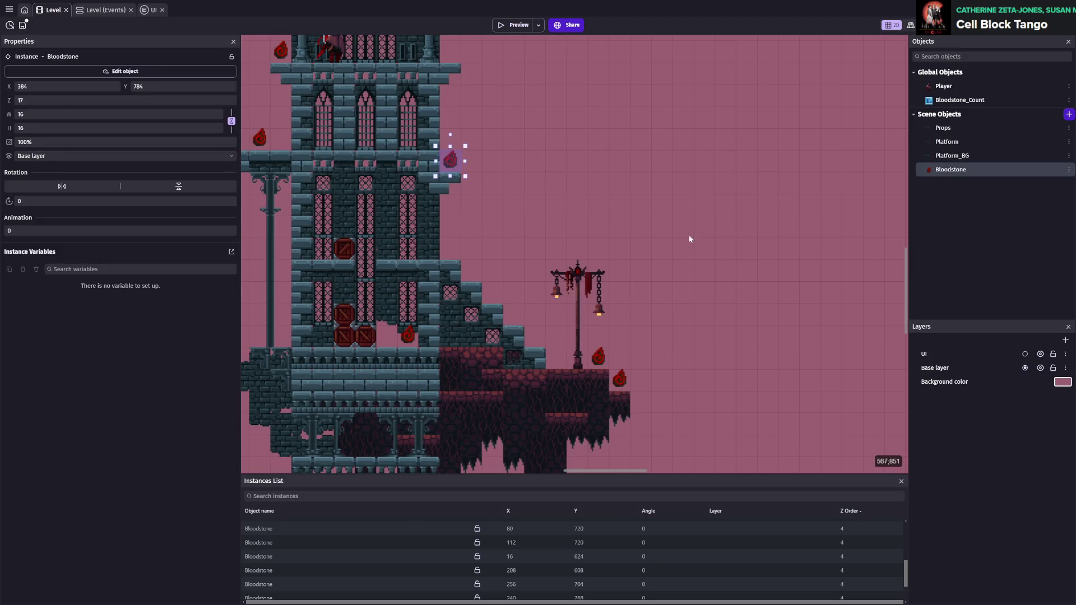
{"action": "key", "text": "Delete"}
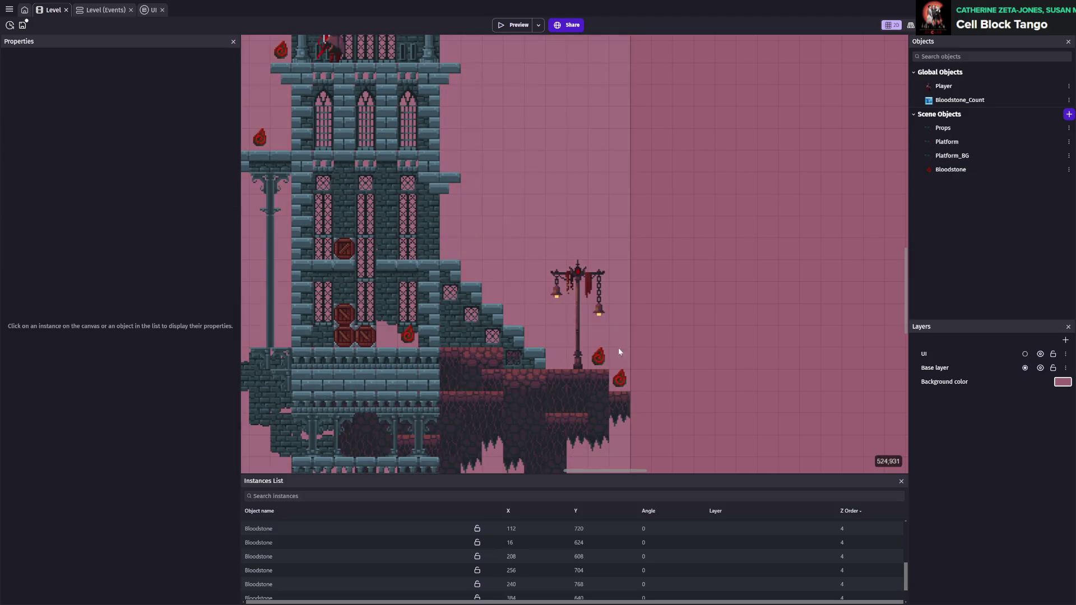
{"action": "left_click_drag", "start_coordinate": [474, 181], "coordinate": [569, 289]}
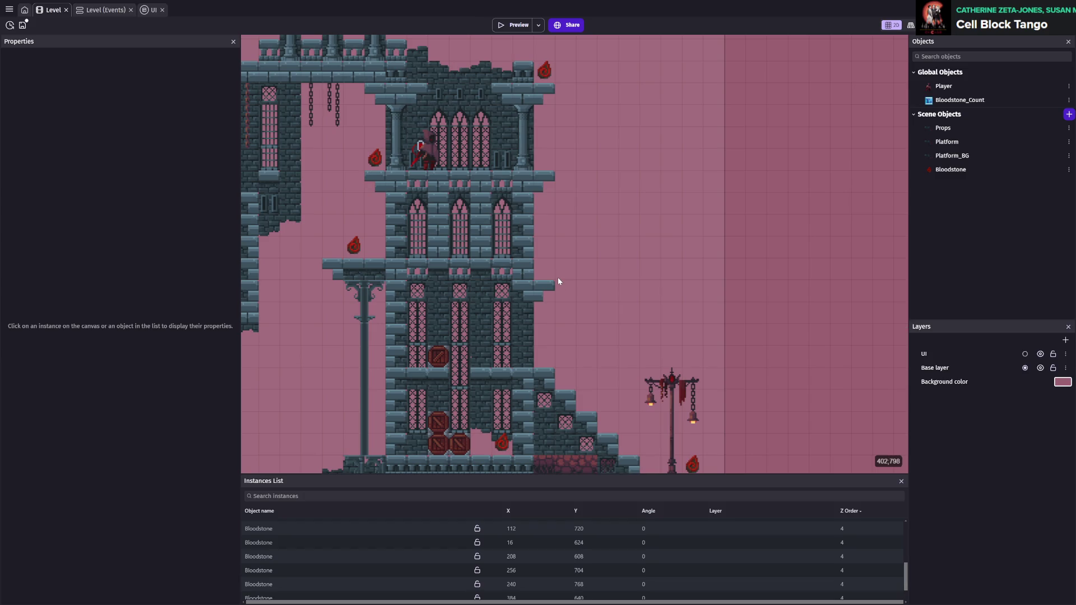
{"action": "scroll", "coordinate": [558, 282], "scroll_direction": "up", "scroll_amount": 3}
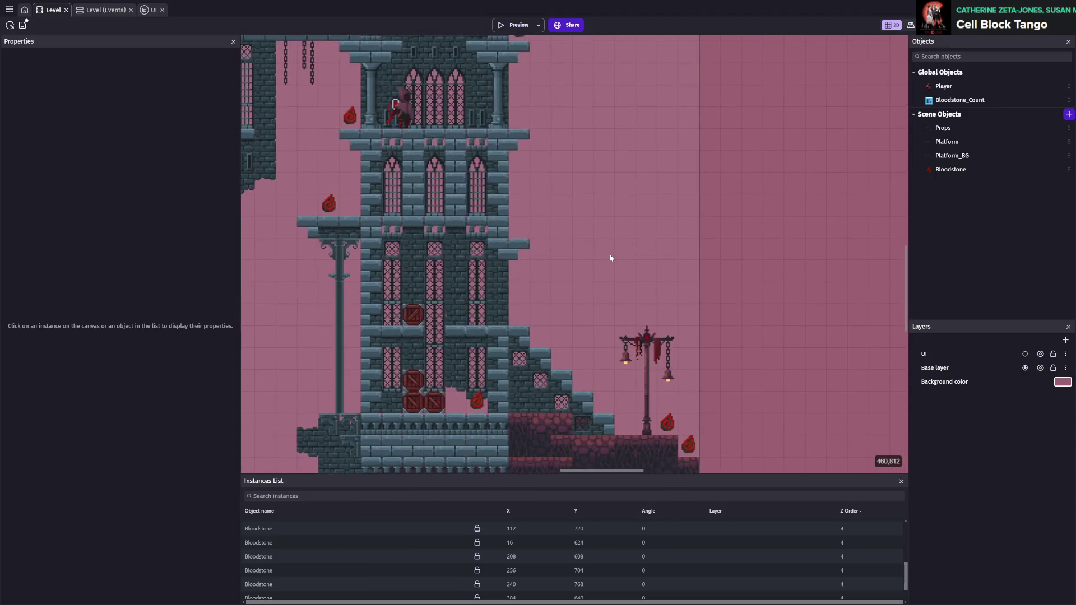
{"action": "scroll", "coordinate": [294, 551], "scroll_direction": "down", "scroll_amount": 1}
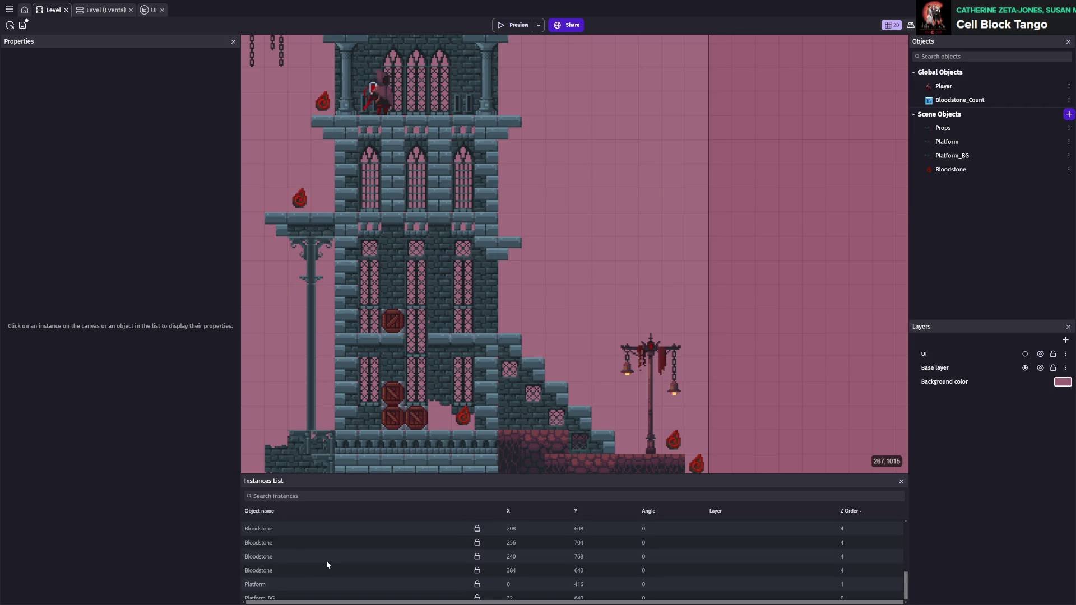
{"action": "left_click", "coordinate": [273, 584]}
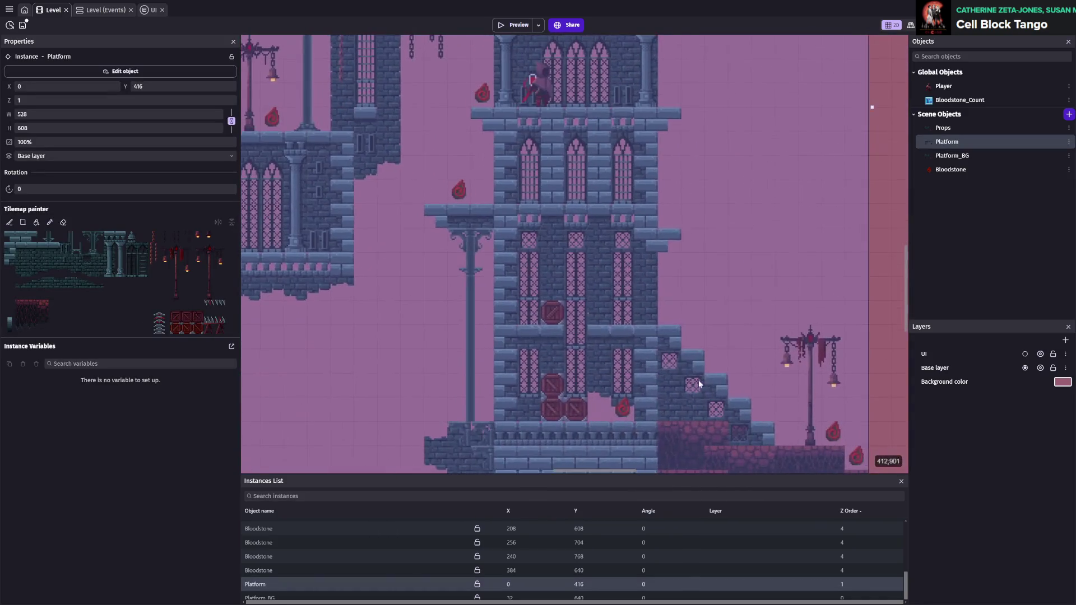
- Paint T-shaped floating platforms in a row right of the tower
{"action": "scroll", "coordinate": [639, 425], "scroll_direction": "up", "scroll_amount": 2}
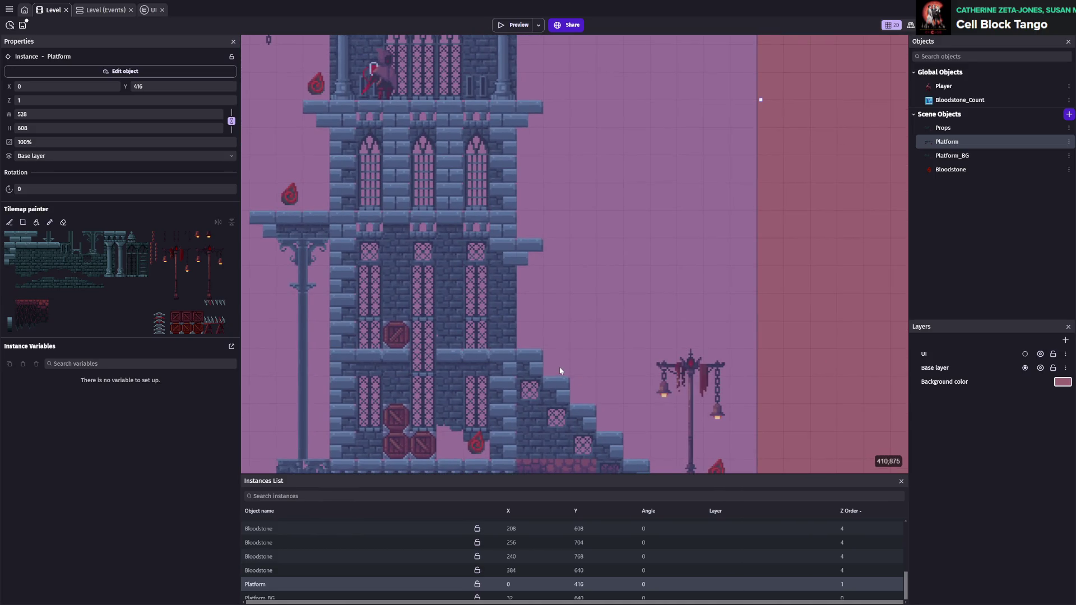
{"action": "scroll", "coordinate": [560, 371], "scroll_direction": "down", "scroll_amount": 2}
{"action": "scroll", "coordinate": [588, 308], "scroll_direction": "right", "scroll_amount": 2}
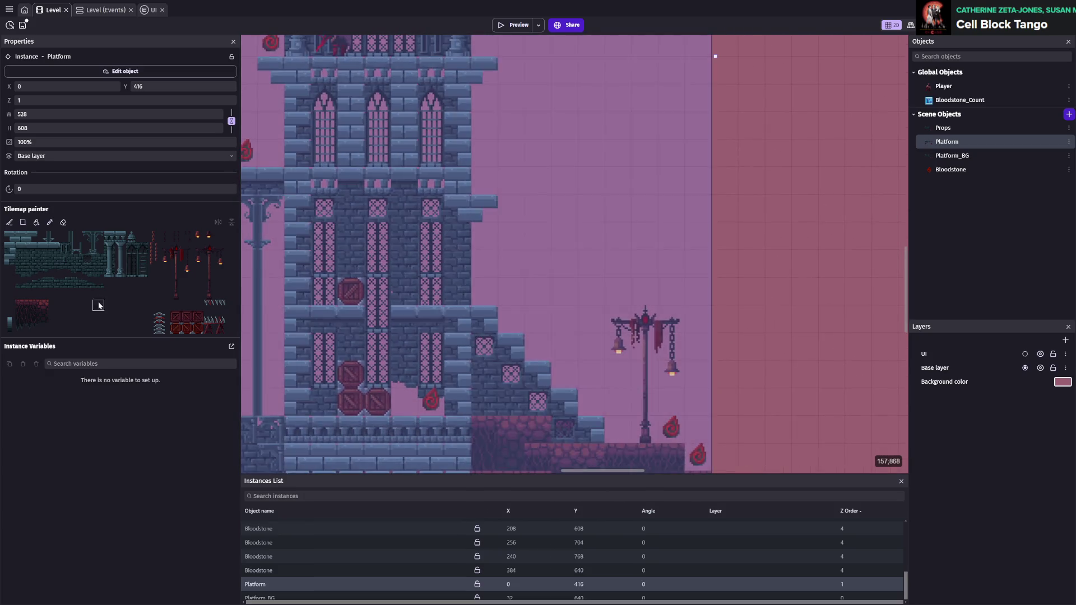
{"action": "left_click", "coordinate": [10, 237]}
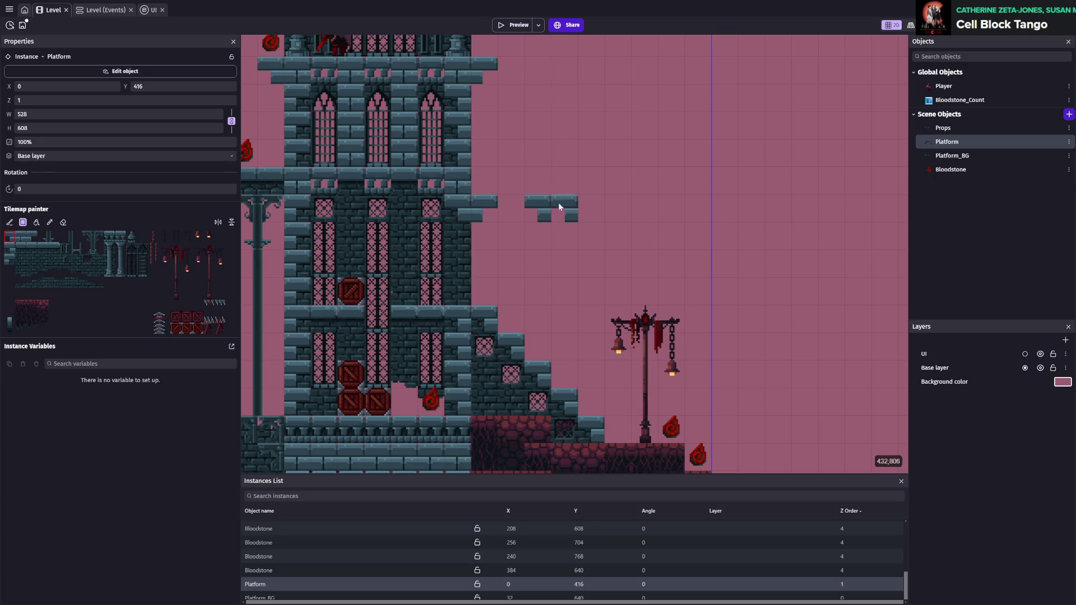
{"action": "left_click", "coordinate": [32, 237]}
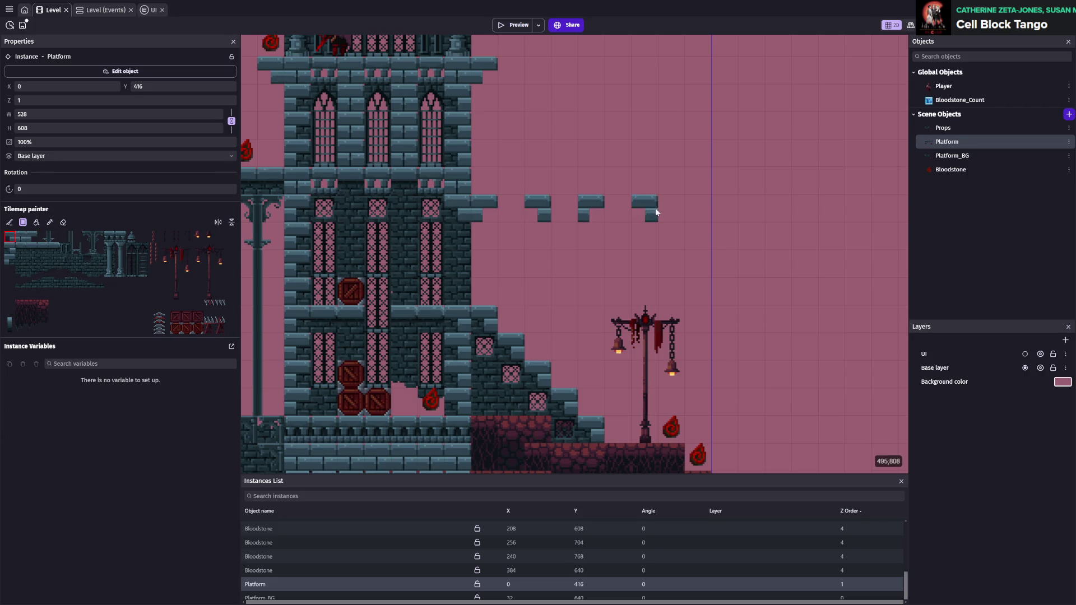
{"action": "left_click", "coordinate": [28, 240]}
{"action": "left_click_drag", "start_coordinate": [772, 253], "coordinate": [710, 227]}
{"action": "scroll", "coordinate": [710, 235], "scroll_direction": "down", "scroll_amount": 1}
{"action": "left_click", "coordinate": [7, 238]}
{"action": "left_click", "coordinate": [692, 170]}
- Add one more platform further right and fill the gaps between the floating platforms
{"action": "left_click", "coordinate": [33, 237]}
{"action": "left_click", "coordinate": [740, 179]}
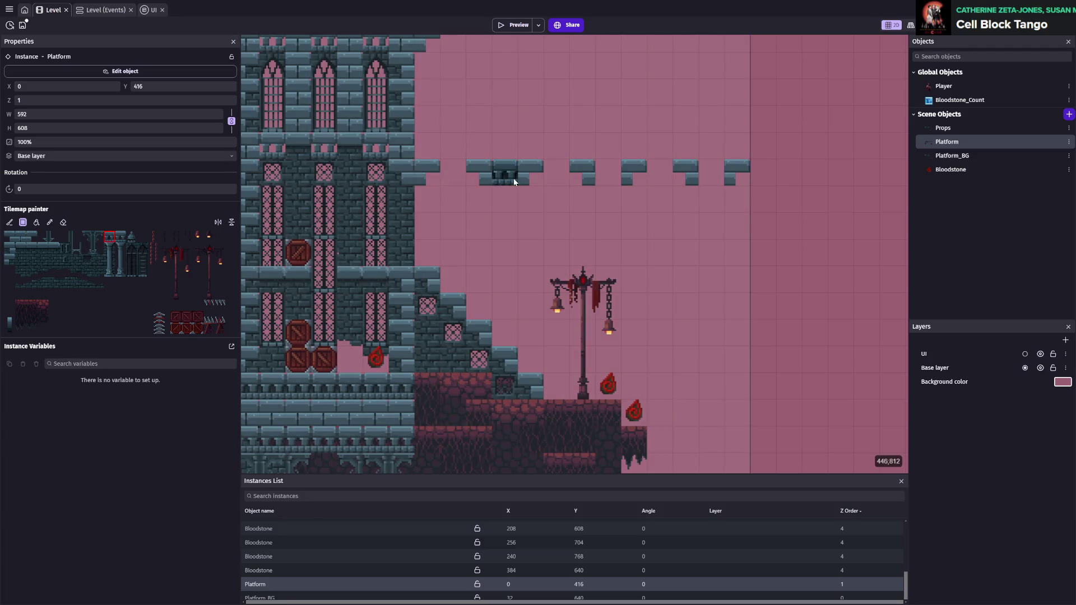
{"action": "left_click", "coordinate": [505, 174]}
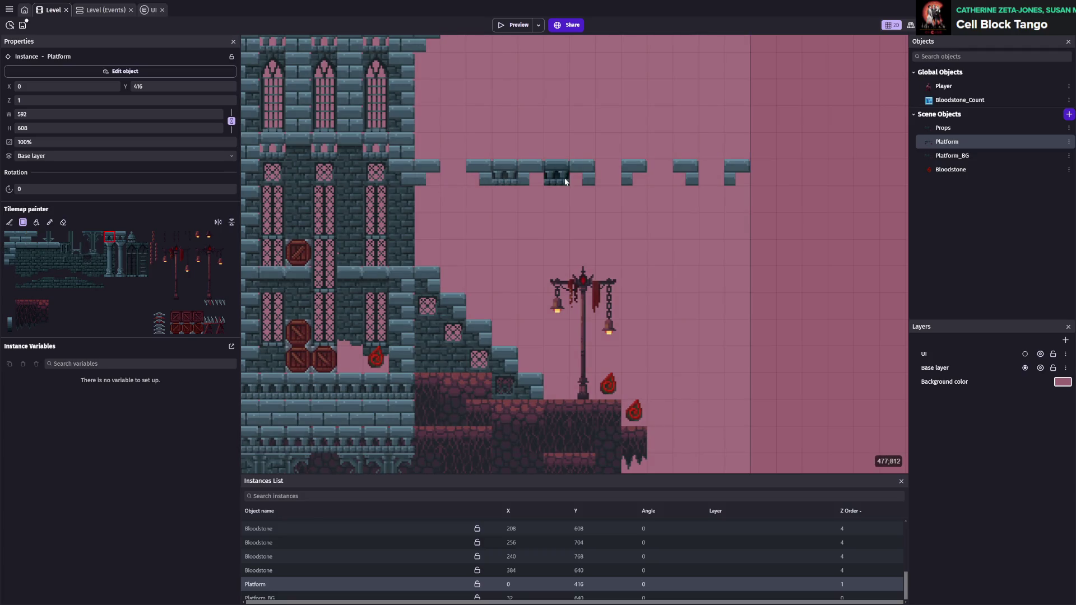
{"action": "left_click", "coordinate": [609, 175]}
{"action": "left_click", "coordinate": [711, 174]}
- Hang pillars under the three platforms, run the middle one to the floor, and erase the lamp post
{"action": "scroll", "coordinate": [400, 280], "scroll_direction": "up", "scroll_amount": 1}
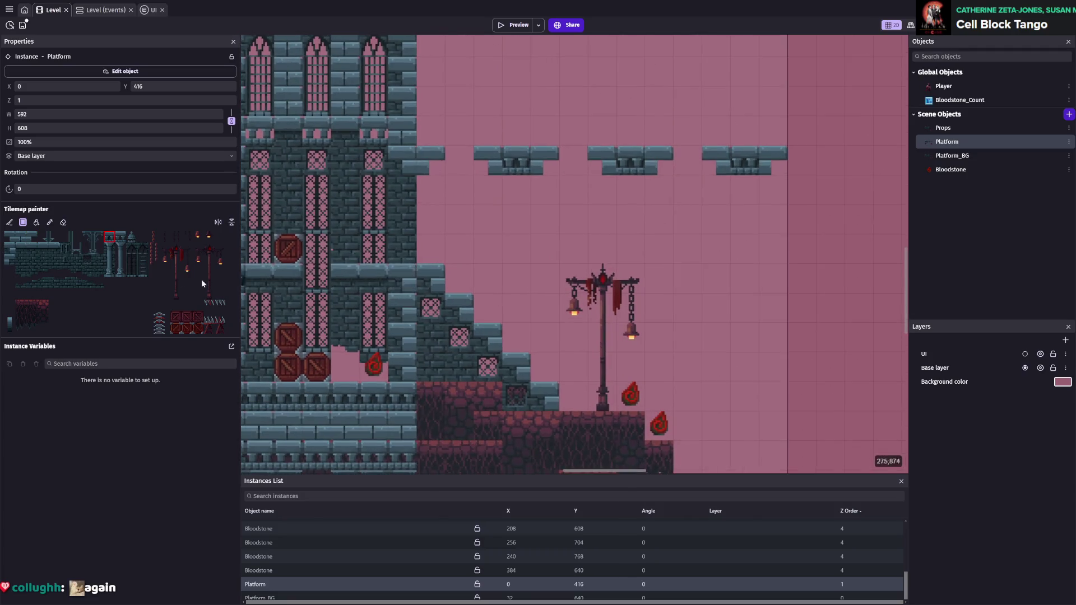
{"action": "left_click", "coordinate": [124, 253]}
{"action": "left_click", "coordinate": [518, 188]}
{"action": "left_click", "coordinate": [633, 188]}
{"action": "left_click", "coordinate": [747, 188]}
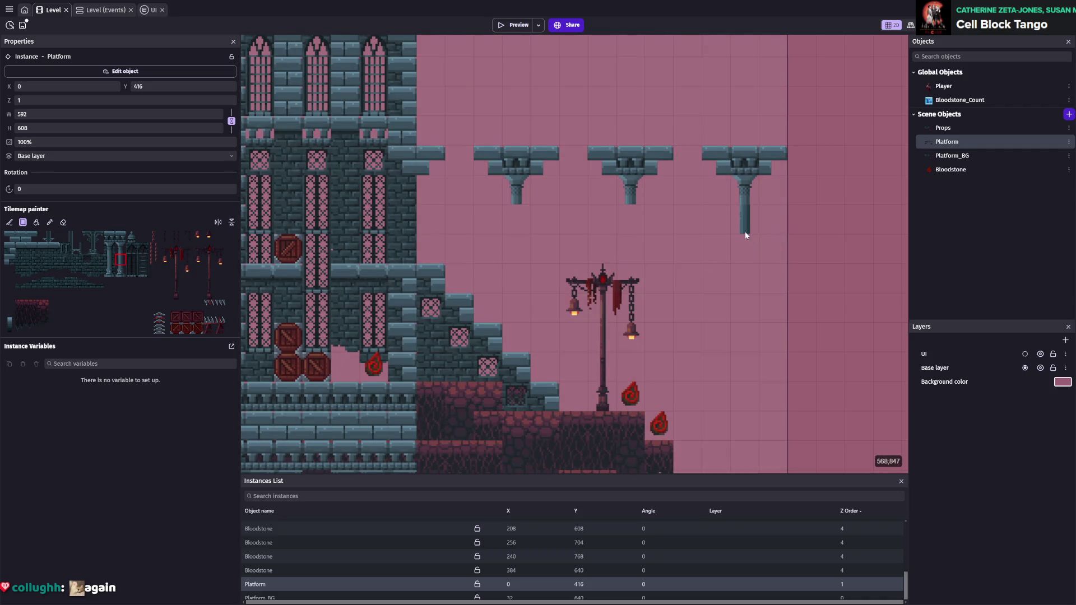
{"action": "left_click_drag", "start_coordinate": [746, 227], "coordinate": [745, 278]}
{"action": "left_click", "coordinate": [639, 227]}
{"action": "left_click_drag", "start_coordinate": [641, 229], "coordinate": [643, 389]}
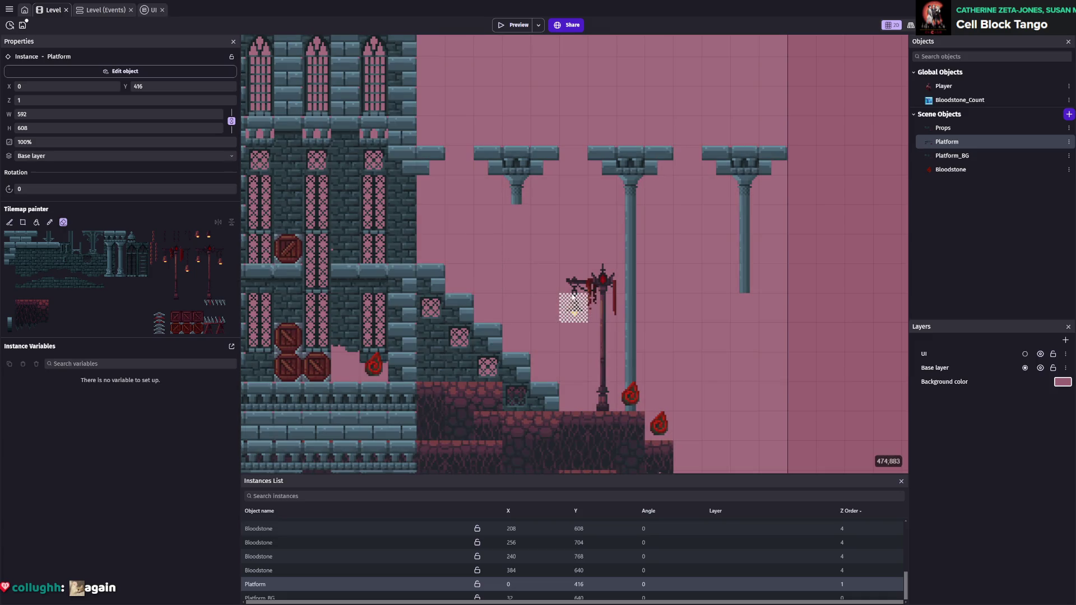
{"action": "left_click_drag", "start_coordinate": [572, 278], "coordinate": [614, 406]}
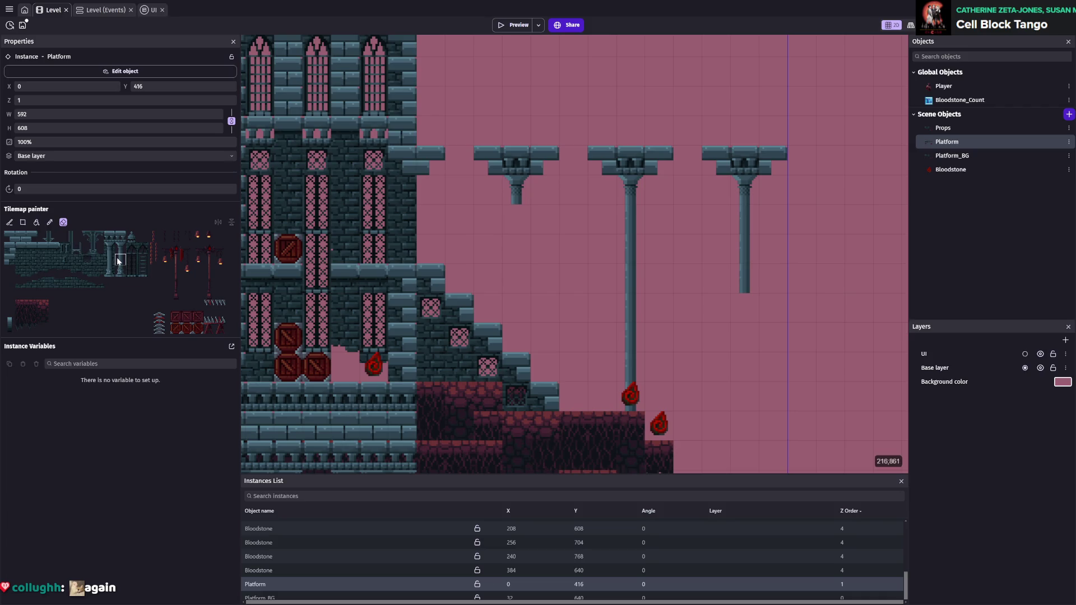
{"action": "left_click", "coordinate": [117, 257]}
- Extend the first platform's pillar downward and paint column tops under the four capitals
{"action": "left_click_drag", "start_coordinate": [513, 213], "coordinate": [507, 328]}
{"action": "scroll", "coordinate": [615, 267], "scroll_direction": "up", "scroll_amount": 3}
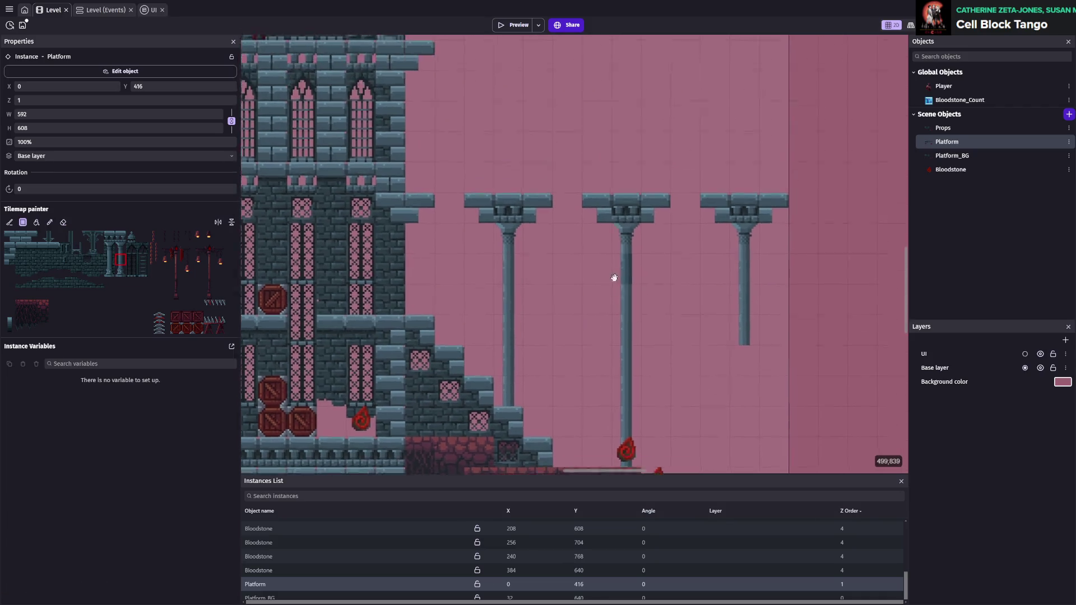
{"action": "scroll", "coordinate": [613, 301], "scroll_direction": "down", "scroll_amount": 1}
{"action": "scroll", "coordinate": [614, 305], "scroll_direction": "down", "scroll_amount": 3}
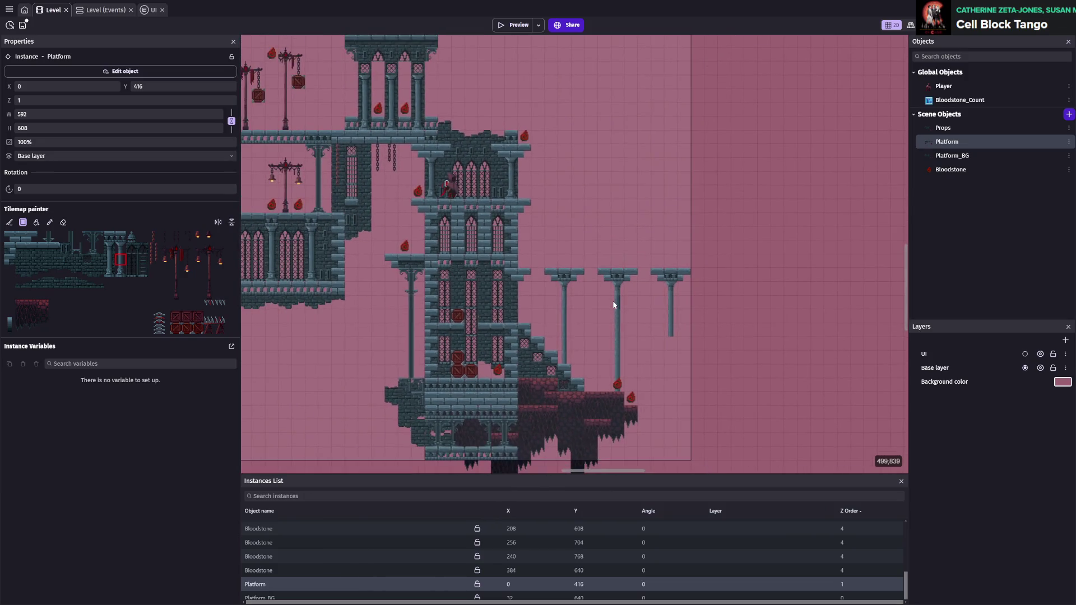
{"action": "scroll", "coordinate": [612, 304], "scroll_direction": "up", "scroll_amount": 3}
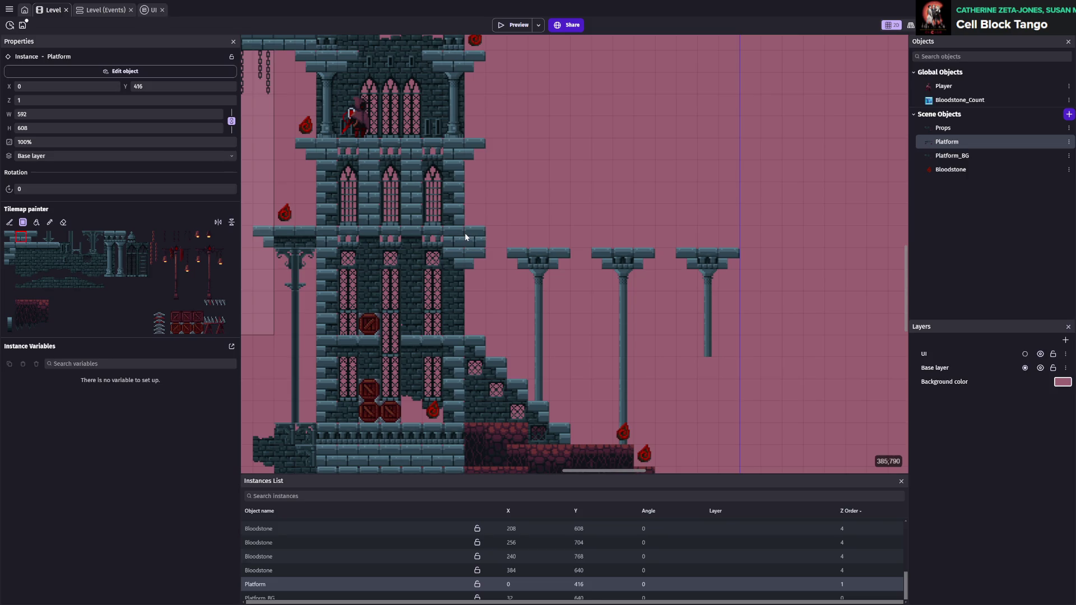
{"action": "left_click", "coordinate": [20, 255]}
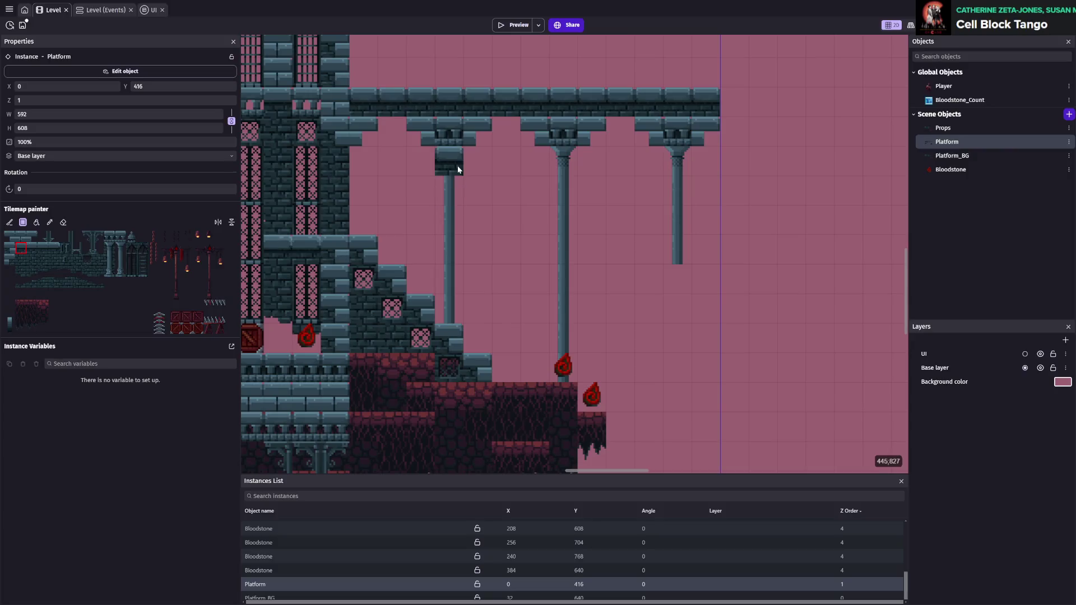
{"action": "left_click", "coordinate": [109, 255]}
{"action": "left_click", "coordinate": [446, 171]}
{"action": "left_click", "coordinate": [567, 171]}
{"action": "left_click", "coordinate": [680, 170]}
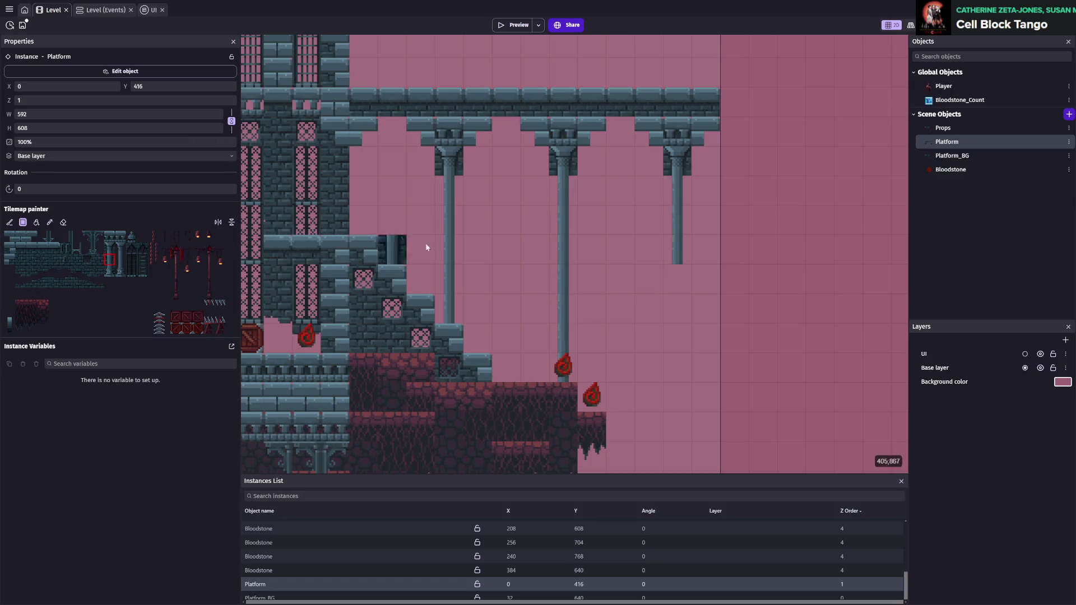
- Paint dark wall strips behind the pillars and decorative brackets under the capitals, then save
{"action": "left_click_drag", "start_coordinate": [459, 201], "coordinate": [447, 306]}
{"action": "left_click_drag", "start_coordinate": [564, 205], "coordinate": [564, 382]}
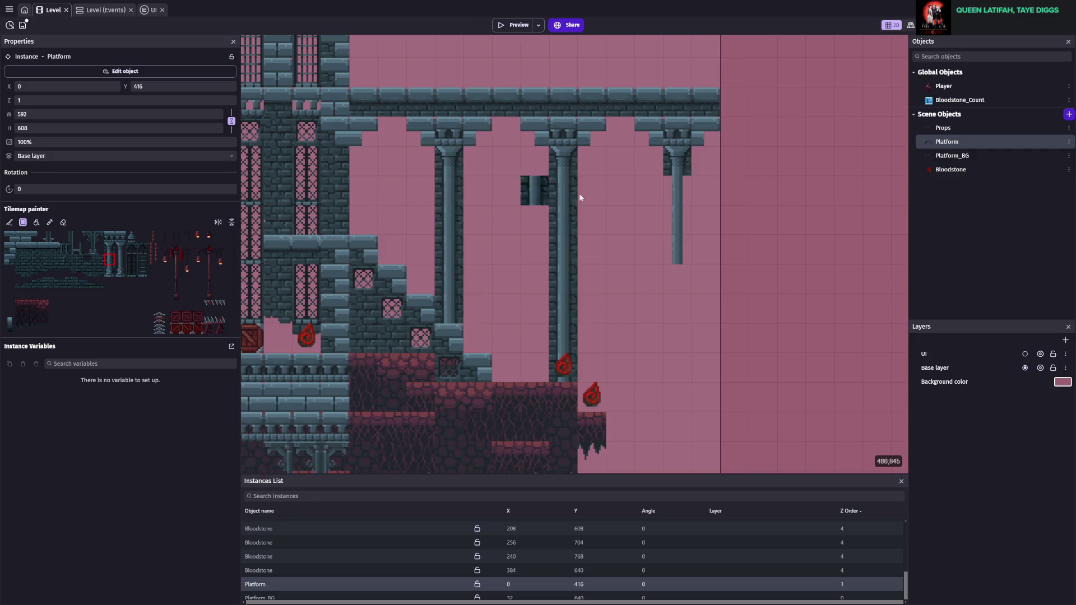
{"action": "left_click", "coordinate": [680, 187]}
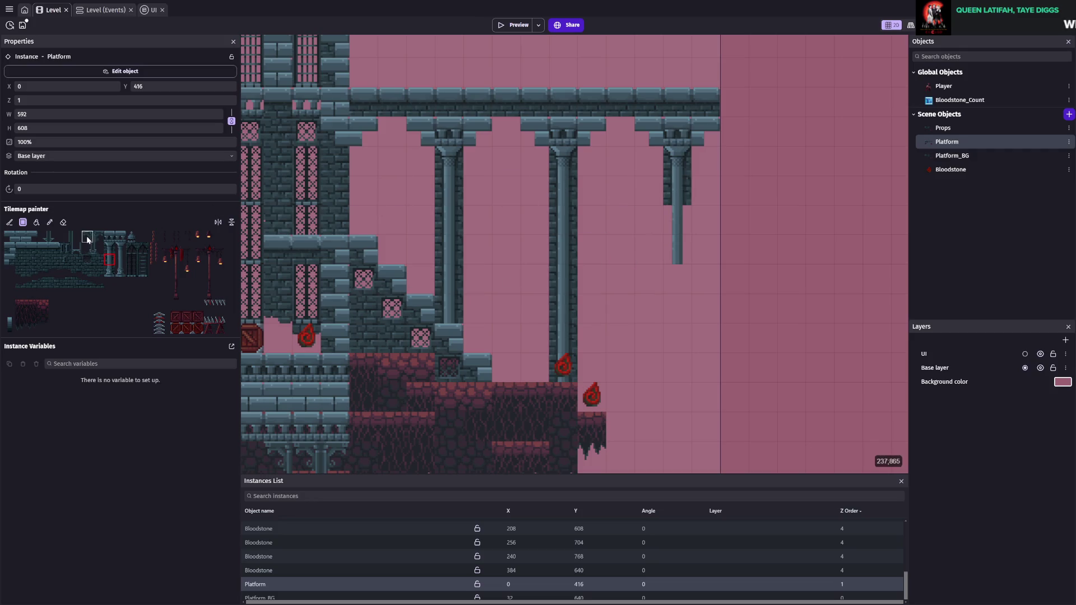
{"action": "left_click", "coordinate": [415, 161]}
{"action": "left_click", "coordinate": [545, 159]}
{"action": "left_click", "coordinate": [651, 161]}
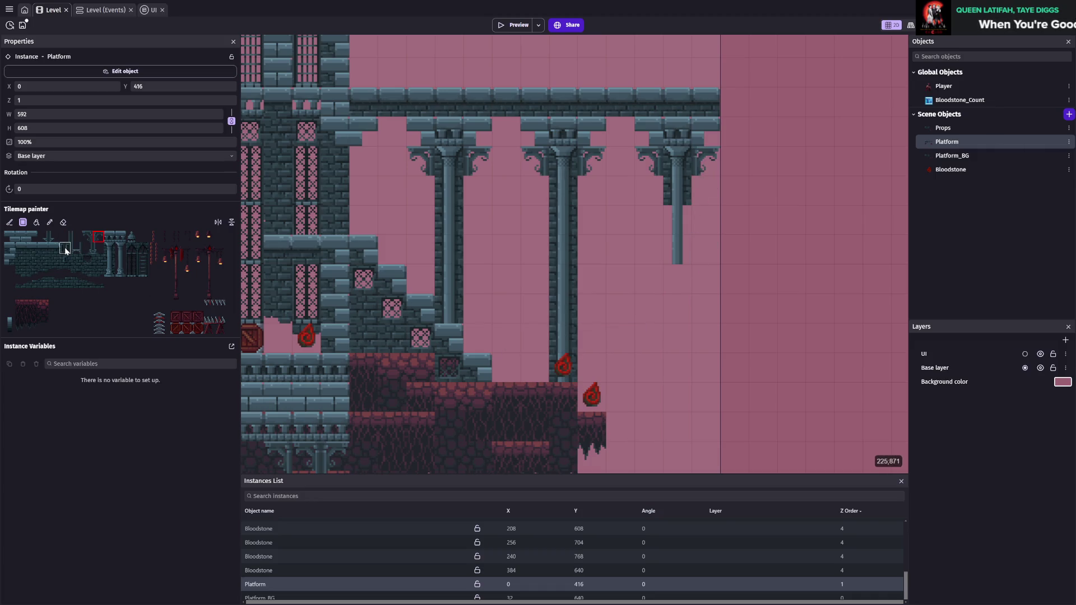
{"action": "key", "text": "ctrl+s"}
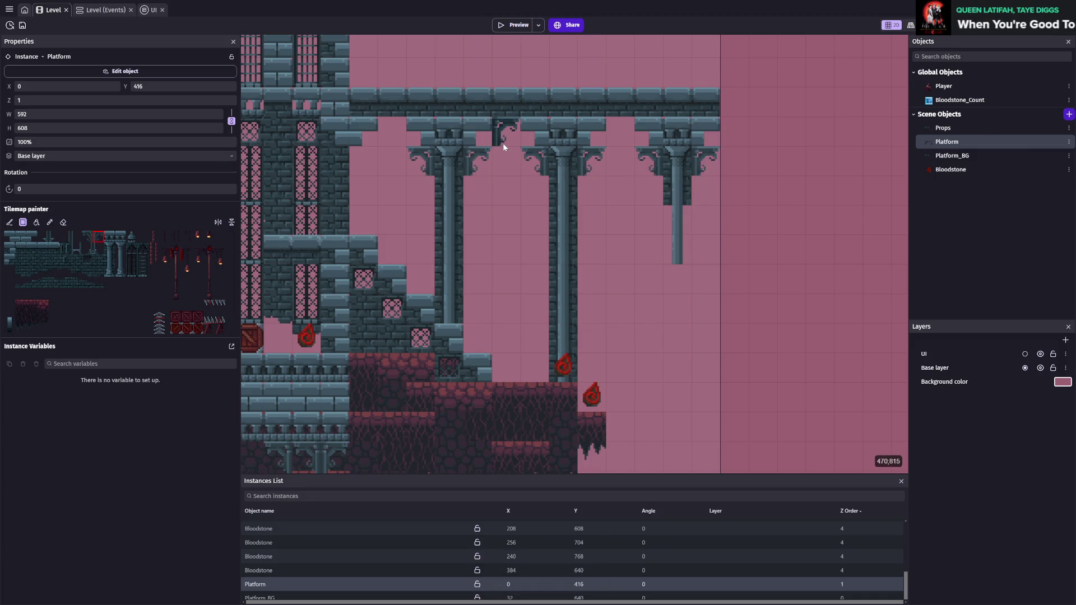
- Stamp arches into the three beam gaps between pillars and save the project
{"action": "left_click", "coordinate": [79, 251]}
{"action": "left_click", "coordinate": [508, 140]}
{"action": "left_click", "coordinate": [621, 137]}
{"action": "left_click", "coordinate": [393, 136]}
{"action": "scroll", "coordinate": [628, 263], "scroll_direction": "up", "scroll_amount": 1}
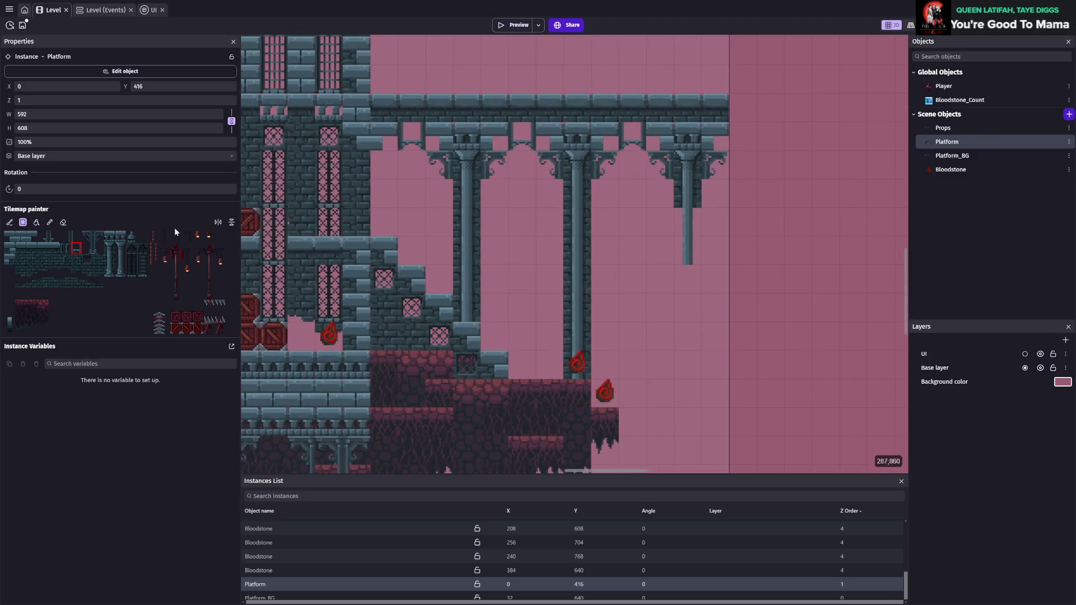
{"action": "left_click", "coordinate": [96, 238]}
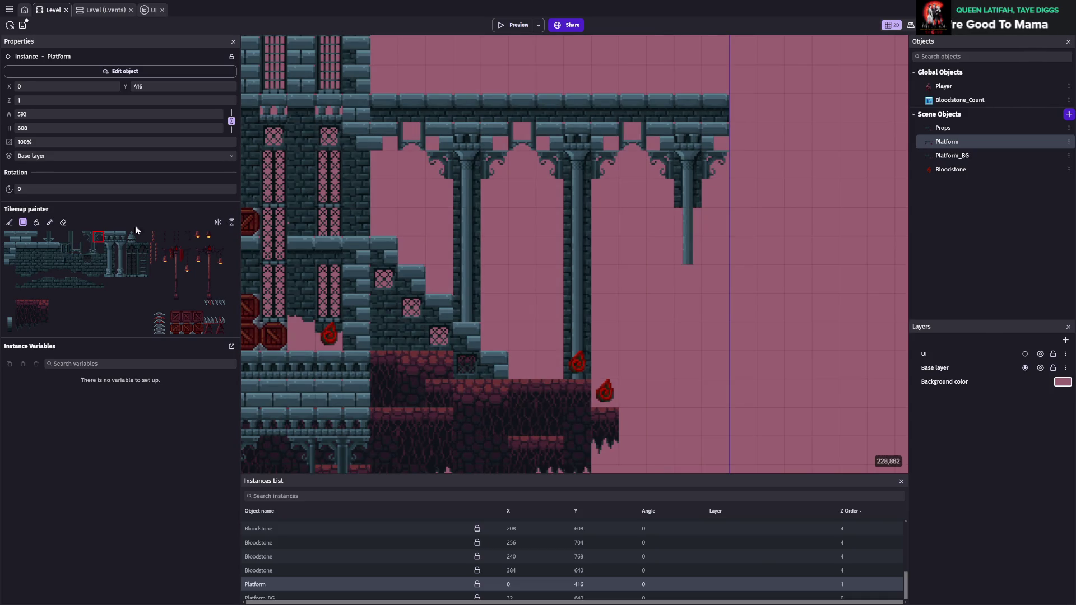
{"action": "scroll", "coordinate": [505, 258], "scroll_direction": "up", "scroll_amount": 2}
{"action": "key", "text": "ctrl+s"}
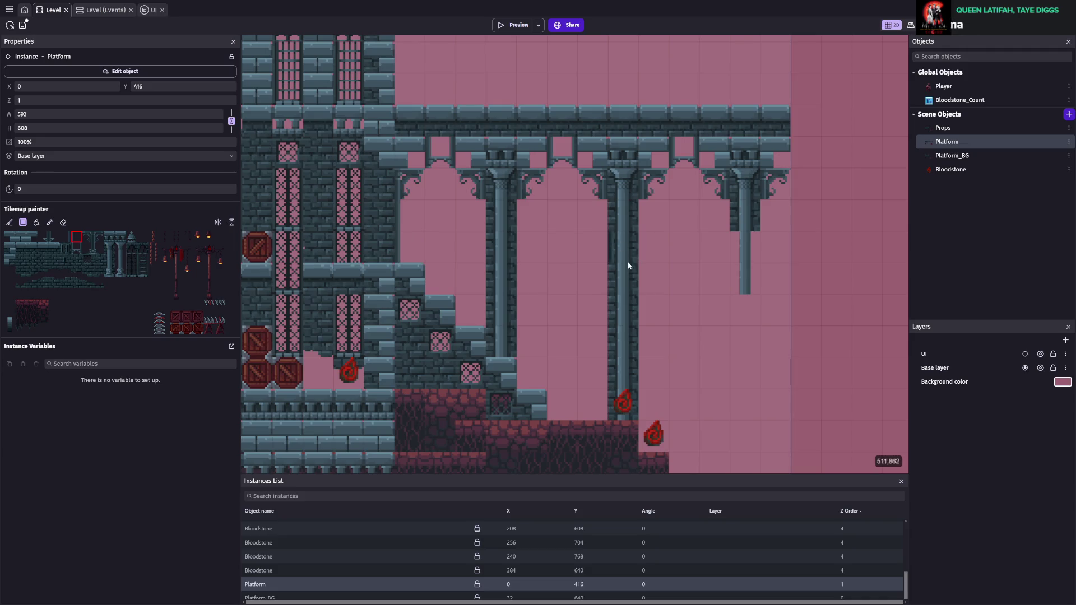
{"action": "key", "text": "ctrl+s"}
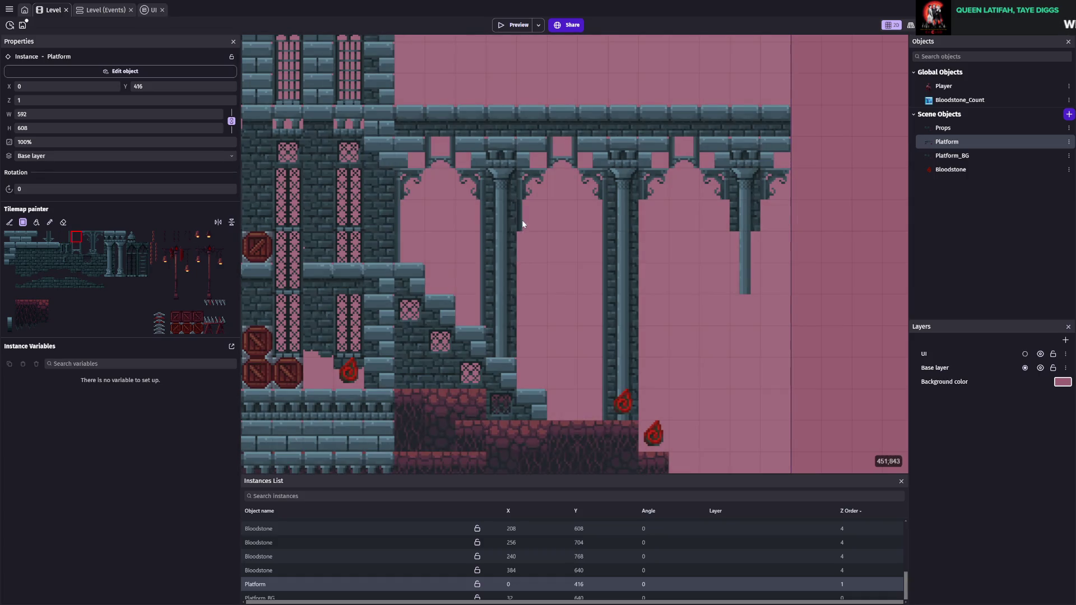
{"action": "left_click_drag", "start_coordinate": [657, 305], "coordinate": [560, 277]}
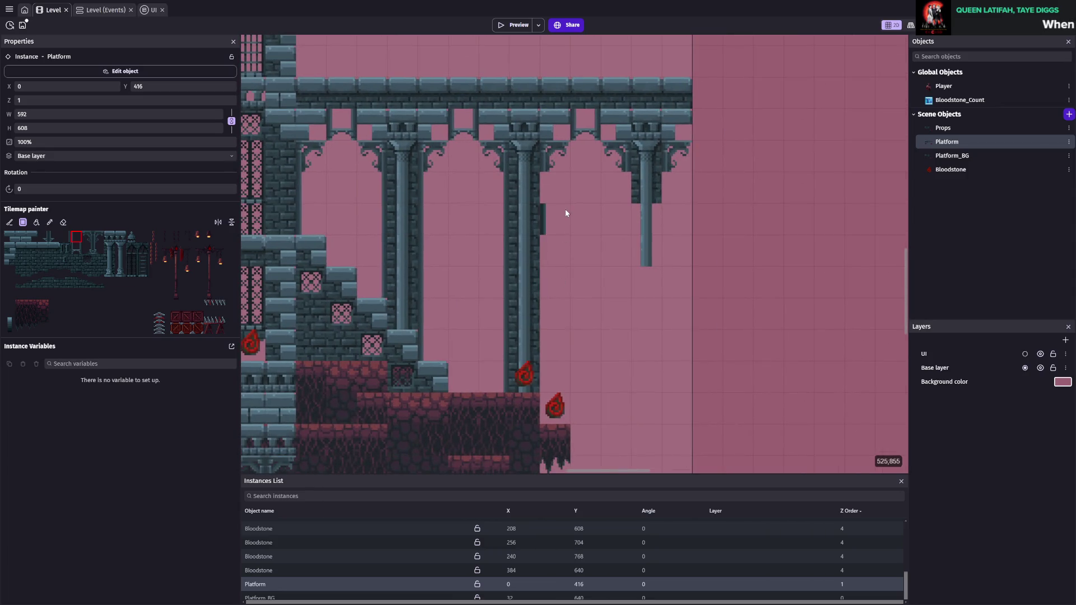
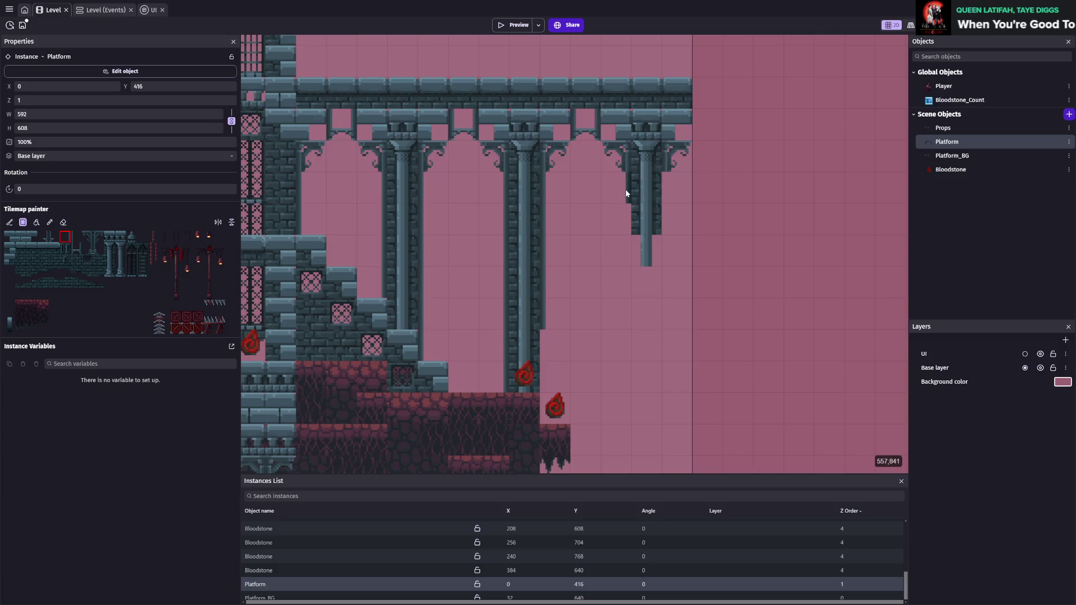
- Paint a stone wall tile onto the bridge platform's right end
{"action": "left_click_drag", "start_coordinate": [796, 222], "coordinate": [563, 270]}
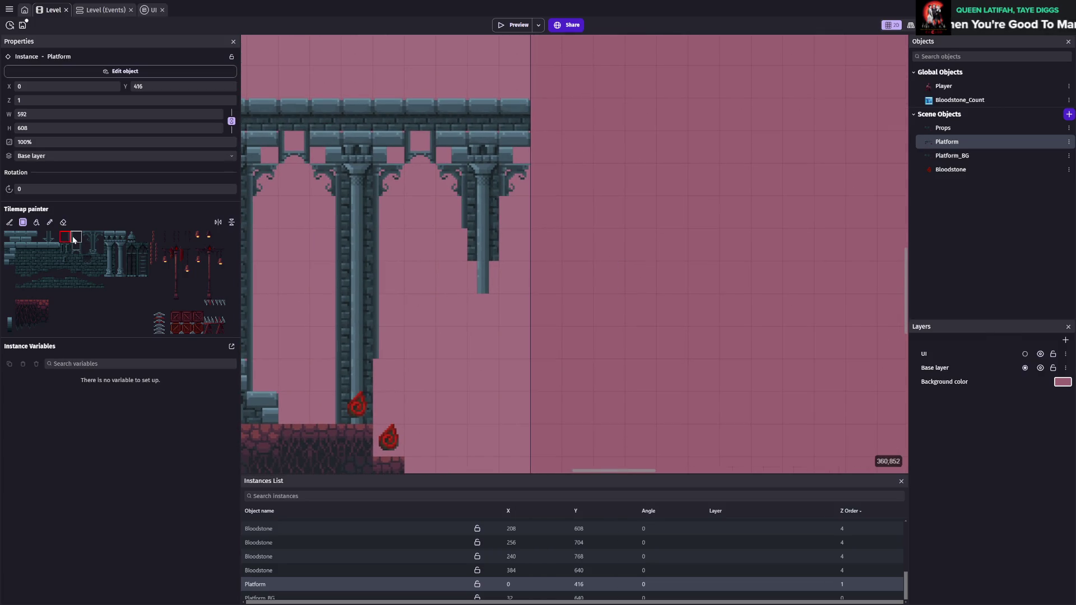
{"action": "scroll", "coordinate": [630, 213], "scroll_direction": "down", "scroll_amount": 3}
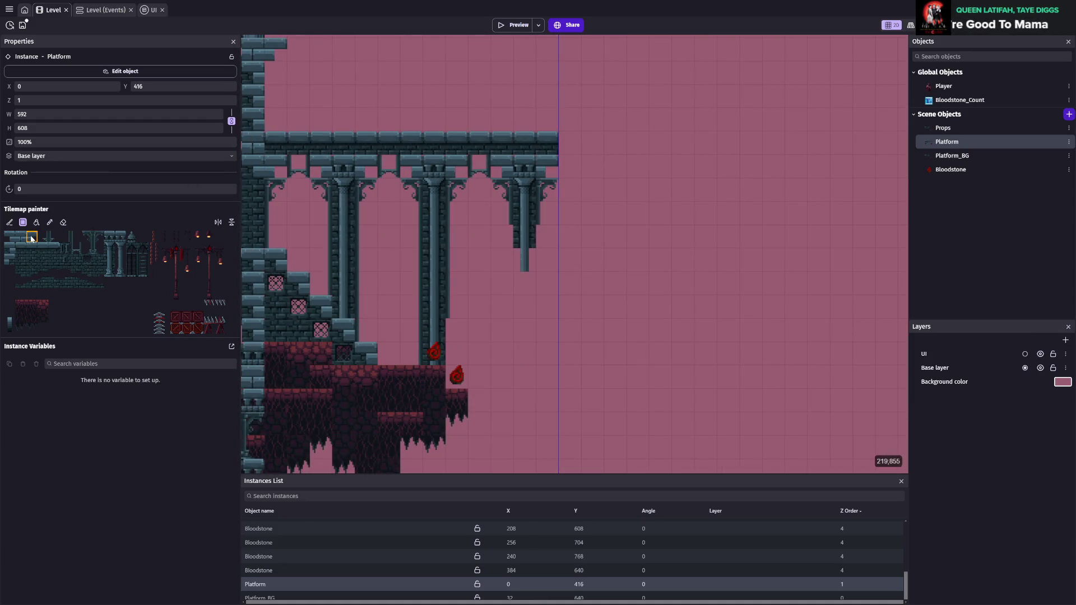
{"action": "left_click", "coordinate": [297, 210]}
{"action": "left_click", "coordinate": [570, 146]}
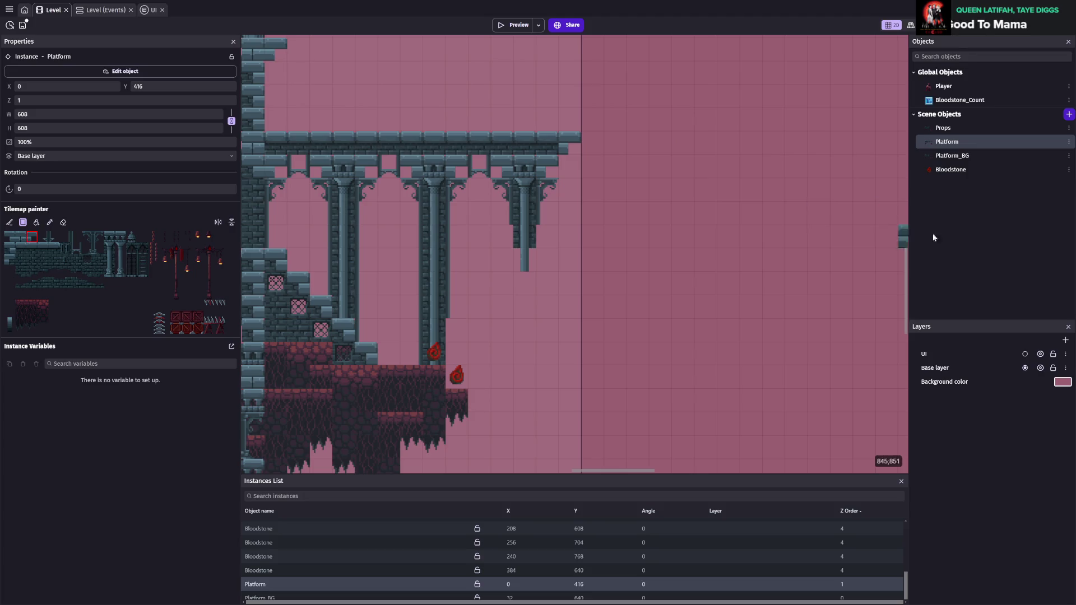
{"action": "scroll", "coordinate": [703, 282], "scroll_direction": "down", "scroll_amount": 2}
{"action": "left_click_drag", "start_coordinate": [702, 282], "coordinate": [598, 281]}
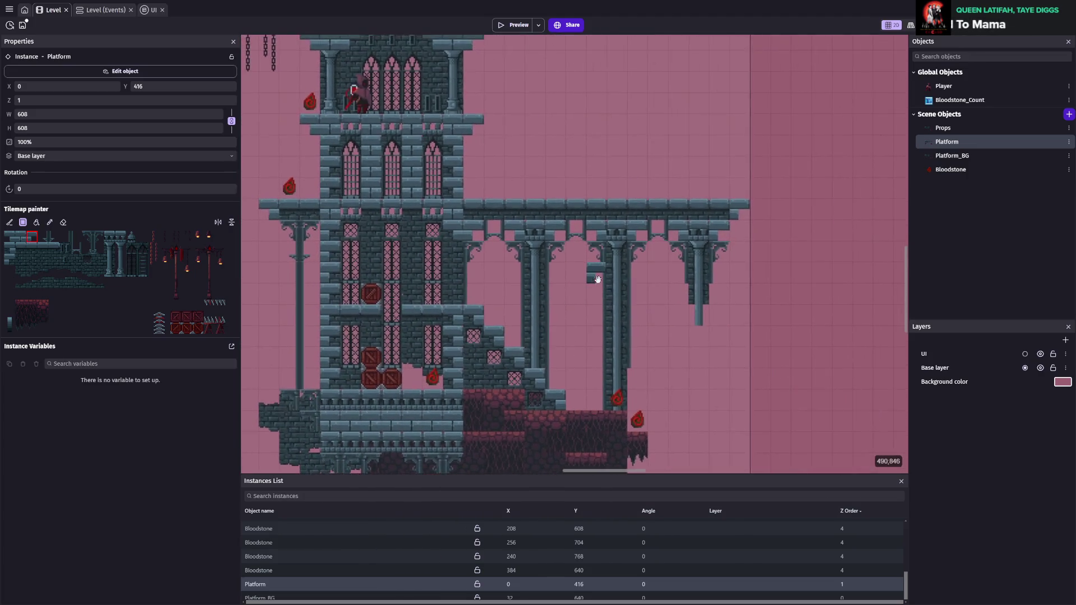
{"action": "scroll", "coordinate": [597, 280], "scroll_direction": "up", "scroll_amount": 1}
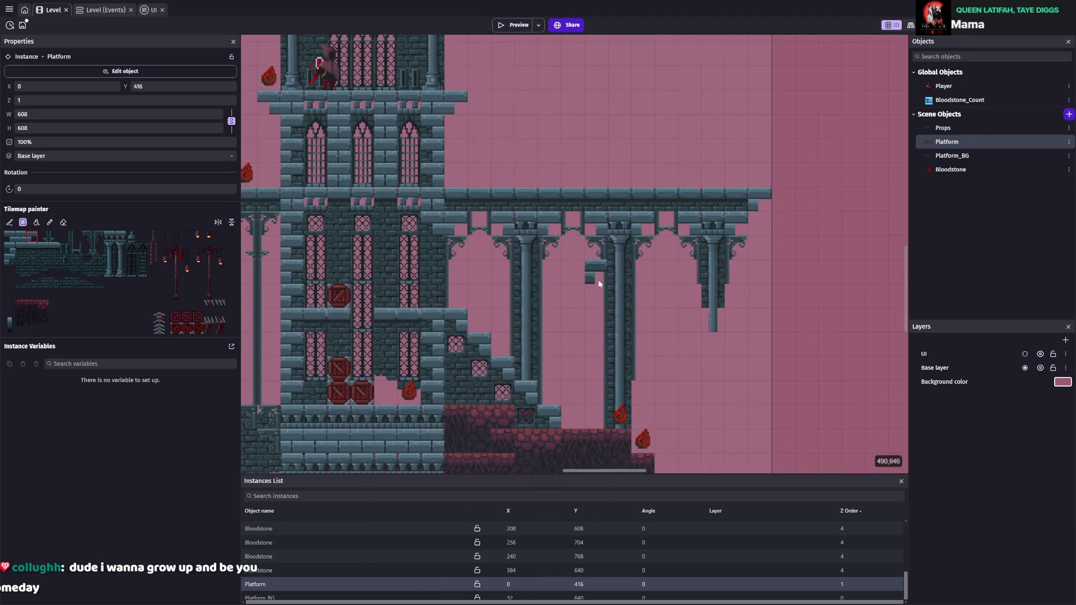
{"action": "scroll", "coordinate": [598, 280], "scroll_direction": "down", "scroll_amount": 4}
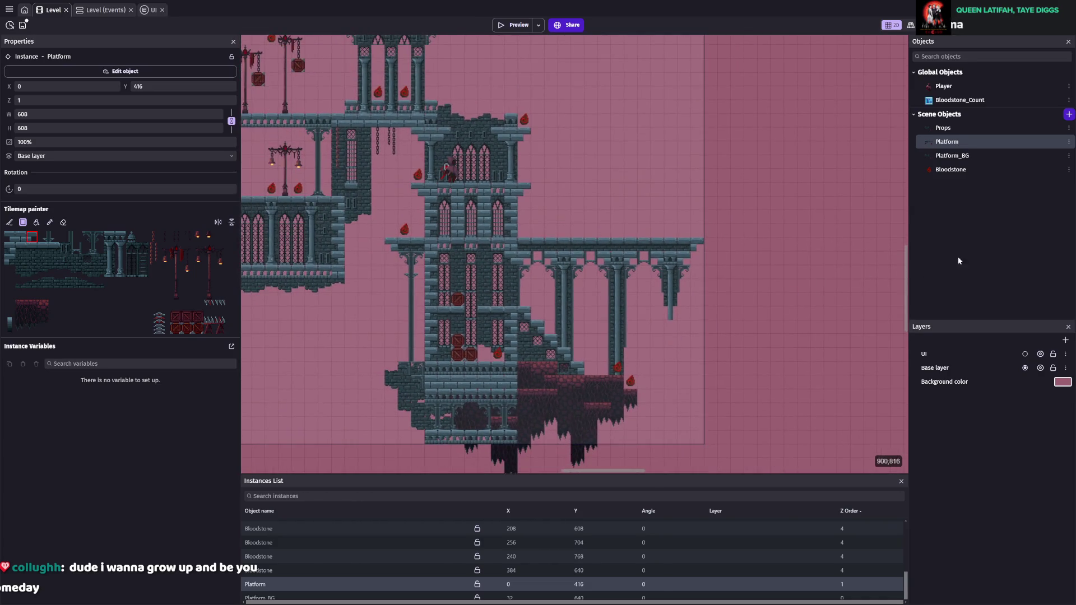
- Save the project with Ctrl+S and launch a game preview
{"action": "key", "text": "ctrl+s"}
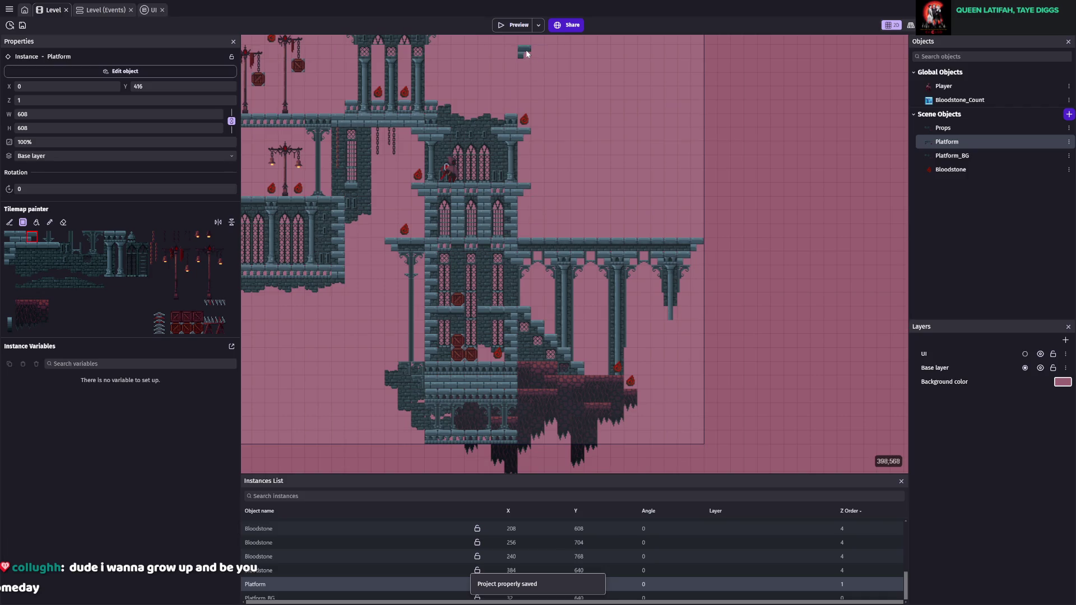
{"action": "scroll", "coordinate": [560, 179], "scroll_direction": "up", "scroll_amount": 2}
{"action": "scroll", "coordinate": [617, 207], "scroll_direction": "right", "scroll_amount": 2}
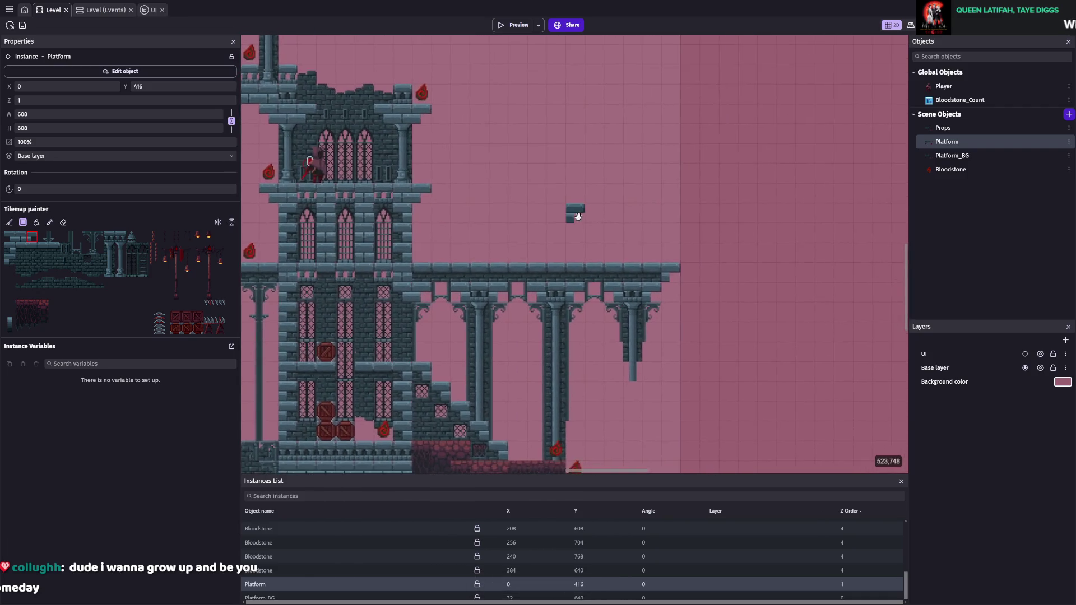
{"action": "scroll", "coordinate": [411, 163], "scroll_direction": "up", "scroll_amount": 1}
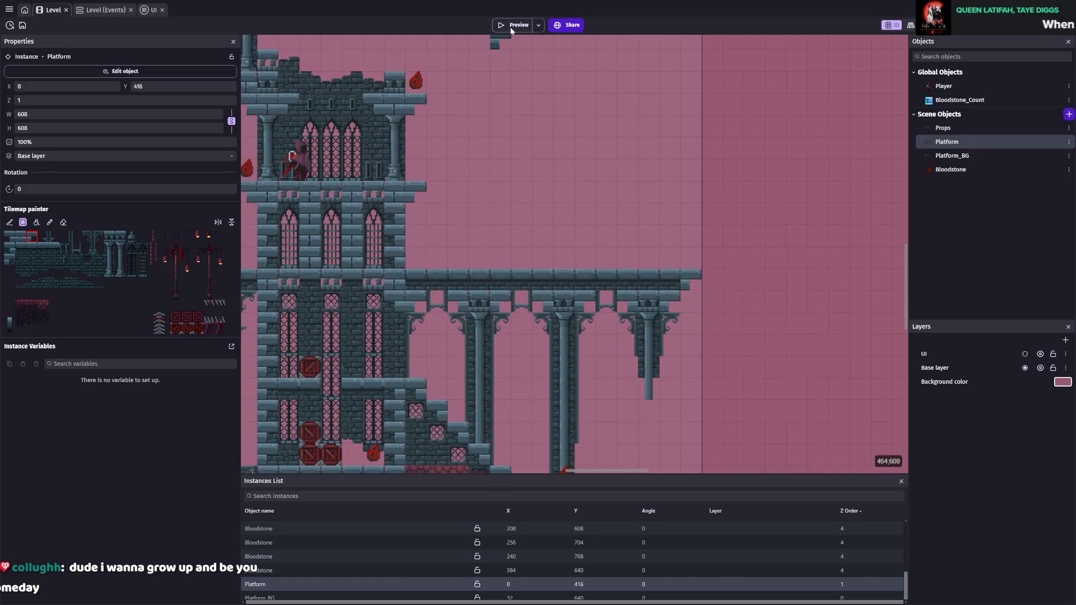
{"action": "left_click", "coordinate": [511, 27]}
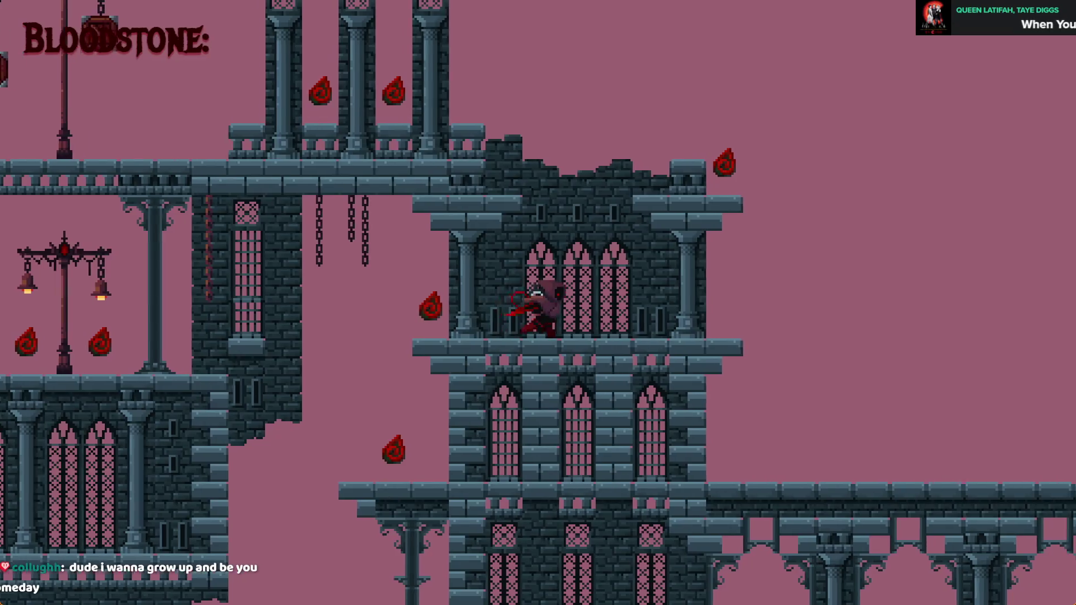
- Jump between ledge, tower and bridge, grabbing bloodstones and reaching the upper tower ledge
{"action": "key", "text": "Right"}
{"action": "key", "text": "space"}
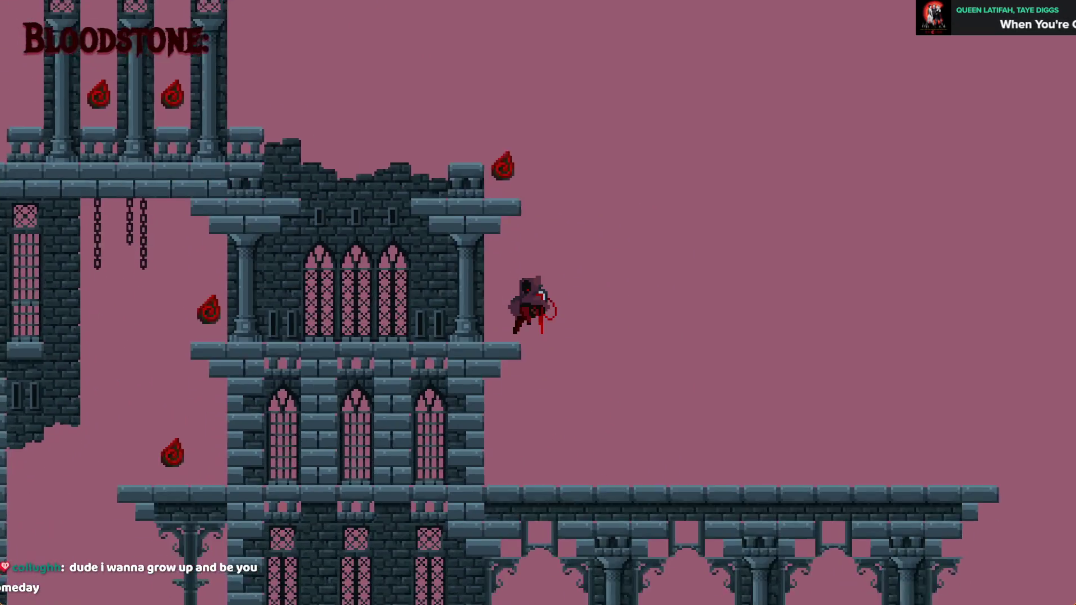
{"action": "key", "text": "Left"}
{"action": "key", "text": "space"}
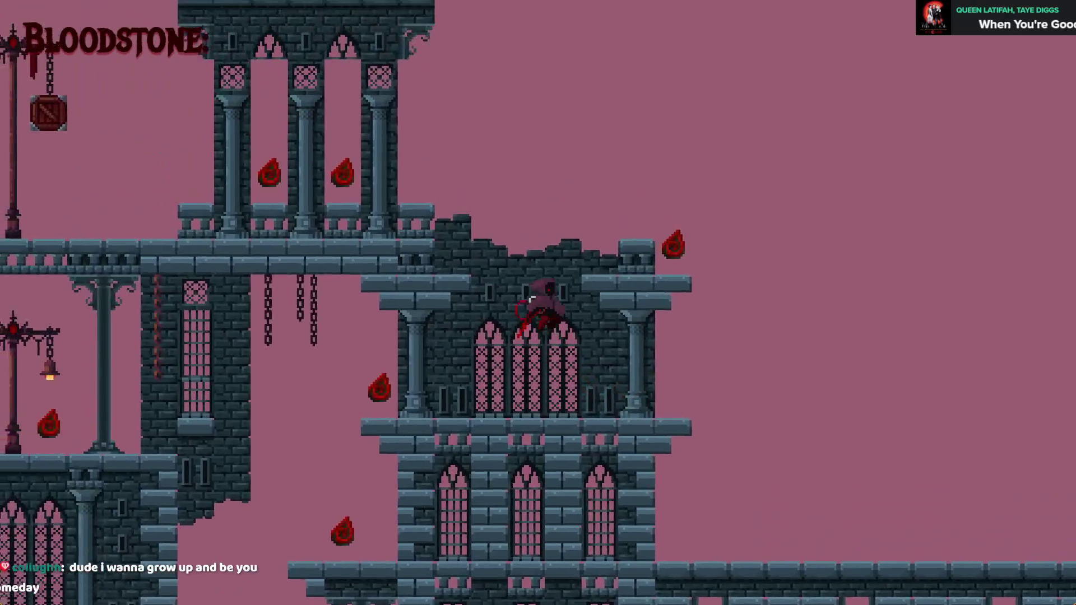
{"action": "key", "text": "Right"}
{"action": "key", "text": "space"}
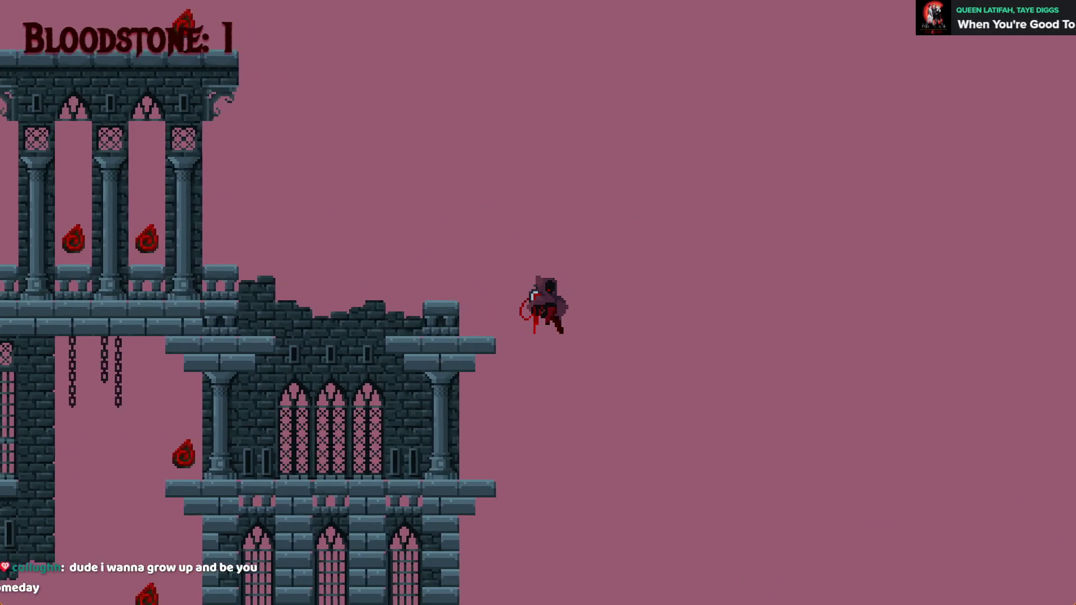
{"action": "key", "text": "Right"}
{"action": "key", "text": "Left"}
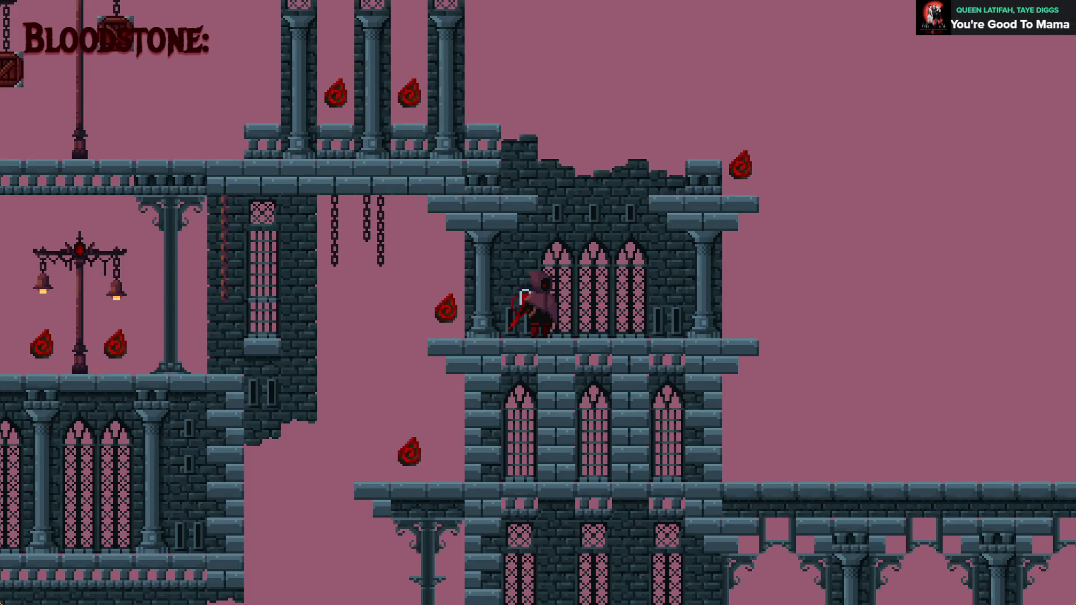
{"action": "key", "text": "space"}
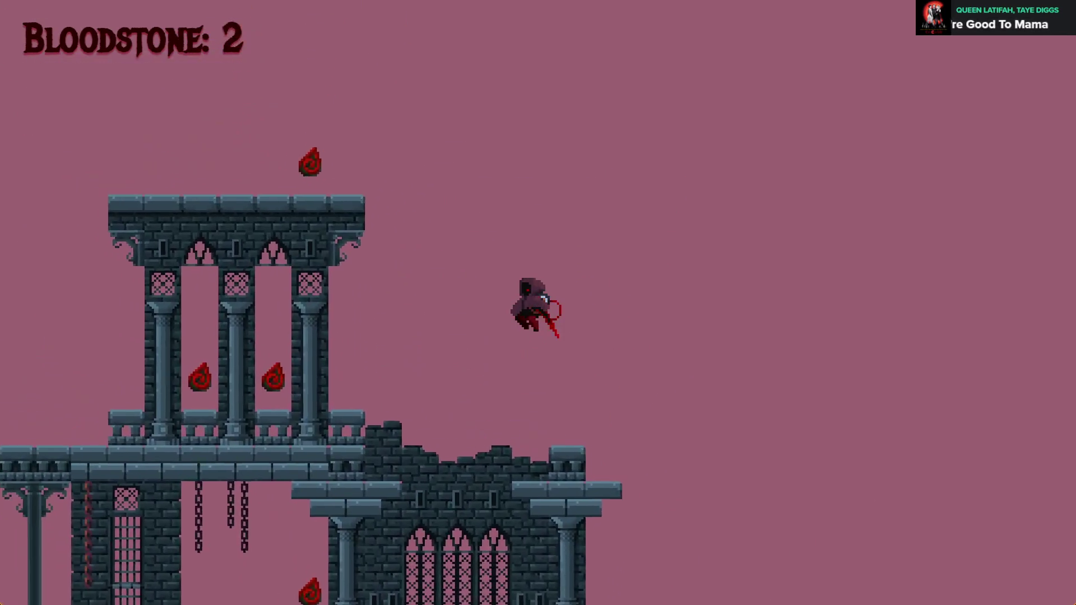
{"action": "key", "text": "Left"}
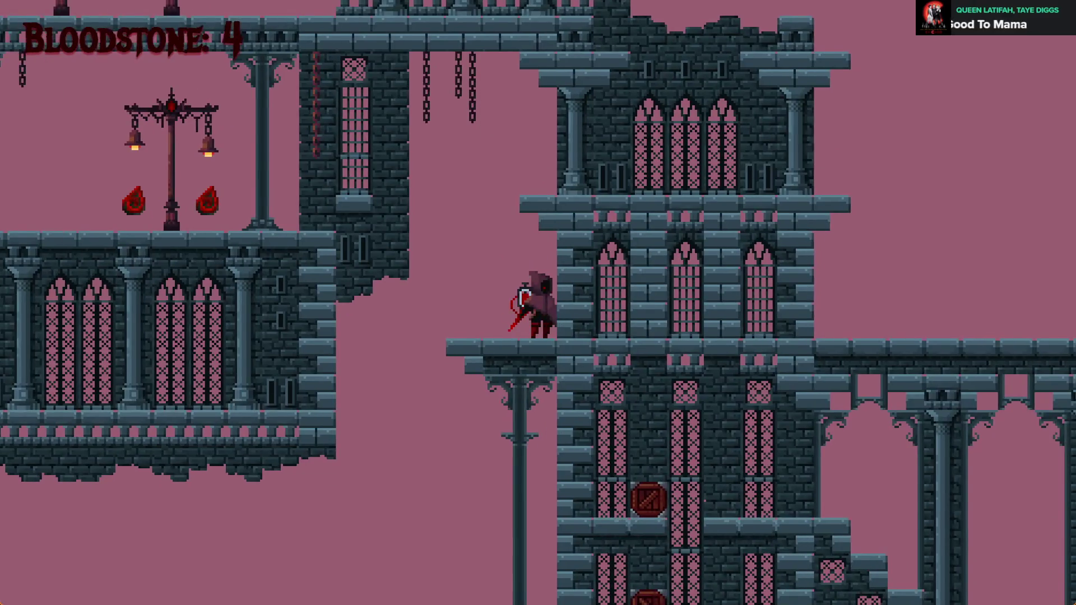
{"action": "key", "text": "space"}
{"action": "key", "text": "Right"}
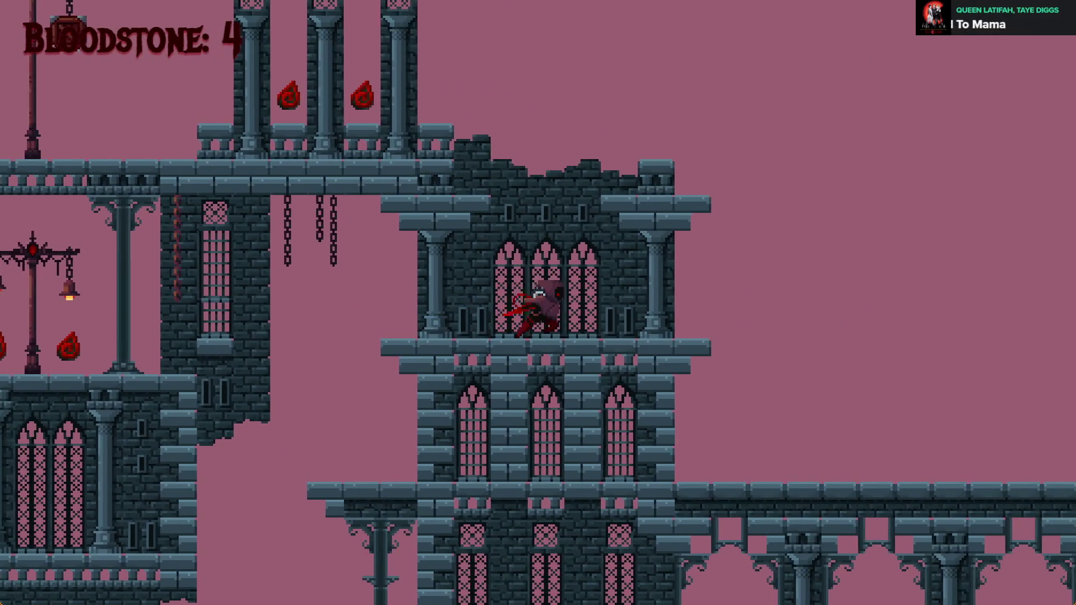
- Drop through the tower, collect the stair bloodstones, climb the crates, then close the preview
{"action": "key", "text": "Left"}
{"action": "key", "text": "Down"}
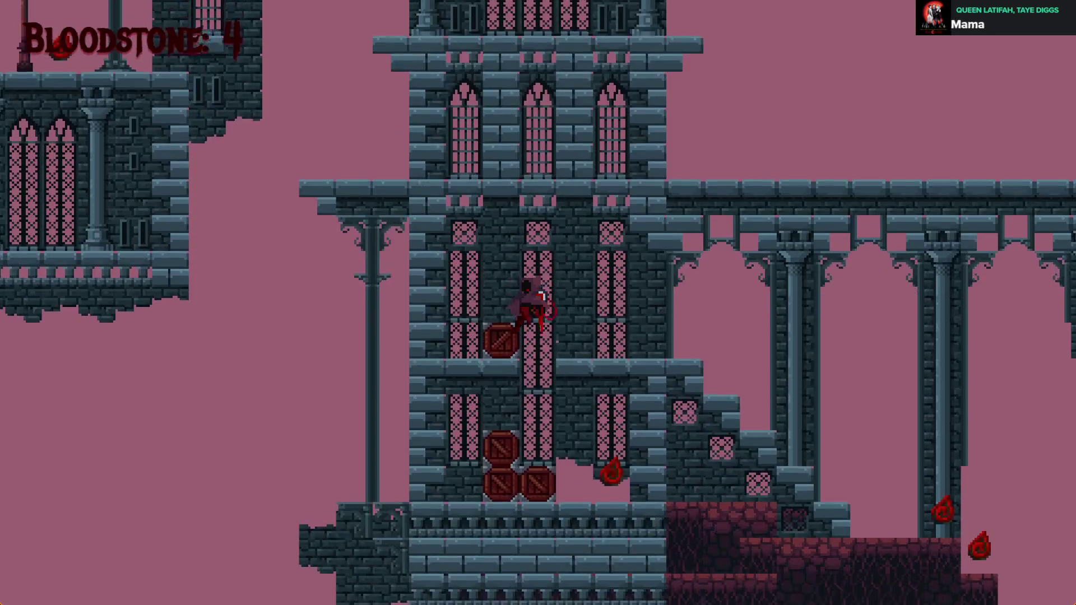
{"action": "key", "text": "Right"}
{"action": "key", "text": "Left"}
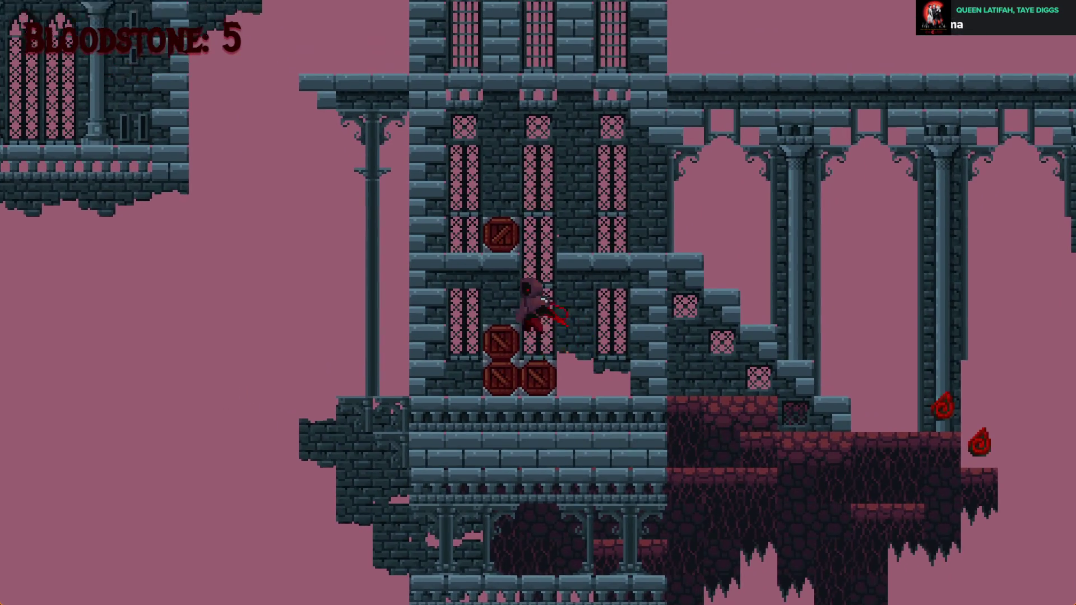
{"action": "key", "text": "Right"}
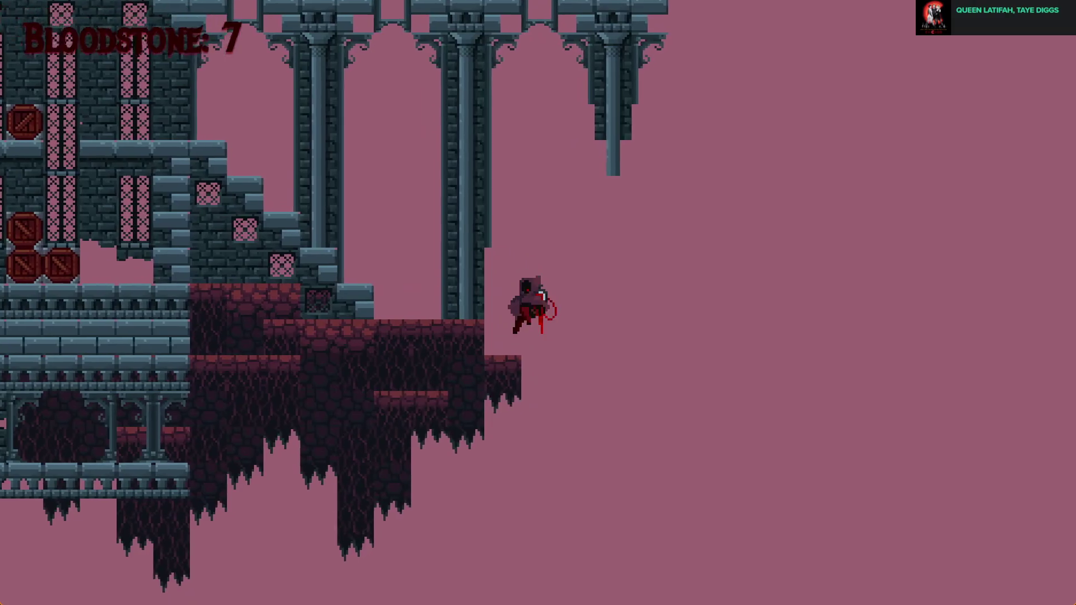
{"action": "key", "text": "Left"}
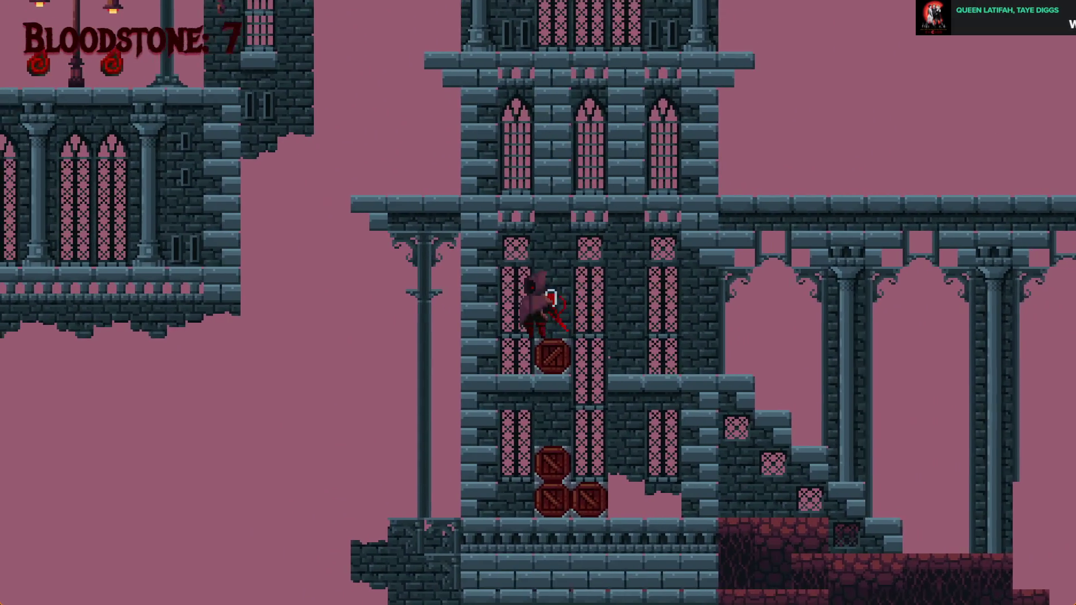
{"action": "key", "text": "space"}
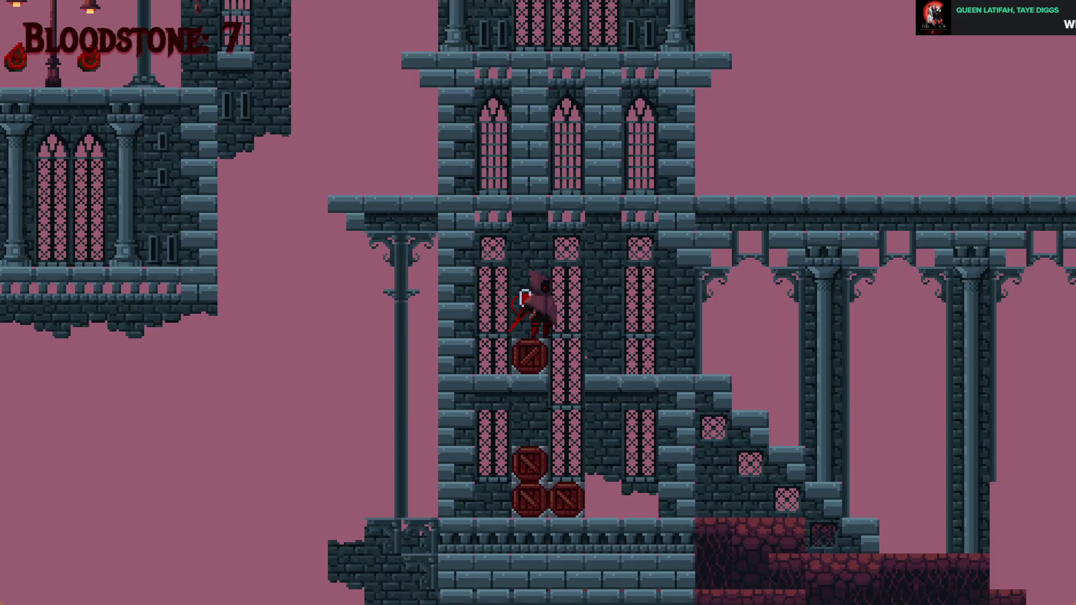
{"action": "key", "text": "Right"}
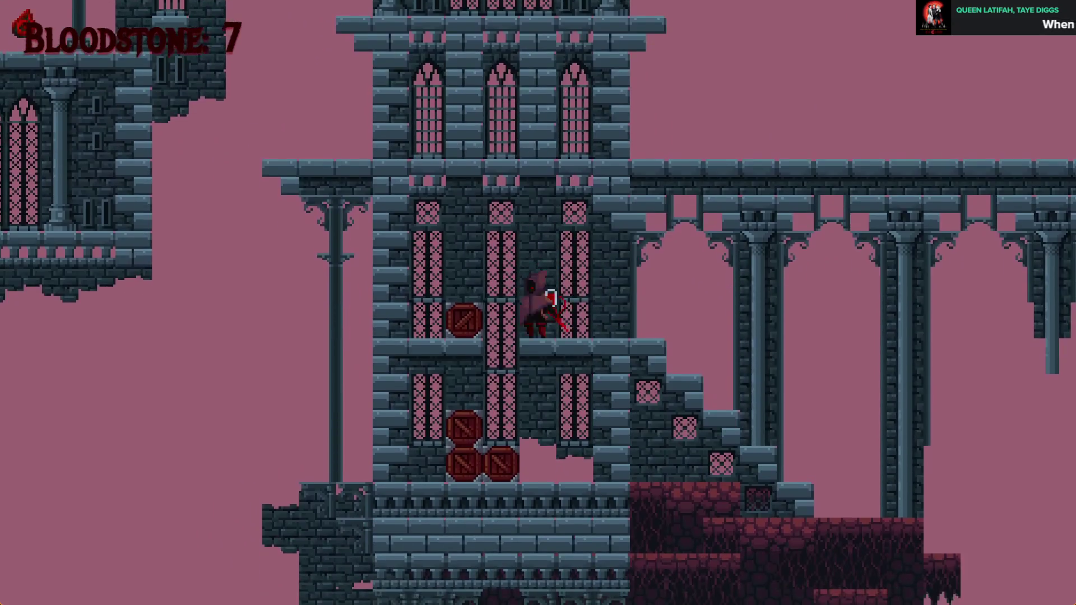
{"action": "key", "text": "space"}
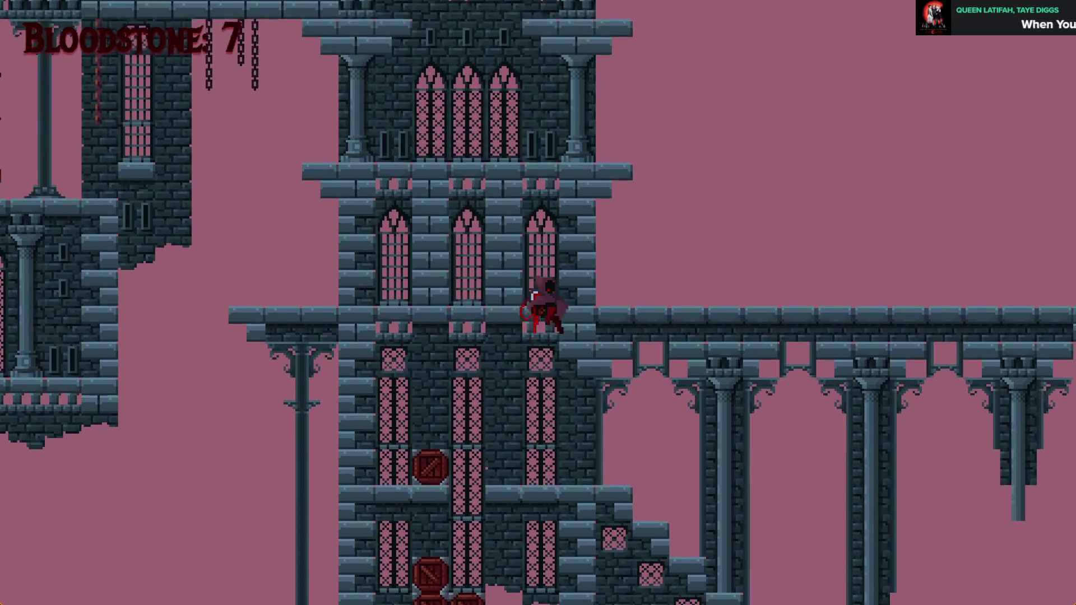
{"action": "key", "text": "Left"}
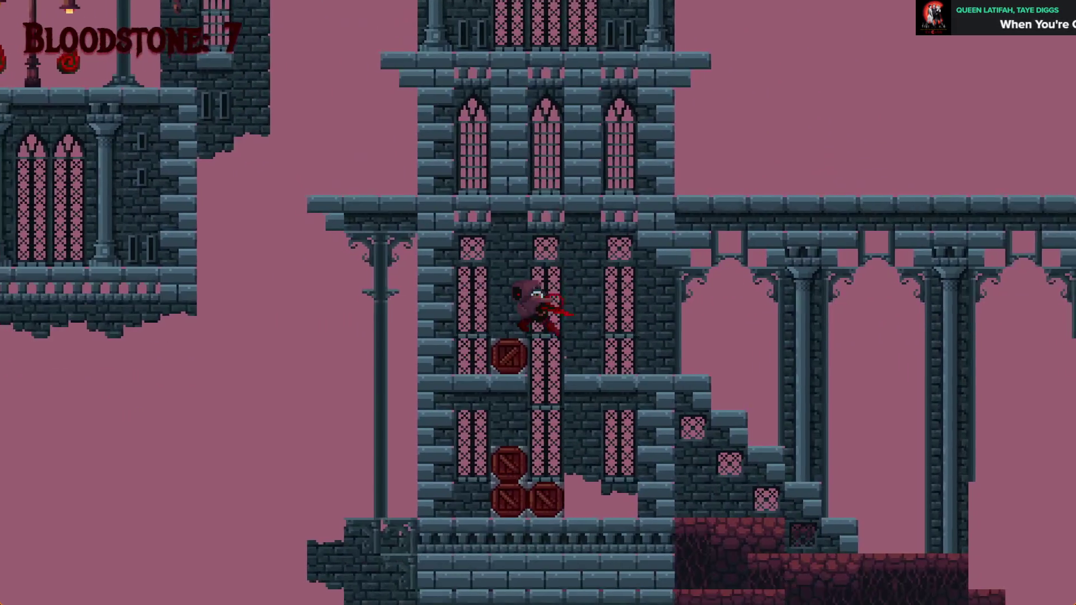
{"action": "key", "text": "space"}
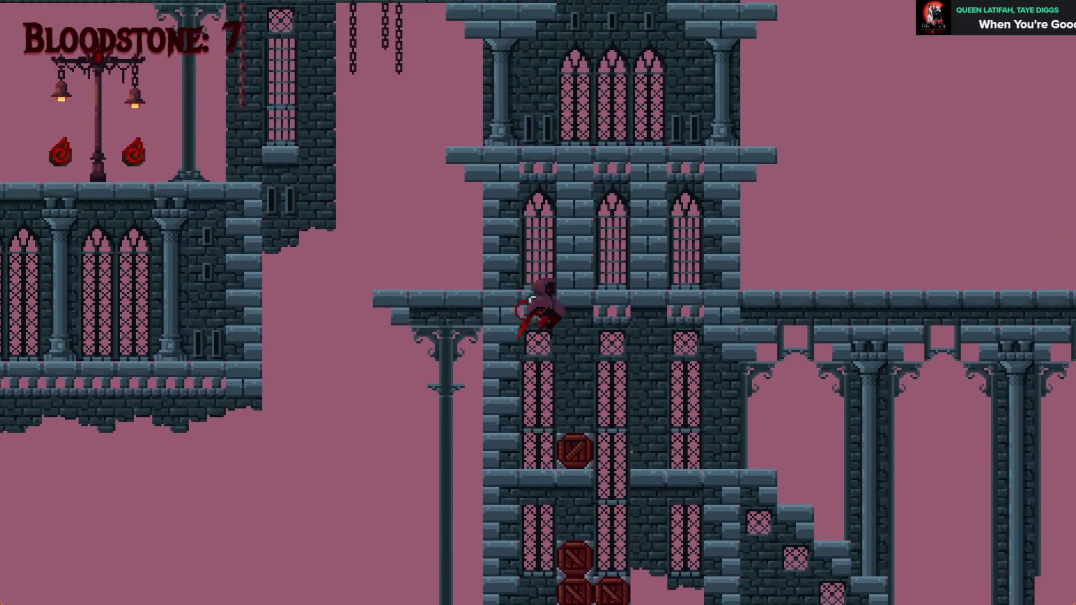
{"action": "key", "text": "space"}
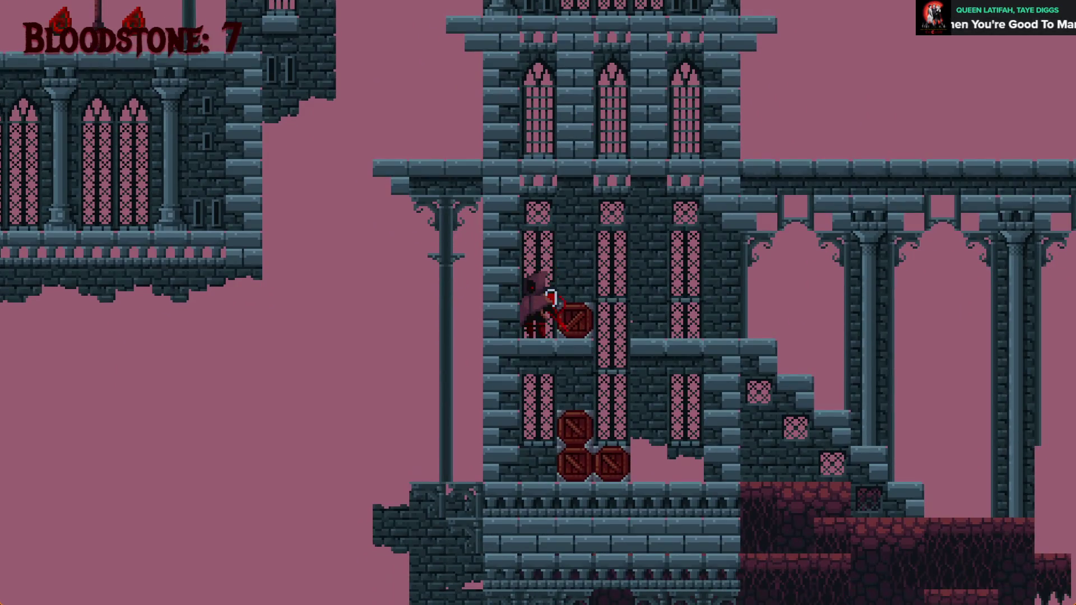
{"action": "key", "text": "alt+F4"}
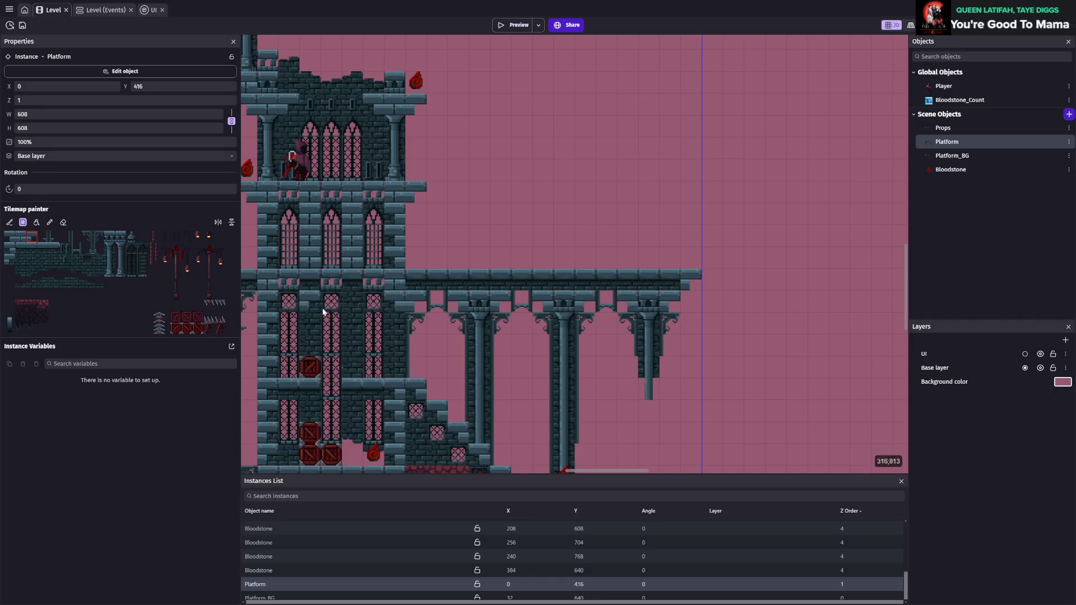
- Zoom in on the tower and pick the red crate tile in the Tilemap painter
{"action": "left_click_drag", "start_coordinate": [324, 313], "coordinate": [555, 250]}
{"action": "scroll", "coordinate": [555, 250], "scroll_direction": "up", "scroll_amount": 3}
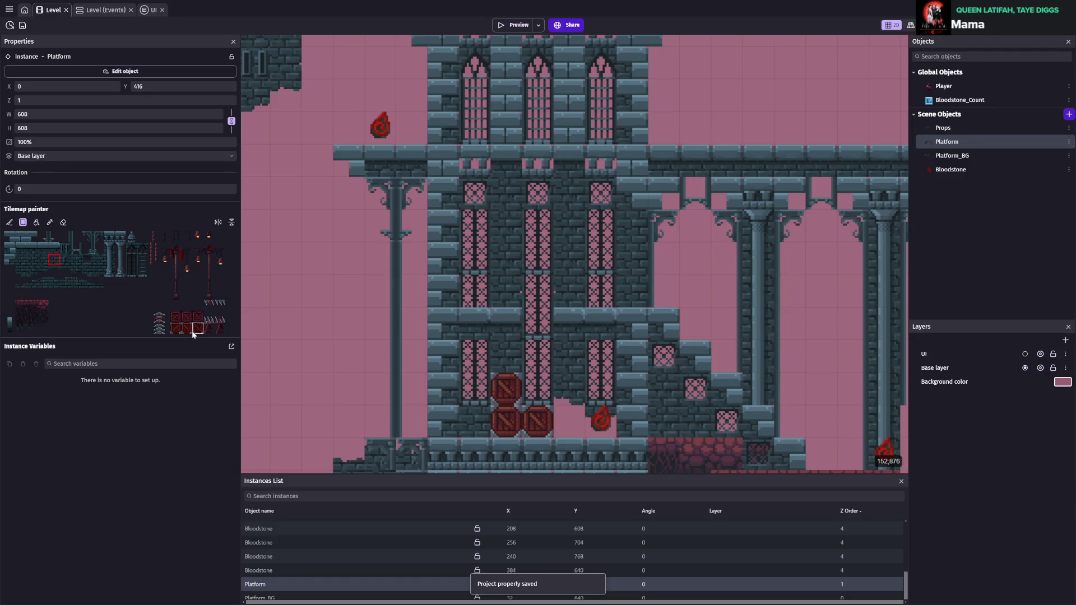
{"action": "left_click", "coordinate": [194, 329]}
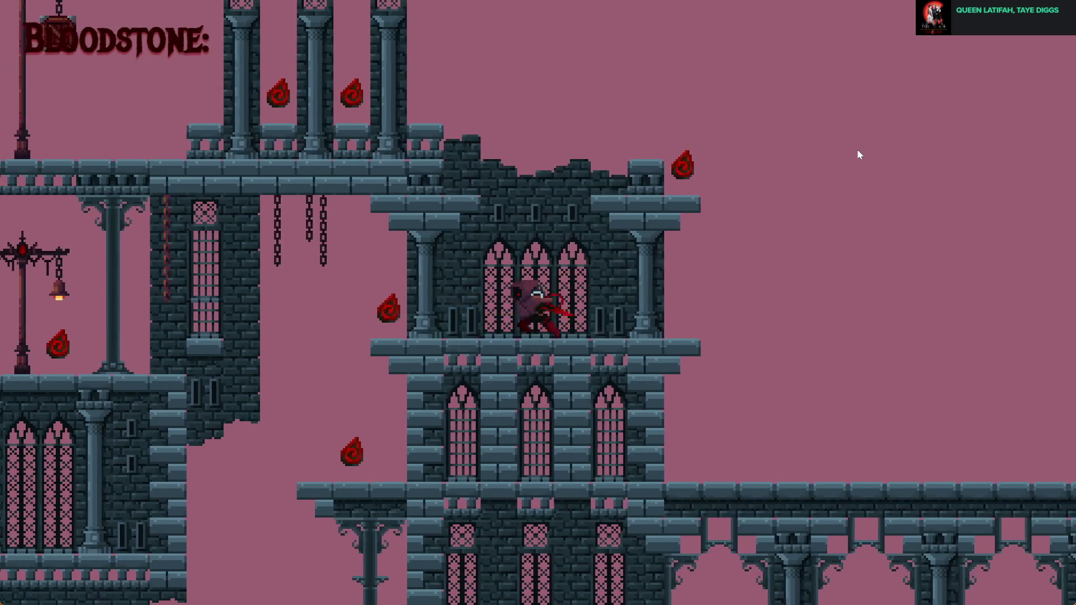
- Jump to the ruined rooftop, collect three bloodstones, reach the upper window ledge, then close the game
{"action": "key", "text": "Right"}
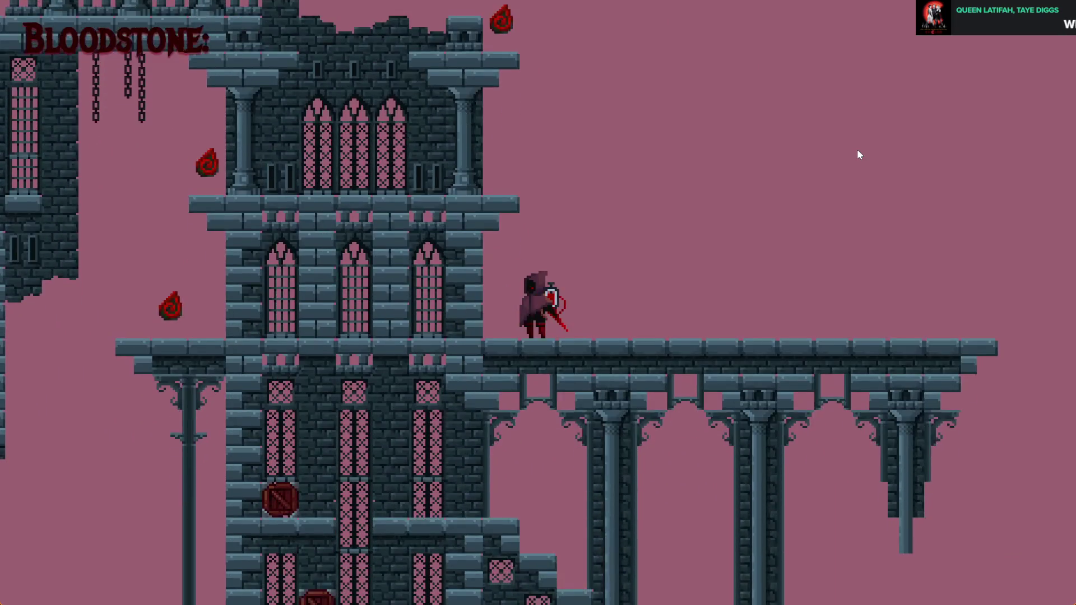
{"action": "key", "text": "Left"}
{"action": "key", "text": "space"}
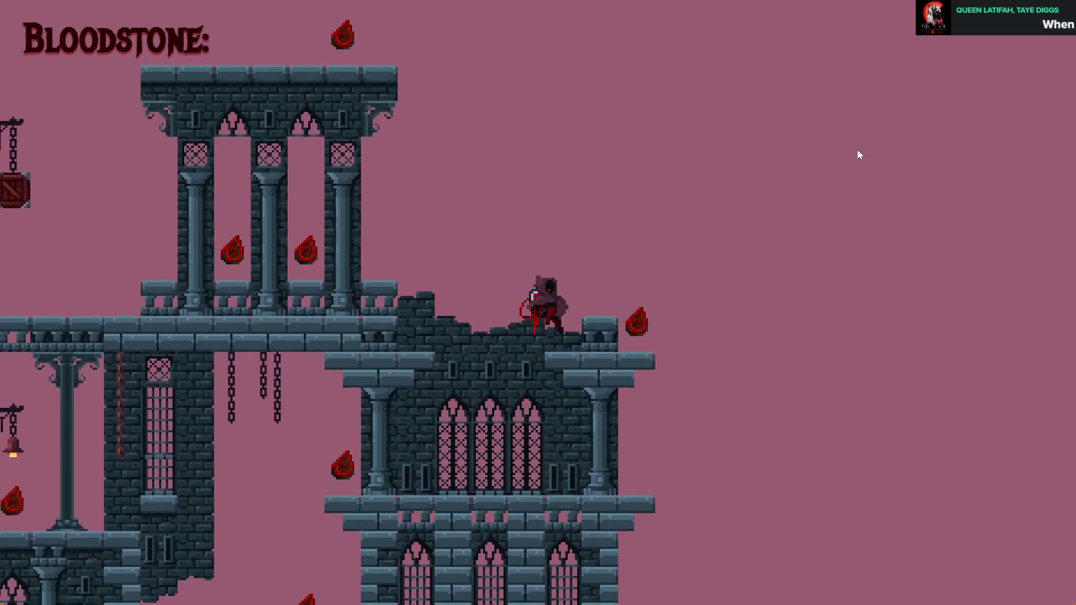
{"action": "key", "text": "Left"}
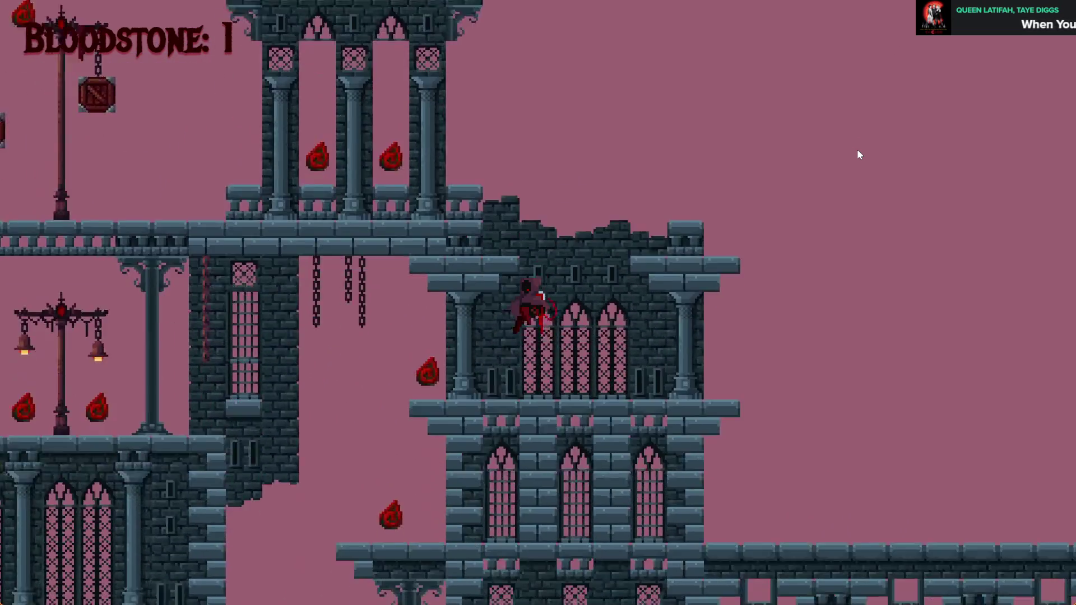
{"action": "key", "text": "Left"}
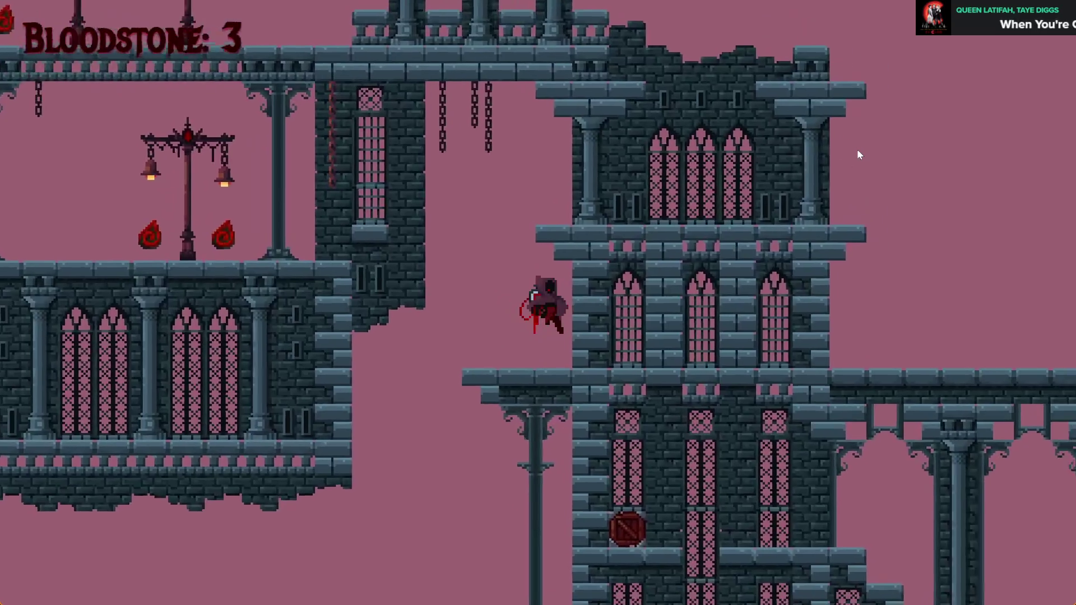
{"action": "key", "text": "Right"}
{"action": "key", "text": "space"}
{"action": "key", "text": "Right"}
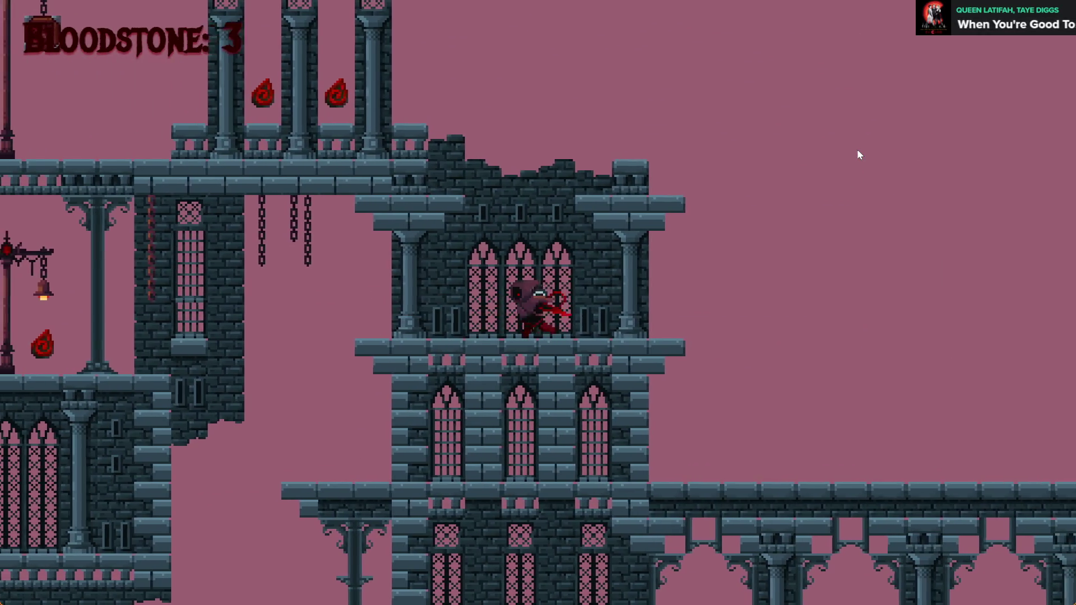
{"action": "key", "text": "Left"}
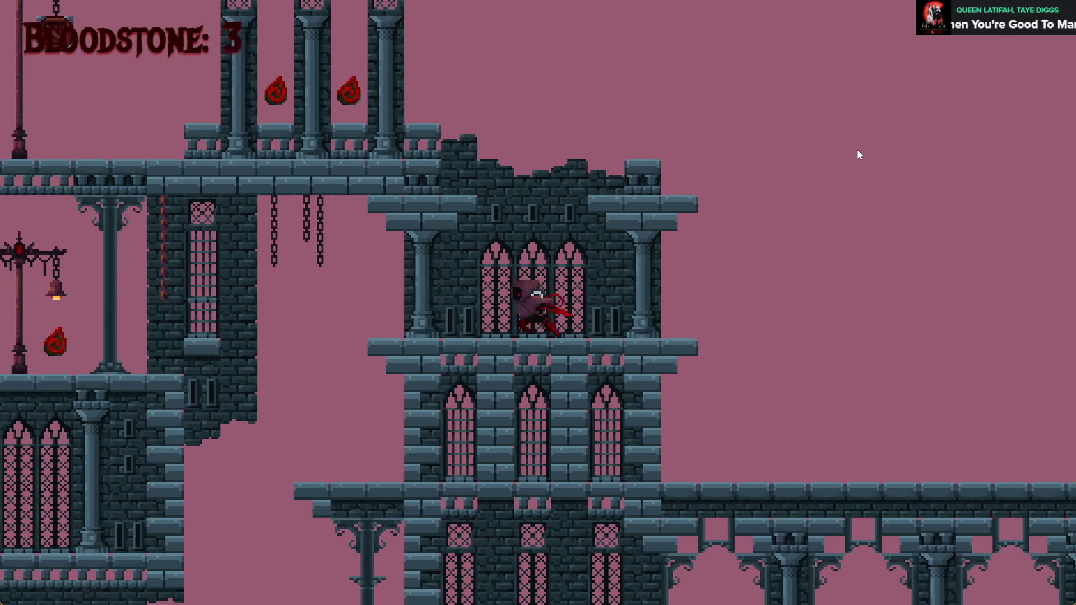
{"action": "key", "text": "Left"}
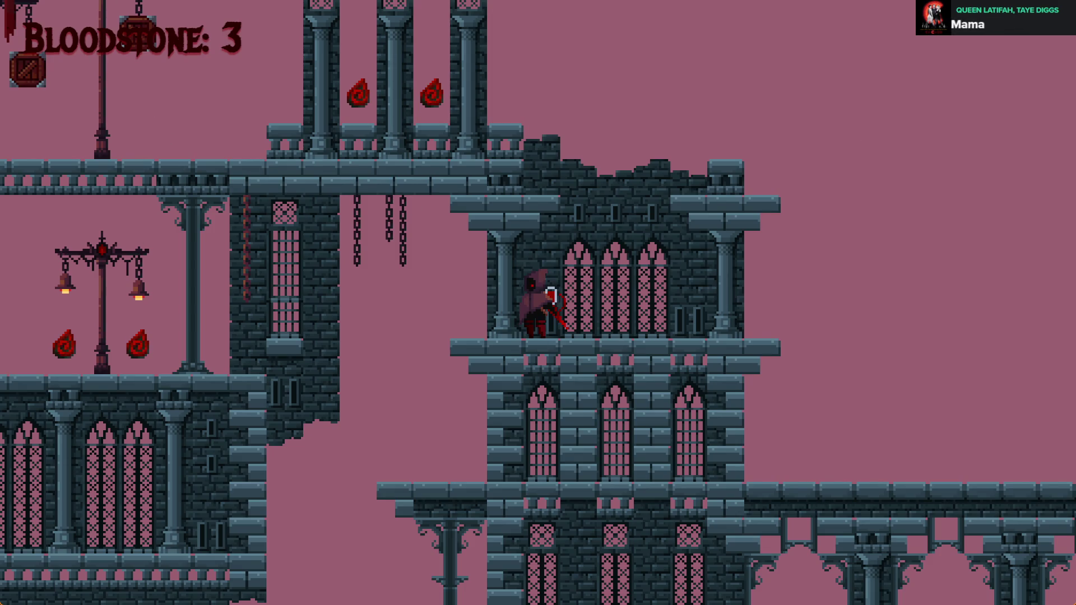
{"action": "key", "text": "alt+F4"}
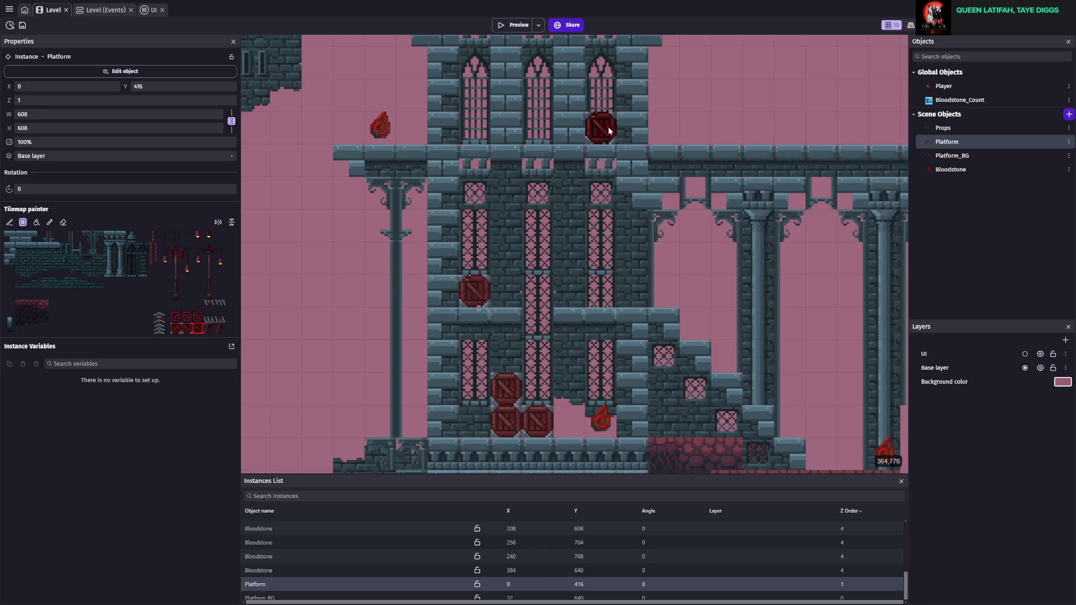
- Move crate instances along the tower ledges, save, then undo the last crate move
{"action": "left_click_drag", "start_coordinate": [629, 127], "coordinate": [733, 117]}
{"action": "scroll", "coordinate": [721, 288], "scroll_direction": "up", "scroll_amount": 3}
{"action": "mouse_move", "coordinate": [689, 246]}
{"action": "left_mouse_down"}
{"action": "mouse_move", "coordinate": [913, 230]}
{"action": "mouse_move", "coordinate": [591, 214]}
{"action": "mouse_move", "coordinate": [420, 277]}
{"action": "mouse_move", "coordinate": [751, 185]}
{"action": "mouse_move", "coordinate": [754, 238]}
{"action": "mouse_move", "coordinate": [700, 269]}
{"action": "mouse_move", "coordinate": [504, 251]}
{"action": "mouse_move", "coordinate": [710, 255]}
{"action": "left_mouse_up"}
{"action": "key", "text": "ctrl+s"}
{"action": "scroll", "coordinate": [754, 234], "scroll_direction": "down", "scroll_amount": 3}
{"action": "scroll", "coordinate": [708, 255], "scroll_direction": "up", "scroll_amount": 1}
{"action": "mouse_move", "coordinate": [595, 273]}
{"action": "left_mouse_down"}
{"action": "mouse_move", "coordinate": [595, 246]}
{"action": "mouse_move", "coordinate": [646, 169]}
{"action": "left_mouse_up"}
{"action": "key", "text": "ctrl+z"}
{"action": "key", "text": "ctrl+z"}
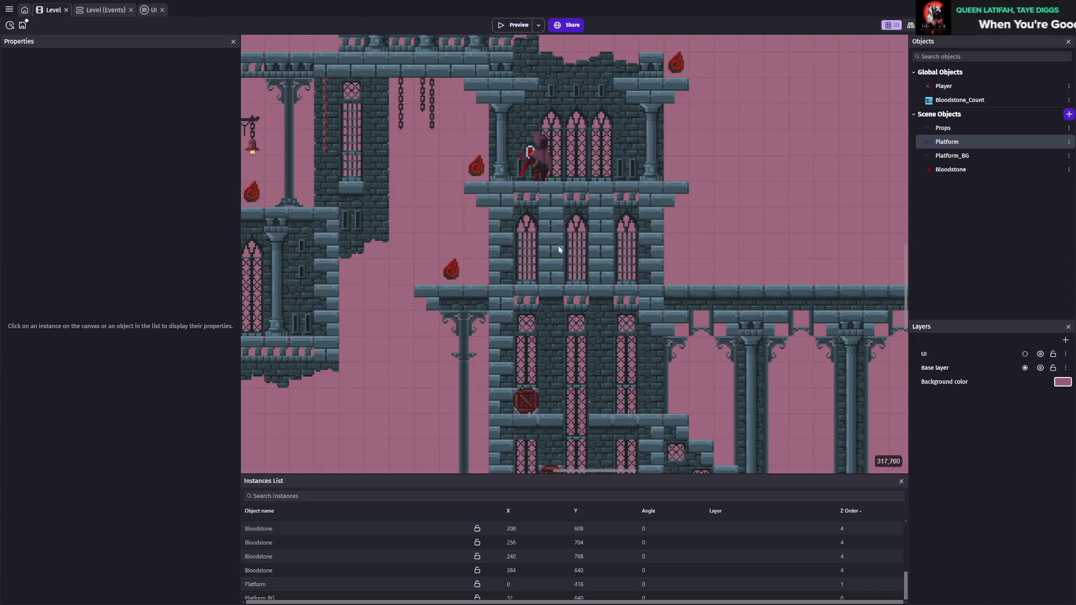
- Paint a crate tile from the Platform tilemap onto the upper tower ledge and start a test run
{"action": "left_click", "coordinate": [267, 580]}
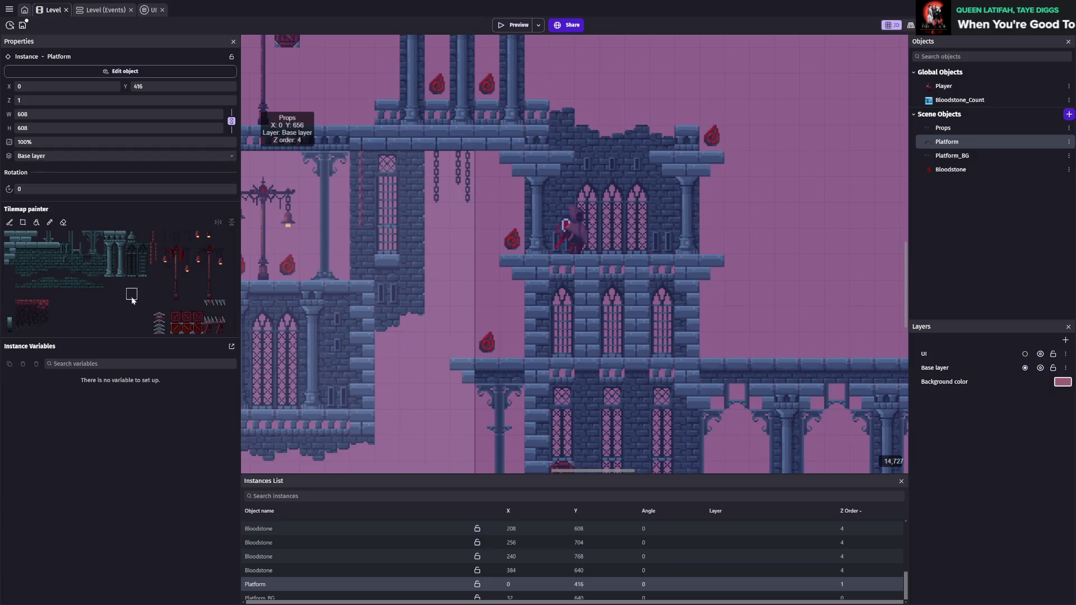
{"action": "left_click", "coordinate": [182, 335]}
{"action": "scroll", "coordinate": [686, 267], "scroll_direction": "up", "scroll_amount": 1}
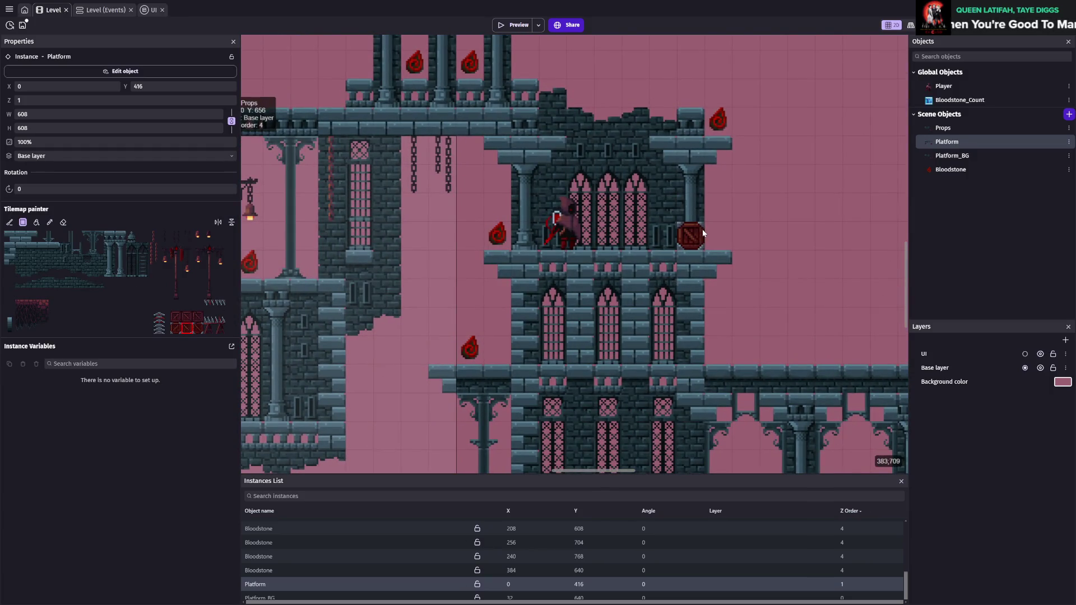
{"action": "left_click", "coordinate": [703, 233]}
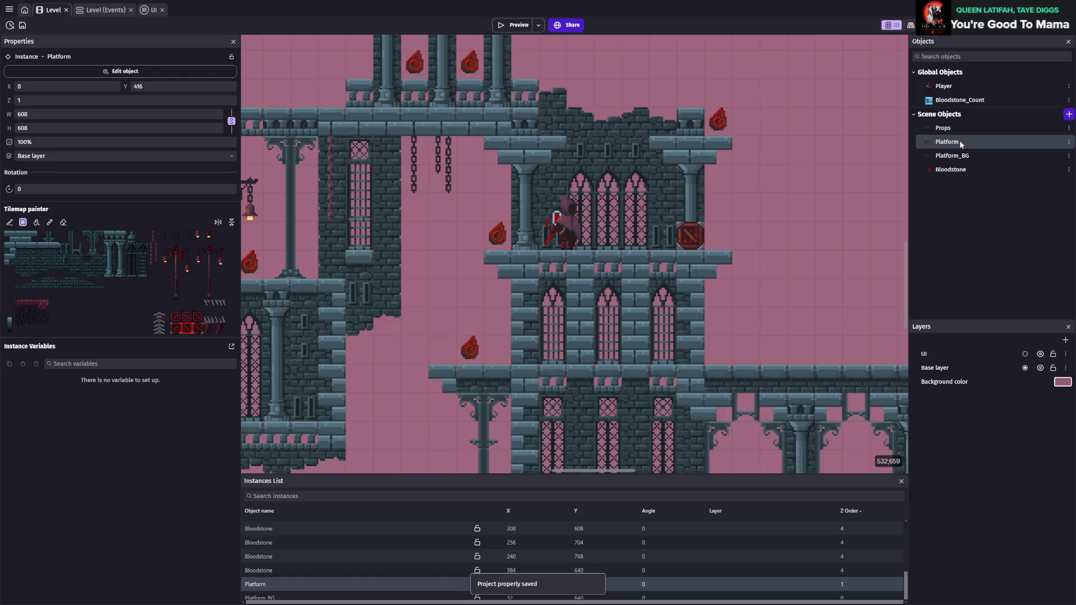
{"action": "left_click", "coordinate": [518, 25]}
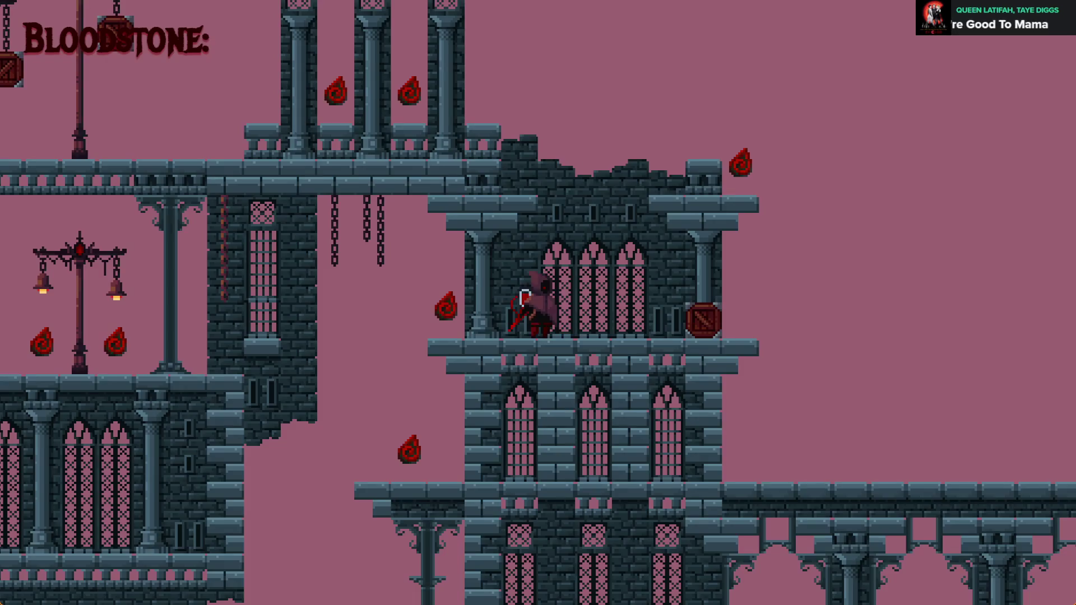
- Drop beside the crates, grab bloodstones while climbing, and reach the tower's top ledge
{"action": "key", "text": "Right"}
{"action": "key", "text": "Left"}
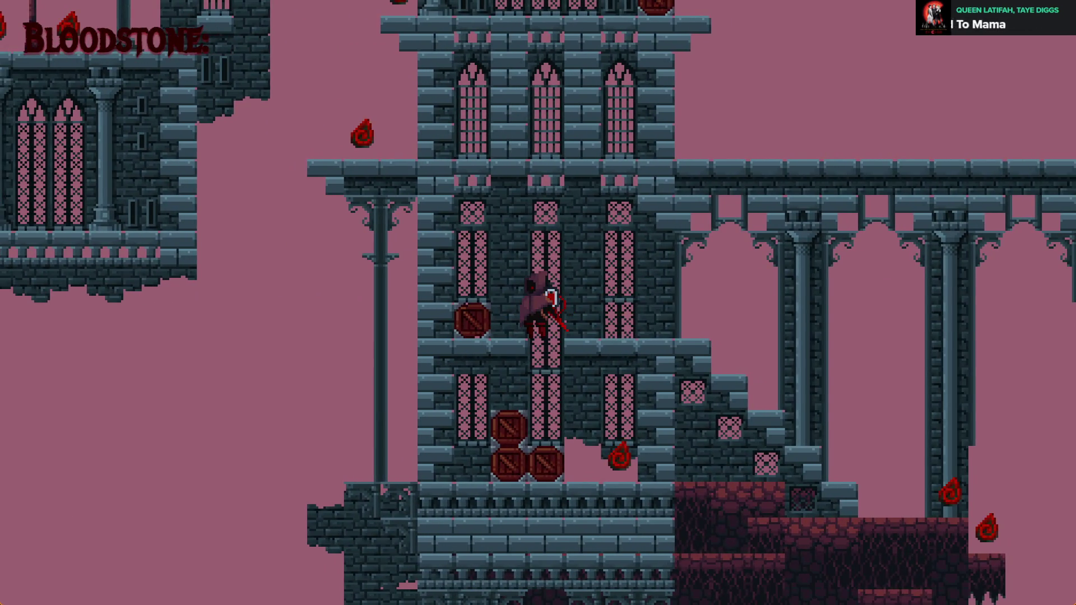
{"action": "key", "text": "Left"}
{"action": "key", "text": "Right"}
{"action": "key", "text": "space"}
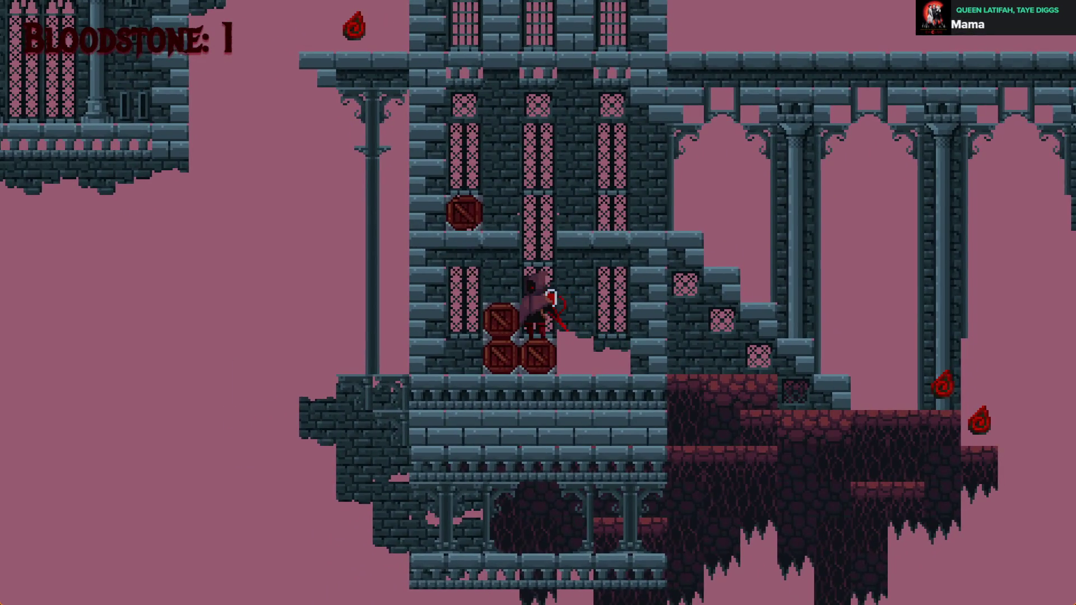
{"action": "key", "text": "space"}
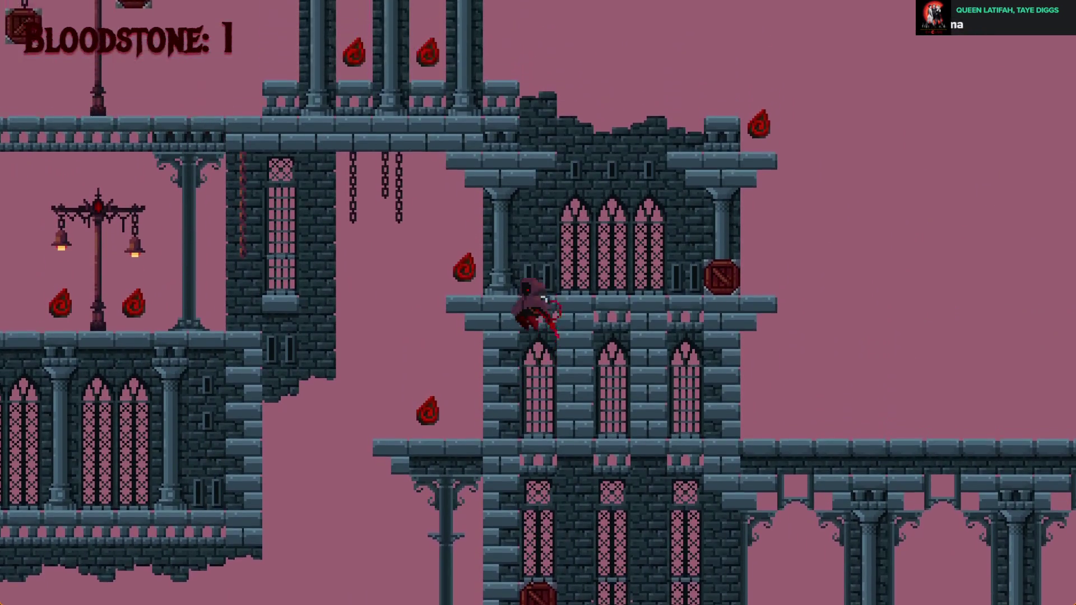
{"action": "key", "text": "space"}
{"action": "key", "text": "Left"}
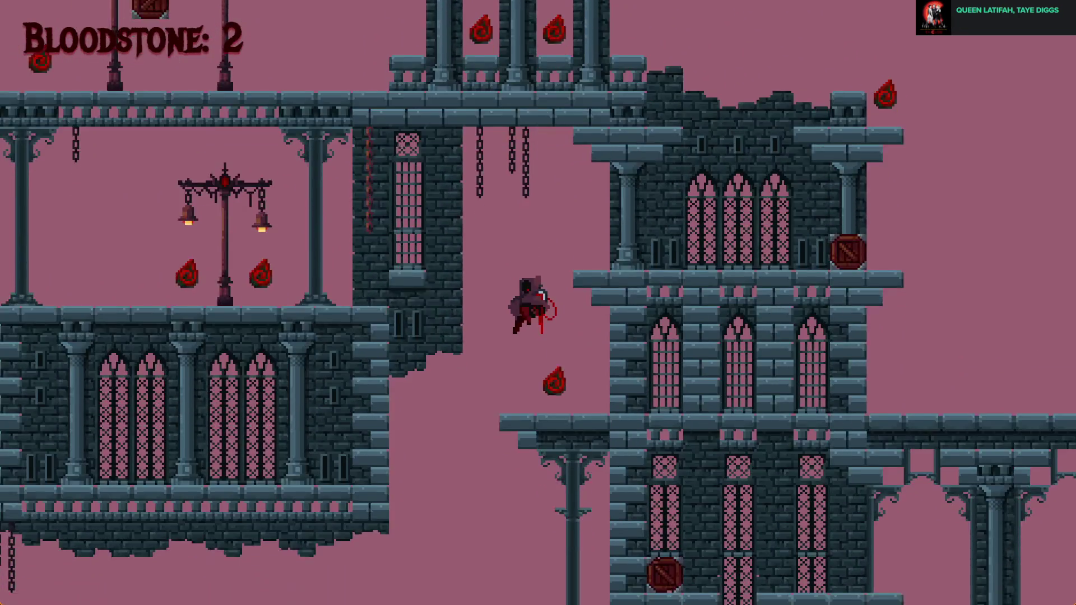
{"action": "key", "text": "space"}
{"action": "key", "text": "Right"}
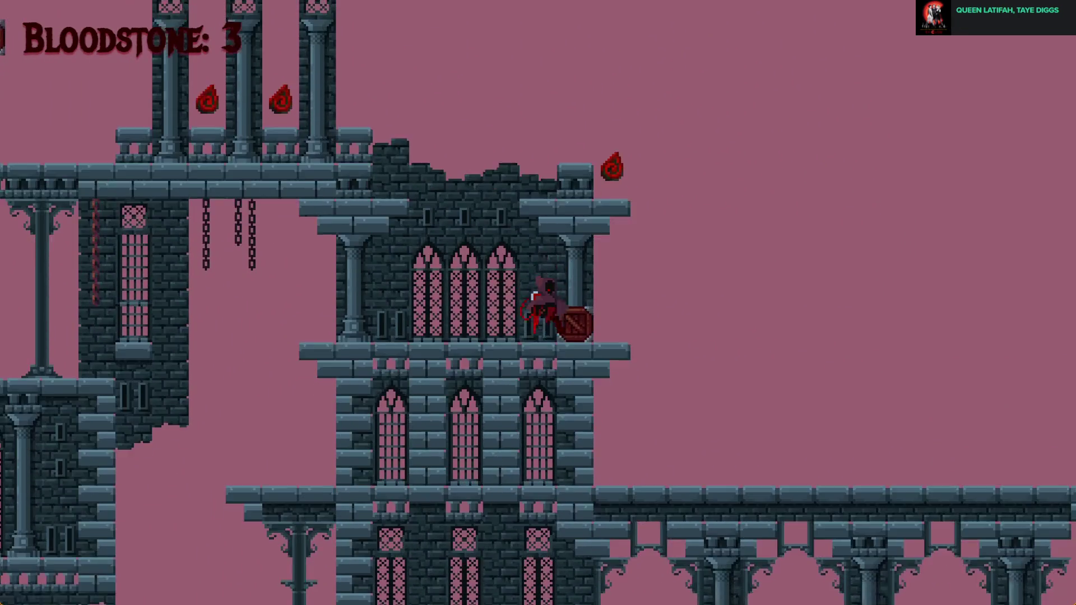
{"action": "key", "text": "space"}
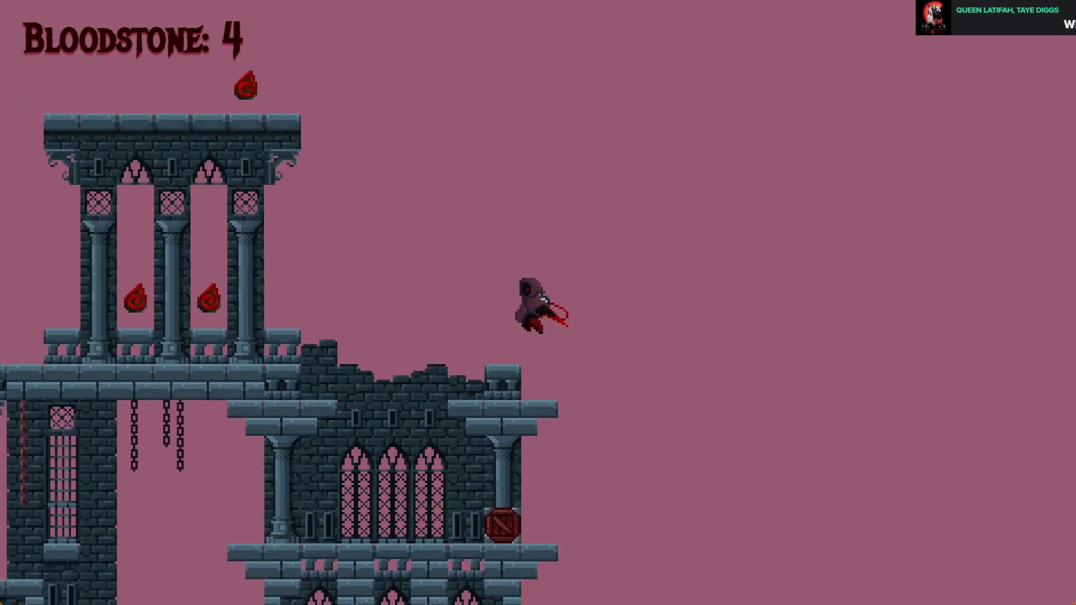
- Run left across the bridge collecting bloodstones, then jump back onto the tower top
{"action": "key", "text": "space"}
{"action": "key", "text": "Left"}
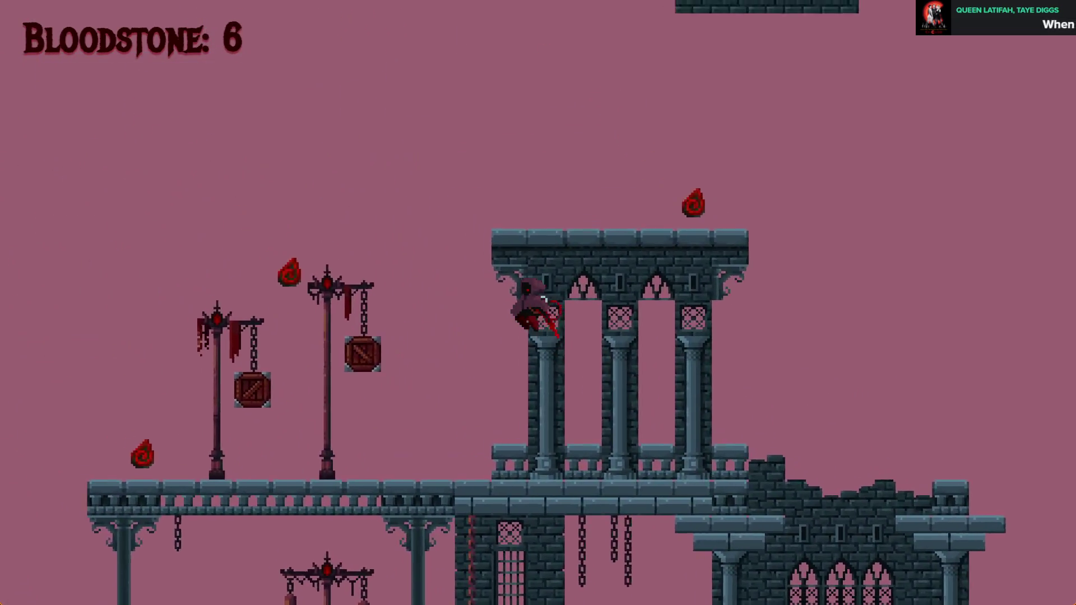
{"action": "key", "text": "space"}
{"action": "key", "text": "Right"}
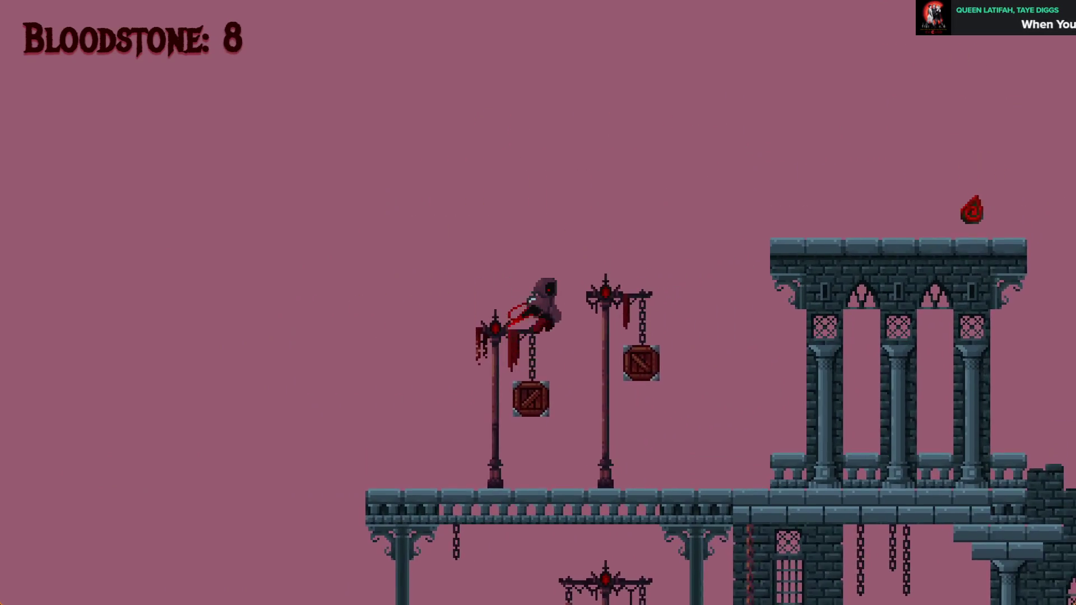
{"action": "key", "text": "space"}
{"action": "key", "text": "Right"}
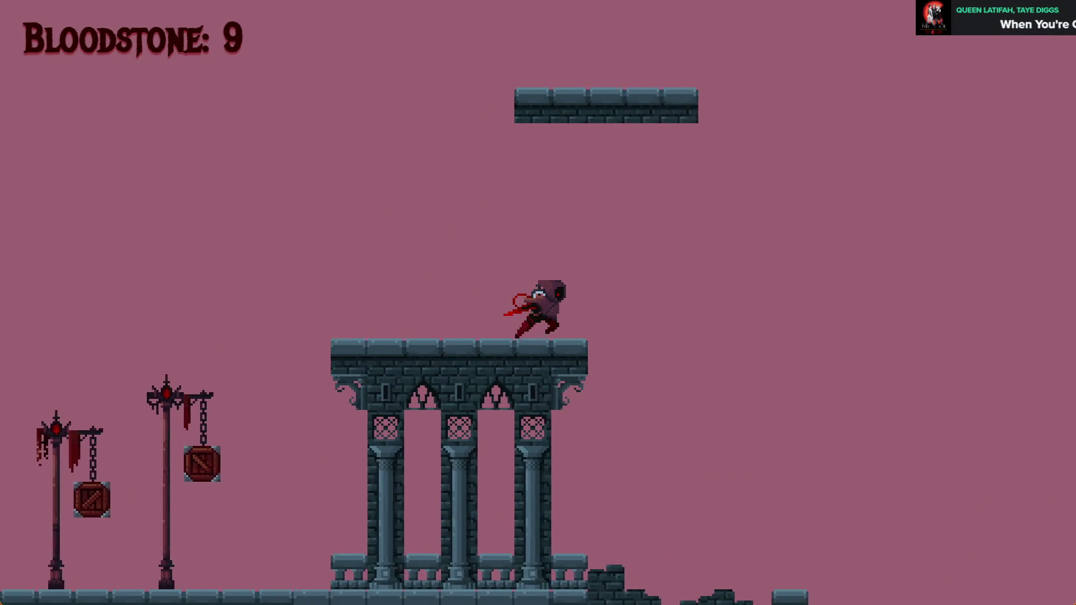
{"action": "key", "text": "Left"}
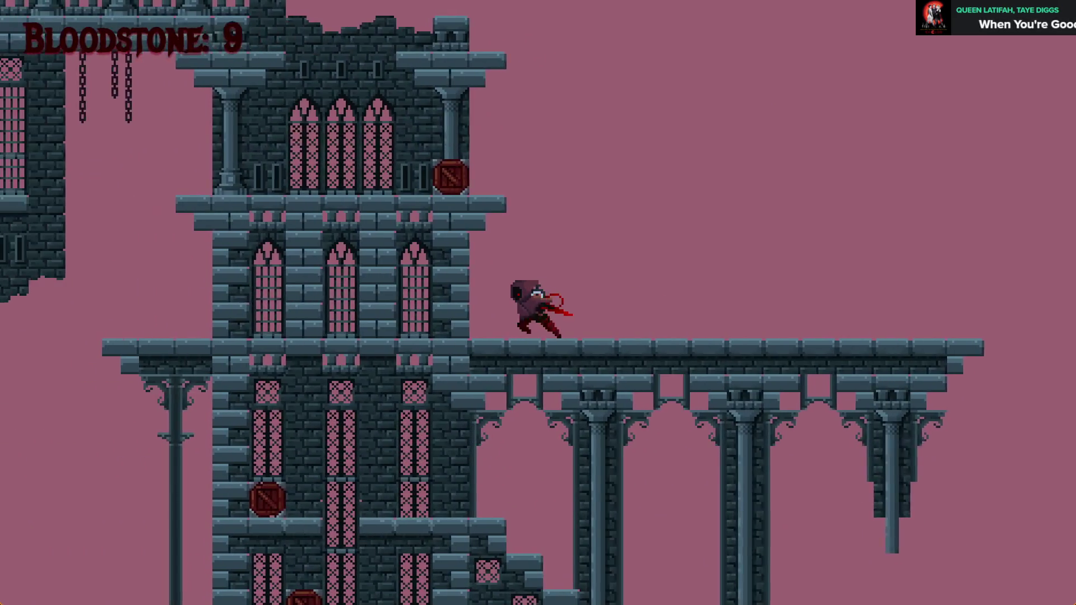
{"action": "key", "text": "Right"}
{"action": "key", "text": "space"}
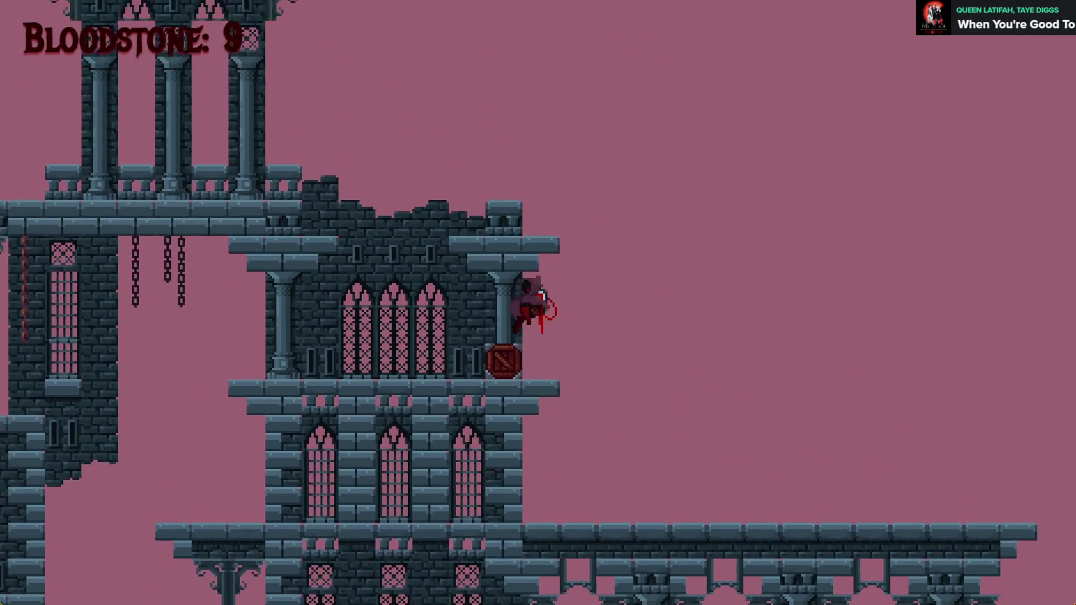
{"action": "key", "text": "Right"}
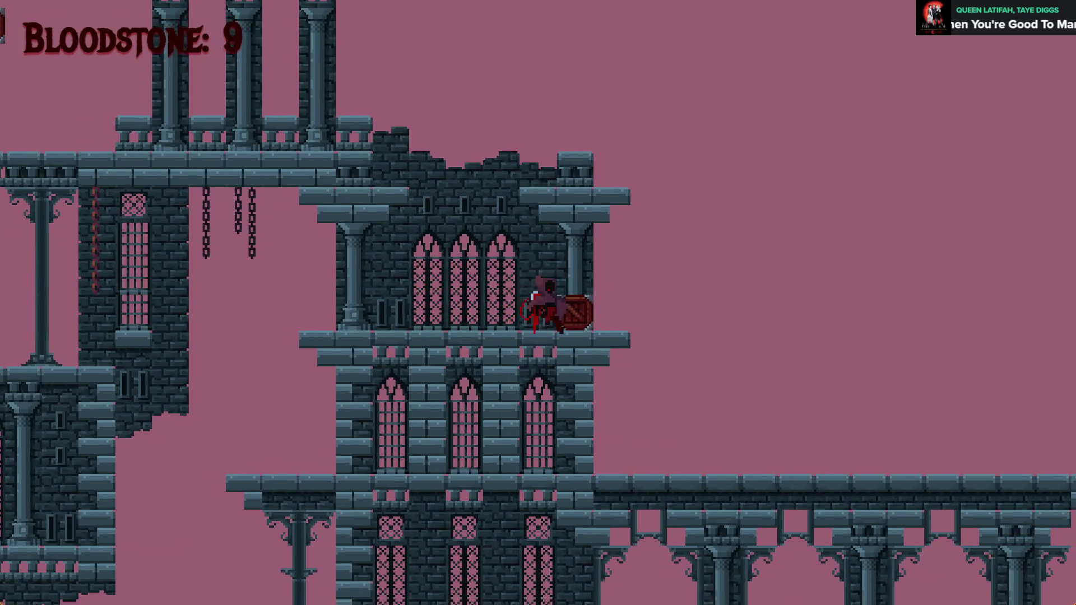
{"action": "key", "text": "Left"}
- Drop onto the crates, collect four more bloodstones up to the colonnade, then close the preview
{"action": "key", "text": "Down"}
{"action": "key", "text": "Right"}
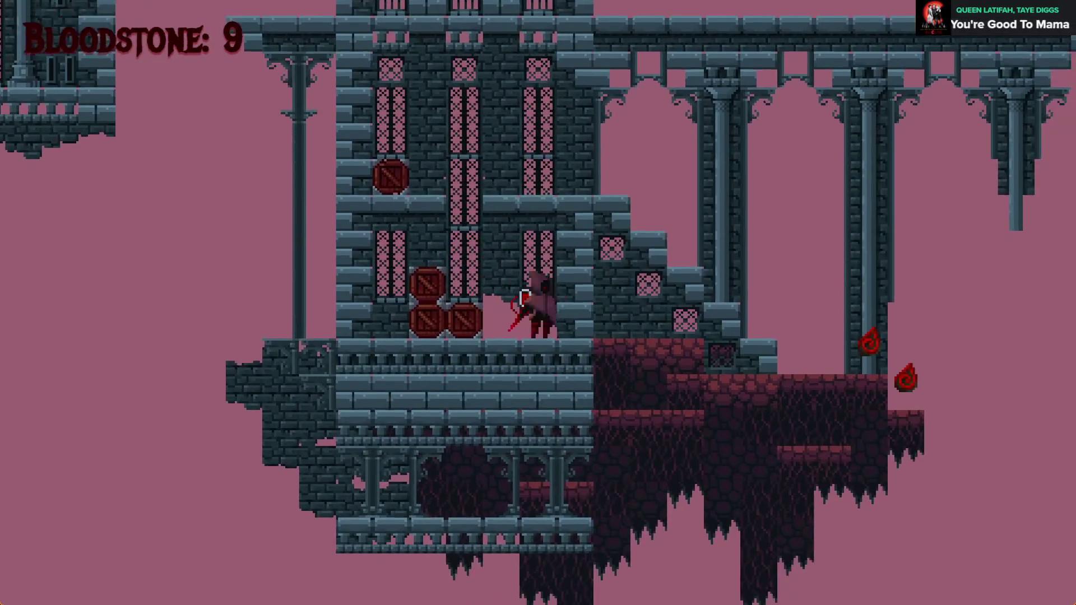
{"action": "key", "text": "Right"}
{"action": "key", "text": "space"}
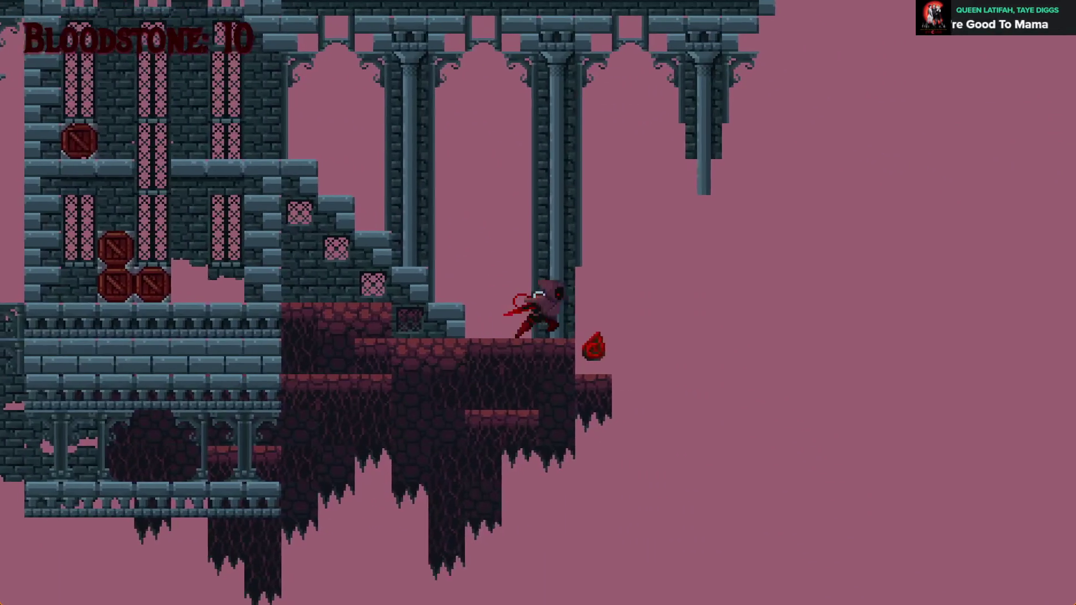
{"action": "key", "text": "Left"}
{"action": "key", "text": "space"}
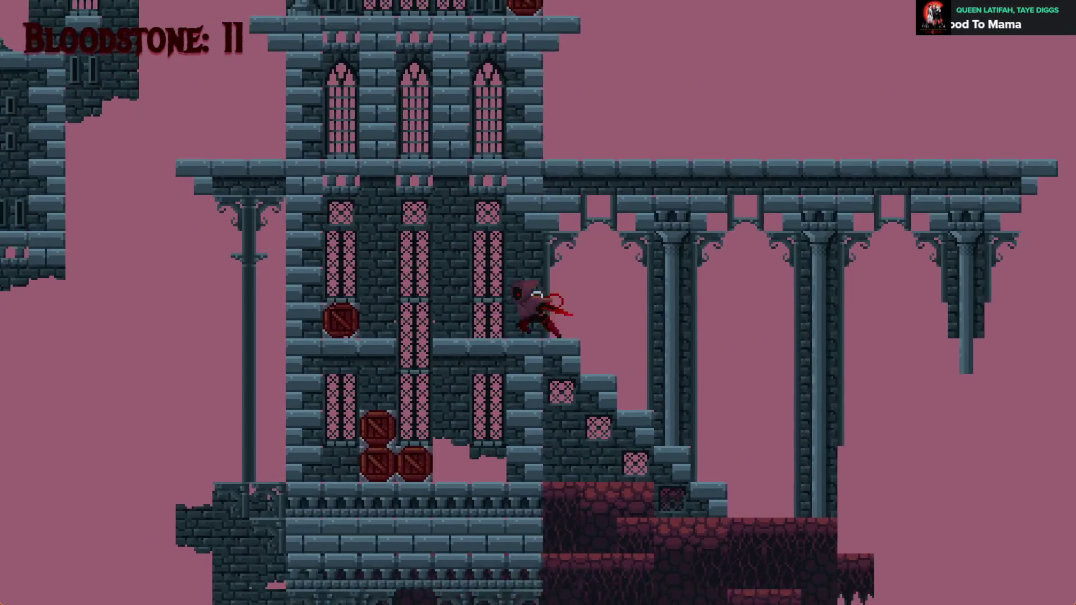
{"action": "key", "text": "Left"}
{"action": "key", "text": "space"}
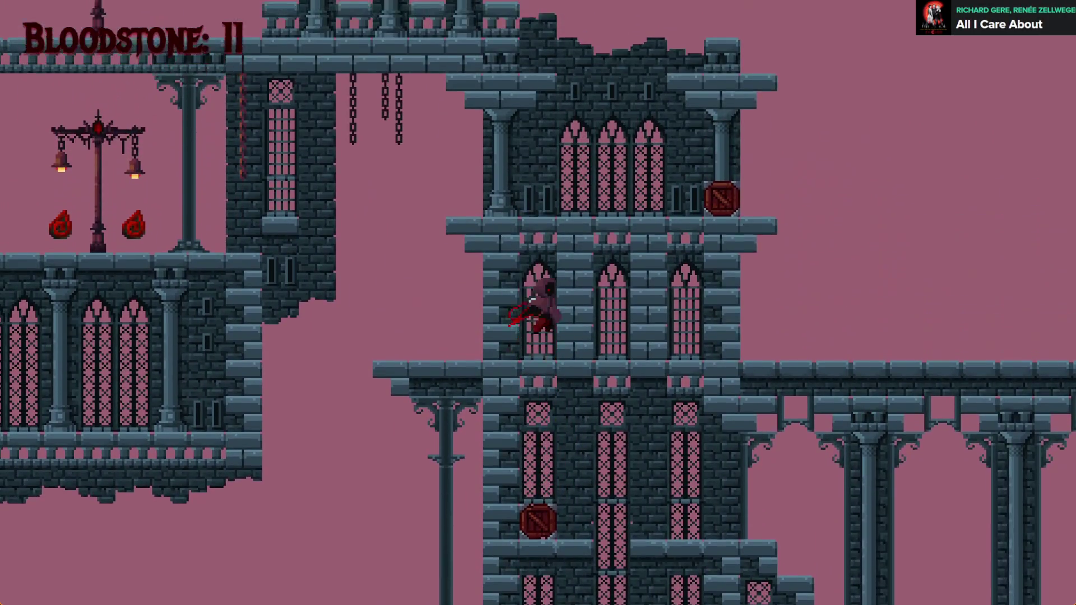
{"action": "key", "text": "space"}
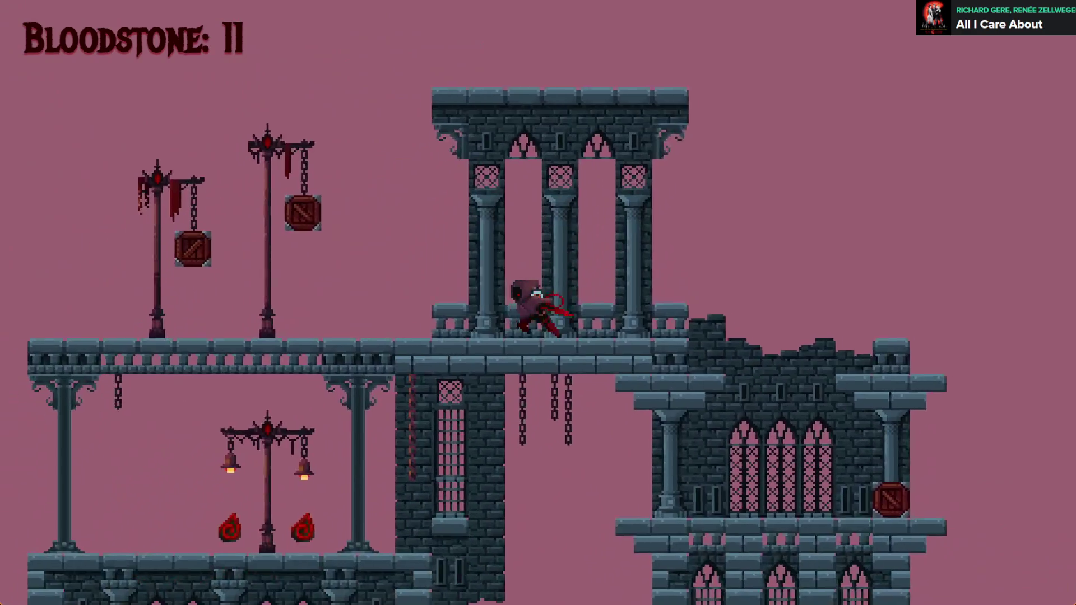
{"action": "key", "text": "Left"}
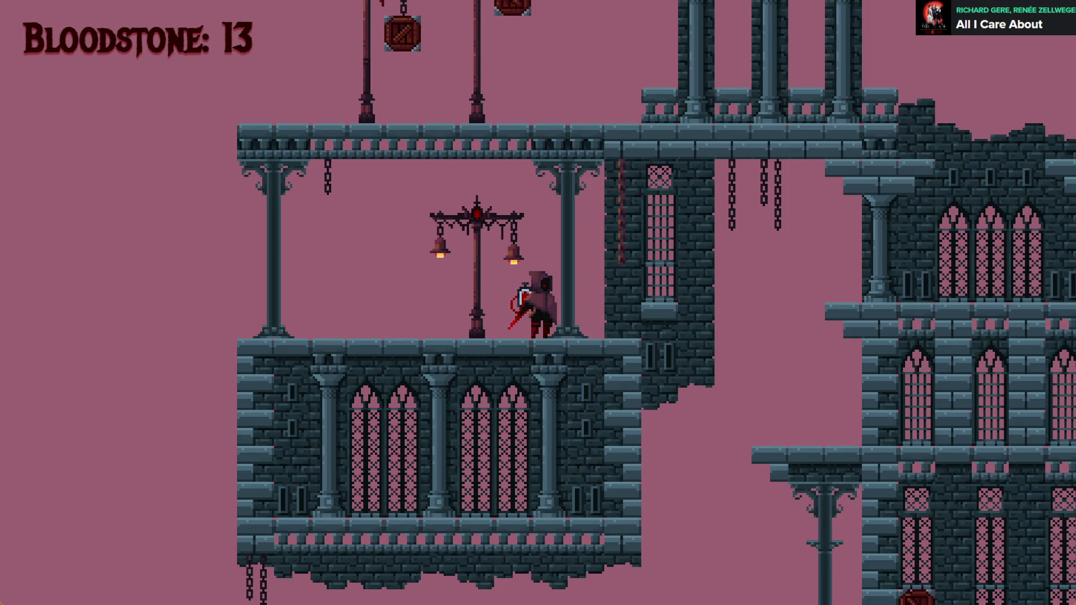
{"action": "key", "text": "alt+F4"}
- Scroll and pan the level view to the empty gap left of the tower
{"action": "scroll", "coordinate": [701, 193], "scroll_direction": "down", "scroll_amount": 3}
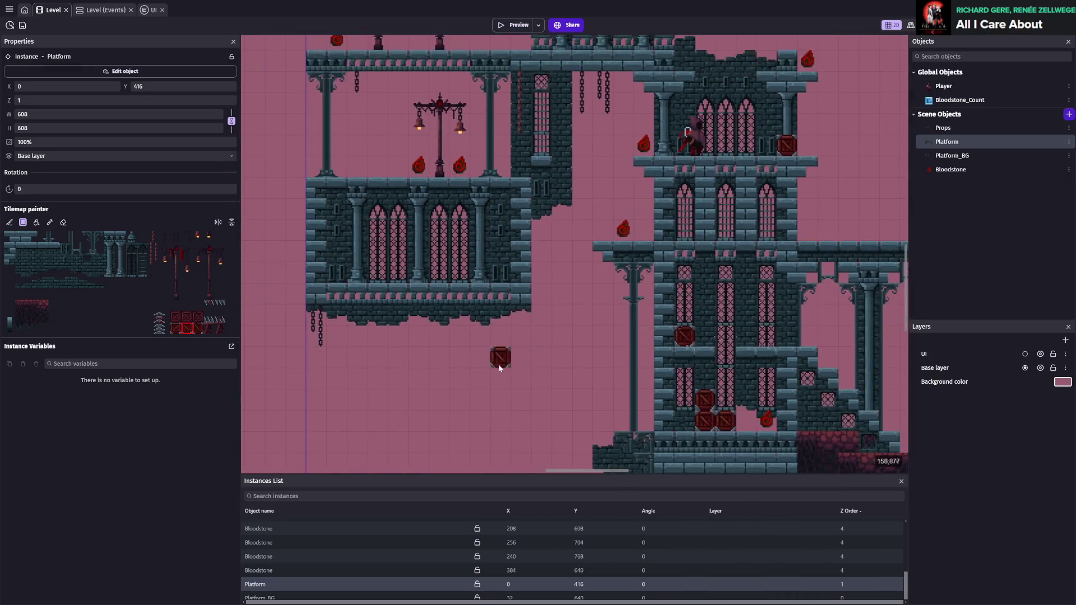
{"action": "scroll", "coordinate": [595, 286], "scroll_direction": "down", "scroll_amount": 2}
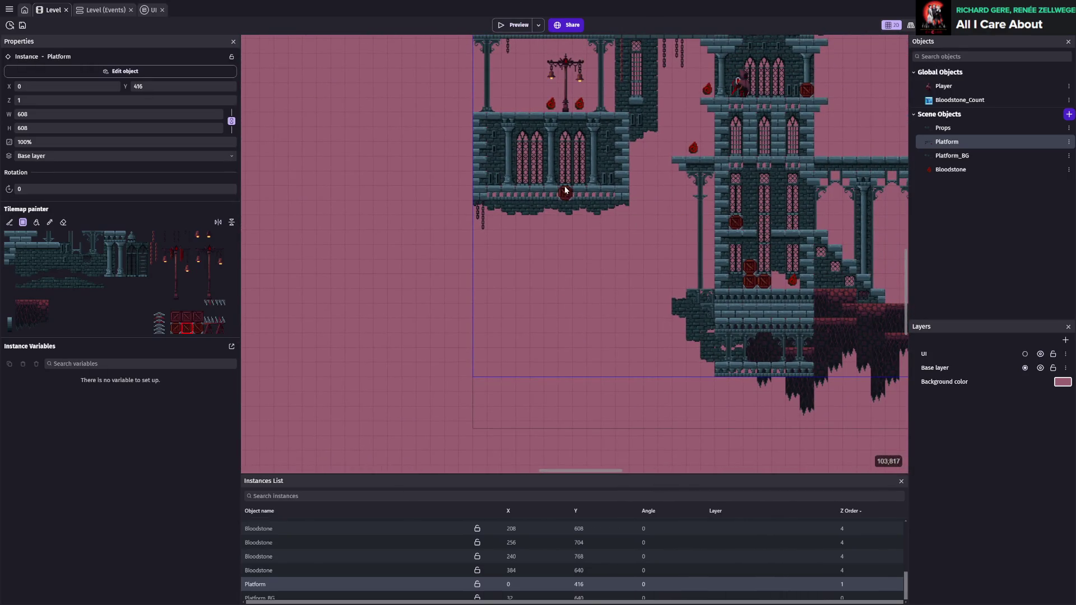
{"action": "scroll", "coordinate": [572, 186], "scroll_direction": "up", "scroll_amount": 2}
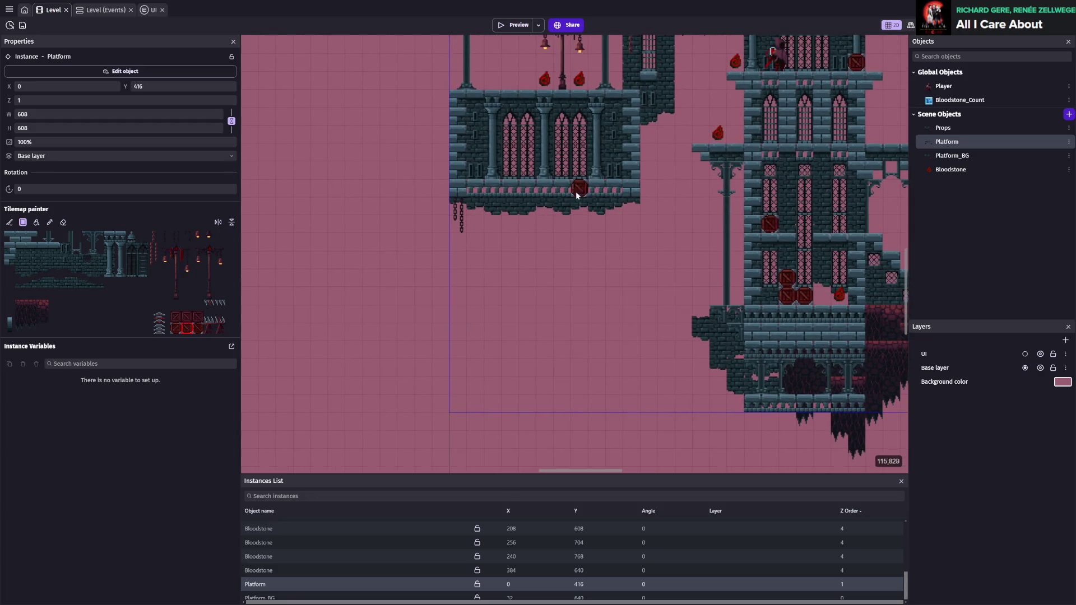
{"action": "scroll", "coordinate": [538, 179], "scroll_direction": "up", "scroll_amount": 3}
{"action": "scroll", "coordinate": [610, 220], "scroll_direction": "up", "scroll_amount": 2}
{"action": "scroll", "coordinate": [610, 219], "scroll_direction": "down", "scroll_amount": 1}
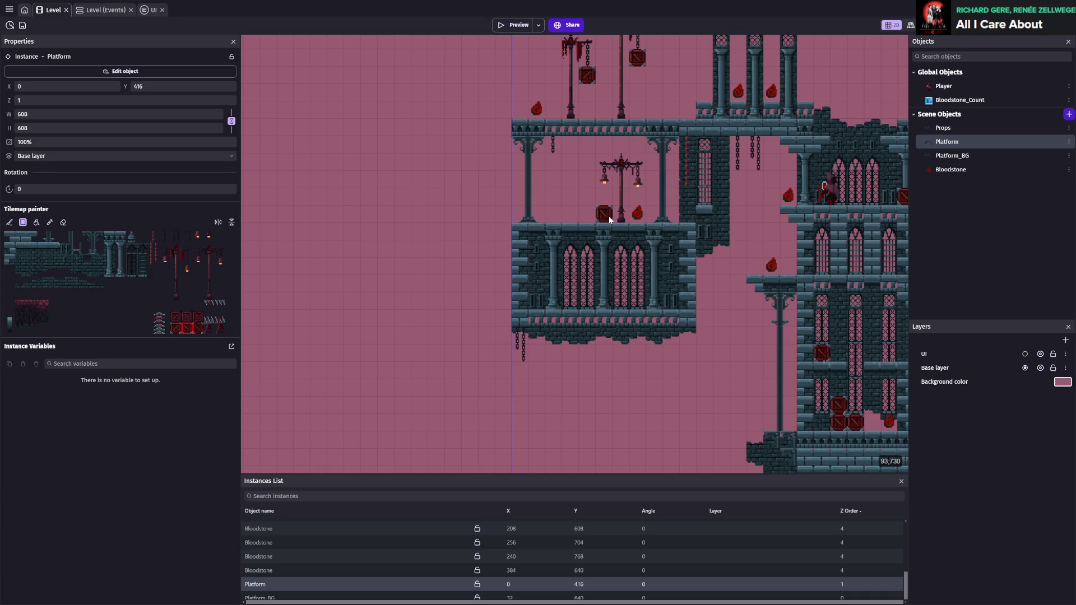
{"action": "scroll", "coordinate": [676, 257], "scroll_direction": "down", "scroll_amount": 3}
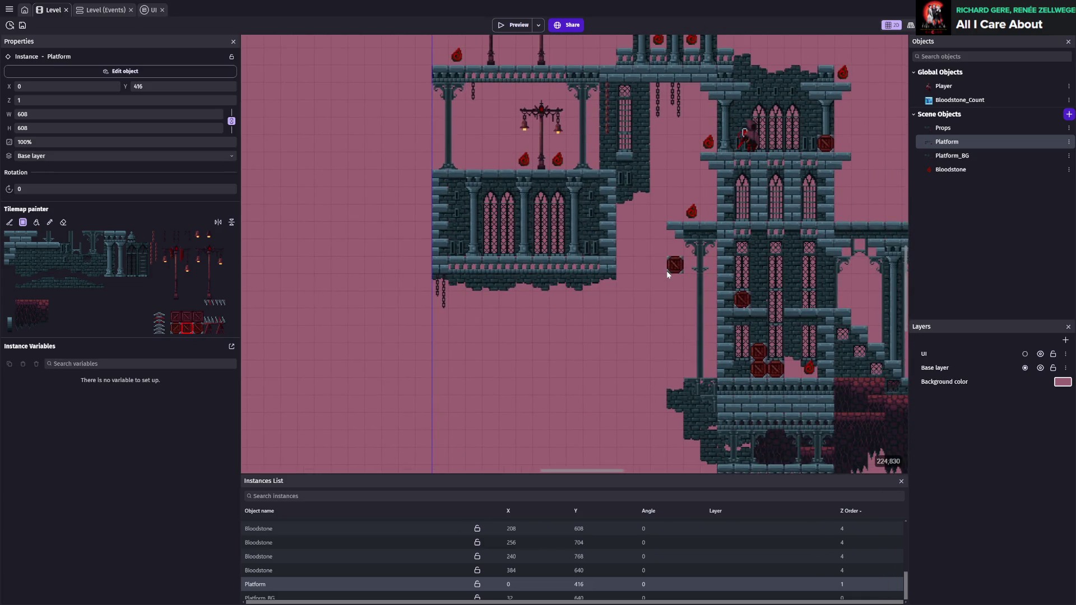
{"action": "left_click_drag", "start_coordinate": [667, 270], "coordinate": [624, 304]}
{"action": "scroll", "coordinate": [624, 307], "scroll_direction": "up", "scroll_amount": 2}
{"action": "mouse_move", "coordinate": [624, 306]}
{"action": "left_mouse_down"}
{"action": "mouse_move", "coordinate": [618, 233]}
{"action": "mouse_move", "coordinate": [577, 272]}
{"action": "mouse_move", "coordinate": [550, 210]}
{"action": "left_mouse_up"}
{"action": "mouse_move", "coordinate": [563, 357]}
{"action": "left_mouse_down"}
{"action": "mouse_move", "coordinate": [566, 367]}
{"action": "mouse_move", "coordinate": [577, 217]}
{"action": "left_mouse_up"}
{"action": "mouse_move", "coordinate": [573, 379]}
{"action": "left_mouse_down"}
{"action": "mouse_move", "coordinate": [571, 413]}
{"action": "mouse_move", "coordinate": [542, 449]}
{"action": "mouse_move", "coordinate": [520, 304]}
{"action": "left_mouse_up"}
{"action": "scroll", "coordinate": [520, 303], "scroll_direction": "up", "scroll_amount": 2}
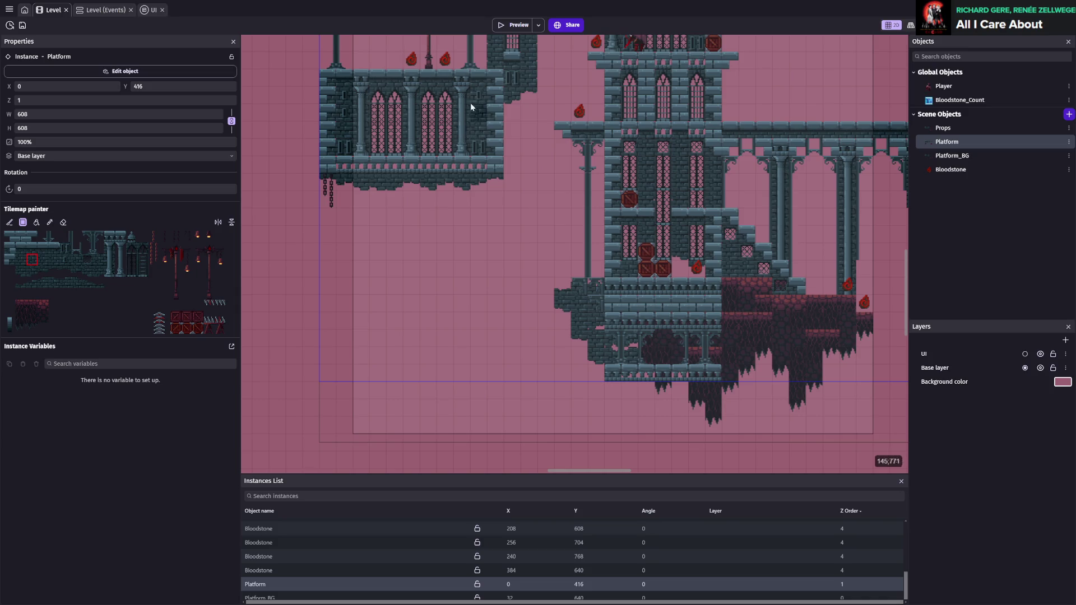
- Paint three brick strips down from the castle wall to form a wide column
{"action": "mouse_move", "coordinate": [509, 139]}
{"action": "left_mouse_down"}
{"action": "mouse_move", "coordinate": [499, 350]}
{"action": "mouse_move", "coordinate": [517, 347]}
{"action": "mouse_move", "coordinate": [516, 365]}
{"action": "left_mouse_up"}
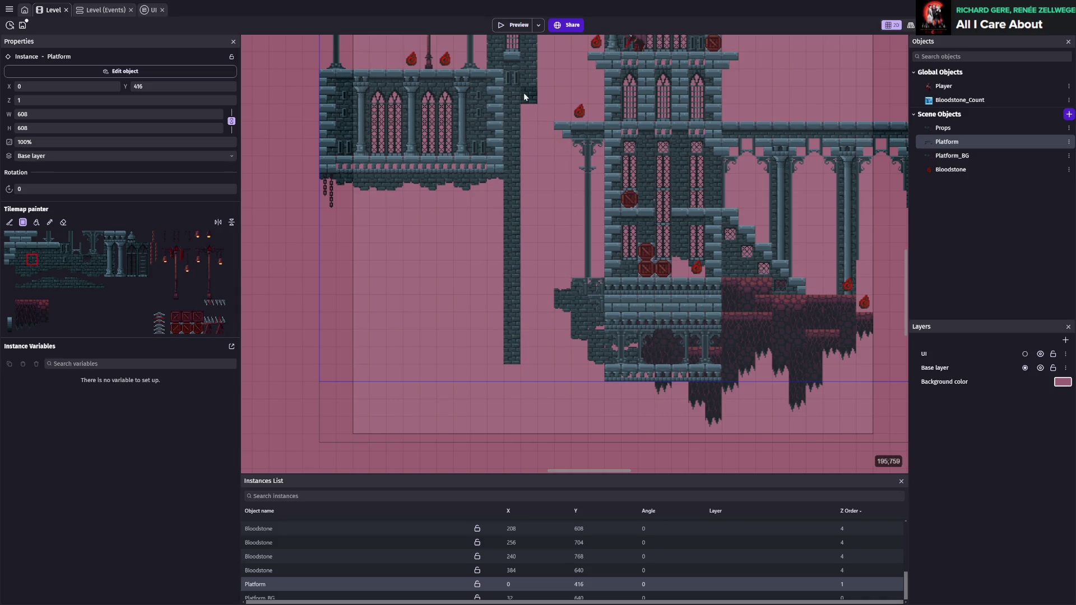
{"action": "scroll", "coordinate": [543, 361], "scroll_direction": "up", "scroll_amount": 4}
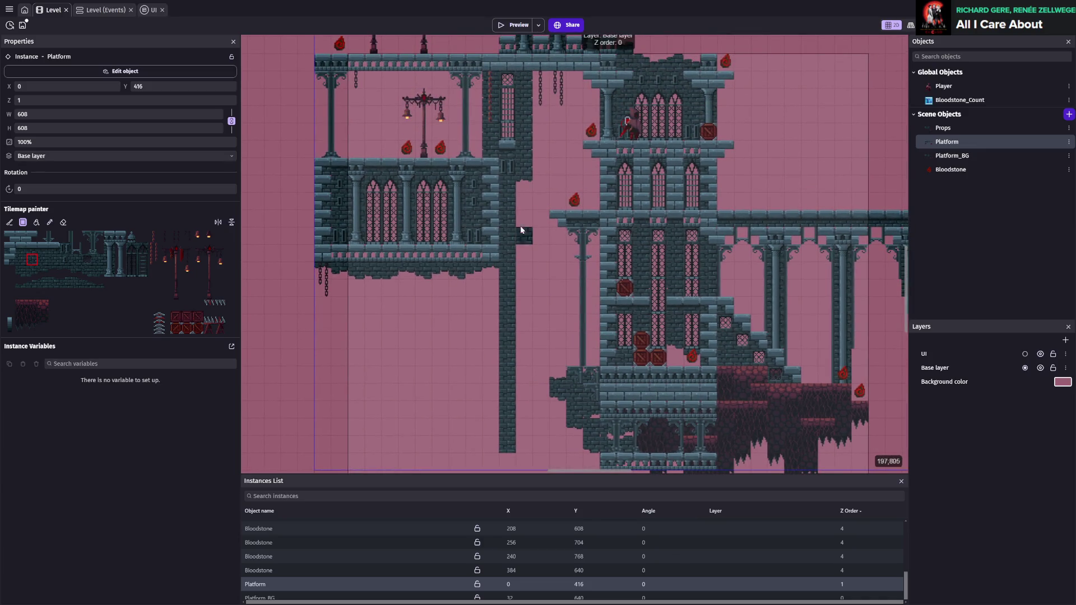
{"action": "left_click_drag", "start_coordinate": [522, 179], "coordinate": [522, 308]}
{"action": "scroll", "coordinate": [512, 253], "scroll_direction": "down", "scroll_amount": 4}
{"action": "left_click_drag", "start_coordinate": [492, 189], "coordinate": [490, 336]}
{"action": "scroll", "coordinate": [533, 264], "scroll_direction": "up", "scroll_amount": 5}
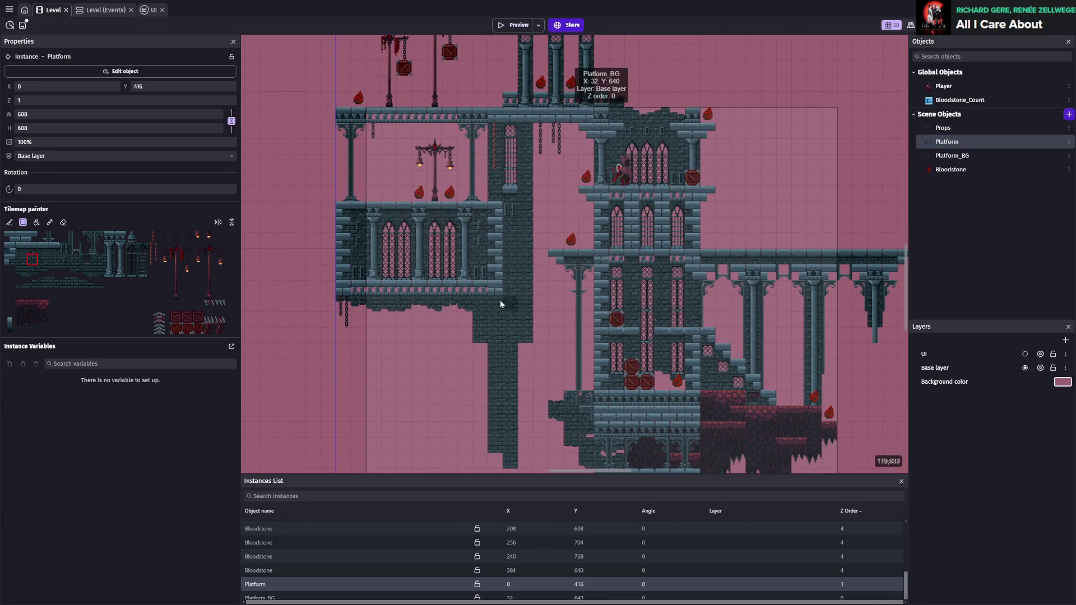
- Erase two stray brick tiles from the column and paint one brick back in
{"action": "left_click", "coordinate": [64, 222]}
{"action": "left_click_drag", "start_coordinate": [481, 318], "coordinate": [480, 337]}
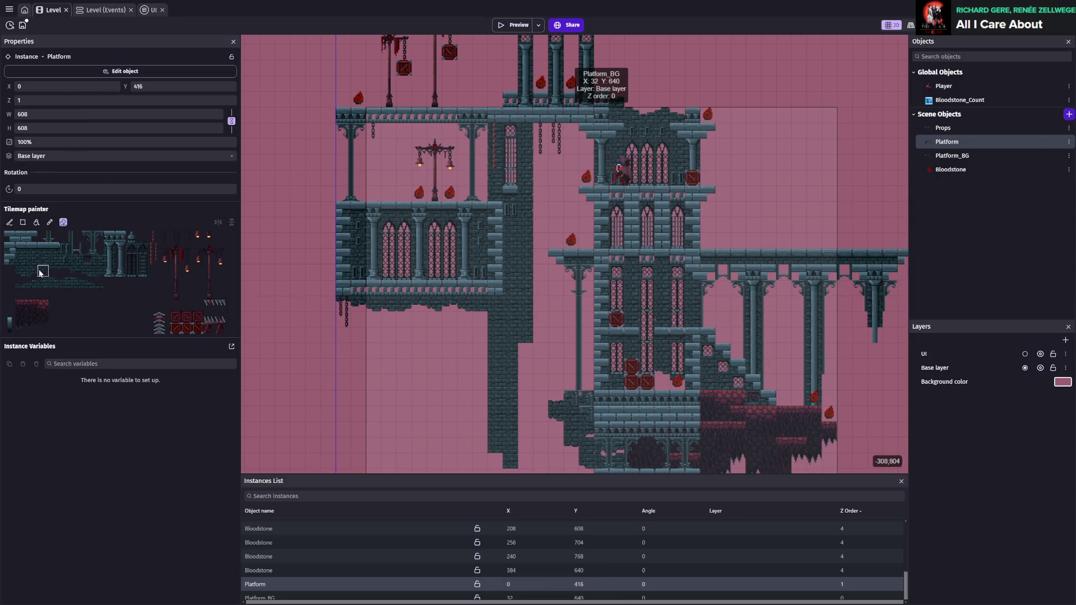
{"action": "left_click", "coordinate": [87, 271]}
{"action": "left_click", "coordinate": [467, 322]}
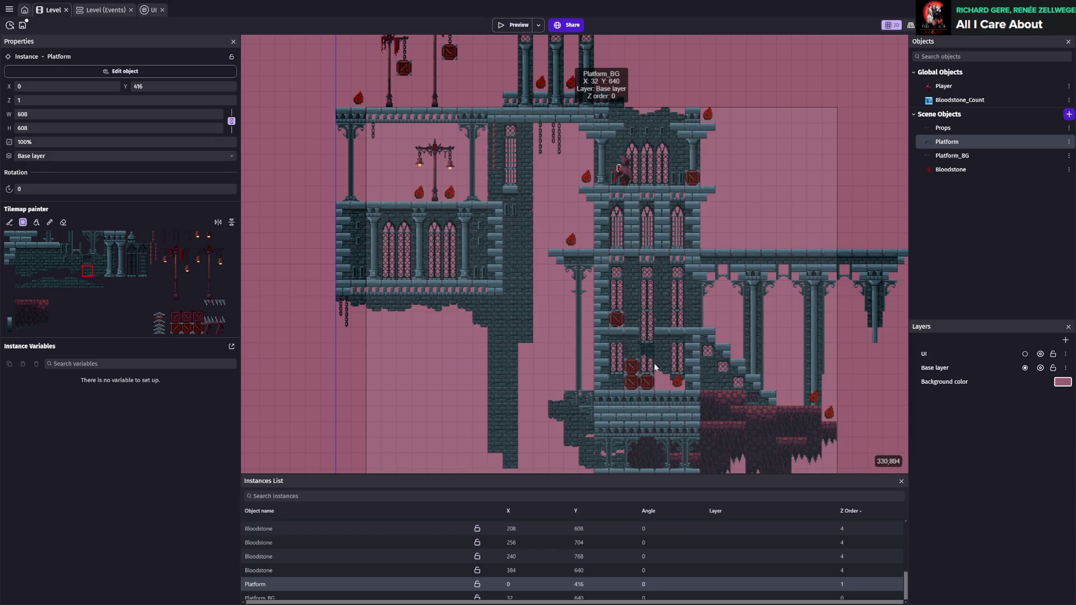
{"action": "scroll", "coordinate": [640, 278], "scroll_direction": "down", "scroll_amount": 3}
{"action": "scroll", "coordinate": [506, 253], "scroll_direction": "up", "scroll_amount": 2}
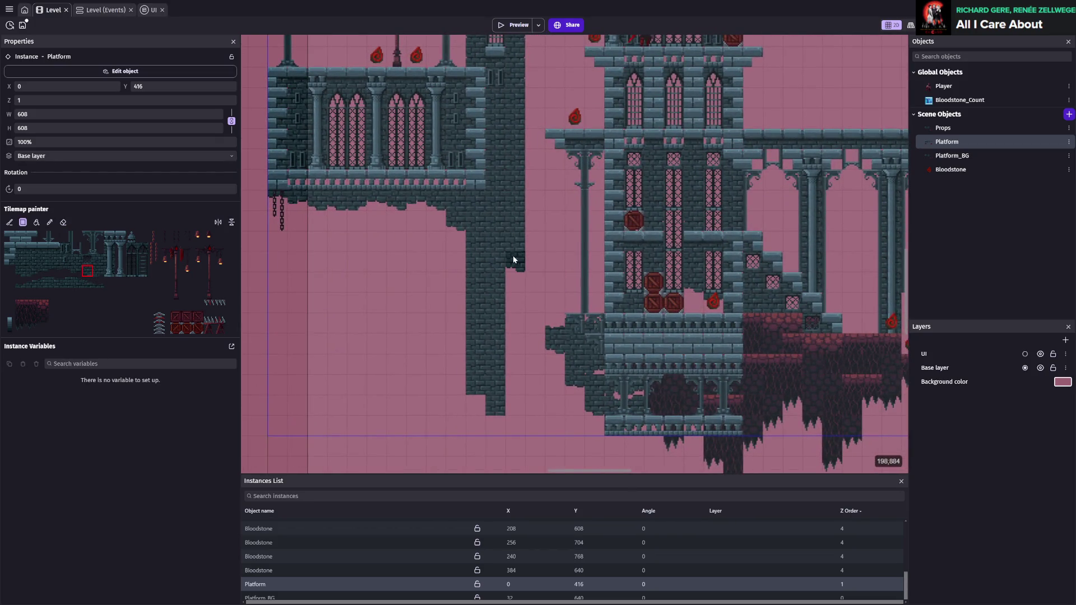
{"action": "scroll", "coordinate": [616, 395], "scroll_direction": "down", "scroll_amount": 3}
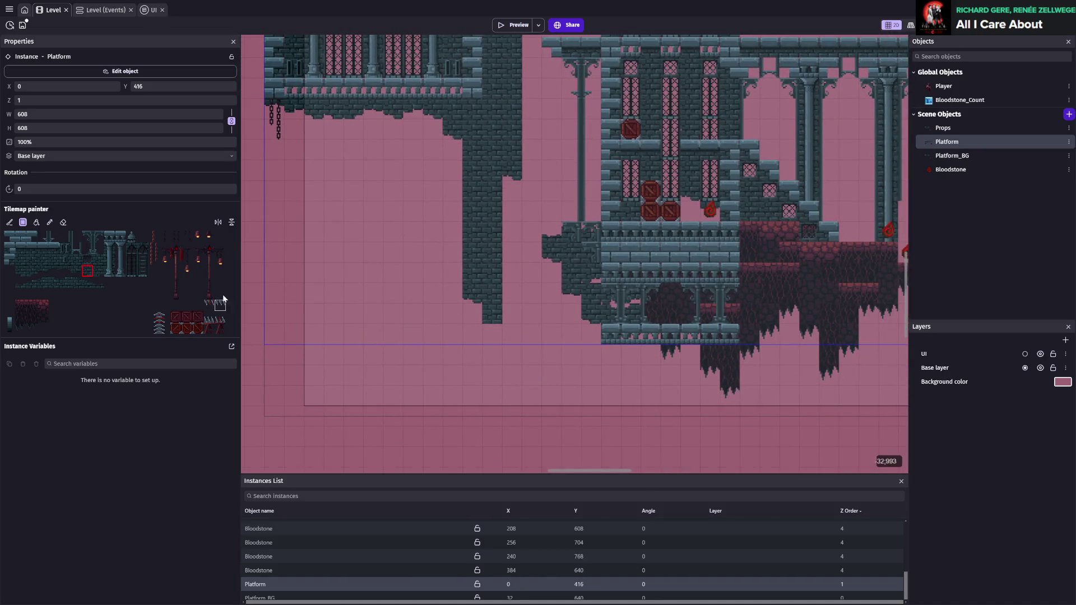
- Extend the column down with platform tiles, place the pedestal at its base, and pick ledge tiles
{"action": "left_click_drag", "start_coordinate": [497, 337], "coordinate": [493, 377]}
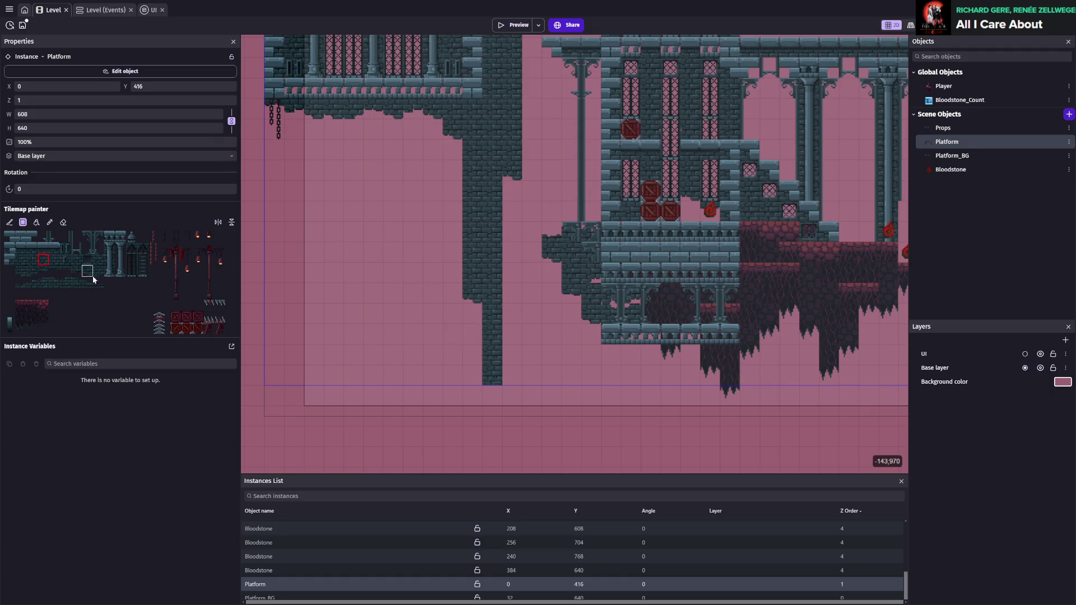
{"action": "left_click", "coordinate": [107, 271]}
{"action": "left_click", "coordinate": [486, 372]}
{"action": "left_click", "coordinate": [91, 248]}
{"action": "left_click", "coordinate": [100, 254]}
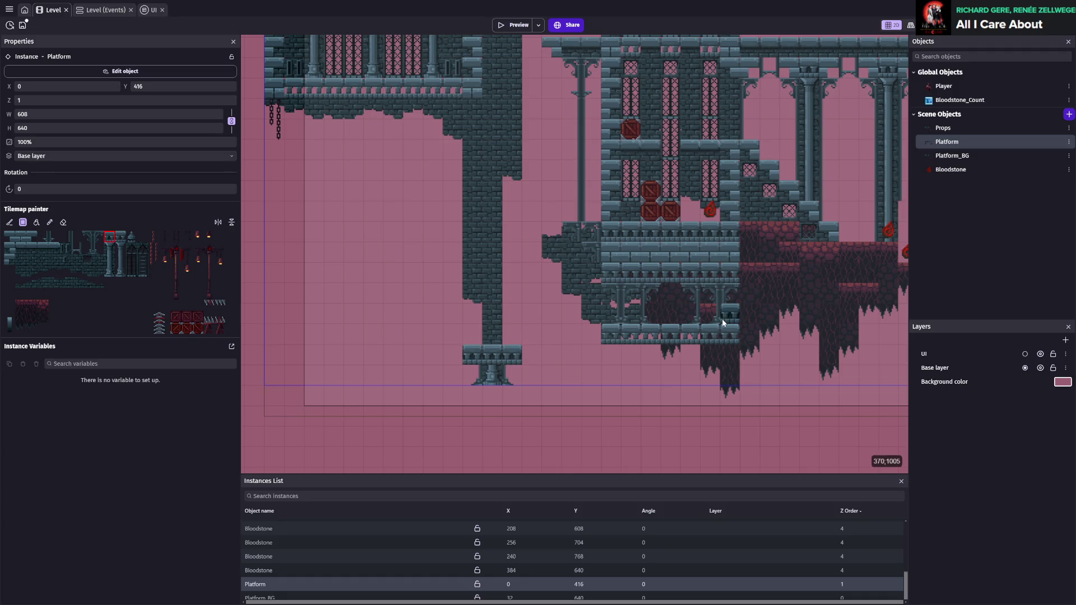
- Paint a balustrade ledge to the right of the brick pillar and save
{"action": "key", "text": "ctrl+s"}
{"action": "scroll", "coordinate": [594, 256], "scroll_direction": "up", "scroll_amount": 5}
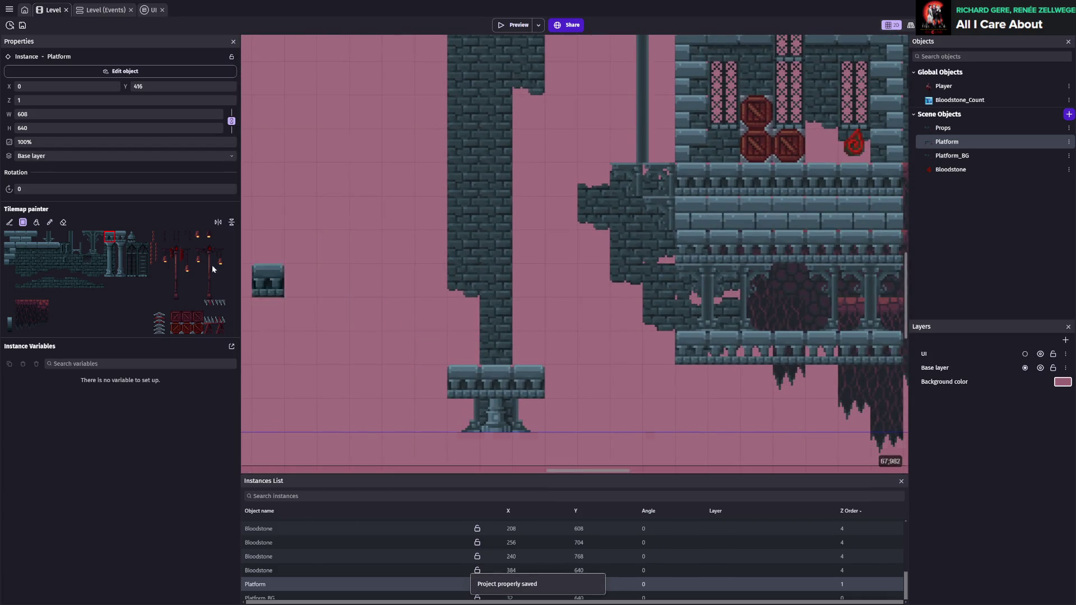
{"action": "left_click", "coordinate": [88, 236]}
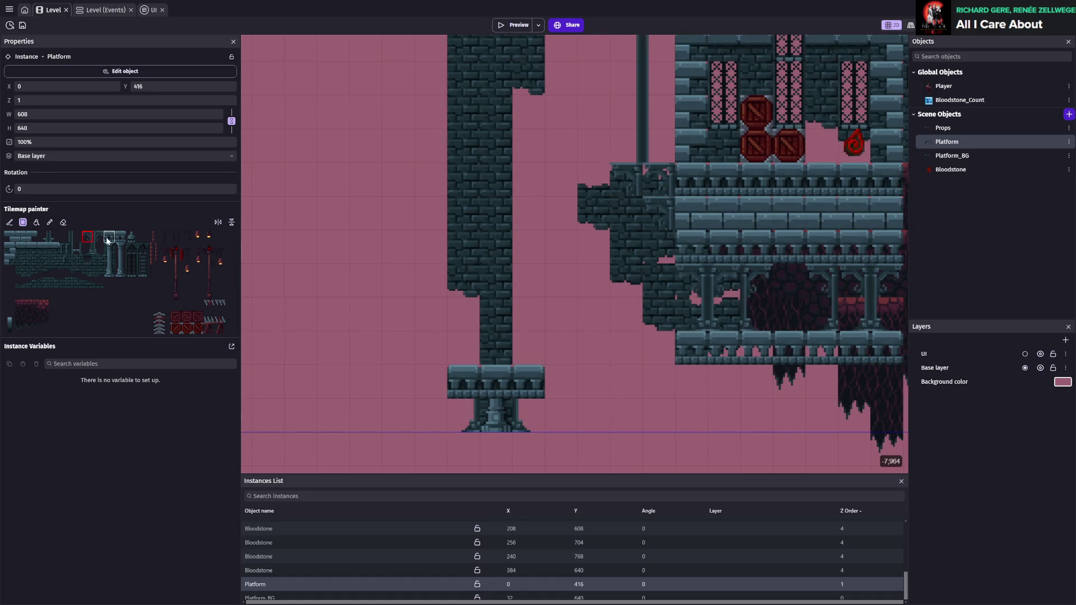
{"action": "left_click", "coordinate": [121, 236]}
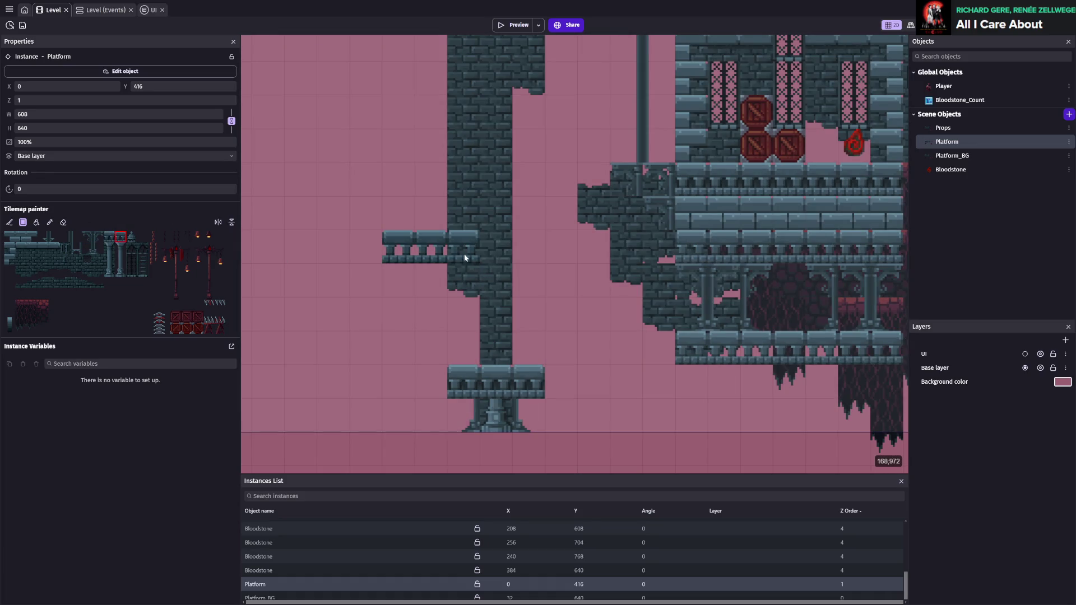
{"action": "scroll", "coordinate": [487, 255], "scroll_direction": "up", "scroll_amount": 3}
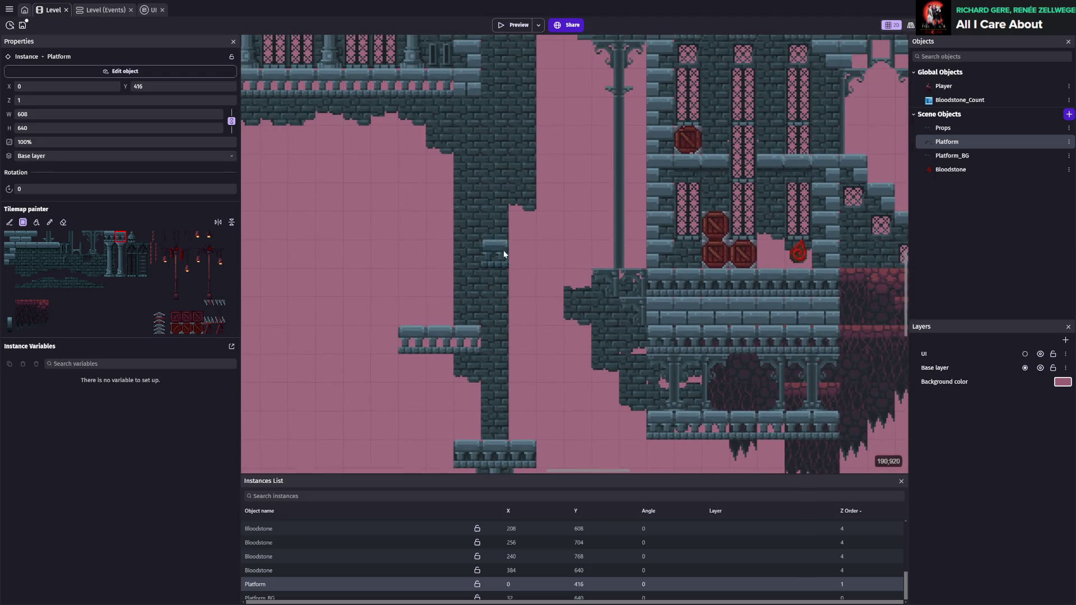
{"action": "left_click_drag", "start_coordinate": [503, 233], "coordinate": [555, 233]}
{"action": "scroll", "coordinate": [555, 234], "scroll_direction": "up", "scroll_amount": 2}
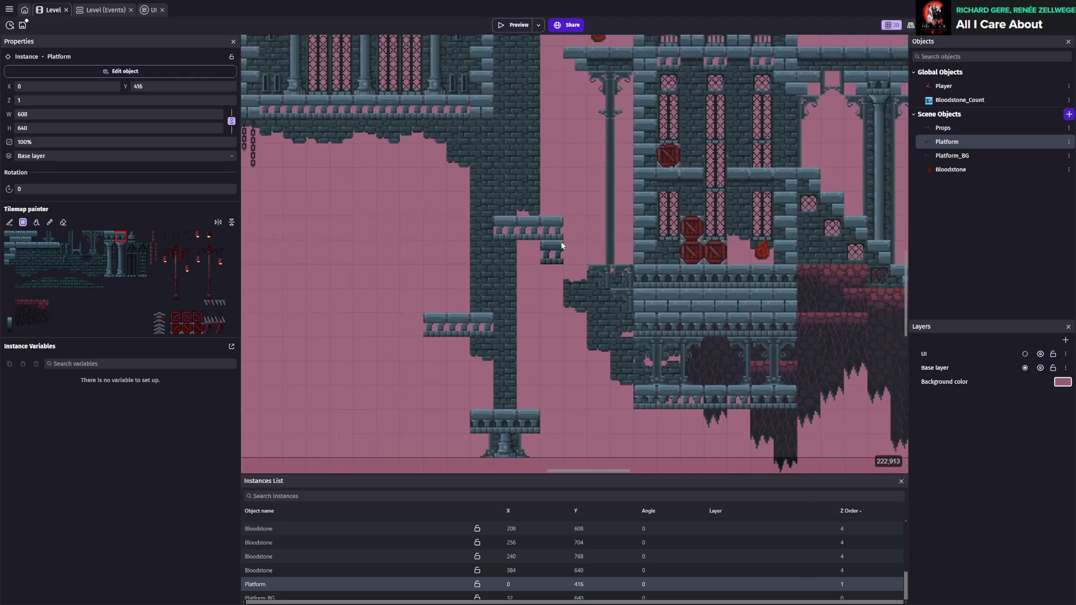
{"action": "scroll", "coordinate": [531, 163], "scroll_direction": "up", "scroll_amount": 5}
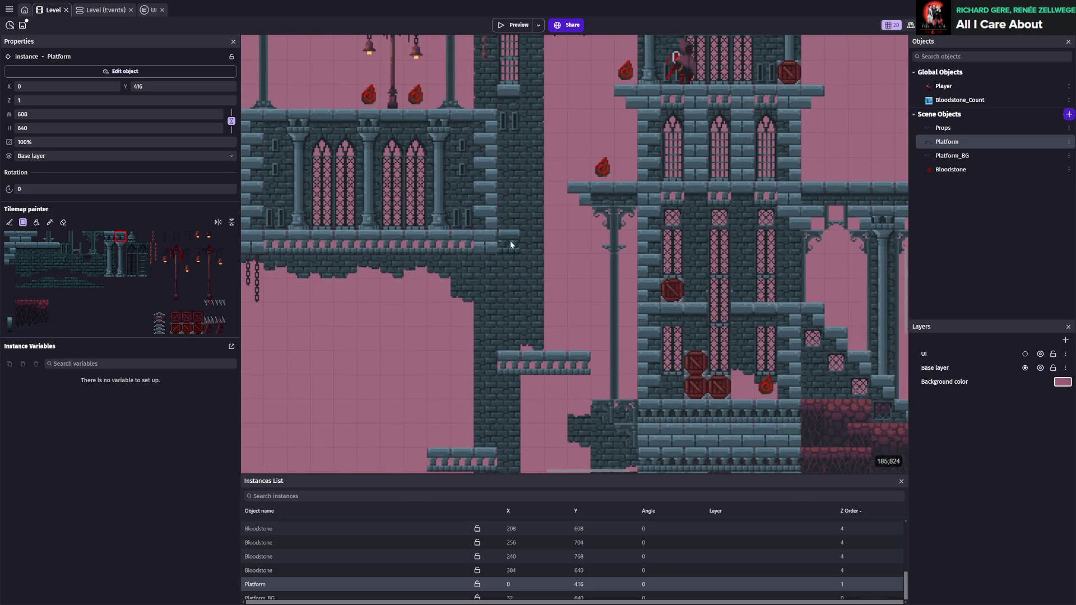
{"action": "key", "text": "ctrl+s"}
- Paint the stone floor row leftward from the pillar's base, undoing one stray tile
{"action": "scroll", "coordinate": [611, 281], "scroll_direction": "down", "scroll_amount": 5}
{"action": "scroll", "coordinate": [609, 175], "scroll_direction": "down", "scroll_amount": 2}
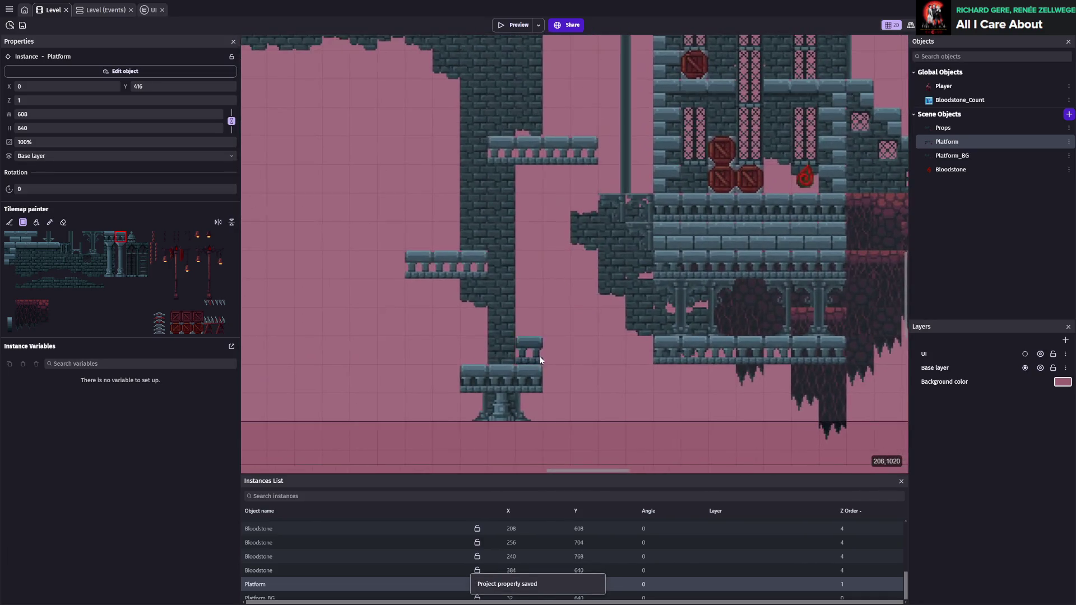
{"action": "left_click_drag", "start_coordinate": [766, 285], "coordinate": [621, 385]}
{"action": "scroll", "coordinate": [621, 385], "scroll_direction": "up", "scroll_amount": 3}
{"action": "scroll", "coordinate": [692, 288], "scroll_direction": "down", "scroll_amount": 3}
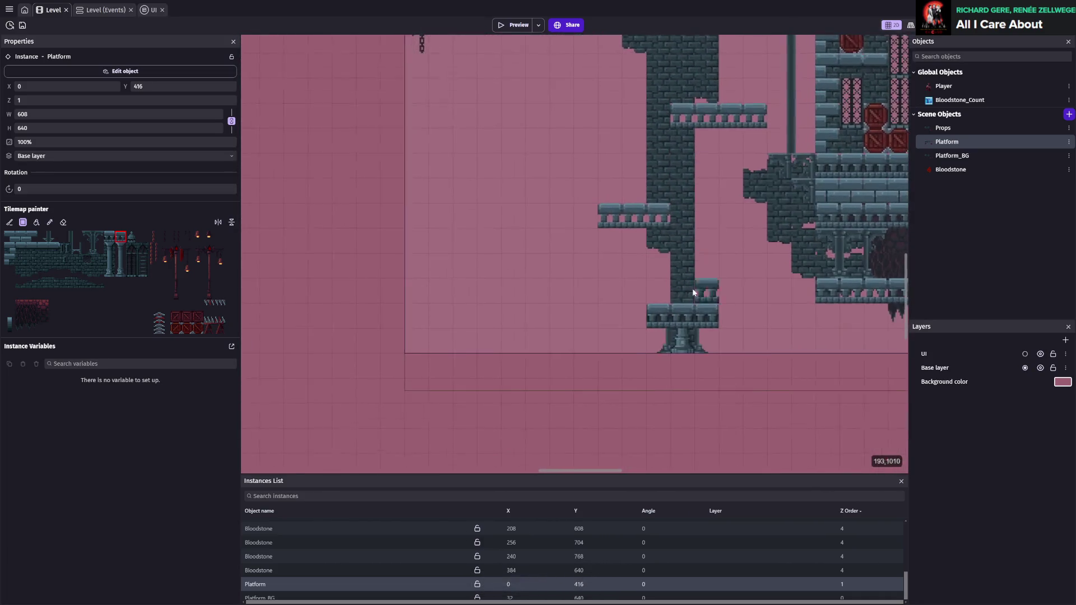
{"action": "left_click_drag", "start_coordinate": [628, 330], "coordinate": [486, 312]}
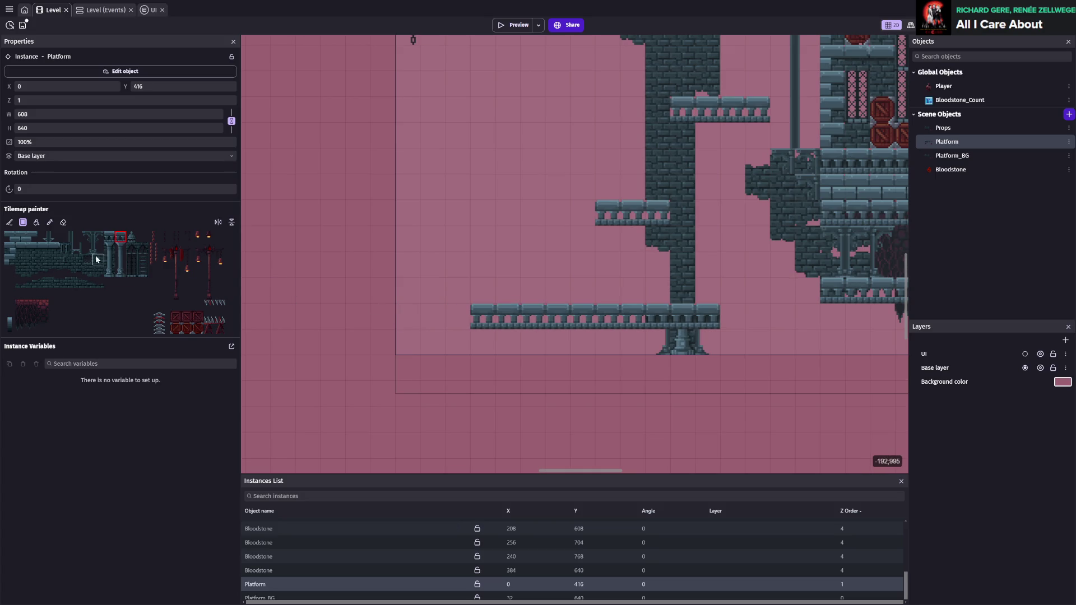
{"action": "left_click", "coordinate": [109, 237]}
{"action": "mouse_move", "coordinate": [623, 322]}
{"action": "left_mouse_down"}
{"action": "mouse_move", "coordinate": [398, 313]}
{"action": "mouse_move", "coordinate": [624, 320]}
{"action": "left_mouse_up"}
{"action": "left_click", "coordinate": [715, 302]}
{"action": "key", "text": "ctrl+z"}
{"action": "scroll", "coordinate": [624, 317], "scroll_direction": "up", "scroll_amount": 1}
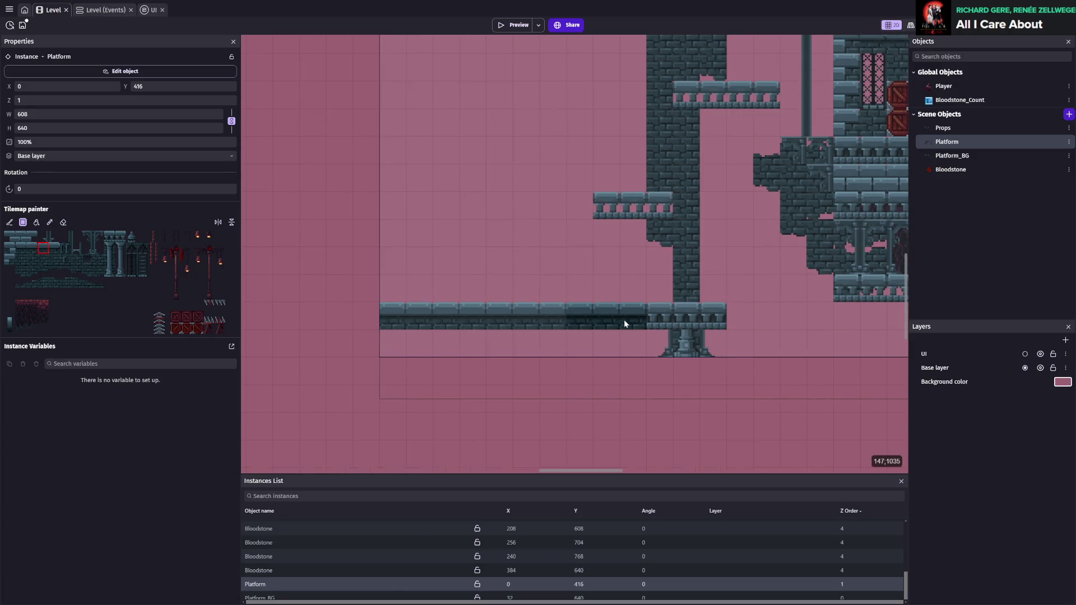
{"action": "left_click", "coordinate": [526, 236]}
- Paint a six-tile platform above the floor and place brackets at its ends
{"action": "left_click_drag", "start_coordinate": [435, 285], "coordinate": [560, 284]}
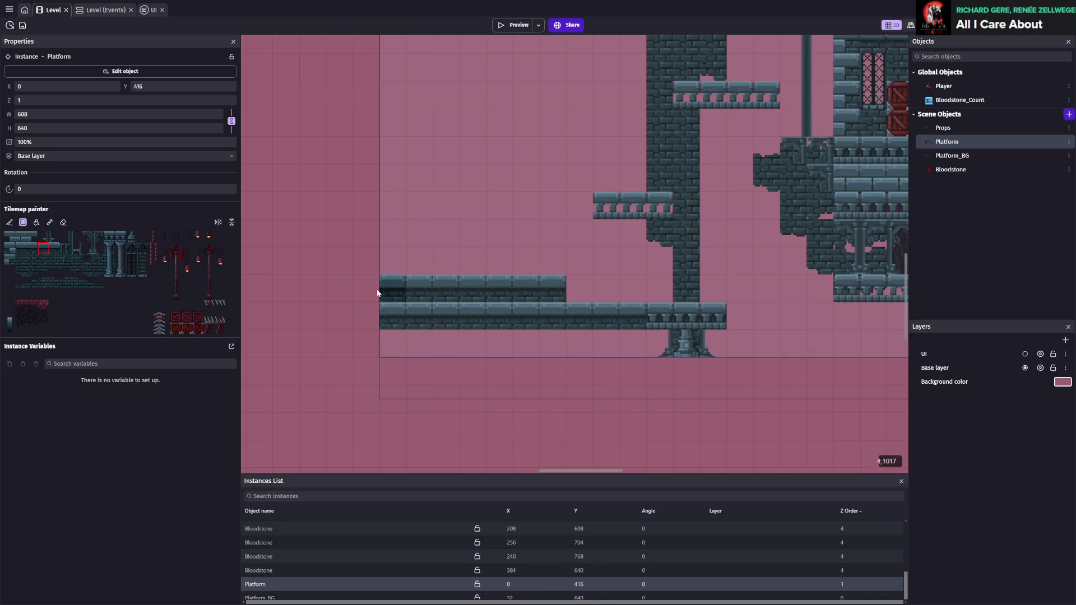
{"action": "key", "text": "ctrl+s"}
{"action": "left_click", "coordinate": [130, 240]}
{"action": "key", "text": "ctrl+plus"}
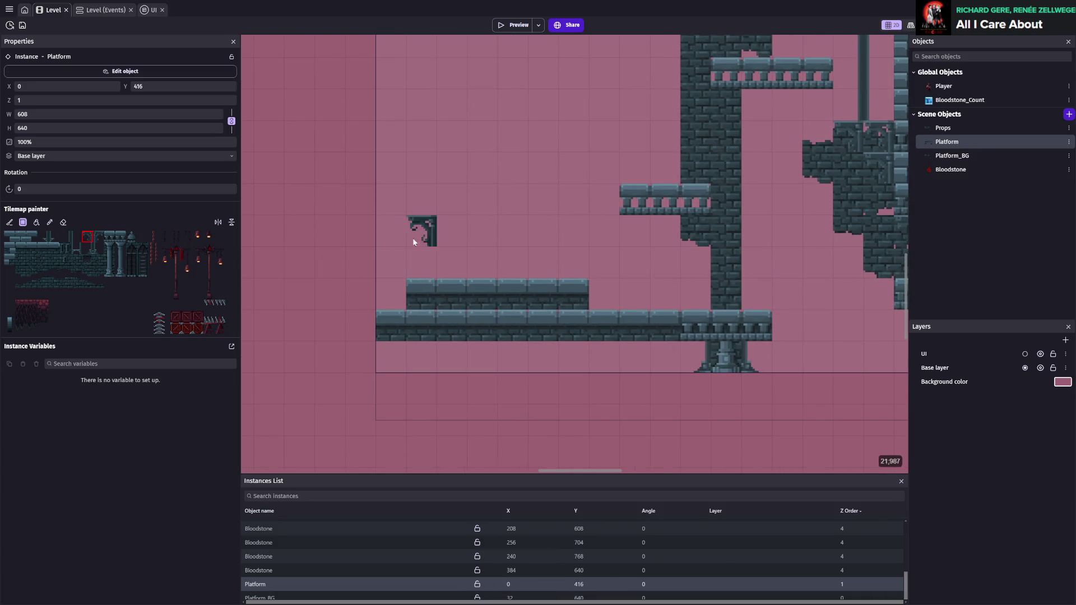
{"action": "left_click", "coordinate": [410, 262]}
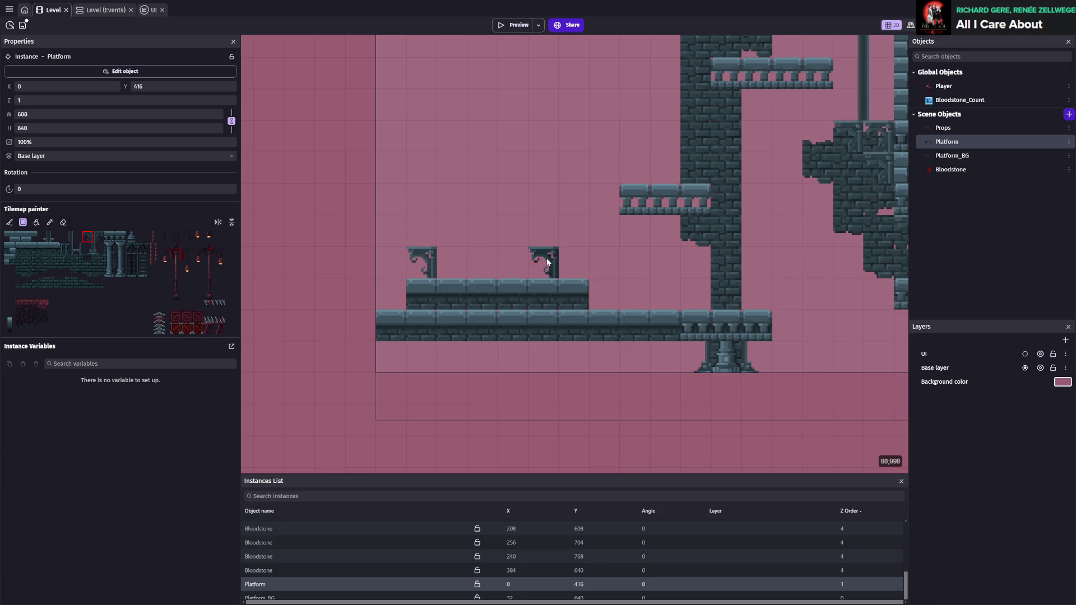
{"action": "left_click", "coordinate": [98, 237]}
{"action": "left_click", "coordinate": [575, 261]}
{"action": "left_click", "coordinate": [391, 262]}
- Fill the row between the brackets with balustrade posts, then erase that balustrade
{"action": "left_click_drag", "start_coordinate": [75, 248], "coordinate": [89, 249]}
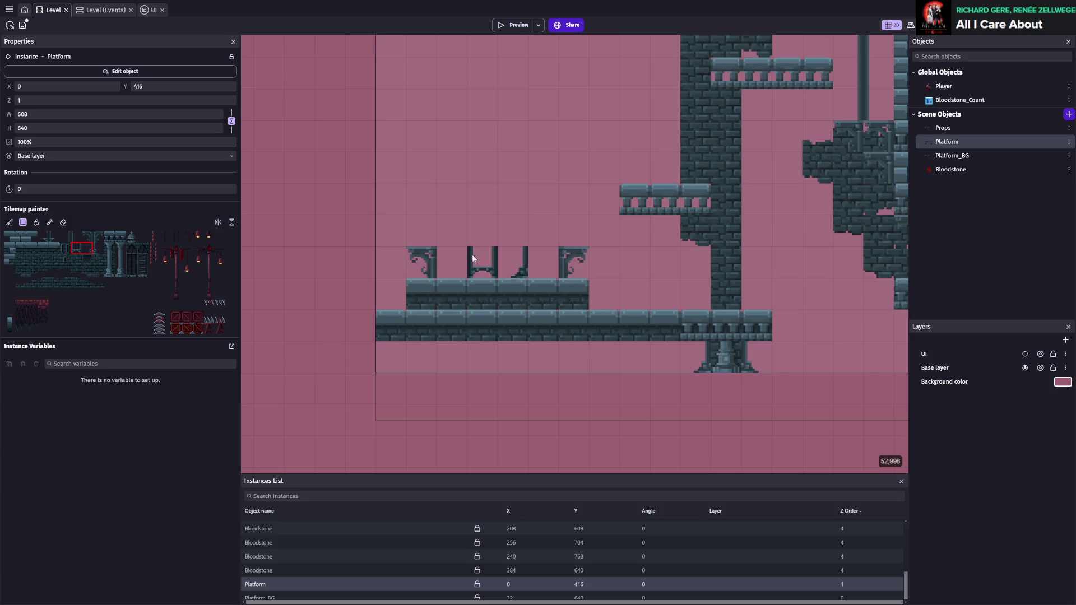
{"action": "left_click", "coordinate": [77, 248]}
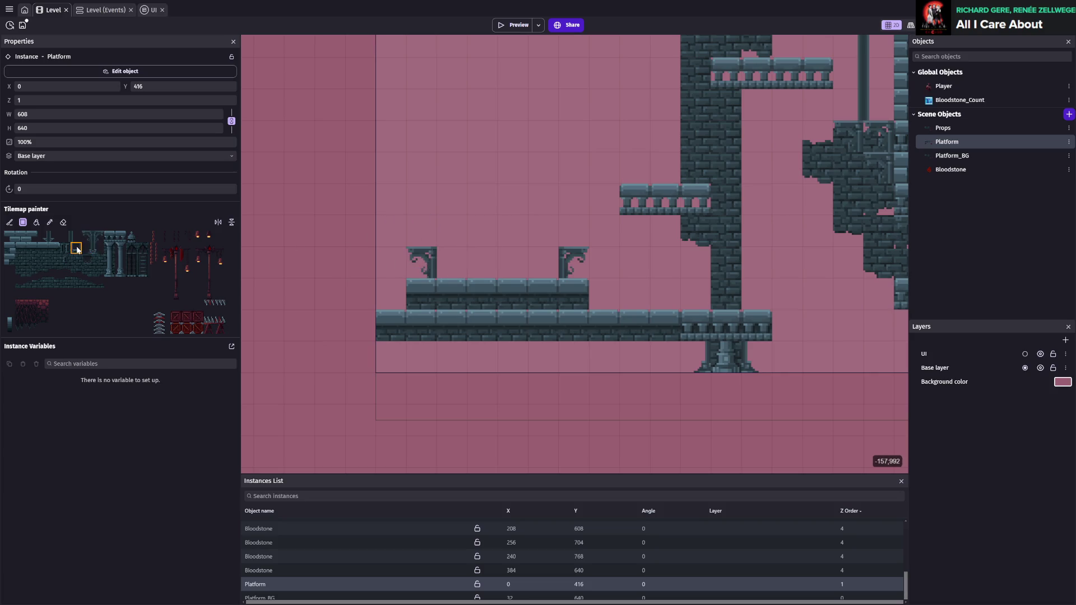
{"action": "left_click_drag", "start_coordinate": [465, 266], "coordinate": [543, 264]}
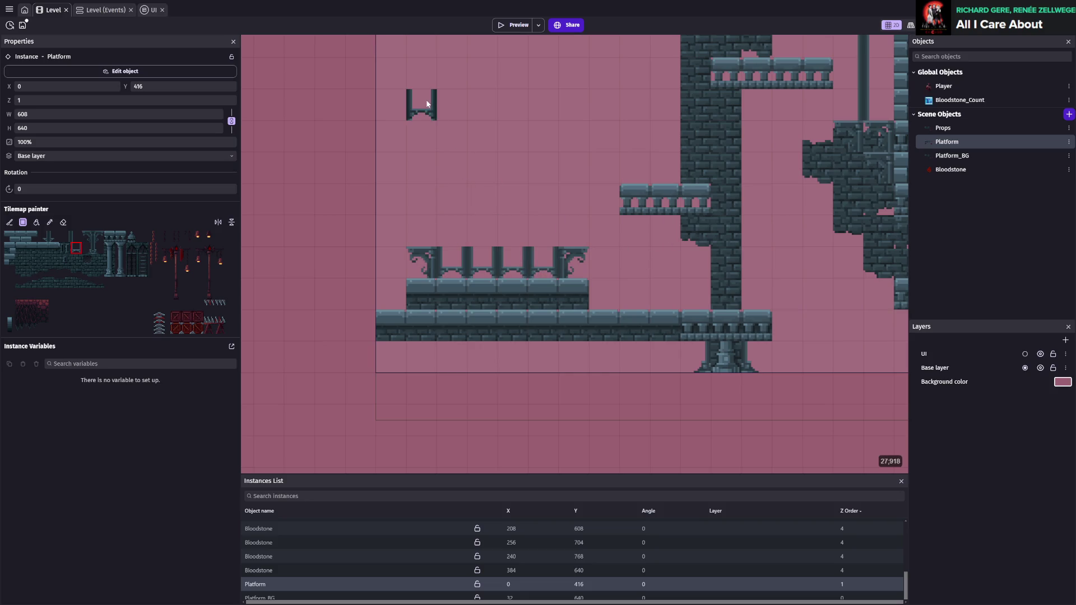
{"action": "left_click", "coordinate": [75, 237]}
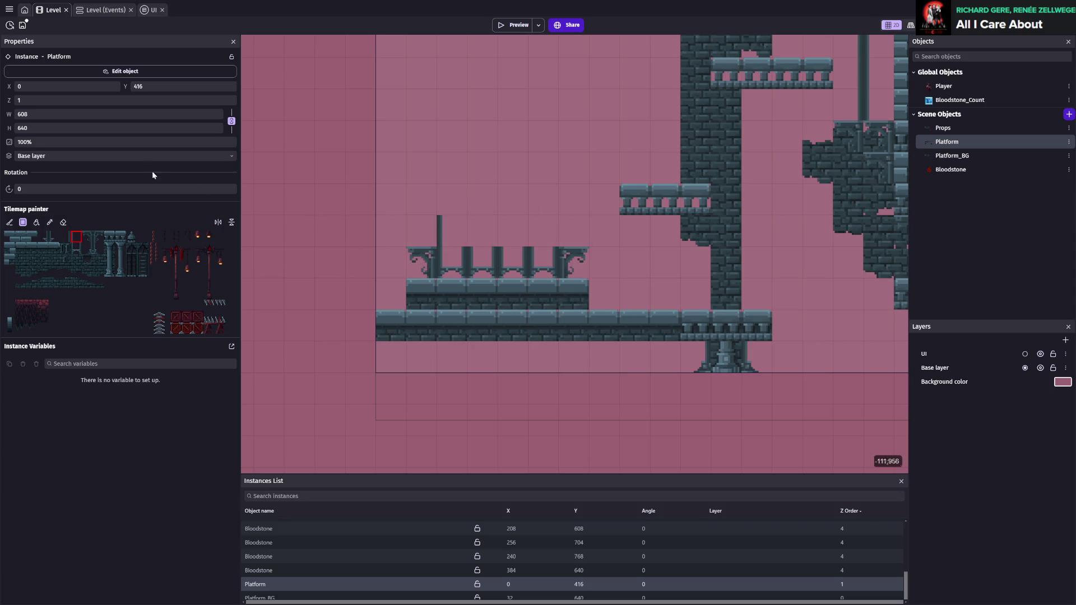
{"action": "left_click", "coordinate": [63, 222]}
{"action": "left_click_drag", "start_coordinate": [451, 262], "coordinate": [544, 262]}
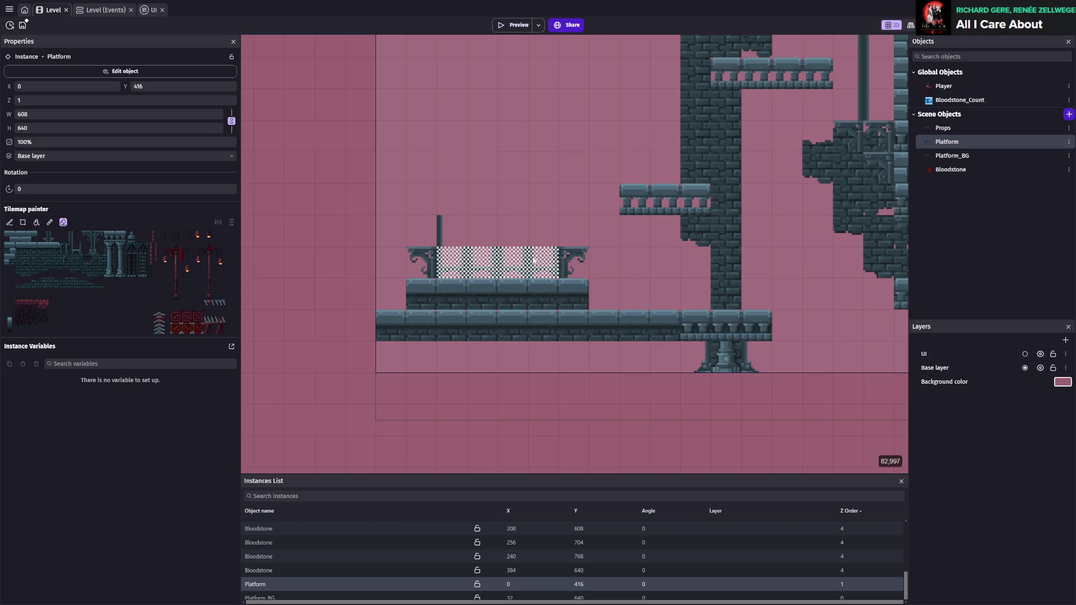
- Paint tall posts beside both brackets and top each post with a mirrored bracket
{"action": "left_click", "coordinate": [76, 236]}
{"action": "left_click", "coordinate": [443, 254]}
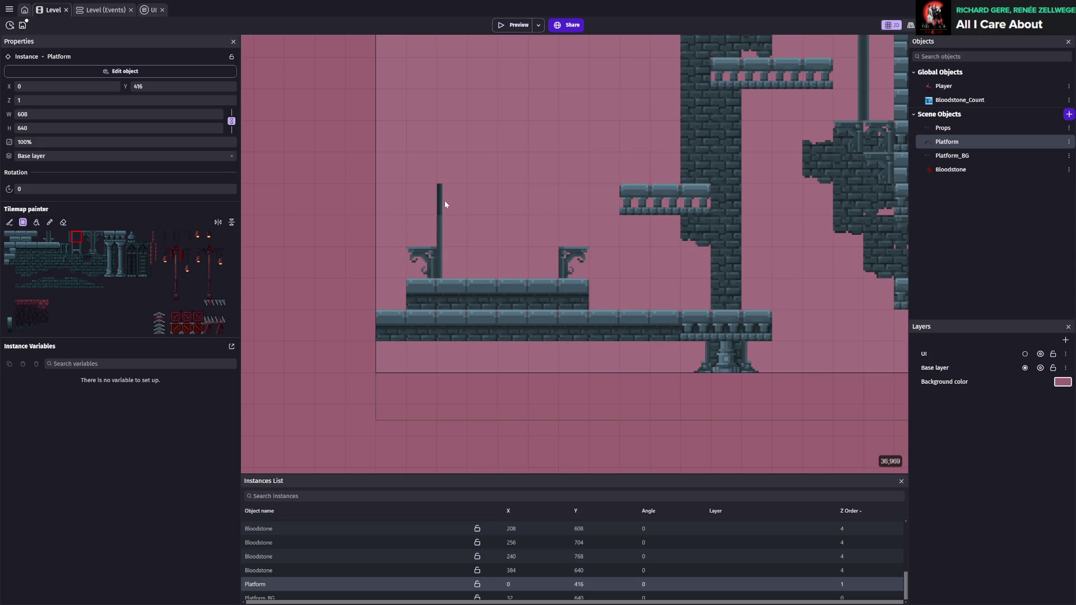
{"action": "left_click", "coordinate": [65, 236]}
{"action": "left_click", "coordinate": [543, 254]}
{"action": "left_click", "coordinate": [89, 236]}
{"action": "left_click", "coordinate": [540, 166]}
{"action": "left_click", "coordinate": [98, 236]}
{"action": "left_click", "coordinate": [452, 166]}
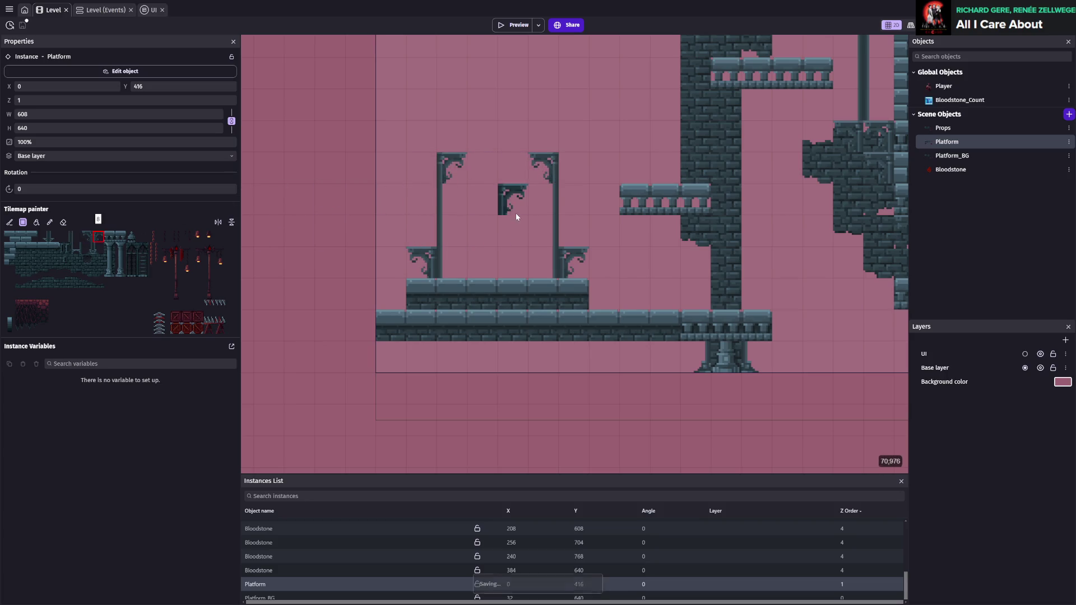
- Paint a stone lintel spanning both posts, capped with a left end tile
{"action": "scroll", "coordinate": [517, 216], "scroll_direction": "up", "scroll_amount": 2}
{"action": "left_click_drag", "start_coordinate": [120, 237], "coordinate": [107, 238]}
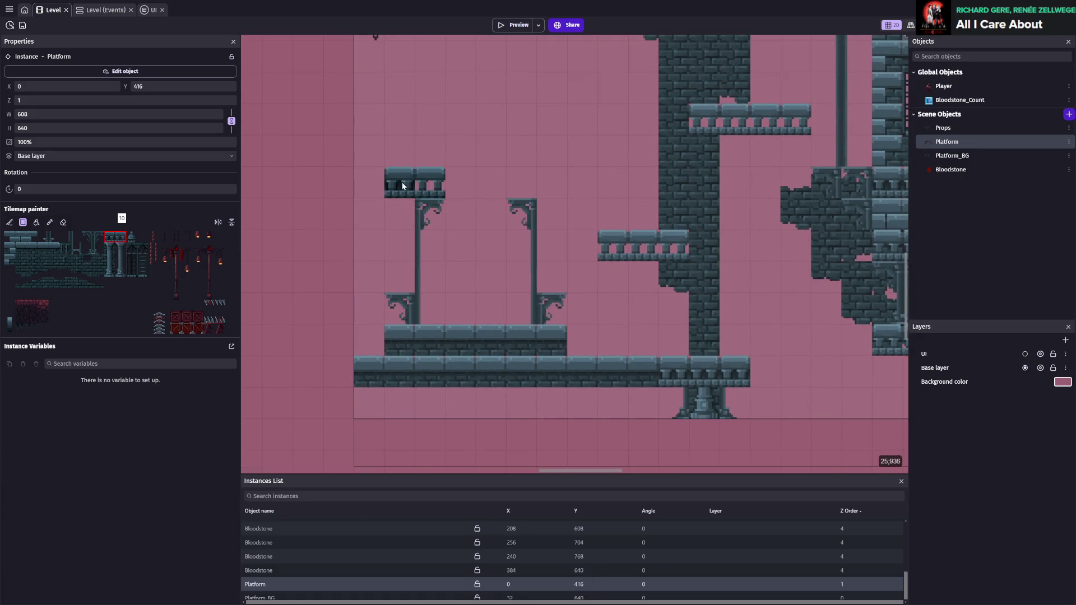
{"action": "left_click", "coordinate": [120, 237]}
{"action": "left_click_drag", "start_coordinate": [421, 193], "coordinate": [549, 191]}
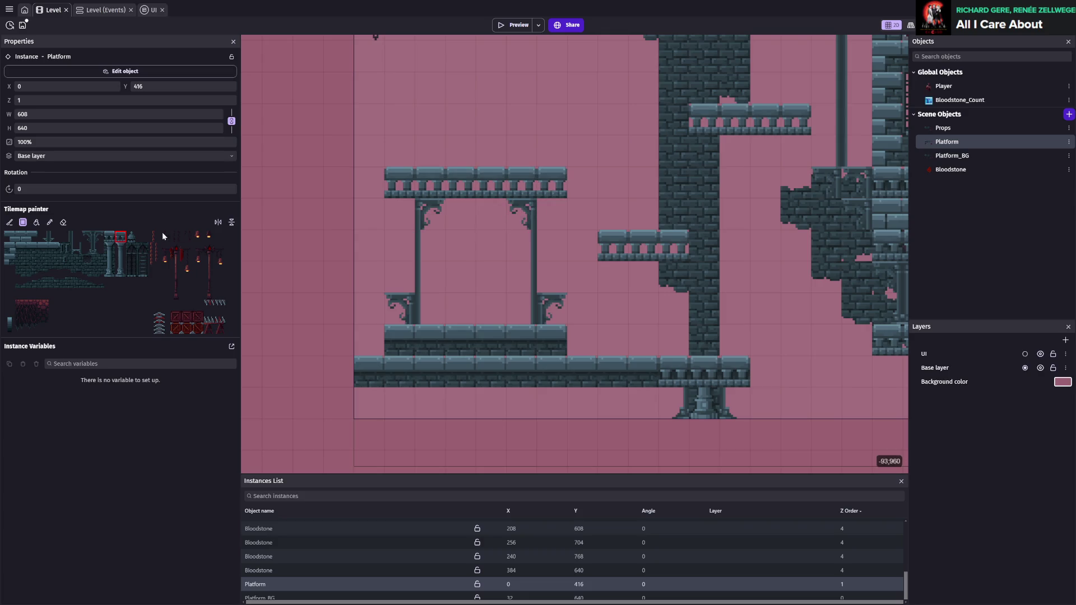
{"action": "left_click", "coordinate": [10, 237]}
{"action": "left_click", "coordinate": [407, 194]}
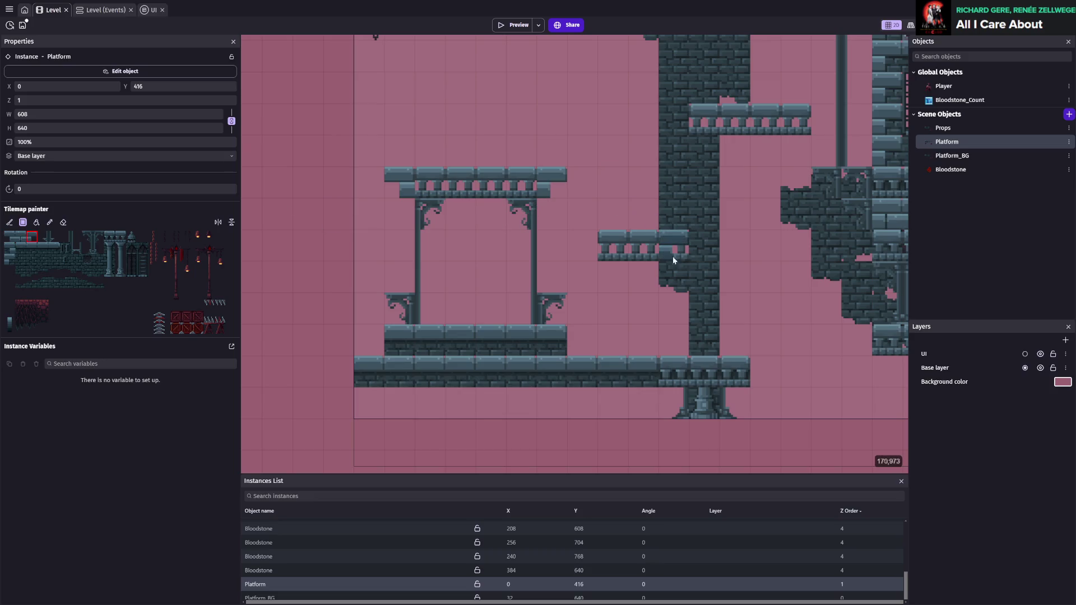
{"action": "scroll", "coordinate": [672, 256], "scroll_direction": "up", "scroll_amount": 3}
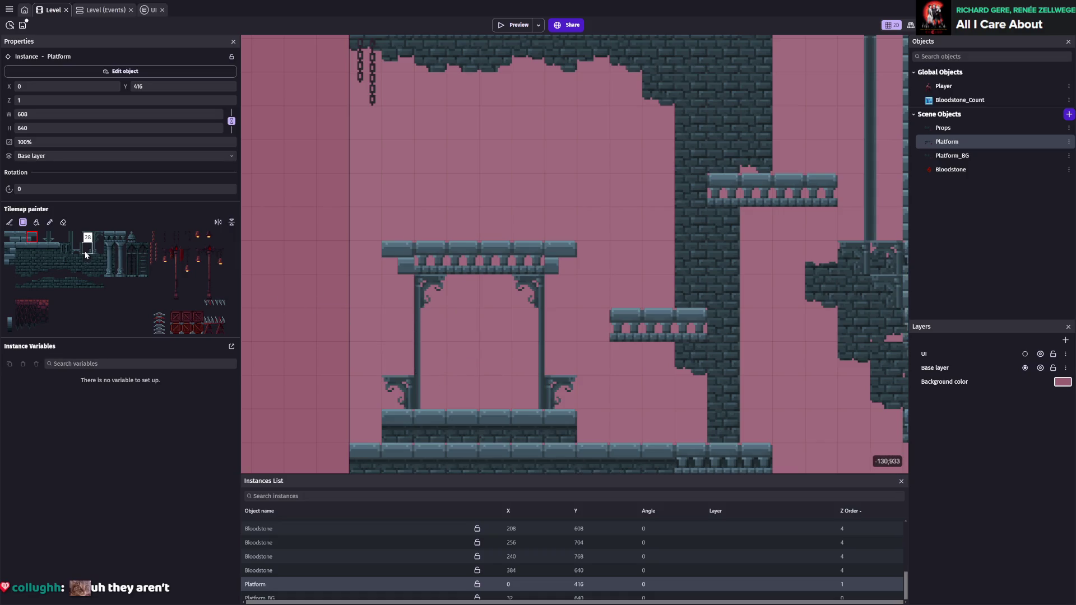
- Paint rows of arch tiles below the platform, then erase the stray arch row
{"action": "left_click", "coordinate": [135, 253]}
{"action": "left_click_drag", "start_coordinate": [426, 392], "coordinate": [539, 392]}
{"action": "scroll", "coordinate": [673, 359], "scroll_direction": "down", "scroll_amount": 1}
{"action": "scroll", "coordinate": [672, 367], "scroll_direction": "up", "scroll_amount": 1}
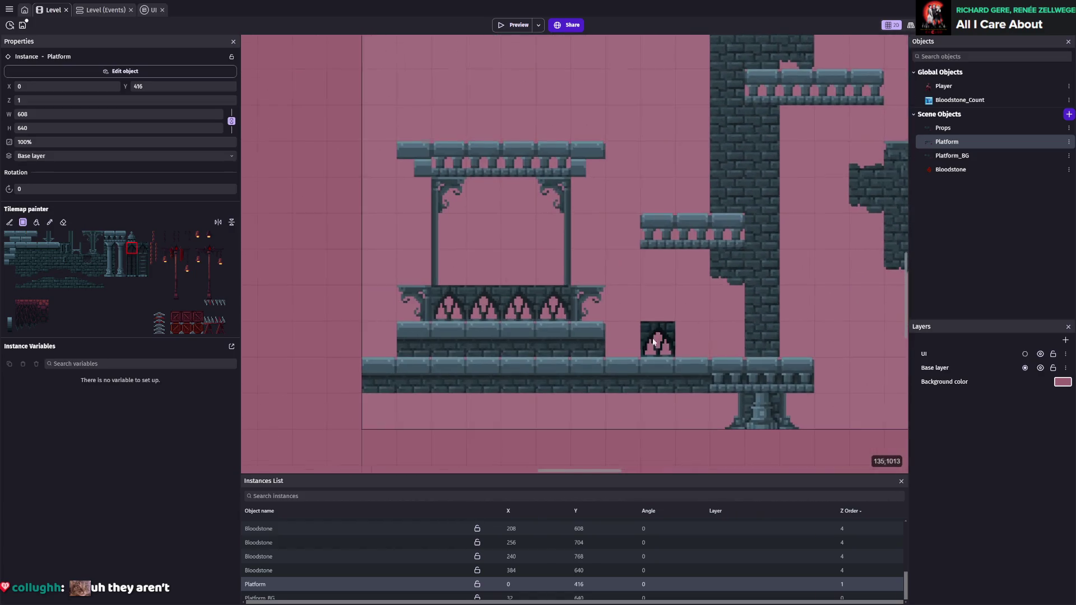
{"action": "scroll", "coordinate": [641, 368], "scroll_direction": "down", "scroll_amount": 2}
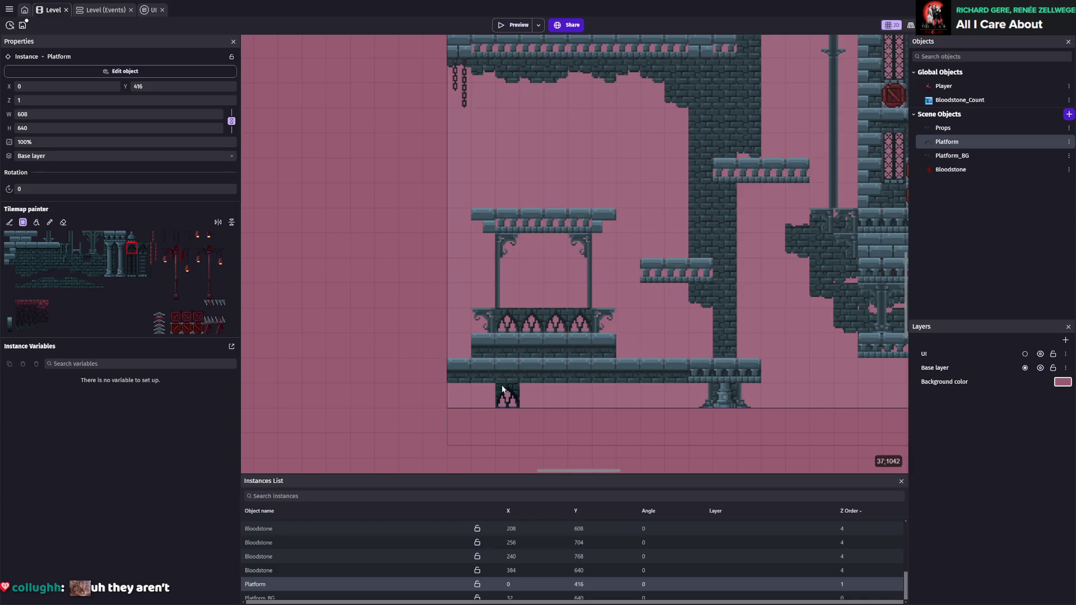
{"action": "left_click_drag", "start_coordinate": [506, 395], "coordinate": [579, 395]}
{"action": "scroll", "coordinate": [679, 422], "scroll_direction": "up", "scroll_amount": 1}
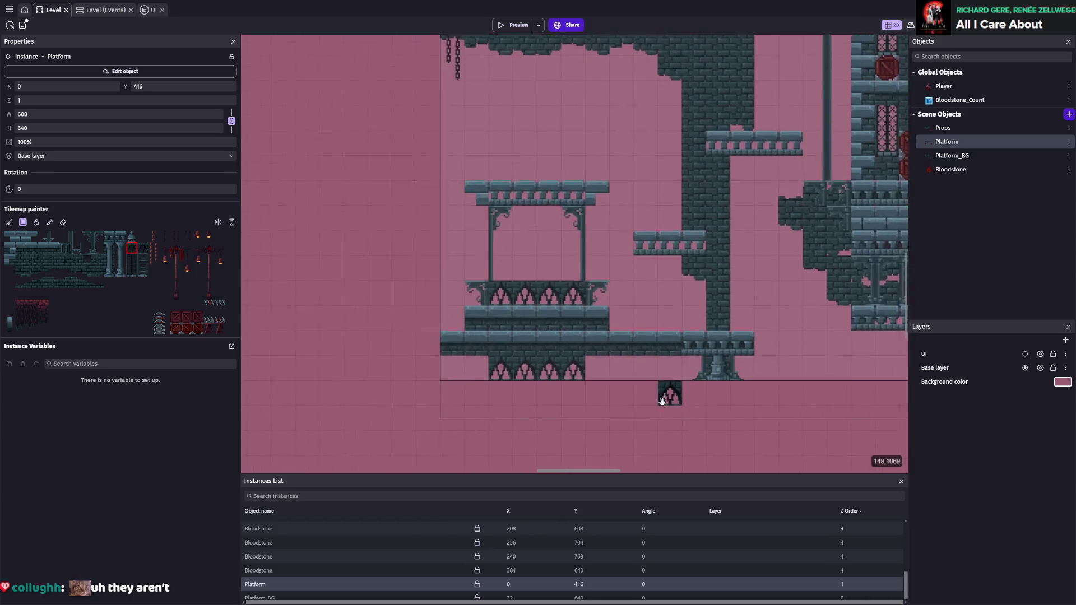
{"action": "left_click", "coordinate": [63, 223]}
{"action": "left_click_drag", "start_coordinate": [487, 281], "coordinate": [569, 281]}
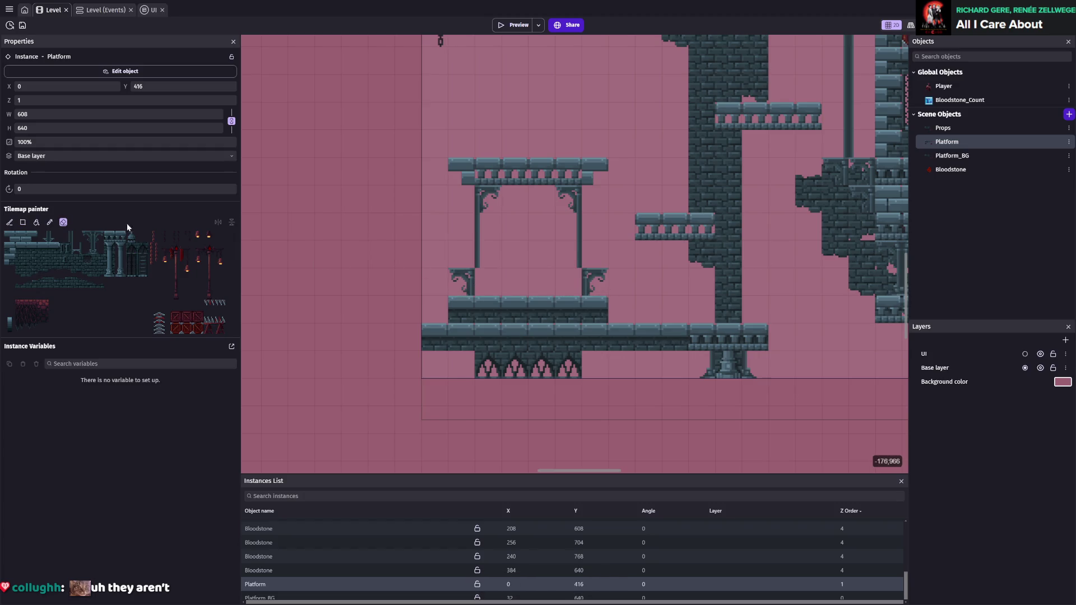
- Paint Gothic windows along the platform's underside with end tiles at both ends
{"action": "left_click", "coordinate": [73, 236]}
{"action": "left_click", "coordinate": [65, 237]}
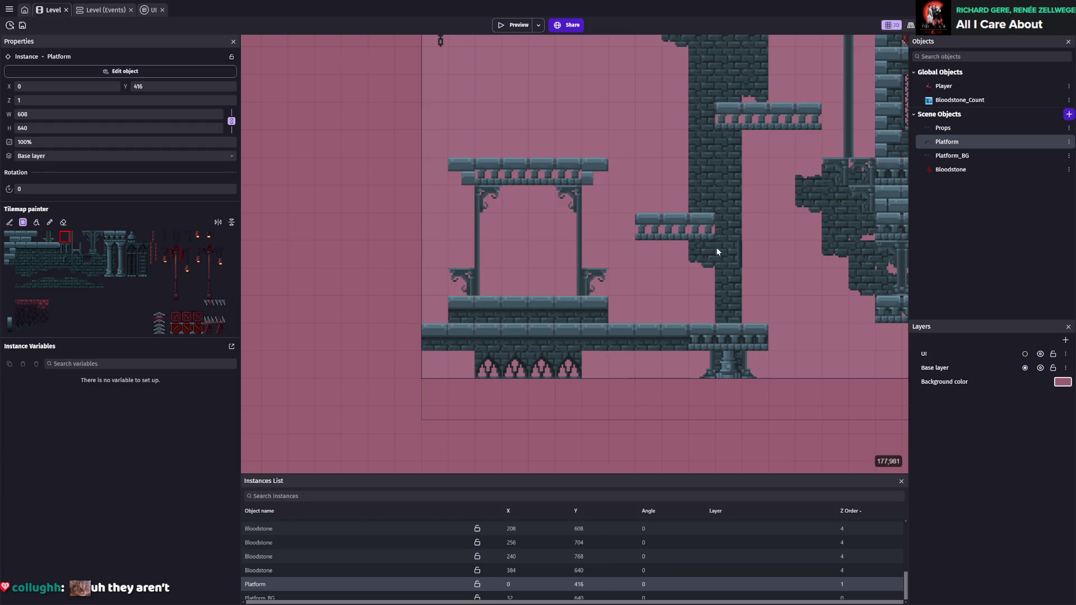
{"action": "key", "text": "ctrl+s"}
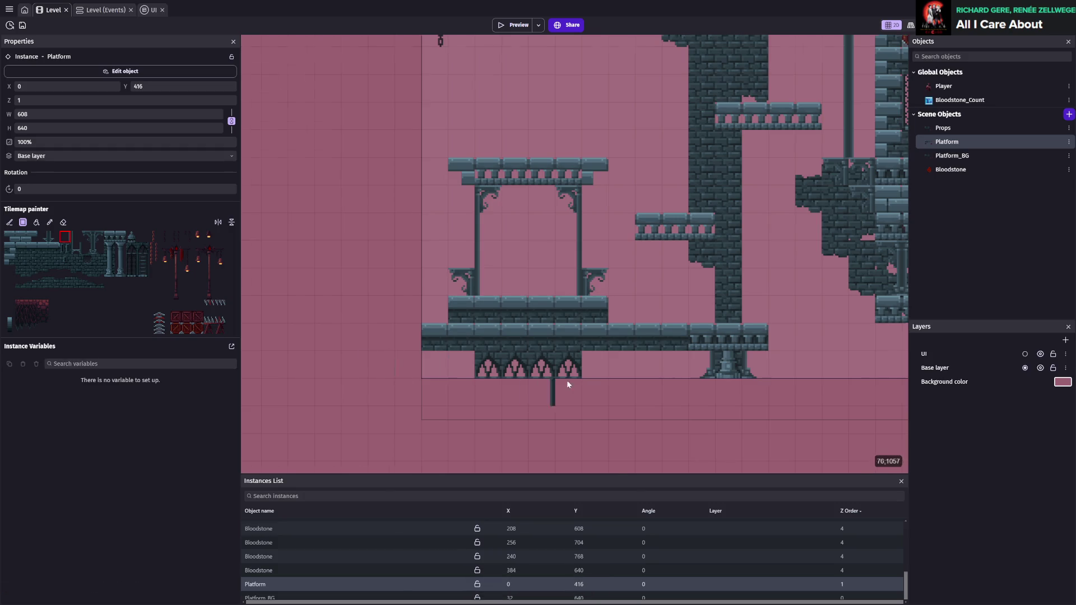
{"action": "scroll", "coordinate": [567, 380], "scroll_direction": "down", "scroll_amount": 1}
{"action": "scroll", "coordinate": [454, 357], "scroll_direction": "up", "scroll_amount": 1}
{"action": "left_click", "coordinate": [132, 270]}
{"action": "left_click_drag", "start_coordinate": [449, 370], "coordinate": [529, 361]}
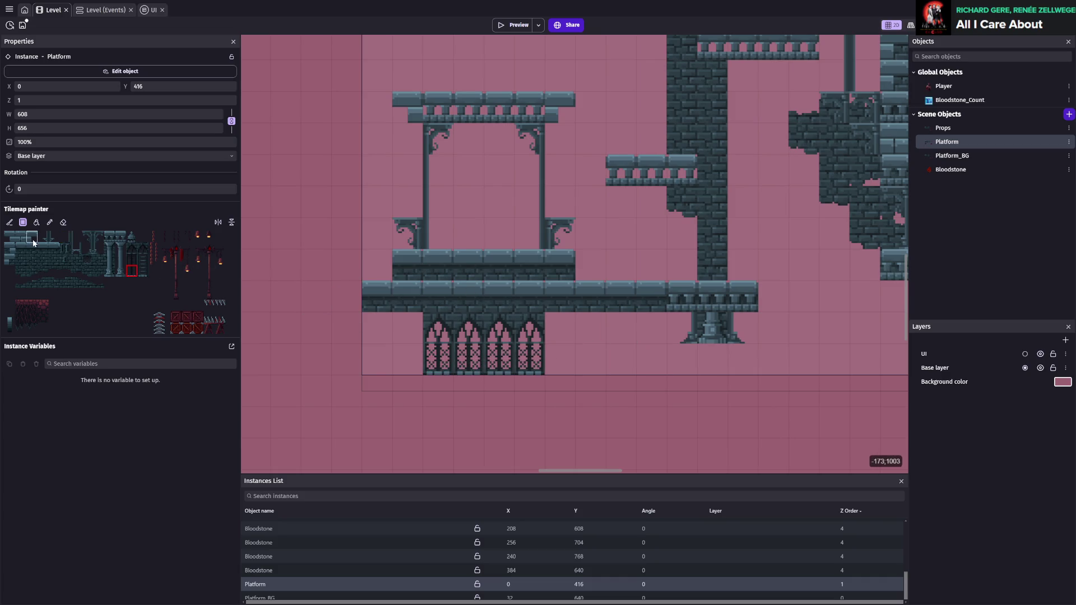
{"action": "left_click", "coordinate": [84, 277]}
{"action": "left_click", "coordinate": [369, 308]}
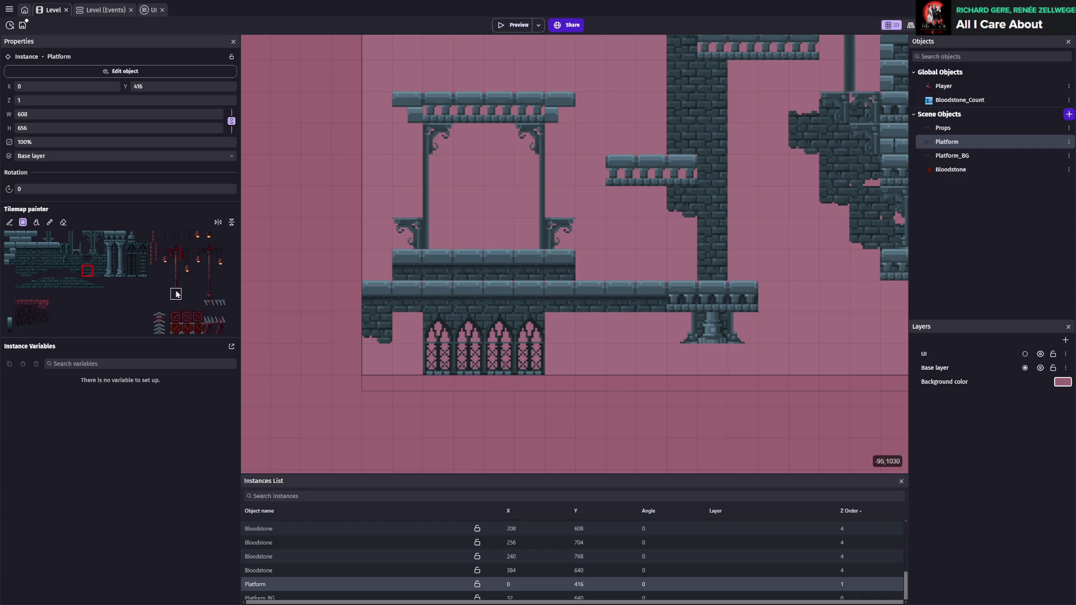
{"action": "left_click", "coordinate": [569, 316]}
- Place pillars on the left and right sides of the windows
{"action": "left_click", "coordinate": [88, 272]}
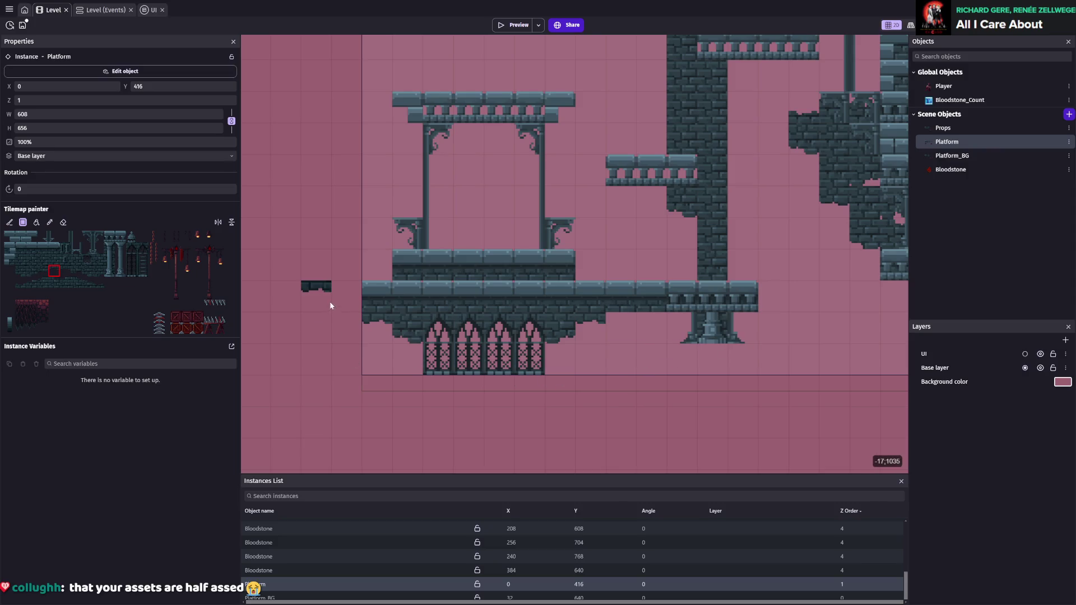
{"action": "left_click", "coordinate": [87, 248]}
{"action": "left_click", "coordinate": [385, 360]}
{"action": "left_click", "coordinate": [98, 247]}
{"action": "left_click", "coordinate": [552, 362]}
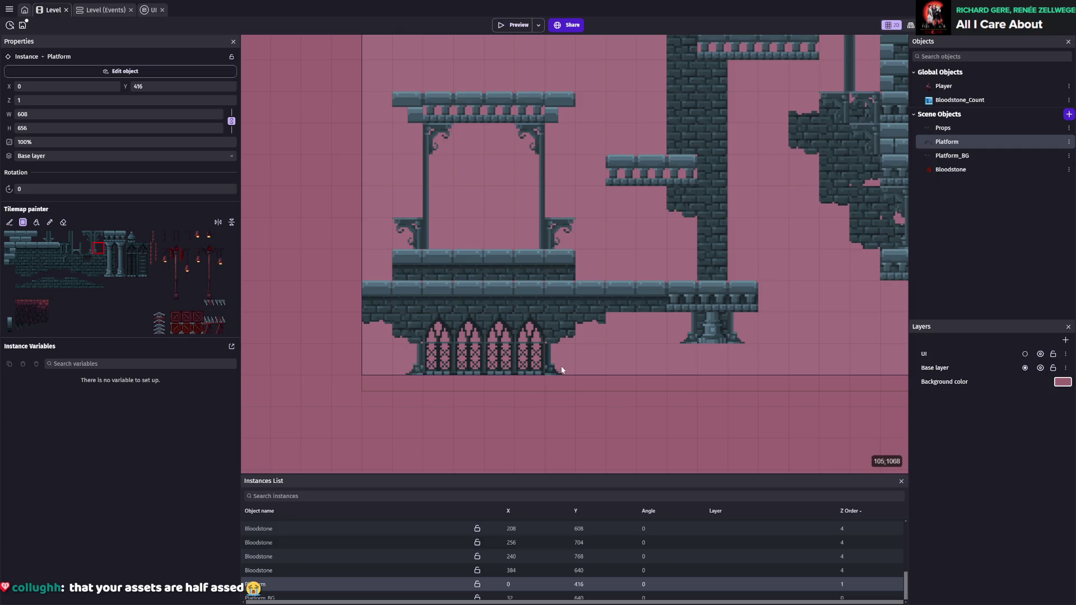
- Paint a ledge row beneath the windows and save the project
{"action": "scroll", "coordinate": [691, 392], "scroll_direction": "down", "scroll_amount": 3}
{"action": "scroll", "coordinate": [570, 388], "scroll_direction": "up", "scroll_amount": 4}
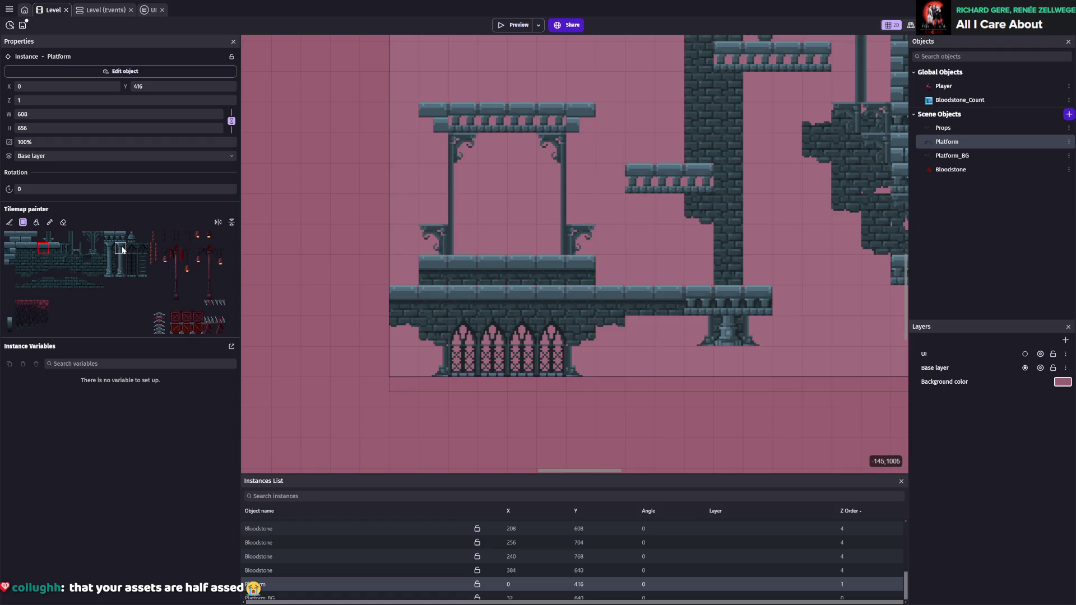
{"action": "left_click_drag", "start_coordinate": [438, 385], "coordinate": [585, 387]}
{"action": "scroll", "coordinate": [684, 375], "scroll_direction": "down", "scroll_amount": 2}
{"action": "scroll", "coordinate": [681, 377], "scroll_direction": "left", "scroll_amount": 2}
{"action": "key", "text": "ctrl+s"}
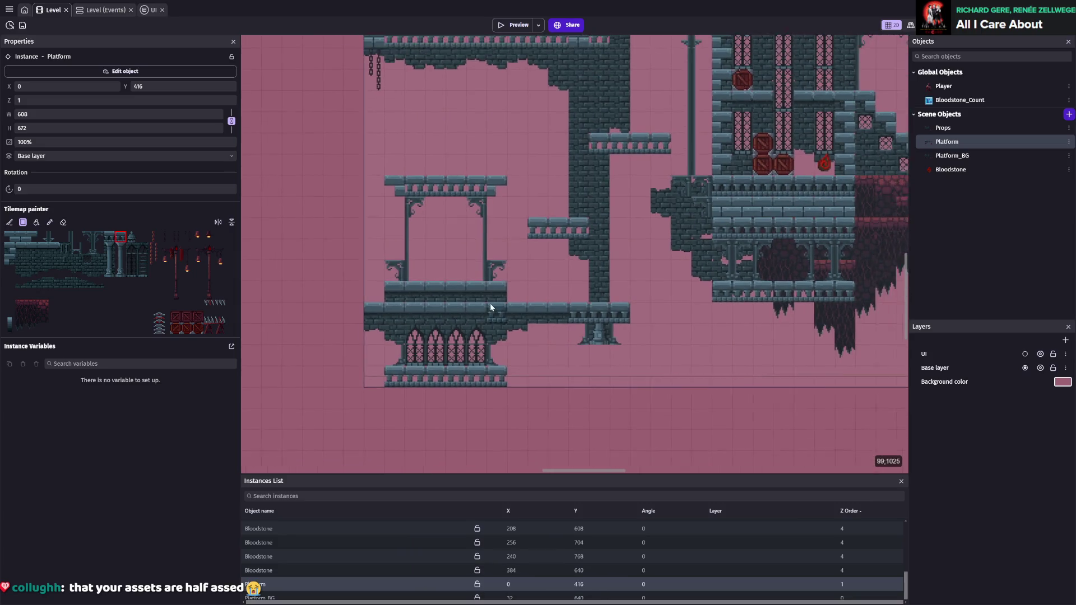
{"action": "scroll", "coordinate": [490, 304], "scroll_direction": "down", "scroll_amount": 2}
{"action": "scroll", "coordinate": [324, 222], "scroll_direction": "up", "scroll_amount": 2}
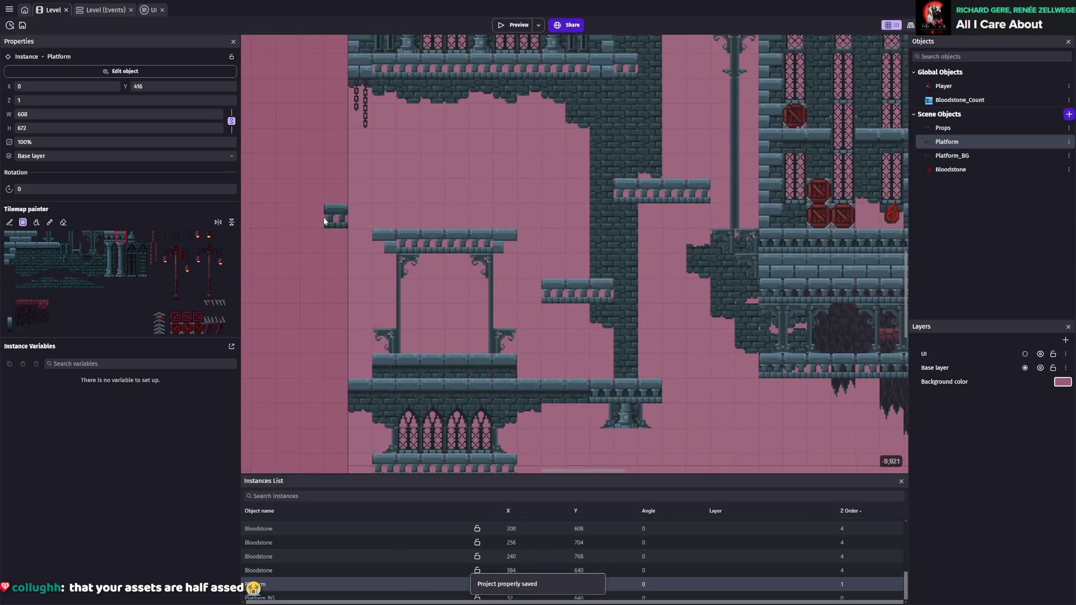
- Erase the lintel, bracket tops and capital tiles, then save
{"action": "left_click", "coordinate": [64, 222]}
{"action": "mouse_move", "coordinate": [530, 240]}
{"action": "left_mouse_down"}
{"action": "mouse_move", "coordinate": [360, 240]}
{"action": "mouse_move", "coordinate": [410, 266]}
{"action": "left_mouse_up"}
{"action": "left_click", "coordinate": [480, 266]}
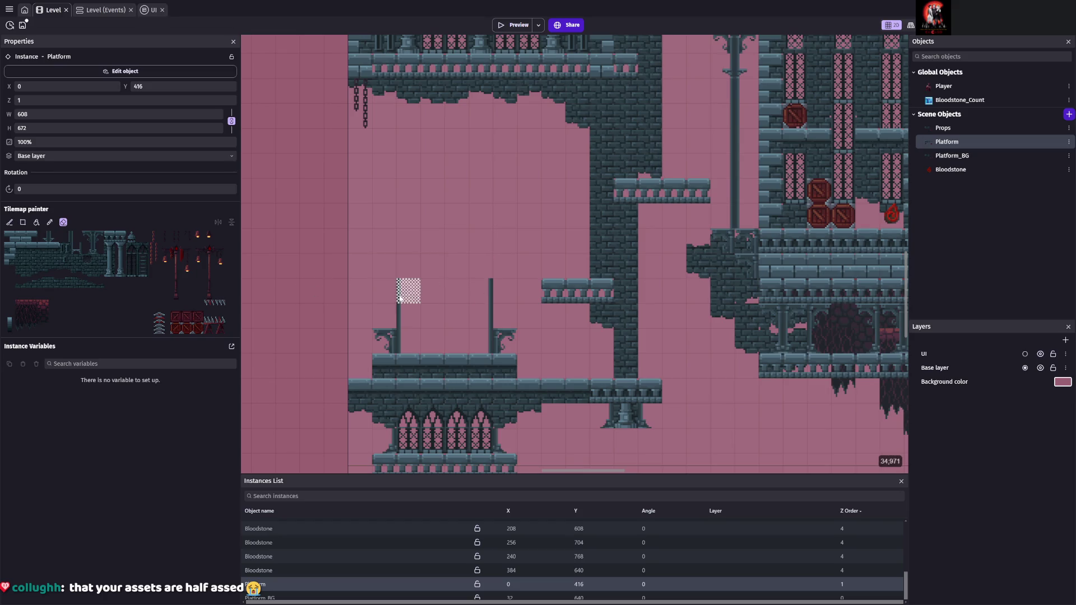
{"action": "key", "text": "ctrl+s"}
- Paint a new platform top across the posts with a left end cap and a dome
{"action": "left_click", "coordinate": [98, 237]}
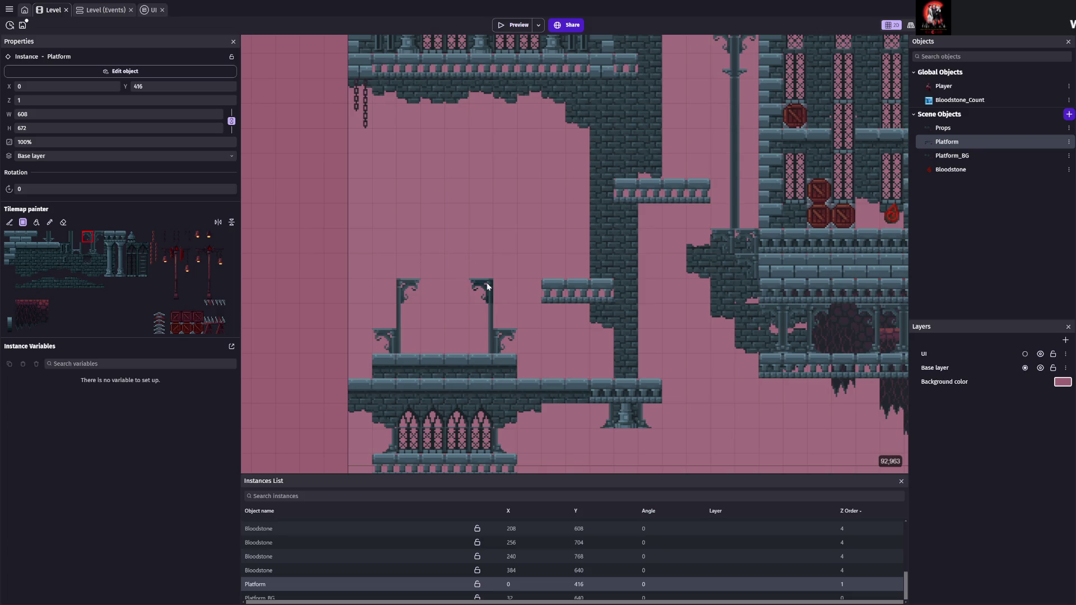
{"action": "scroll", "coordinate": [487, 282], "scroll_direction": "up", "scroll_amount": 3}
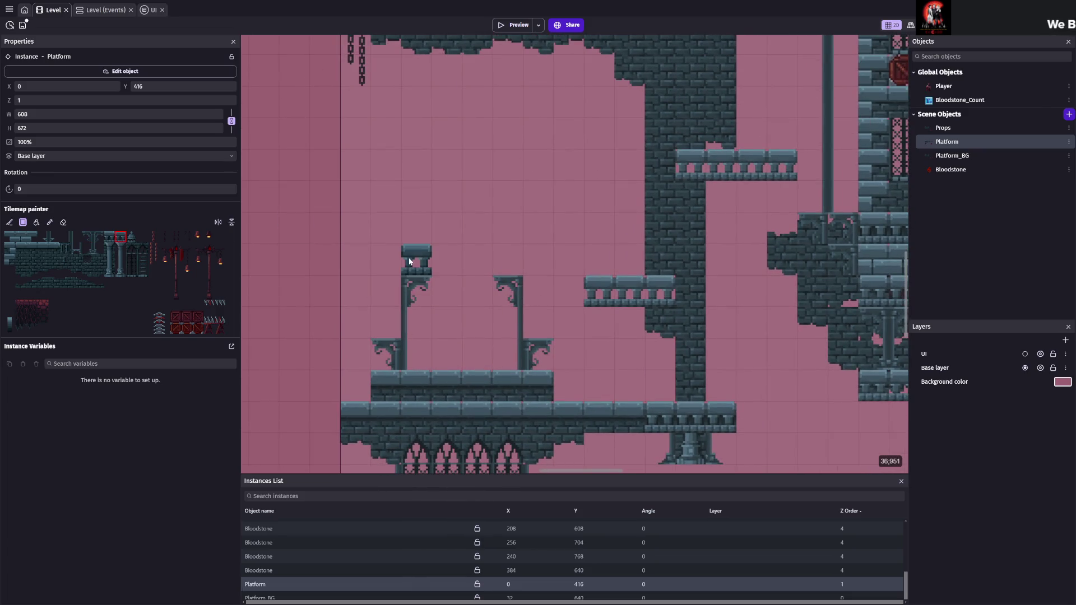
{"action": "left_click_drag", "start_coordinate": [410, 262], "coordinate": [507, 262]}
{"action": "left_click", "coordinate": [10, 236]}
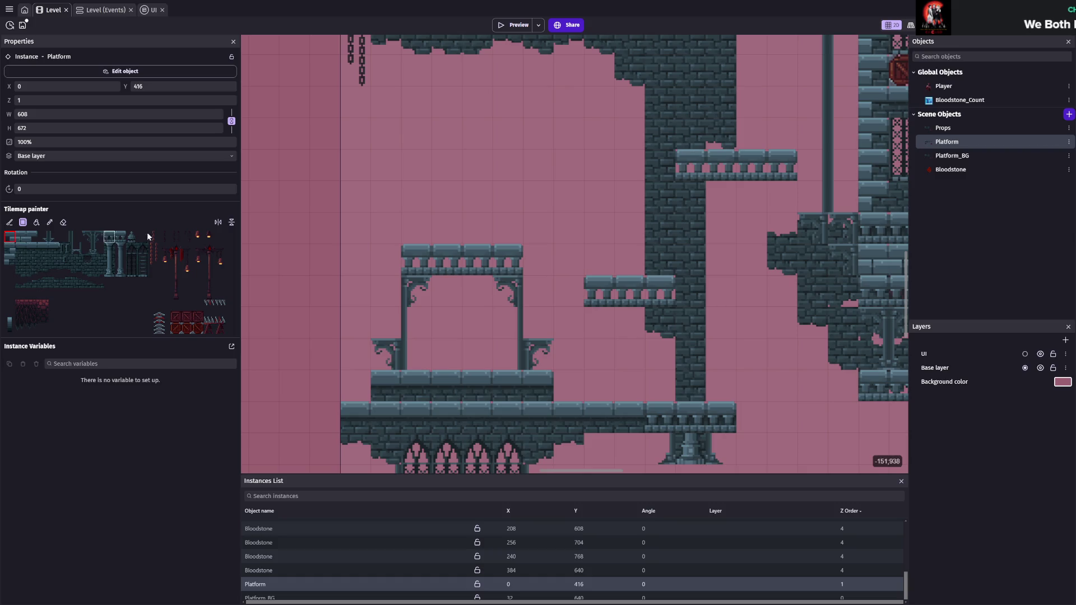
{"action": "left_click", "coordinate": [386, 259]}
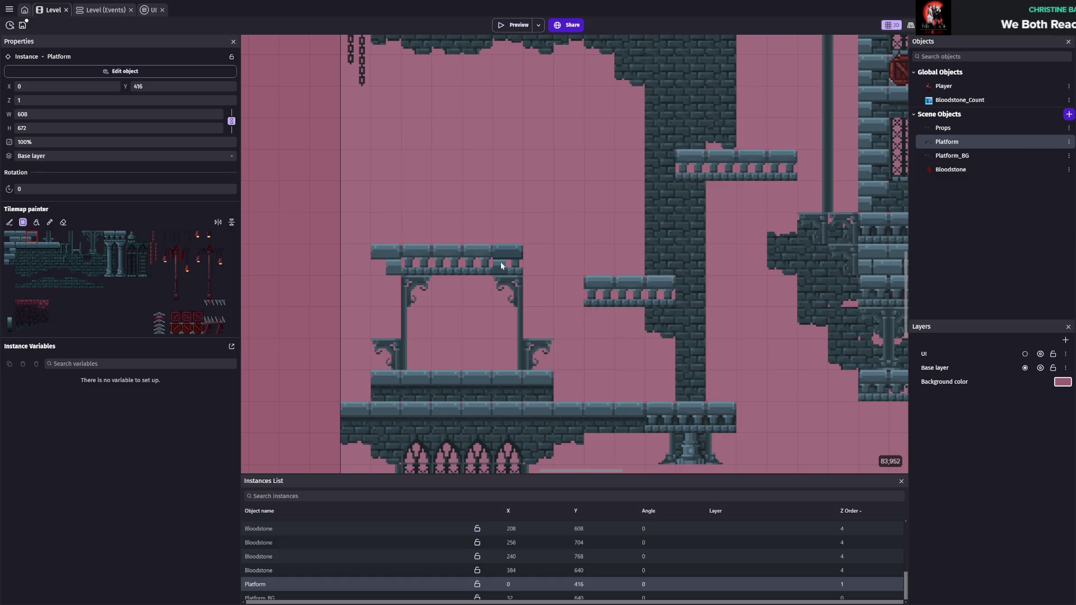
{"action": "key", "text": "ctrl+s"}
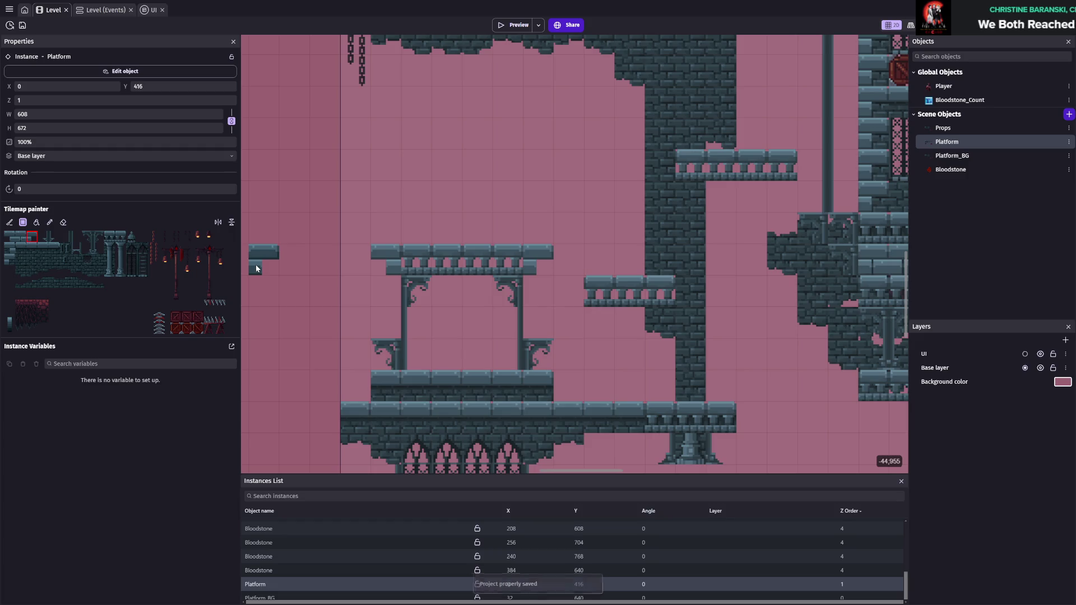
{"action": "left_click", "coordinate": [132, 236]}
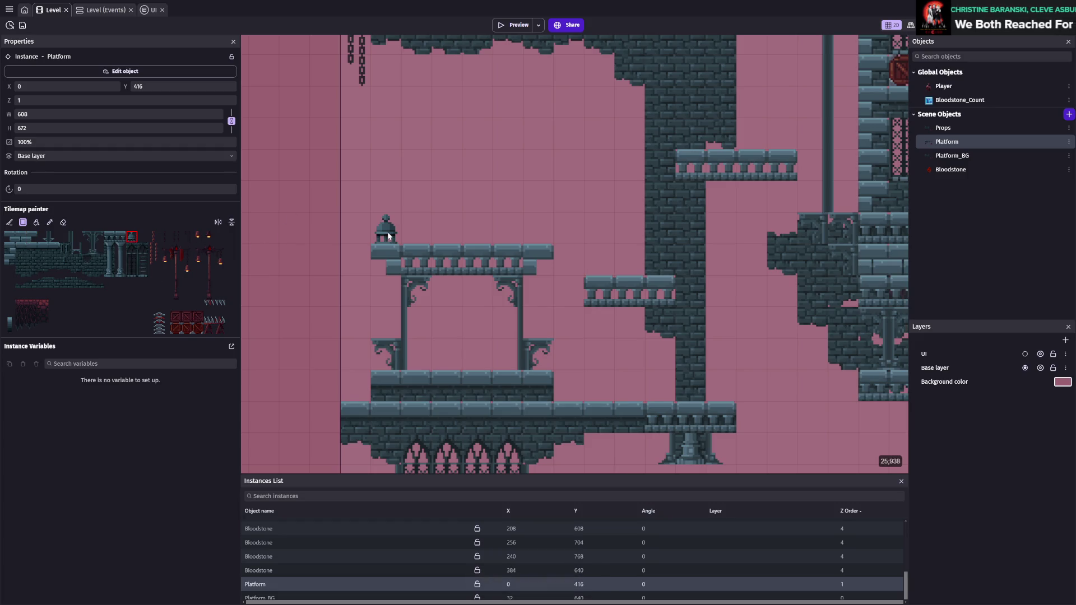
{"action": "left_click", "coordinate": [540, 239]}
{"action": "key", "text": "ctrl+s"}
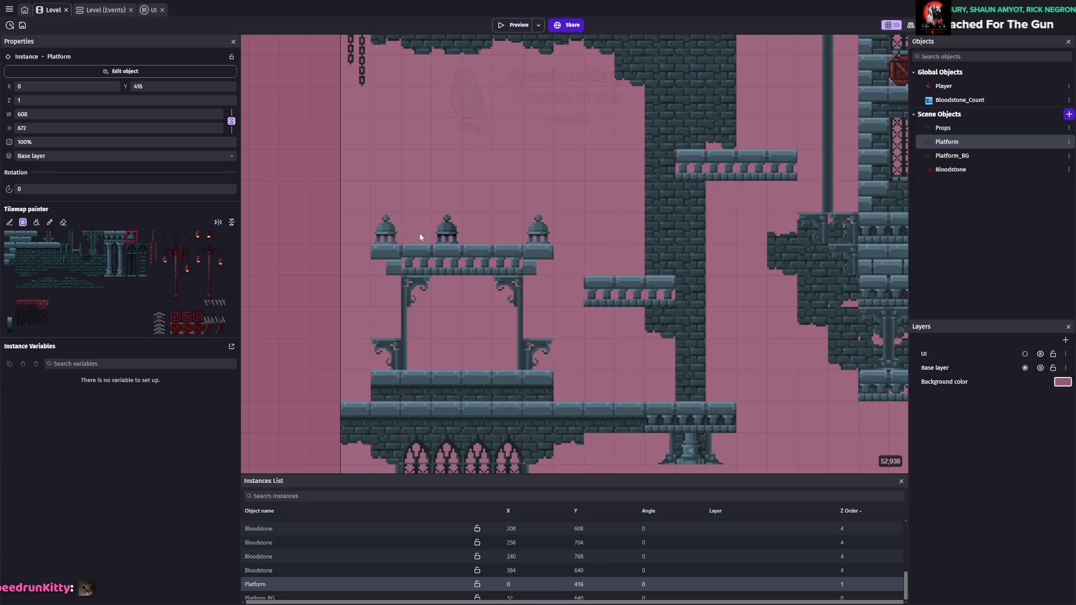
- Paint a dark brick wall block above the platform
{"action": "left_click", "coordinate": [28, 257]}
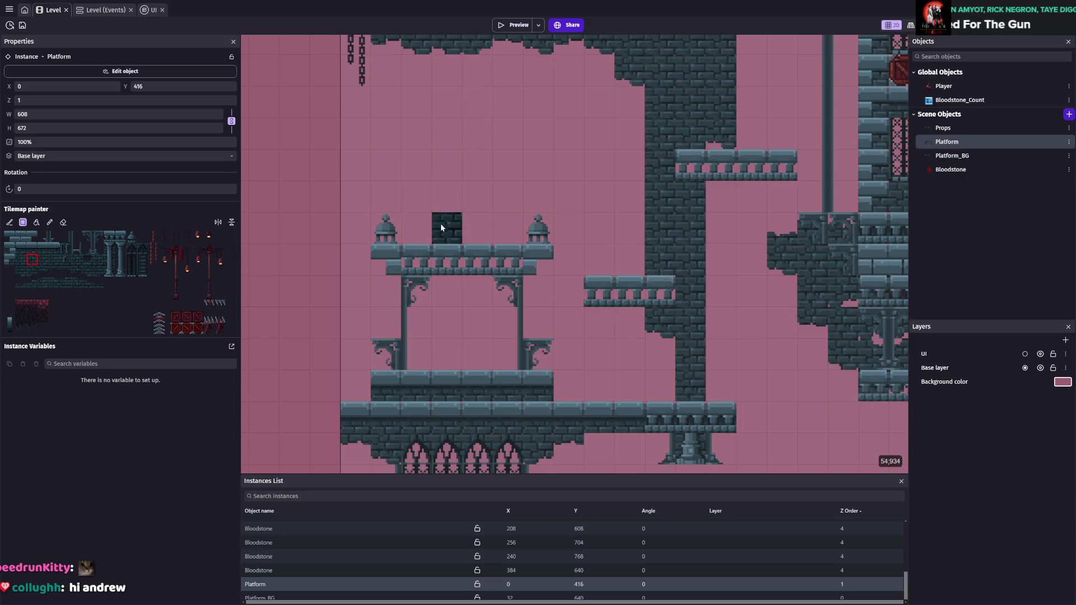
{"action": "left_click_drag", "start_coordinate": [405, 216], "coordinate": [476, 231]}
{"action": "left_click_drag", "start_coordinate": [440, 196], "coordinate": [485, 196]}
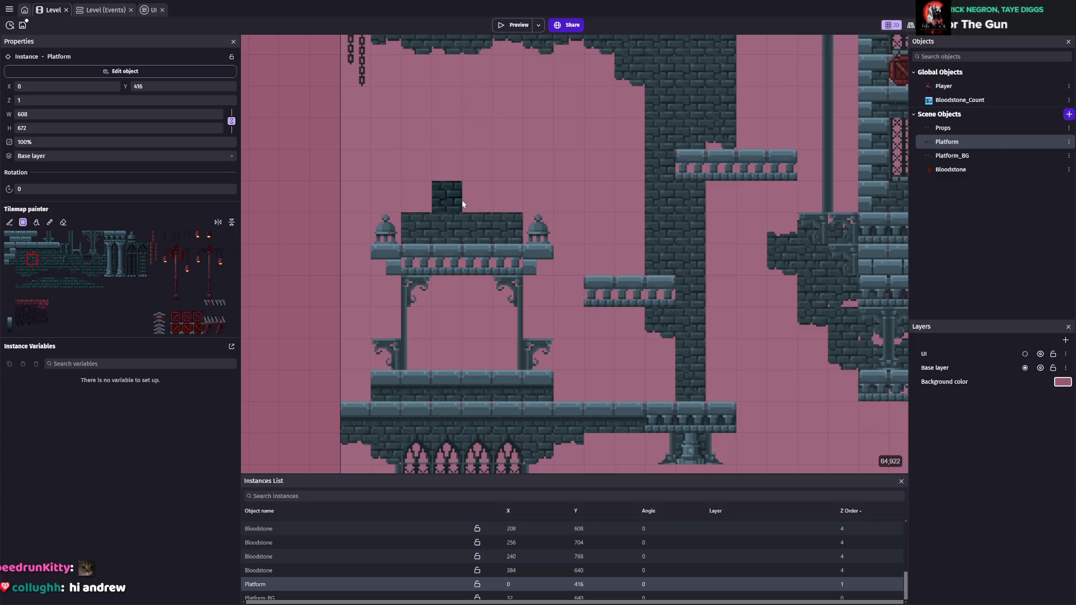
{"action": "left_click", "coordinate": [507, 228]}
{"action": "scroll", "coordinate": [560, 289], "scroll_direction": "down", "scroll_amount": 5}
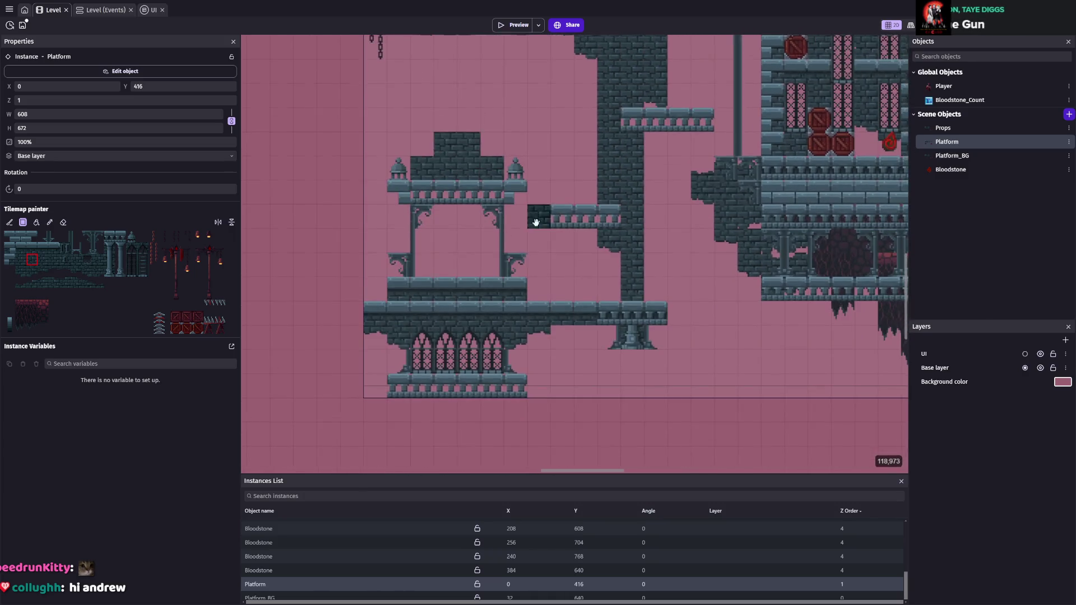
{"action": "scroll", "coordinate": [530, 291], "scroll_direction": "up", "scroll_amount": 5}
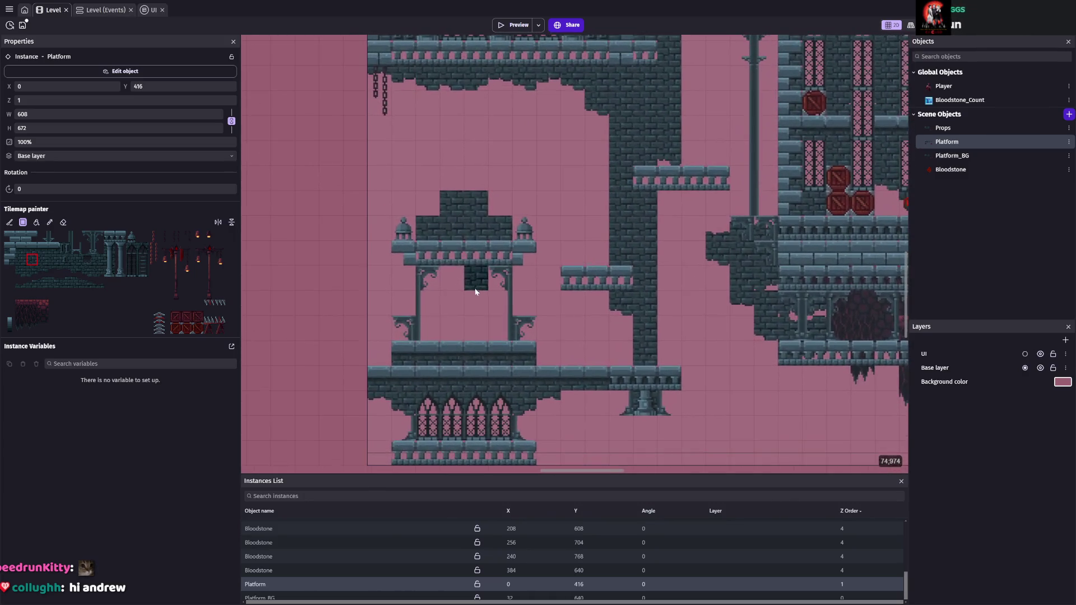
- Repaint the brick block with red-rock tiles and save
{"action": "left_click", "coordinate": [44, 302]}
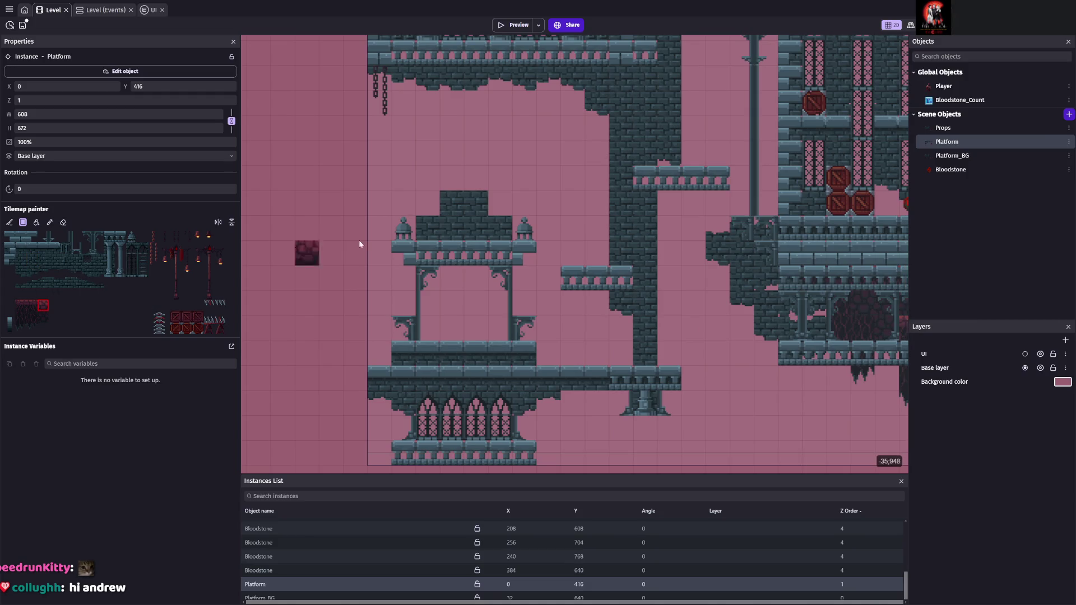
{"action": "left_click_drag", "start_coordinate": [426, 227], "coordinate": [498, 227]}
{"action": "left_click", "coordinate": [448, 210]}
{"action": "left_click", "coordinate": [476, 203]}
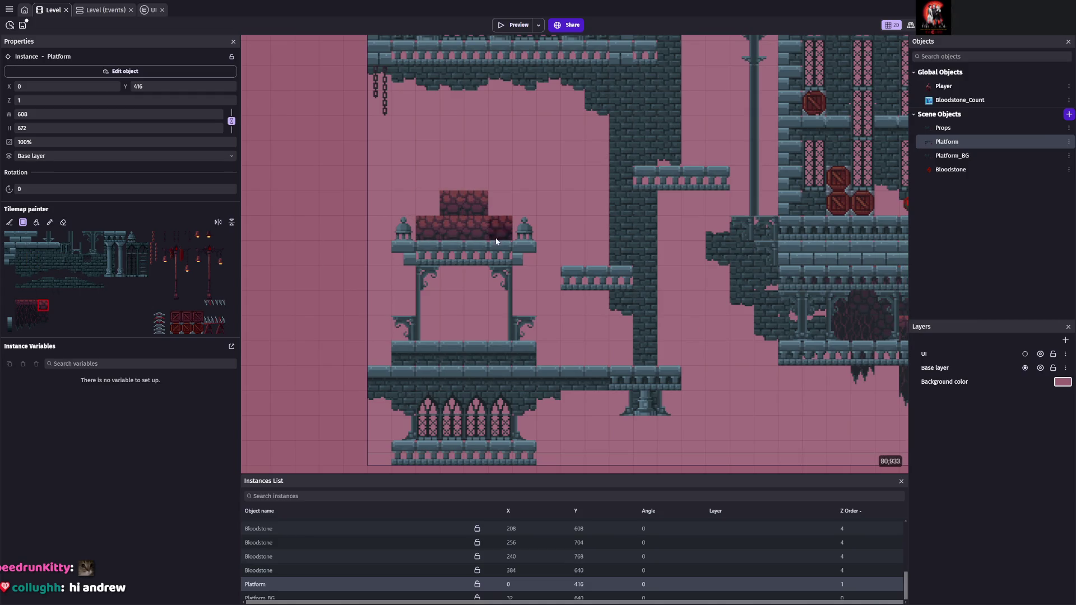
{"action": "scroll", "coordinate": [463, 371], "scroll_direction": "up", "scroll_amount": 2}
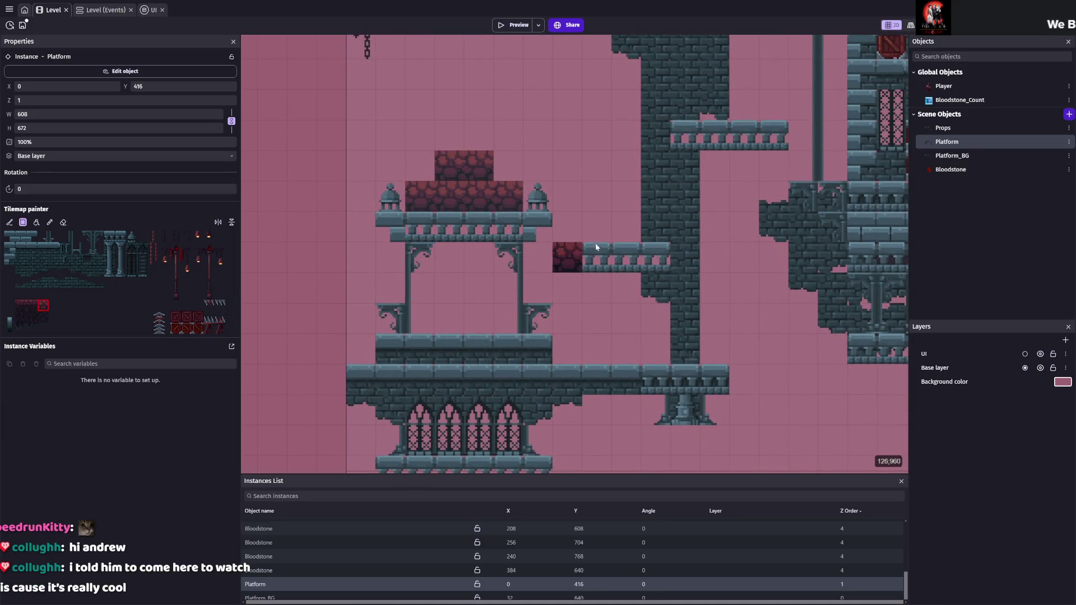
{"action": "key", "text": "ctrl+s"}
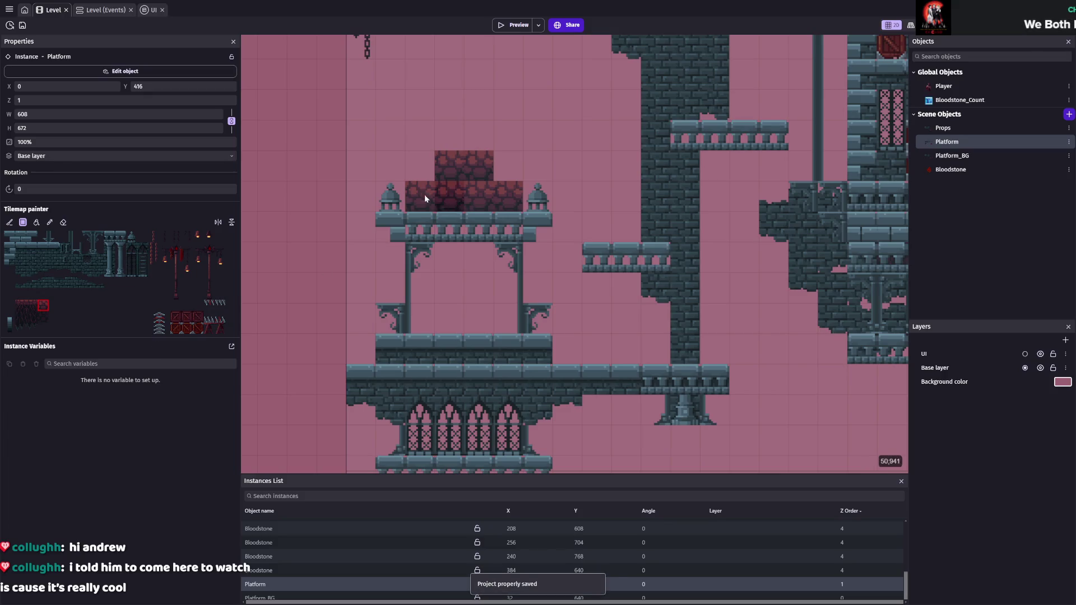
- Erase the red-rock tiles and domes along the platform top, then save
{"action": "left_click", "coordinate": [63, 222]}
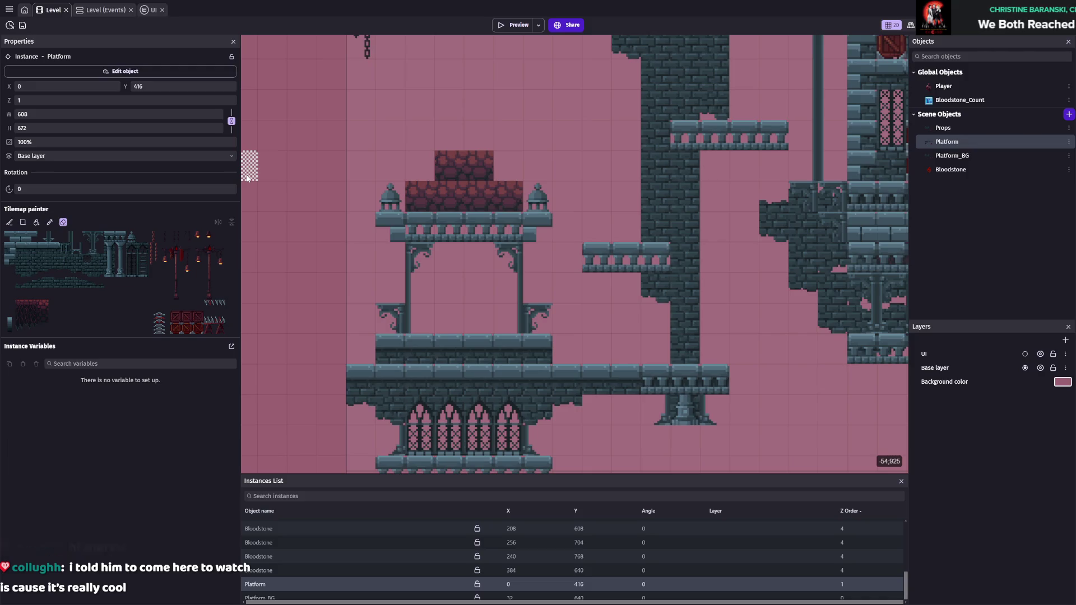
{"action": "left_click_drag", "start_coordinate": [418, 164], "coordinate": [508, 193]}
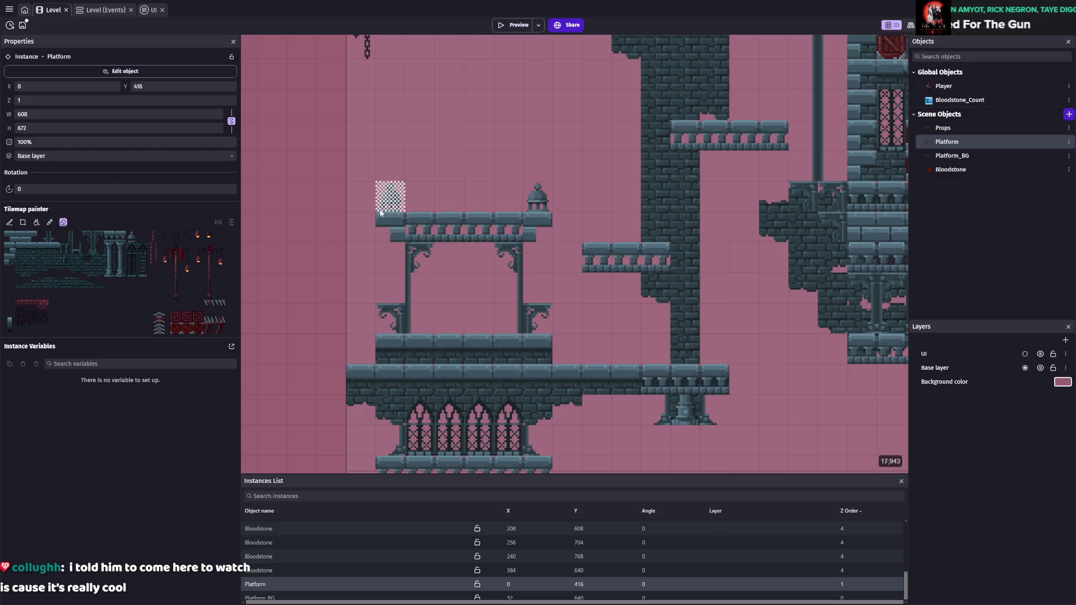
{"action": "left_click_drag", "start_coordinate": [391, 196], "coordinate": [561, 202]}
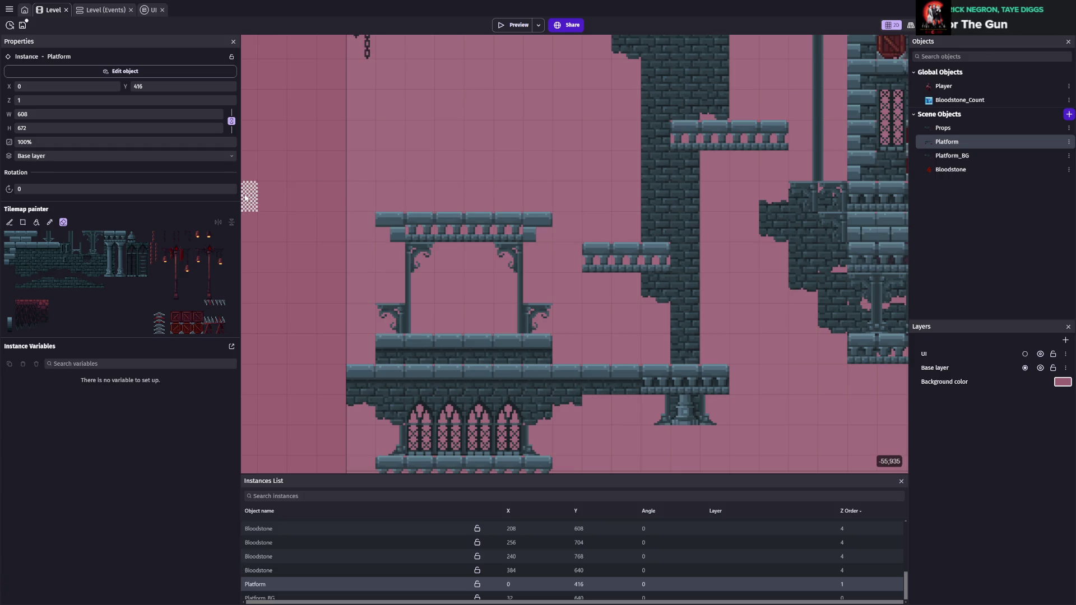
{"action": "key", "text": "ctrl+s"}
{"action": "scroll", "coordinate": [522, 235], "scroll_direction": "down", "scroll_amount": 5}
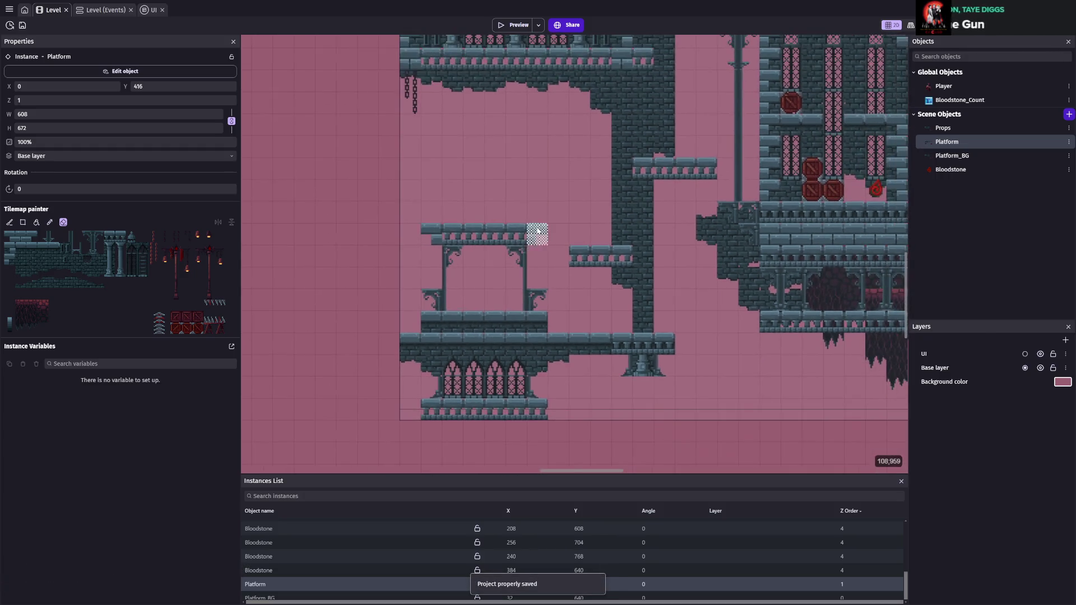
{"action": "scroll", "coordinate": [522, 236], "scroll_direction": "up", "scroll_amount": 3}
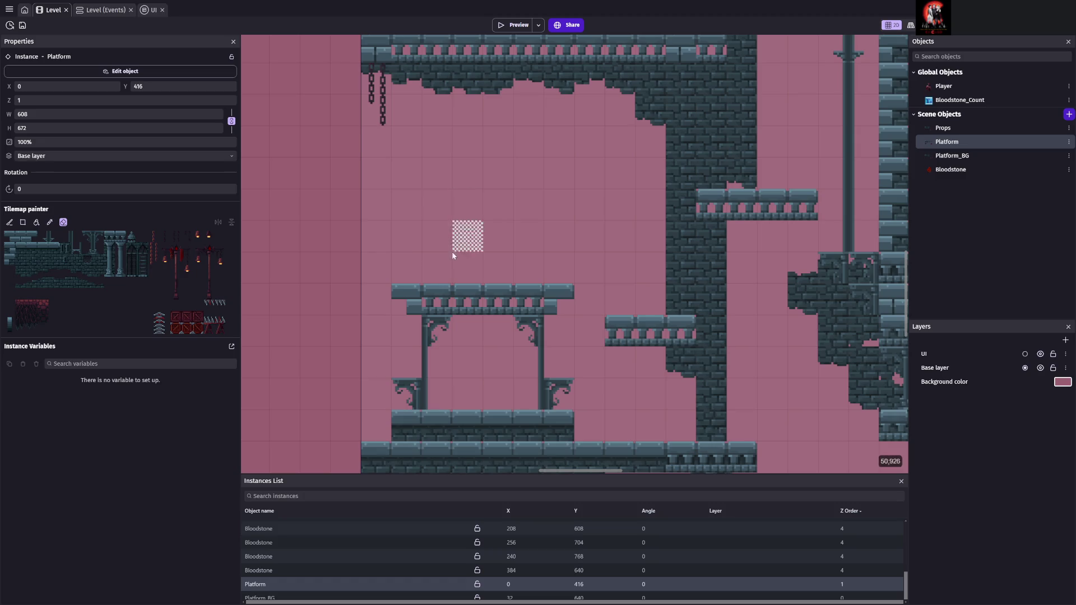
- Paint five columns on the platform, erase the leftmost one, and save
{"action": "left_click", "coordinate": [120, 248]}
{"action": "left_click", "coordinate": [432, 265]}
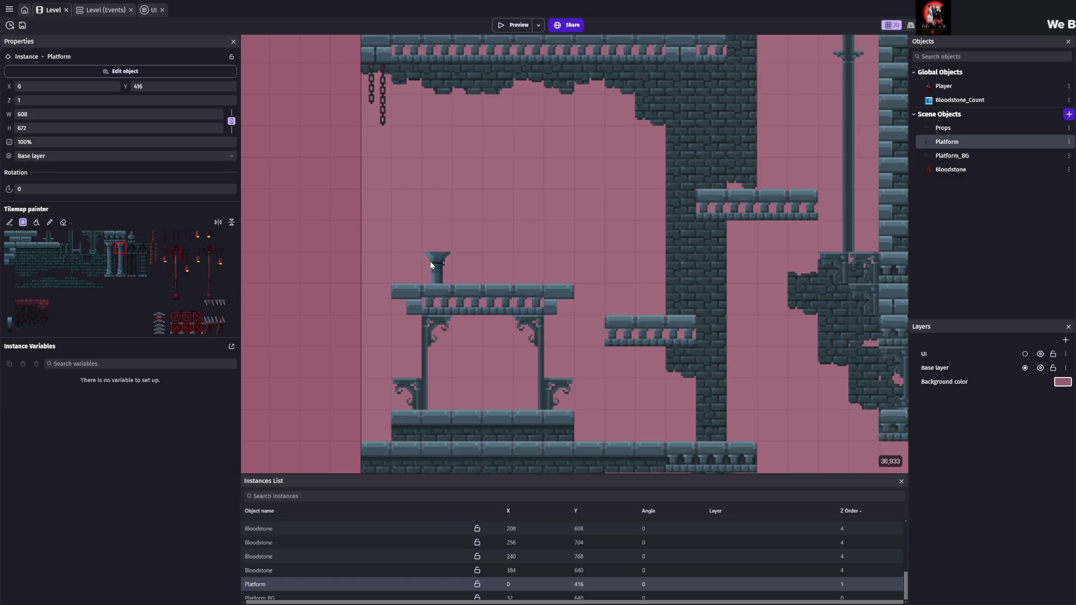
{"action": "left_click_drag", "start_coordinate": [419, 267], "coordinate": [529, 269]}
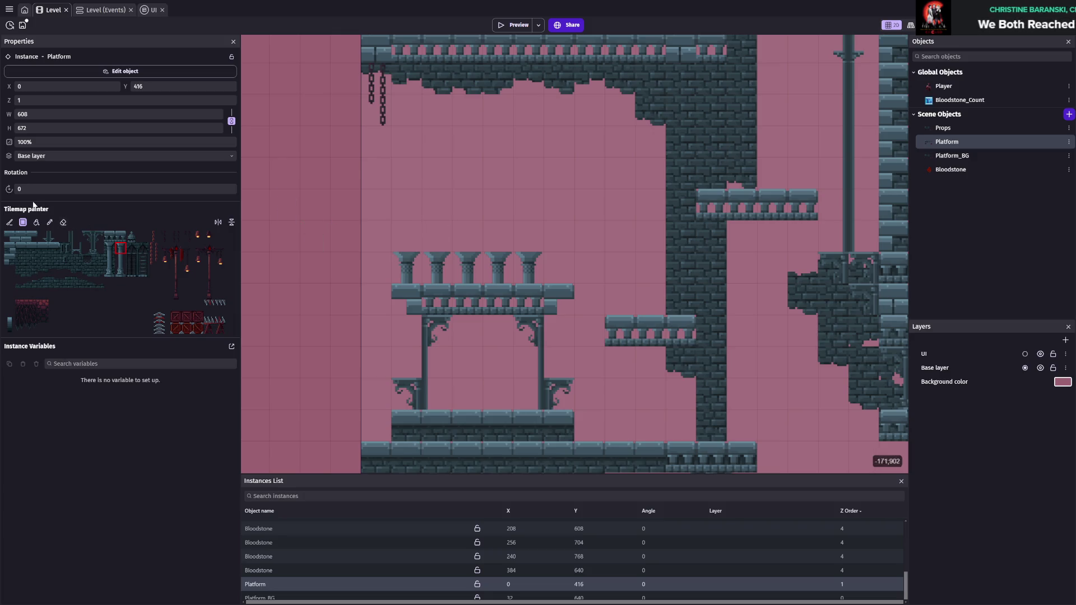
{"action": "left_click", "coordinate": [62, 224]}
{"action": "left_click", "coordinate": [407, 268]}
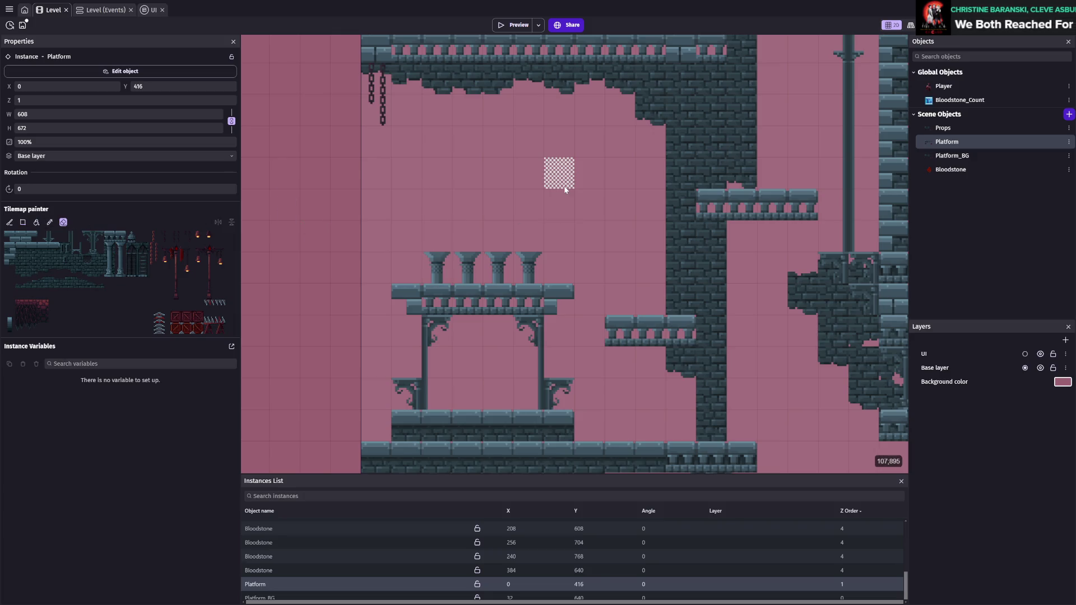
{"action": "key", "text": "ctrl+s"}
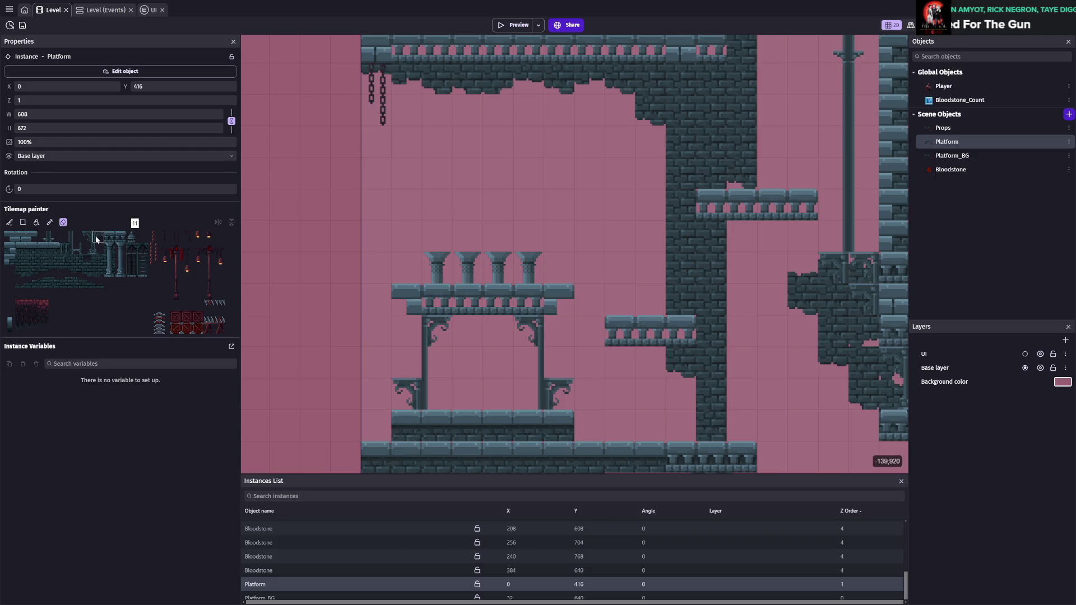
- Paint a balustrade ledge across the top of the four columns
{"action": "left_click", "coordinate": [121, 235]}
{"action": "left_click_drag", "start_coordinate": [435, 235], "coordinate": [536, 235]}
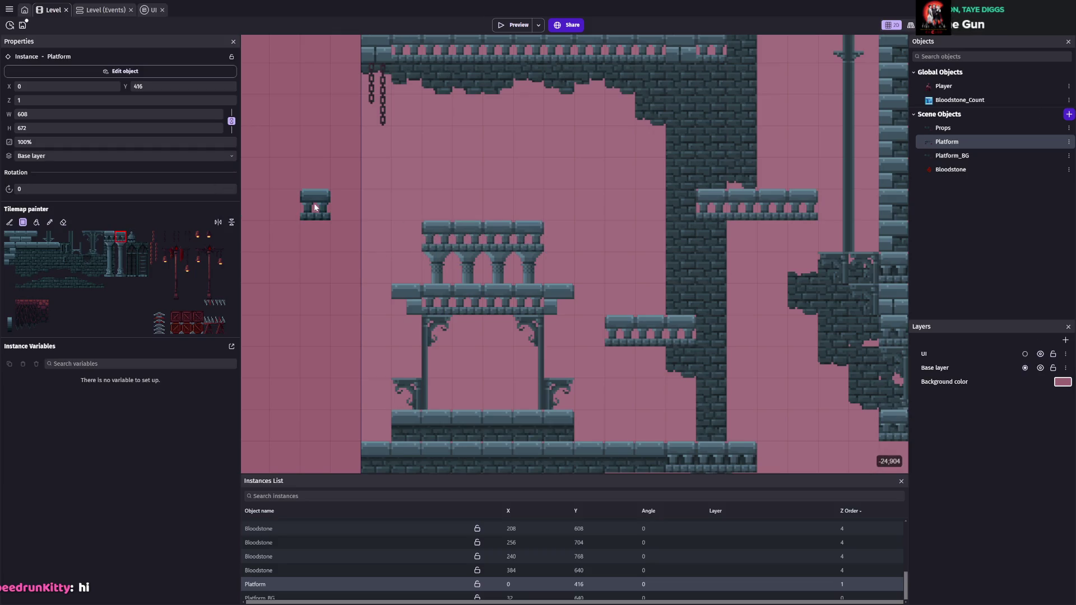
{"action": "scroll", "coordinate": [496, 252], "scroll_direction": "up", "scroll_amount": 3}
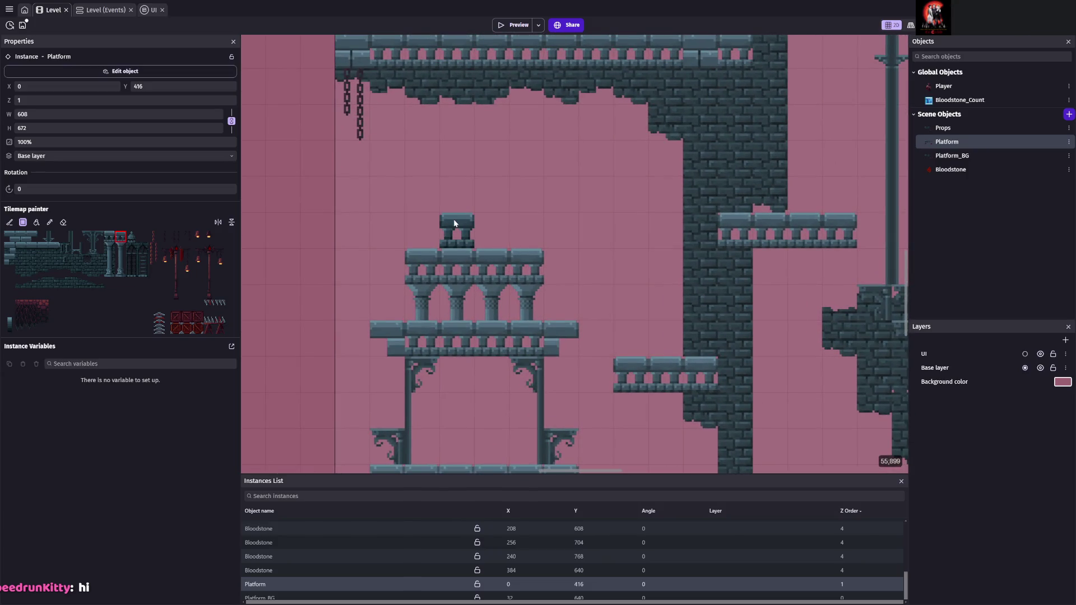
{"action": "left_click", "coordinate": [133, 235]}
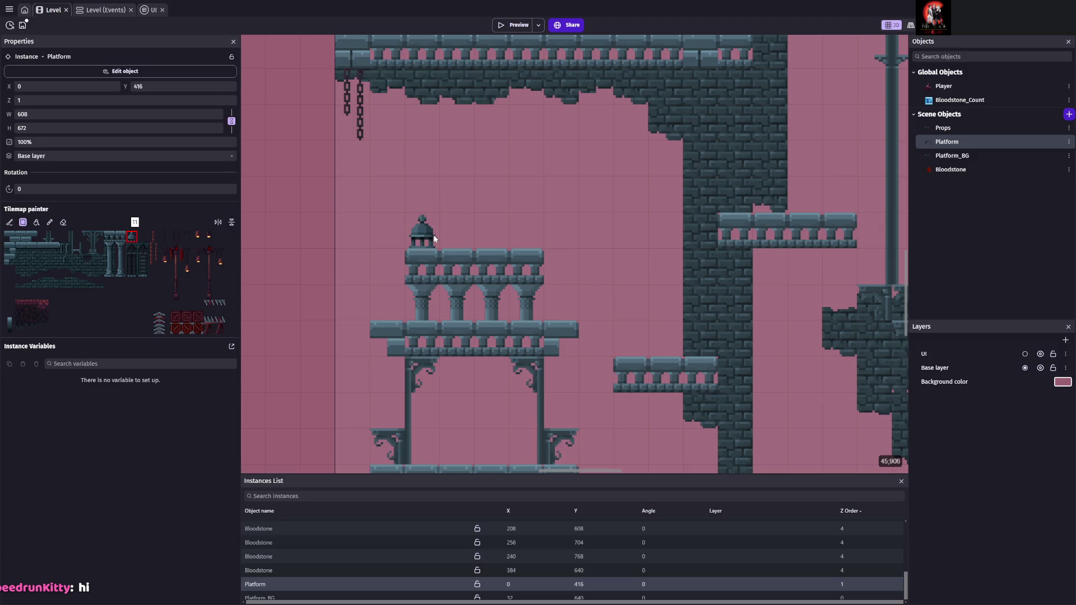
{"action": "scroll", "coordinate": [577, 275], "scroll_direction": "down", "scroll_amount": 5}
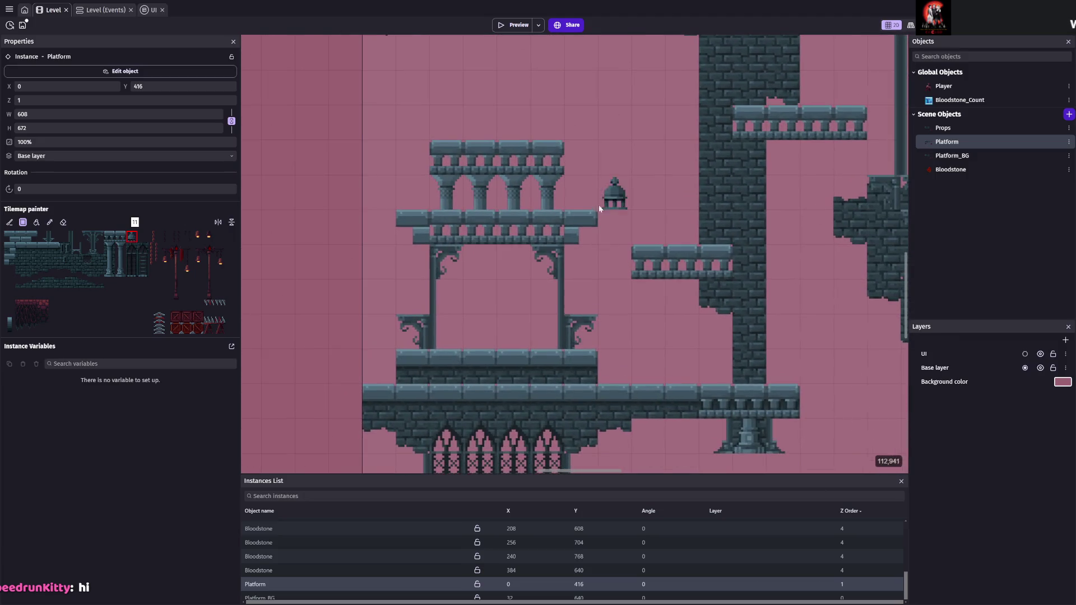
{"action": "scroll", "coordinate": [614, 250], "scroll_direction": "down", "scroll_amount": 2}
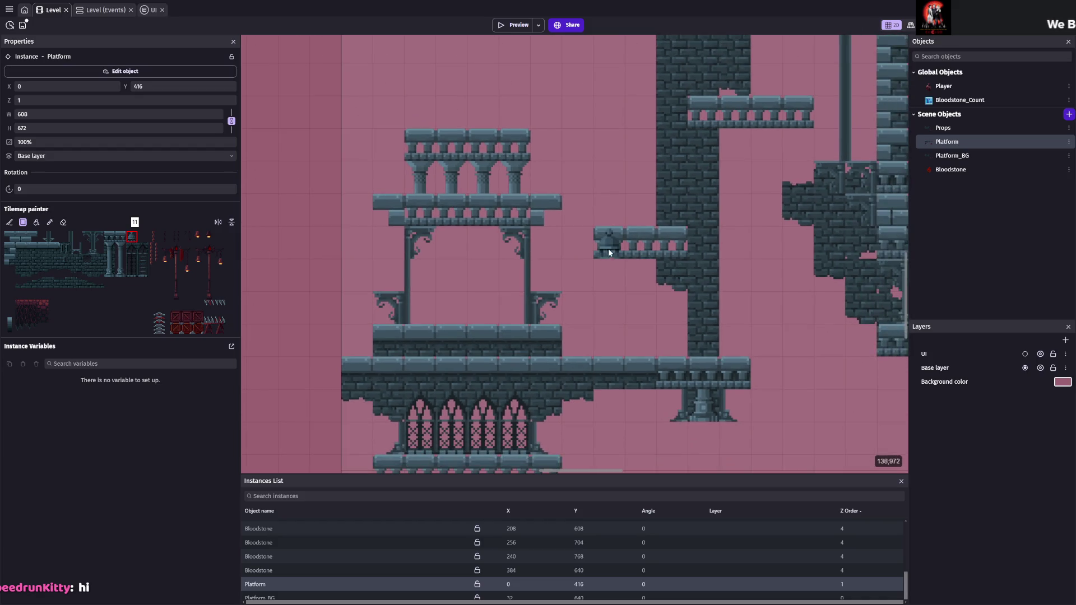
{"action": "key", "text": "ctrl+p"}
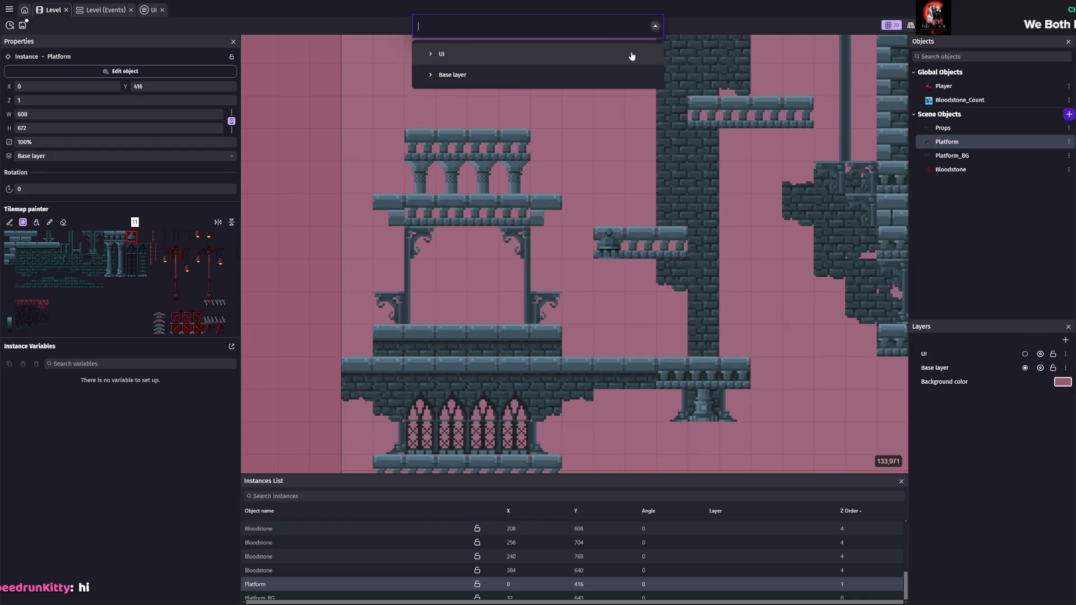
- Select the Base layer and erase the small bell ledge
{"action": "key", "text": "Down"}
{"action": "key", "text": "Escape"}
{"action": "left_click", "coordinate": [63, 222]}
{"action": "left_click_drag", "start_coordinate": [610, 242], "coordinate": [675, 243]}
{"action": "scroll", "coordinate": [512, 241], "scroll_direction": "down", "scroll_amount": 1}
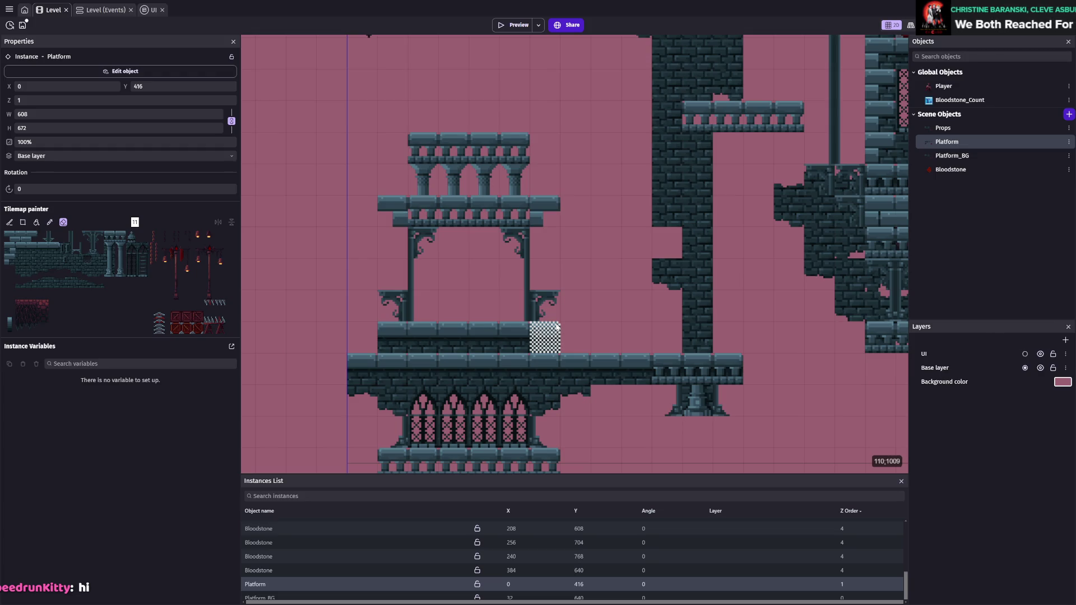
- Erase the right column, right pillar with its bracket, and the top balustrade, saving twice
{"action": "left_click_drag", "start_coordinate": [515, 180], "coordinate": [515, 147]}
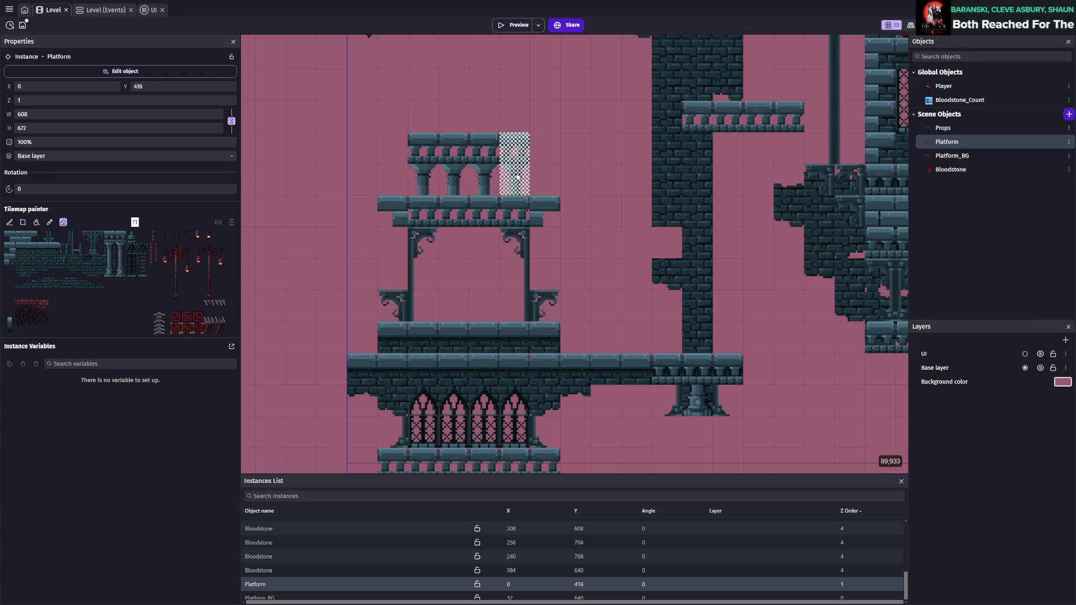
{"action": "mouse_move", "coordinate": [513, 211]}
{"action": "left_mouse_down"}
{"action": "mouse_move", "coordinate": [515, 314]}
{"action": "mouse_move", "coordinate": [546, 339]}
{"action": "left_mouse_up"}
{"action": "key", "text": "ctrl+s"}
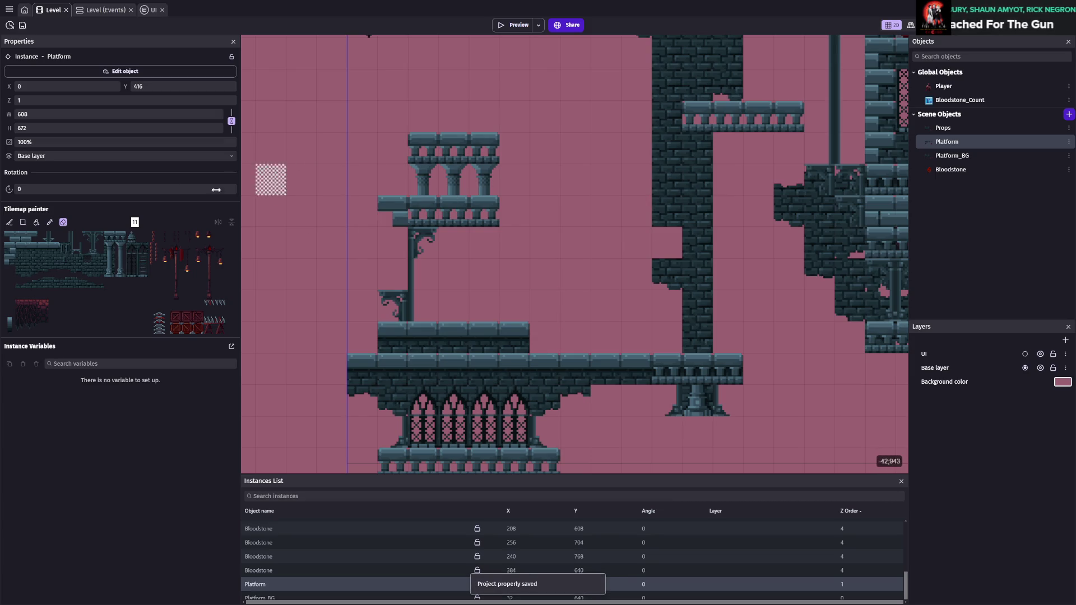
{"action": "mouse_move", "coordinate": [393, 147]}
{"action": "left_mouse_down"}
{"action": "mouse_move", "coordinate": [420, 147]}
{"action": "mouse_move", "coordinate": [393, 147]}
{"action": "left_mouse_up"}
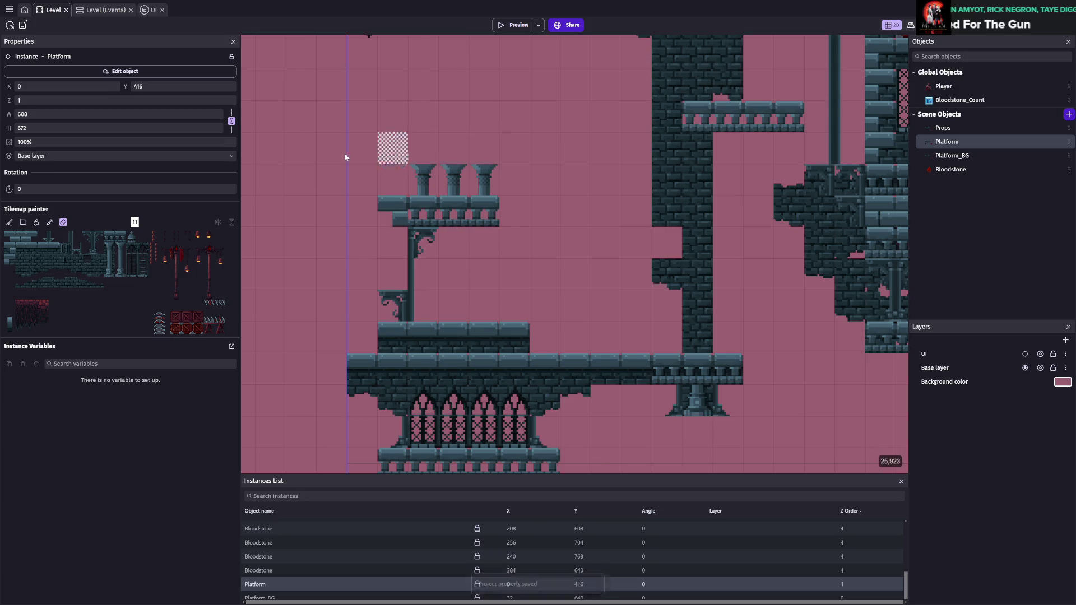
{"action": "key", "text": "ctrl+s"}
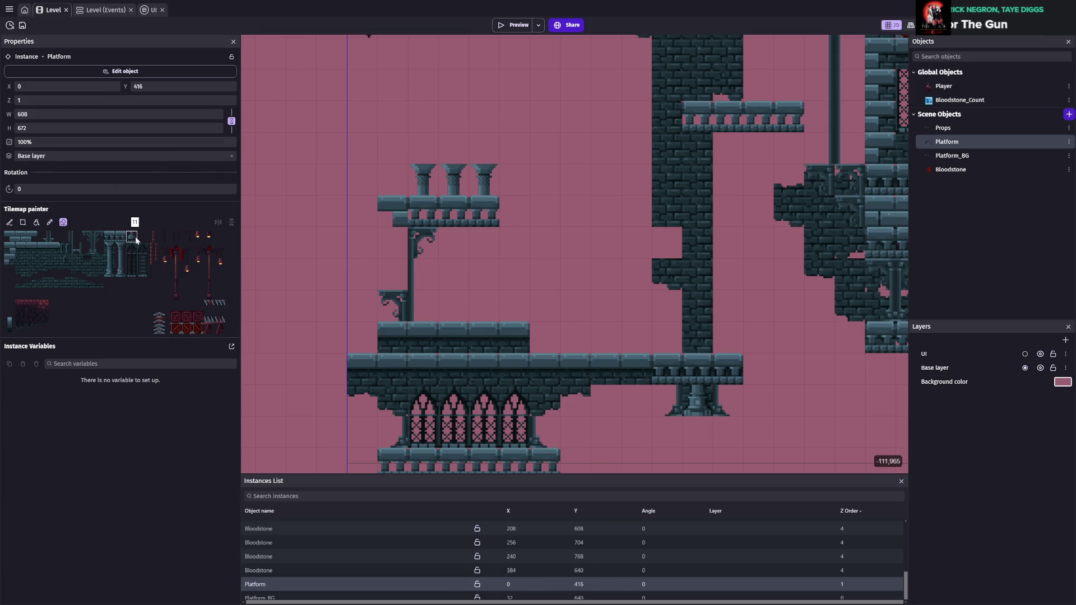
- Paint arches over the three column tops, fill the gap with lattice, and place a dome on top
{"action": "left_click", "coordinate": [143, 247]}
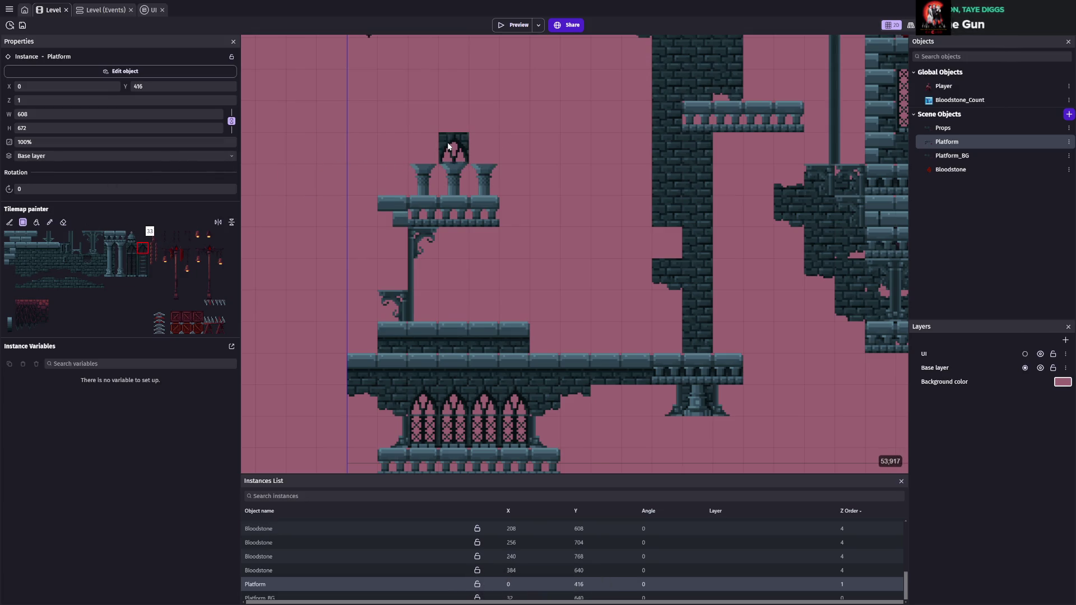
{"action": "left_click", "coordinate": [423, 148]}
{"action": "left_click", "coordinate": [455, 116]}
{"action": "left_click", "coordinate": [485, 147]}
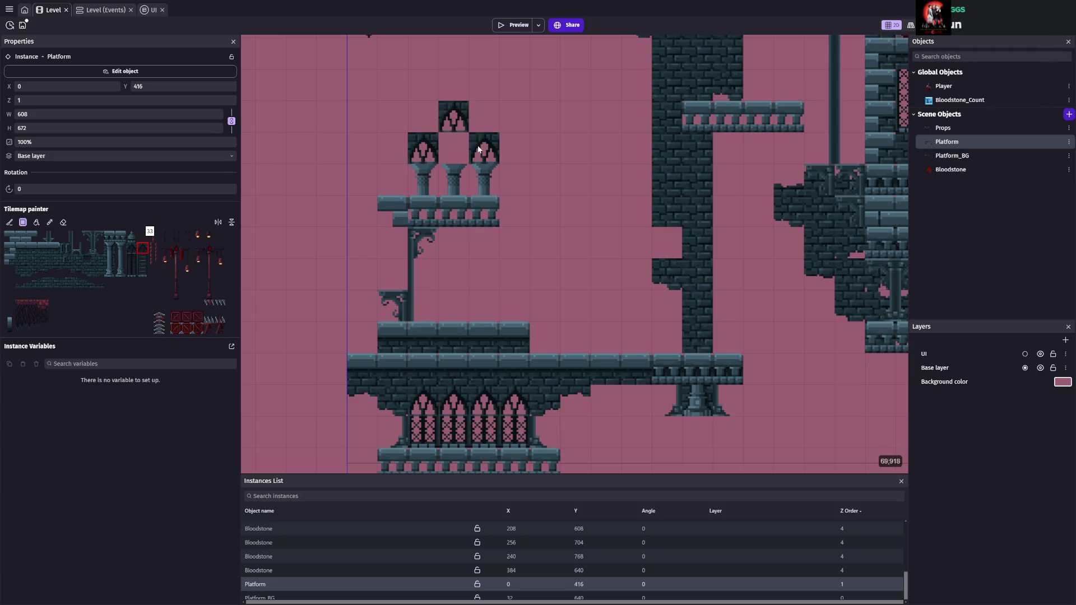
{"action": "left_click", "coordinate": [88, 260]}
{"action": "left_click", "coordinate": [451, 151]}
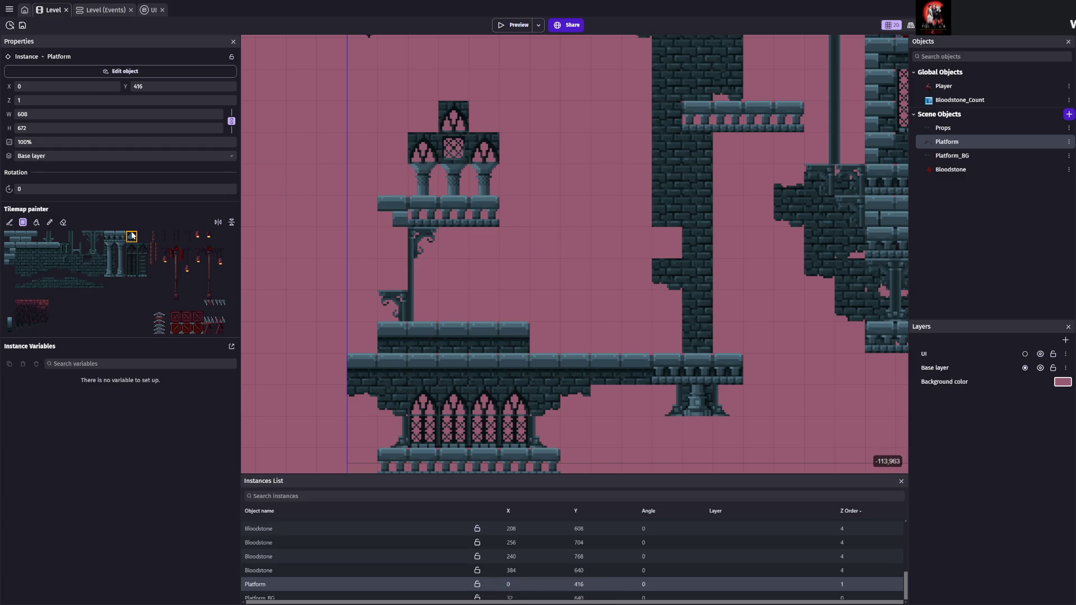
{"action": "left_click", "coordinate": [421, 117]}
{"action": "scroll", "coordinate": [604, 230], "scroll_direction": "up", "scroll_amount": 3}
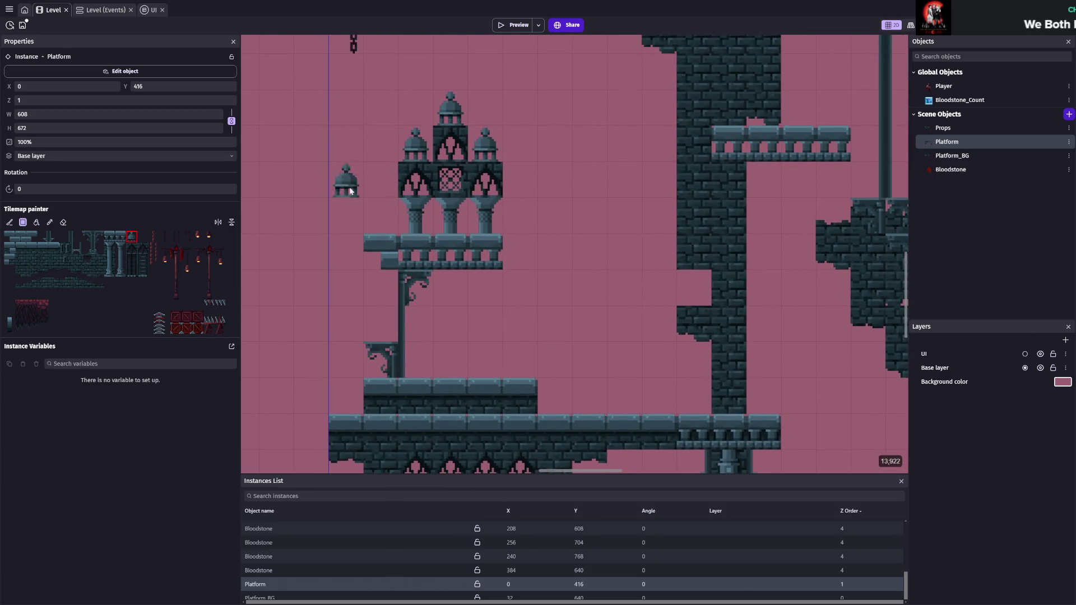
- Choose the left- and right-facing bracket tiles, save the project, and paint a tile at the platform's right end
{"action": "left_click", "coordinate": [88, 237]}
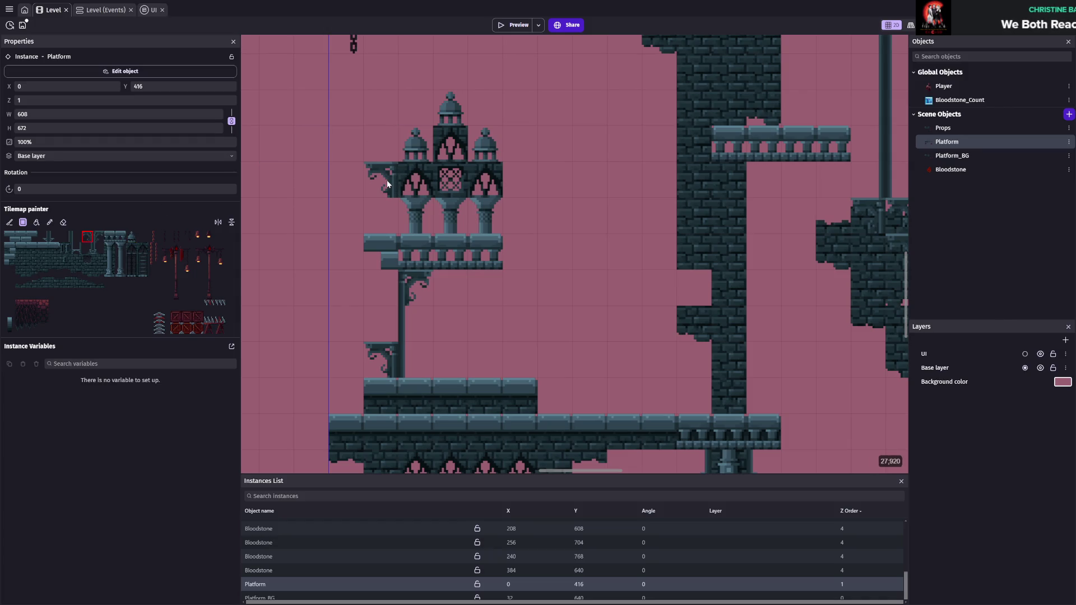
{"action": "left_click", "coordinate": [99, 237]}
{"action": "key", "text": "ctrl+s"}
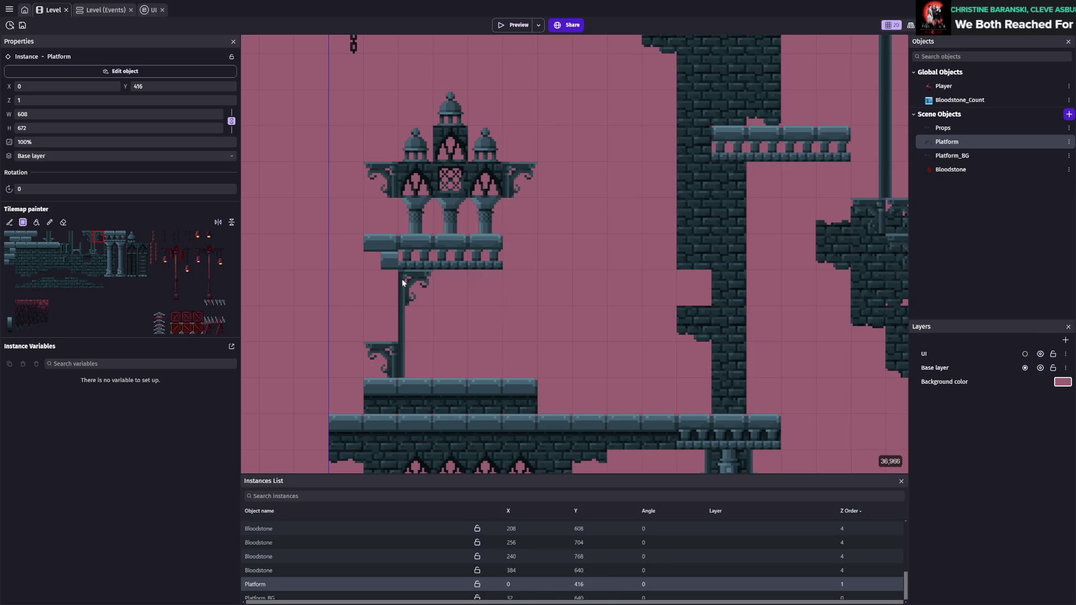
{"action": "scroll", "coordinate": [381, 272], "scroll_direction": "down", "scroll_amount": 2}
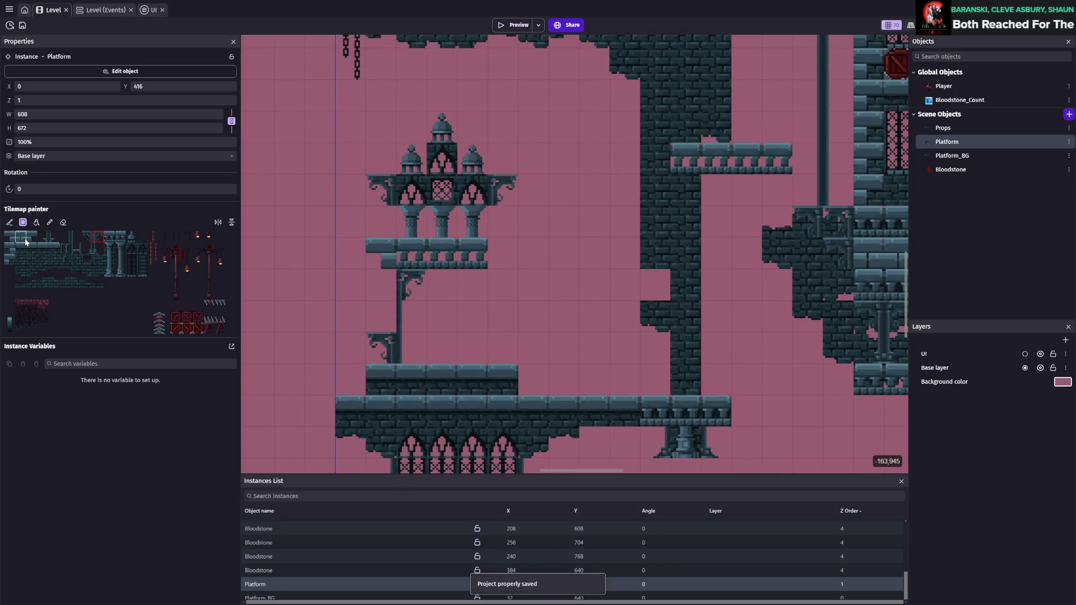
{"action": "left_click", "coordinate": [31, 240]}
{"action": "left_click", "coordinate": [502, 253]}
{"action": "scroll", "coordinate": [548, 298], "scroll_direction": "right", "scroll_amount": 3}
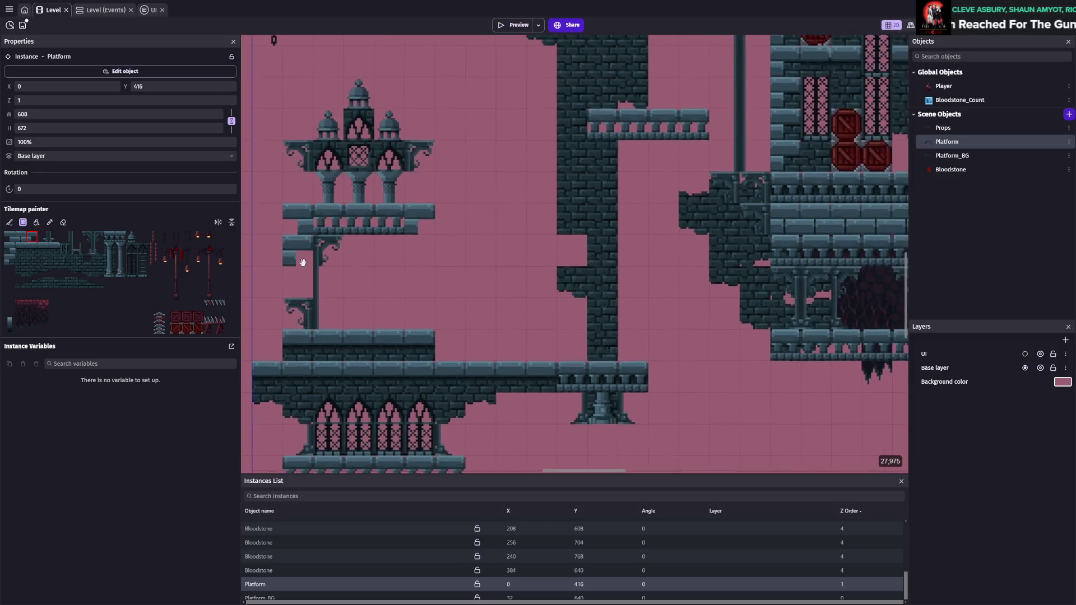
- Paint bracket tiles beside the arch's right pillar
{"action": "left_click", "coordinate": [65, 237]}
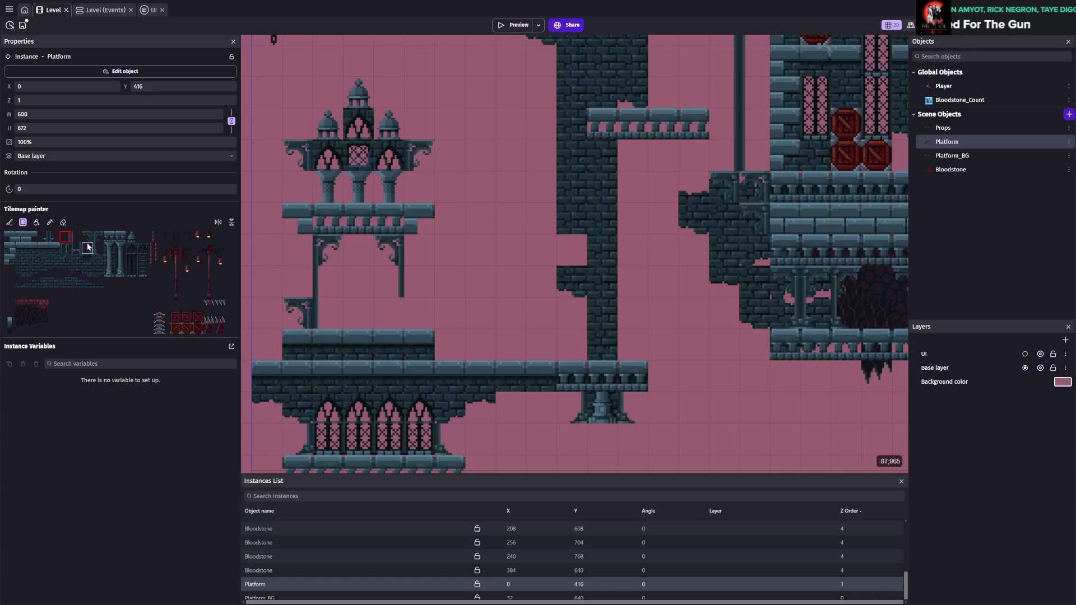
{"action": "left_click", "coordinate": [88, 248]}
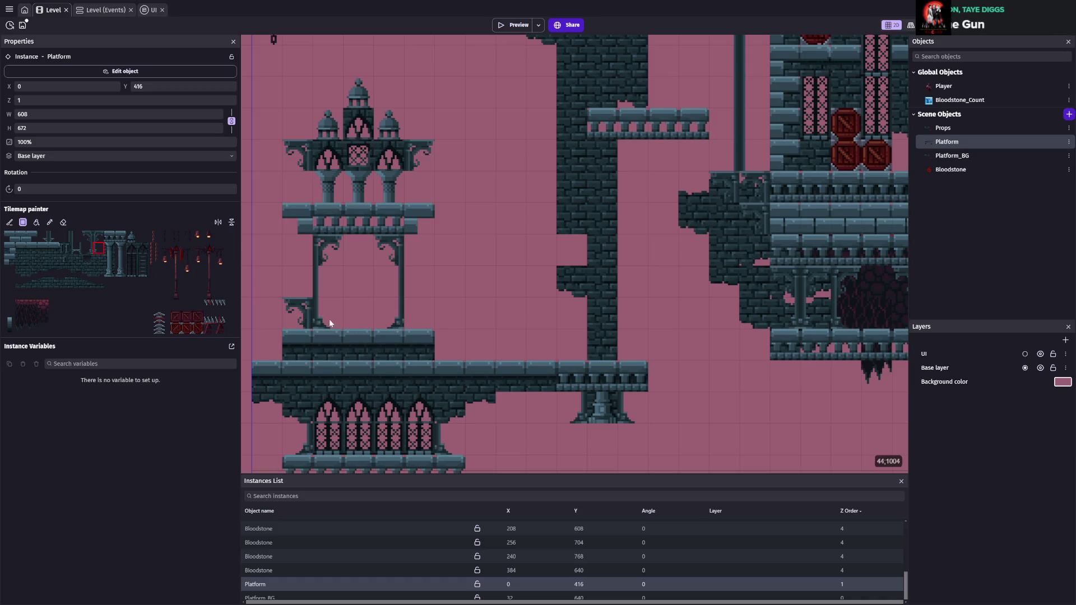
{"action": "left_click", "coordinate": [98, 237]}
{"action": "left_click", "coordinate": [428, 306]}
{"action": "scroll", "coordinate": [560, 292], "scroll_direction": "down", "scroll_amount": 3}
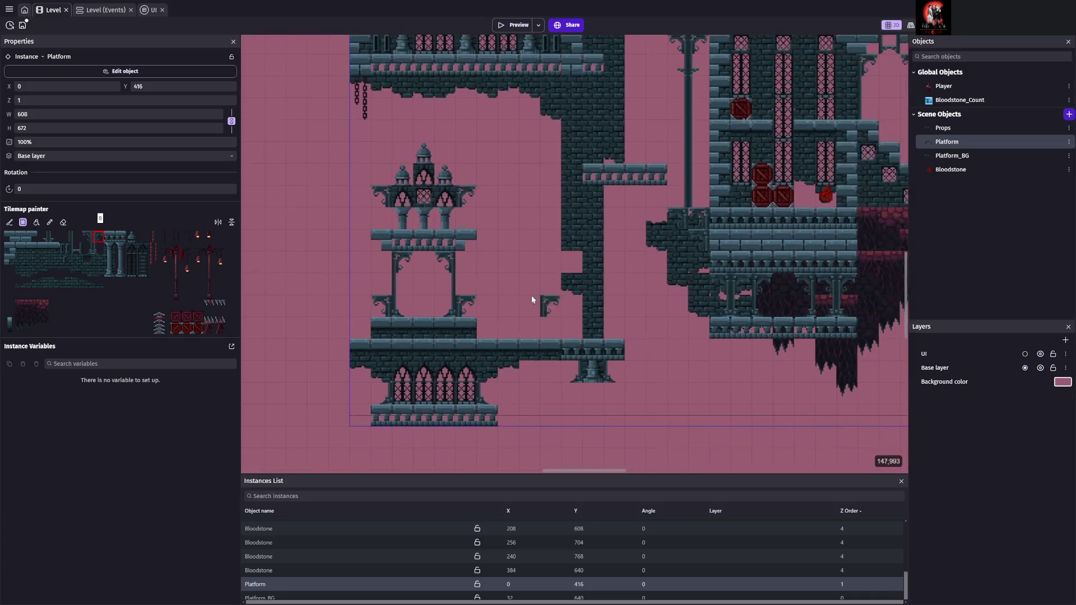
- Save the level, then hang the lamp tile below the chain inside the arch
{"action": "scroll", "coordinate": [549, 283], "scroll_direction": "left", "scroll_amount": 3}
{"action": "key", "text": "ctrl+s"}
{"action": "scroll", "coordinate": [661, 300], "scroll_direction": "left", "scroll_amount": 1}
{"action": "scroll", "coordinate": [664, 304], "scroll_direction": "up", "scroll_amount": 5}
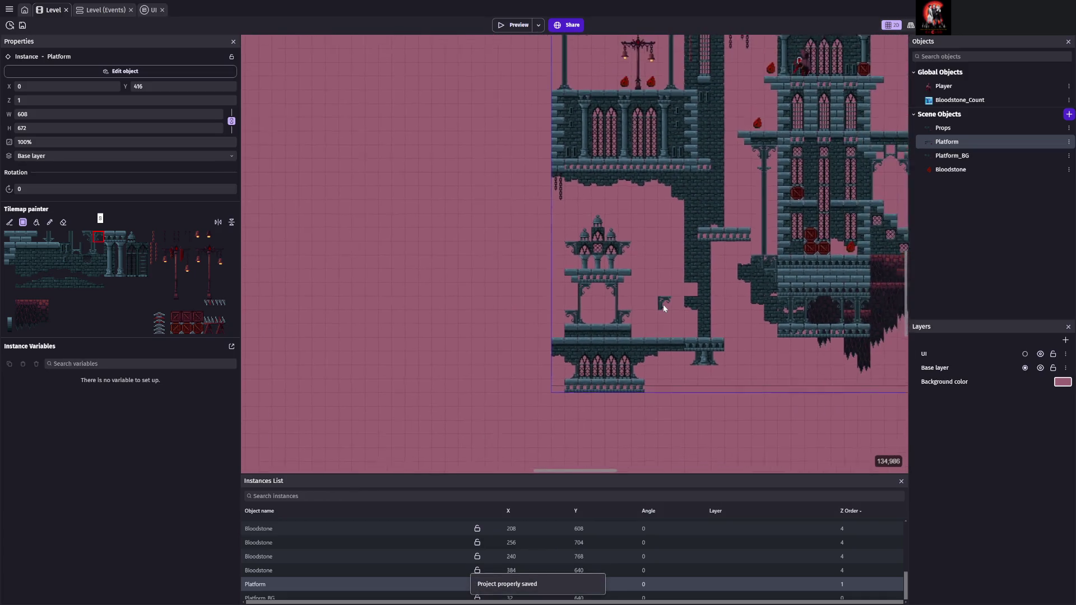
{"action": "scroll", "coordinate": [643, 263], "scroll_direction": "up", "scroll_amount": 3}
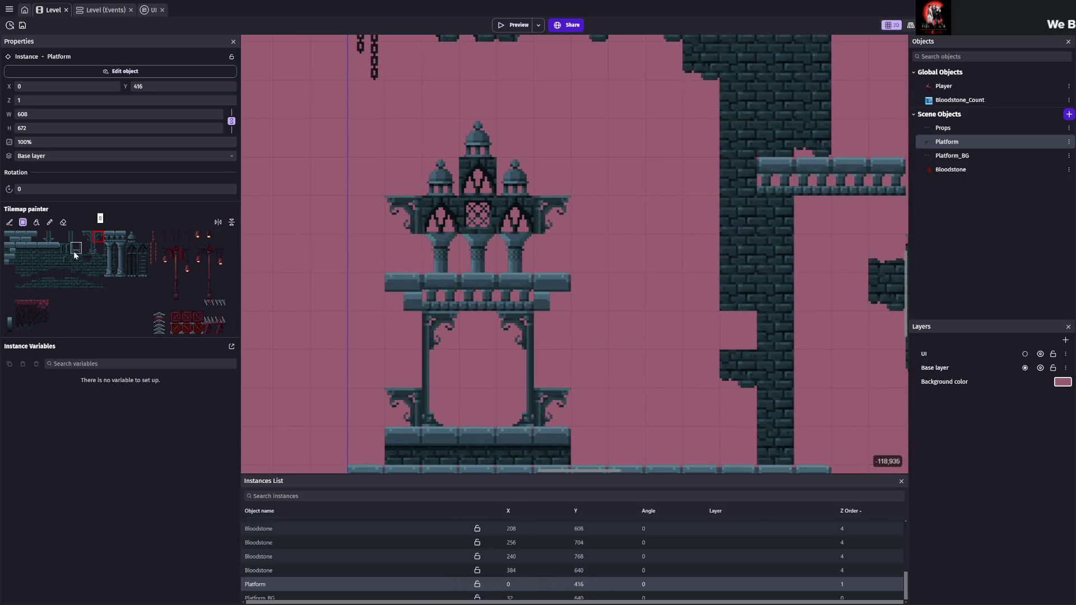
{"action": "left_click", "coordinate": [153, 237]}
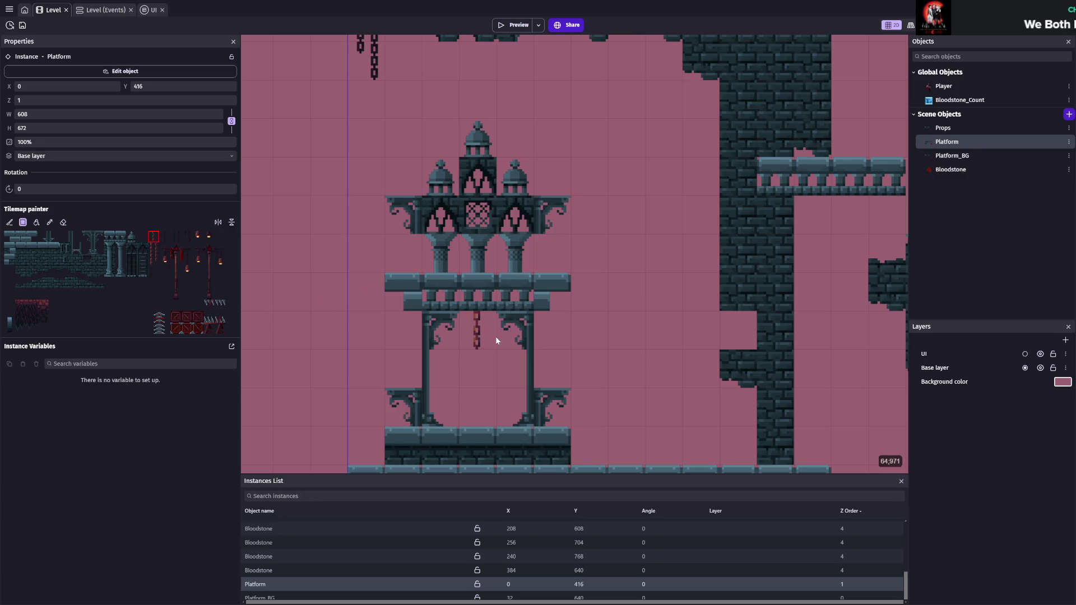
{"action": "left_click", "coordinate": [200, 239]}
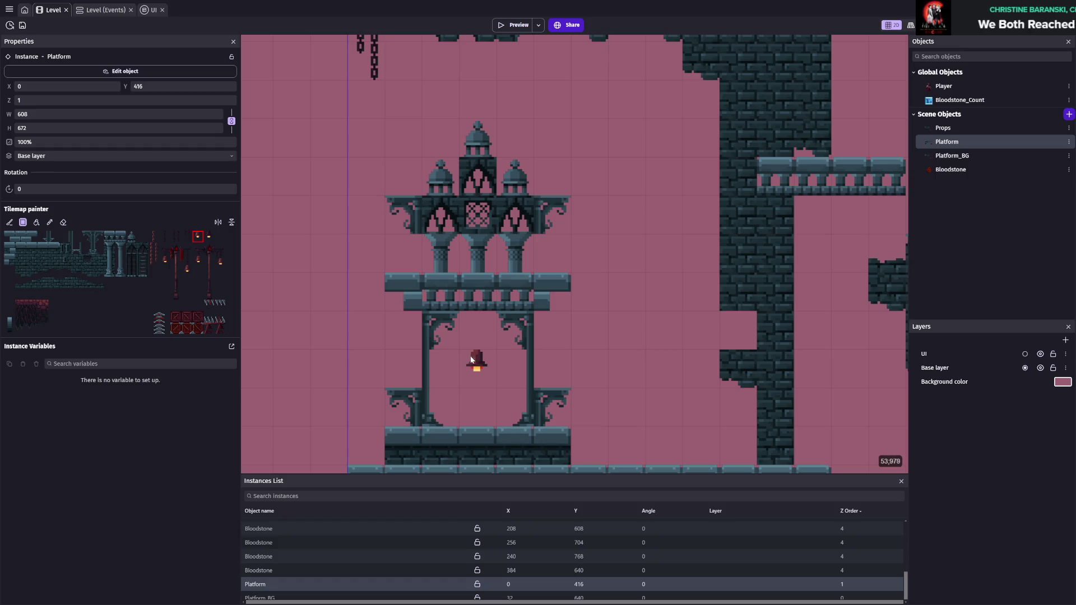
{"action": "left_click", "coordinate": [471, 362]}
- Pick another chain tile and switch the Tilemap painter to erasing
{"action": "left_click", "coordinate": [166, 240]}
{"action": "scroll", "coordinate": [492, 331], "scroll_direction": "down", "scroll_amount": 2}
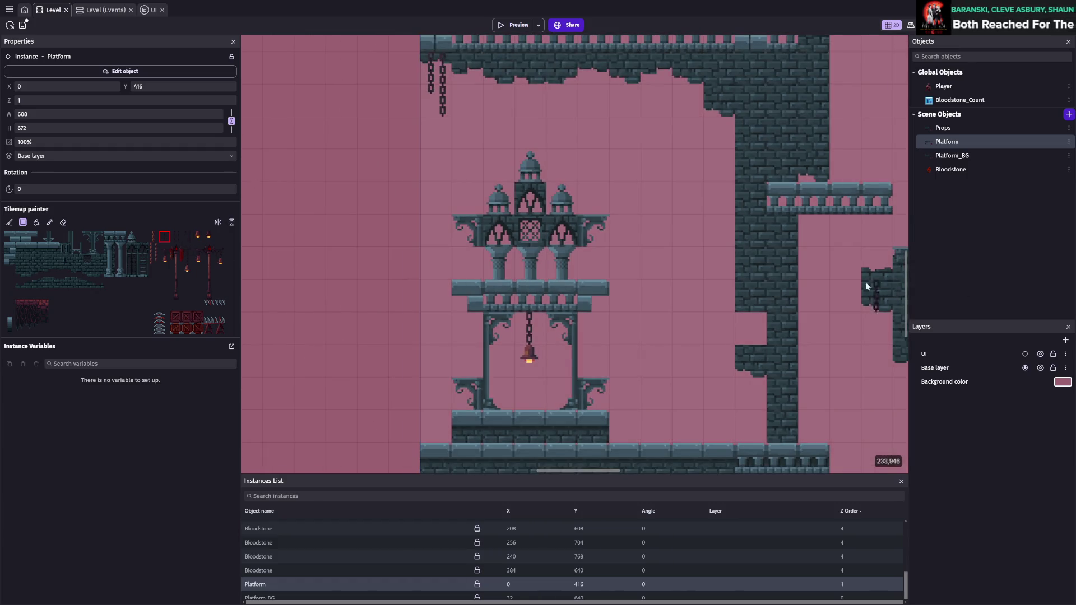
{"action": "scroll", "coordinate": [608, 344], "scroll_direction": "right", "scroll_amount": 2}
{"action": "scroll", "coordinate": [570, 312], "scroll_direction": "up", "scroll_amount": 1}
{"action": "scroll", "coordinate": [504, 244], "scroll_direction": "up", "scroll_amount": 1}
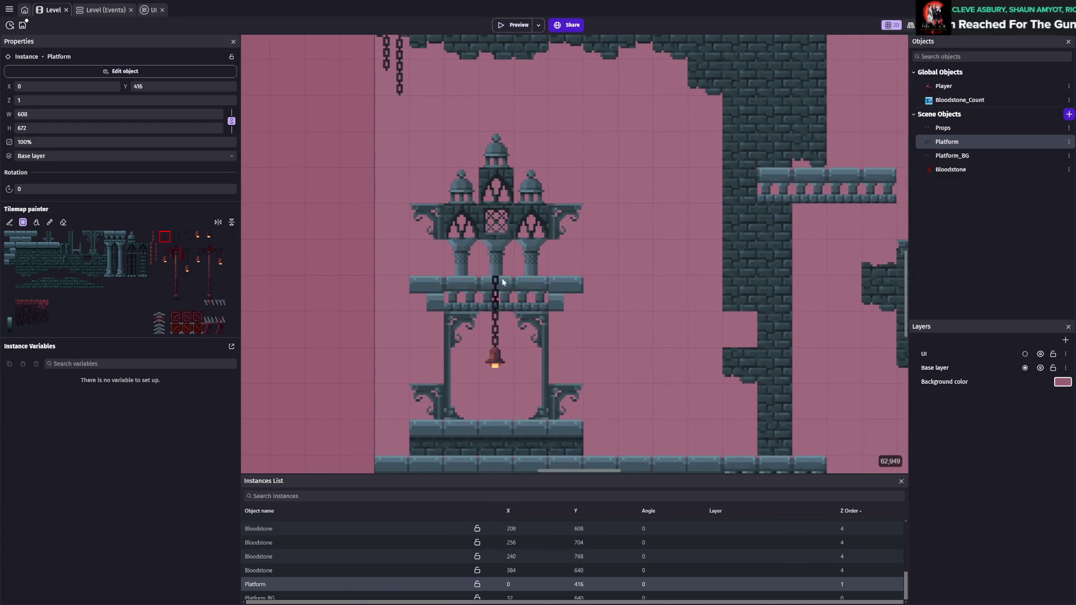
{"action": "left_click", "coordinate": [64, 222]}
- Erase the tower's lower and upper arch rows and its dome, then save the level
{"action": "left_click_drag", "start_coordinate": [423, 221], "coordinate": [580, 221]}
{"action": "mouse_move", "coordinate": [566, 185]}
{"action": "left_mouse_down"}
{"action": "mouse_move", "coordinate": [540, 167]}
{"action": "mouse_move", "coordinate": [547, 182]}
{"action": "left_mouse_up"}
{"action": "left_click", "coordinate": [496, 151]}
{"action": "key", "text": "ctrl+s"}
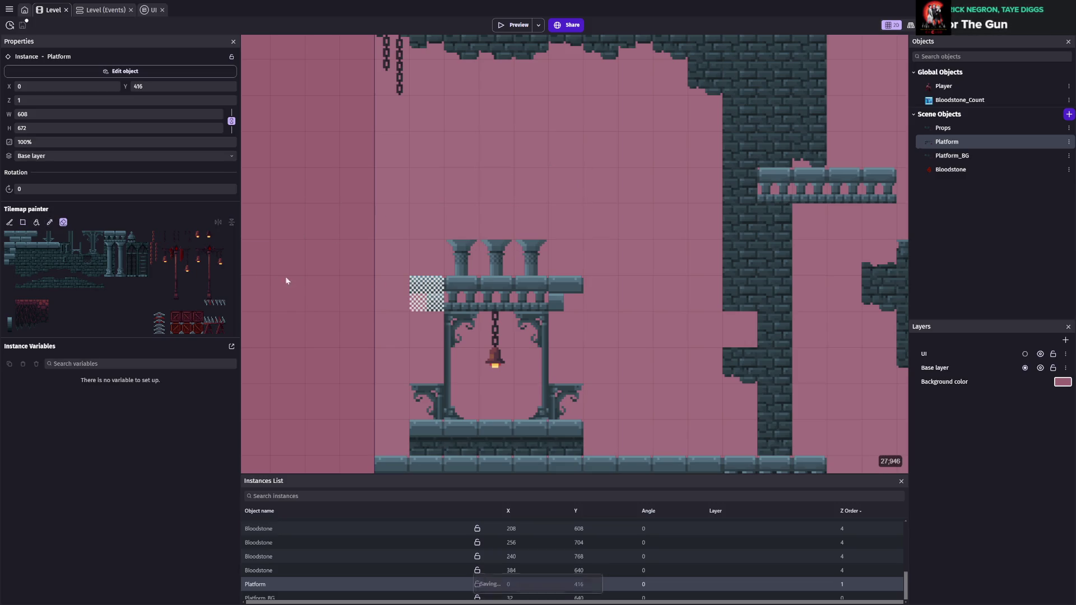
- Paint domes on the left, middle and right pillar tops, then save the level and bloodstone sprite
{"action": "left_click_drag", "start_coordinate": [88, 237], "coordinate": [98, 237]}
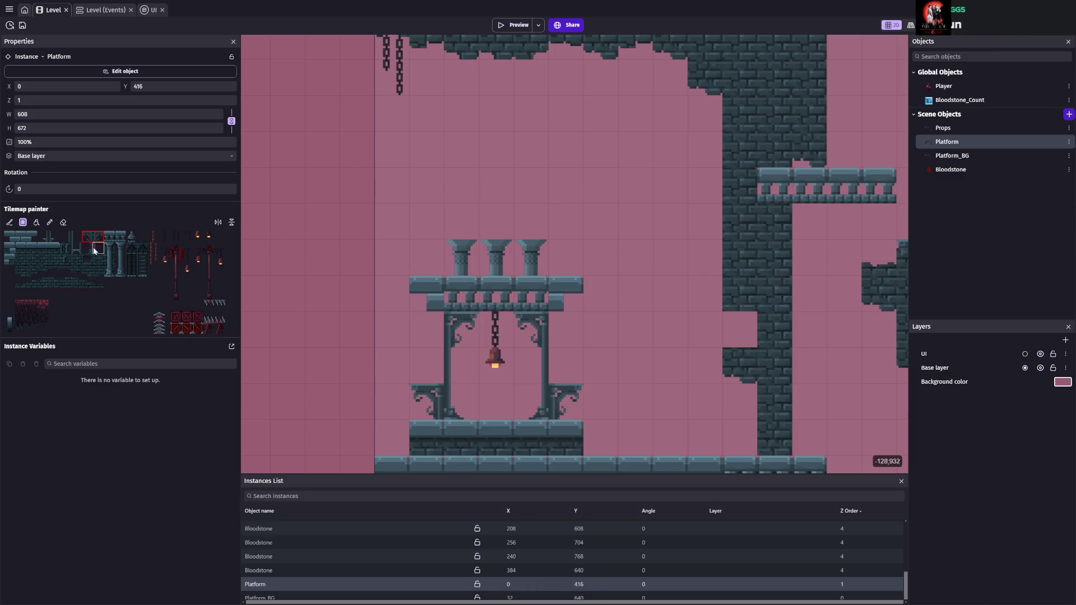
{"action": "left_click", "coordinate": [468, 258]}
{"action": "left_click", "coordinate": [496, 258]}
{"action": "left_click", "coordinate": [531, 258]}
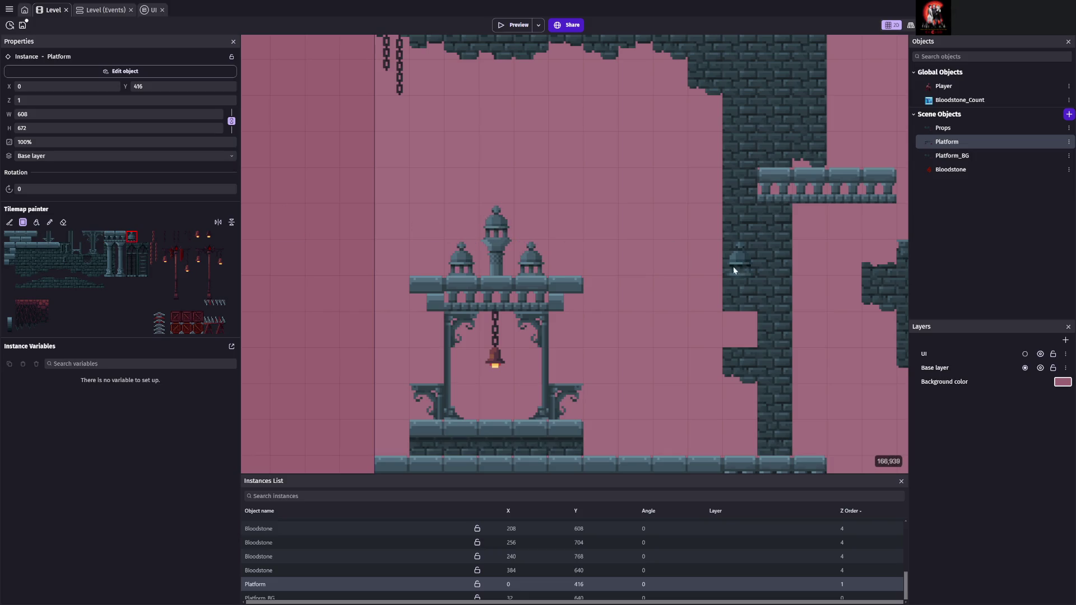
{"action": "key", "text": "ctrl+s"}
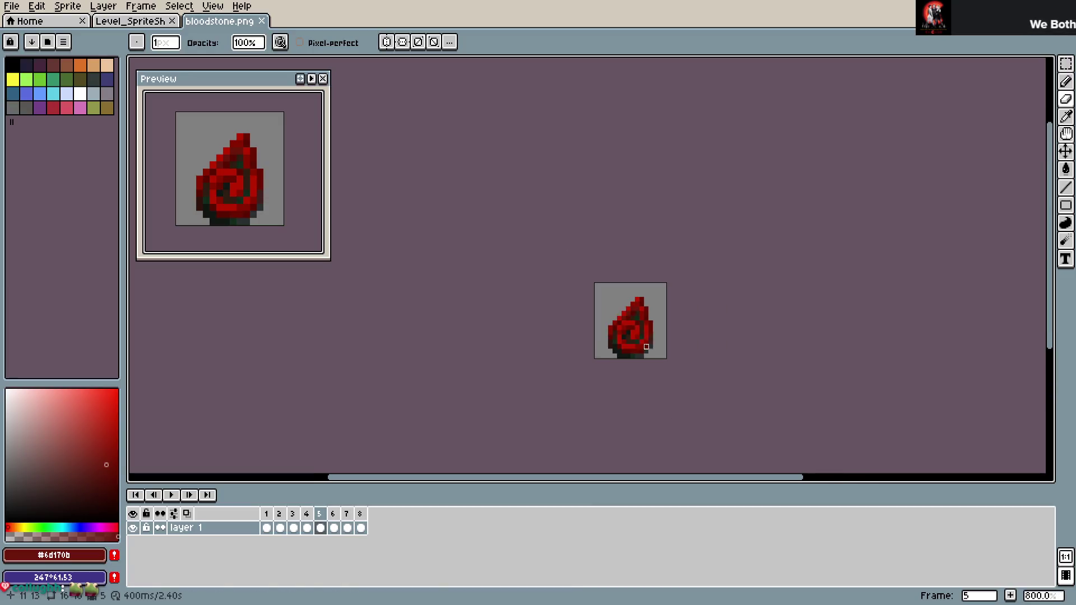
{"action": "key", "text": "ctrl+s"}
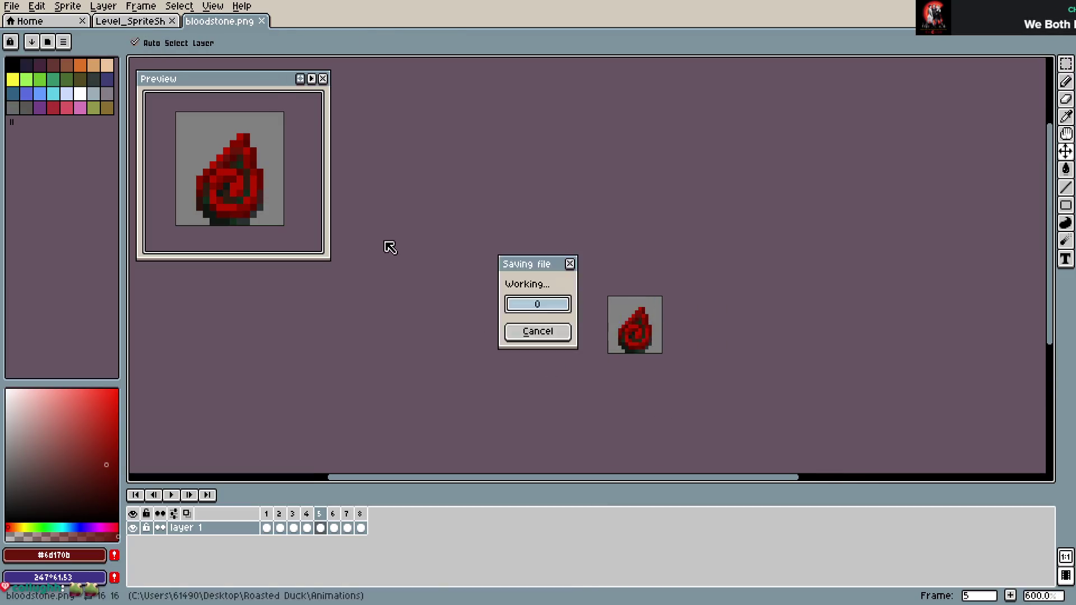
- Close the bloodstone.png sprite and look over the Level_SpriteSheet tile sheet
{"action": "left_click", "coordinate": [264, 20]}
{"action": "scroll", "coordinate": [589, 257], "scroll_direction": "down", "scroll_amount": 4}
{"action": "scroll", "coordinate": [561, 303], "scroll_direction": "up", "scroll_amount": 5}
{"action": "scroll", "coordinate": [393, 281], "scroll_direction": "down", "scroll_amount": 1}
{"action": "scroll", "coordinate": [314, 280], "scroll_direction": "down", "scroll_amount": 1}
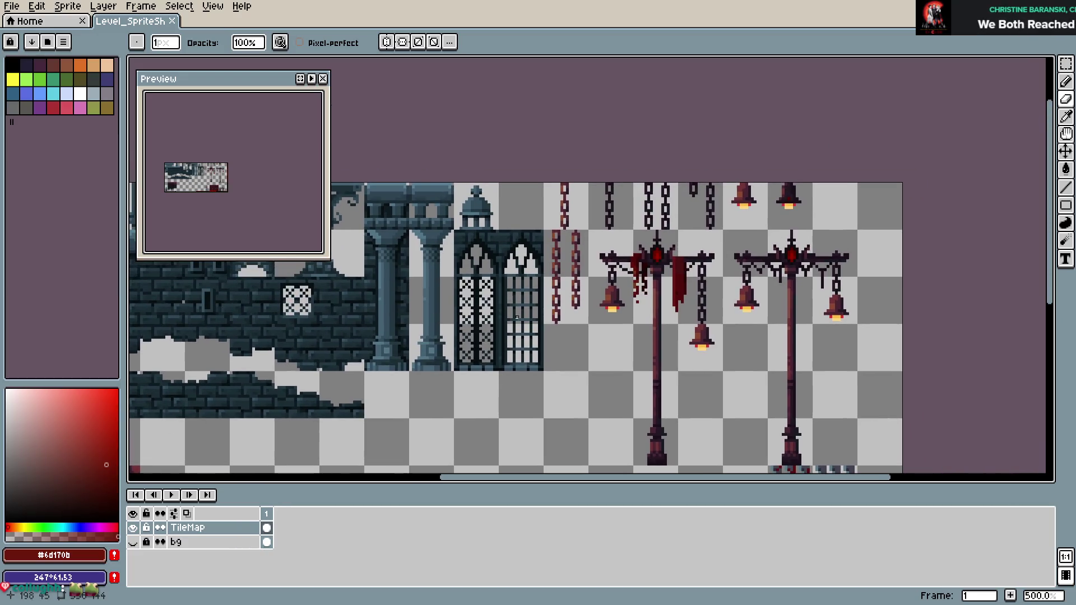
{"action": "scroll", "coordinate": [393, 236], "scroll_direction": "up", "scroll_amount": 1}
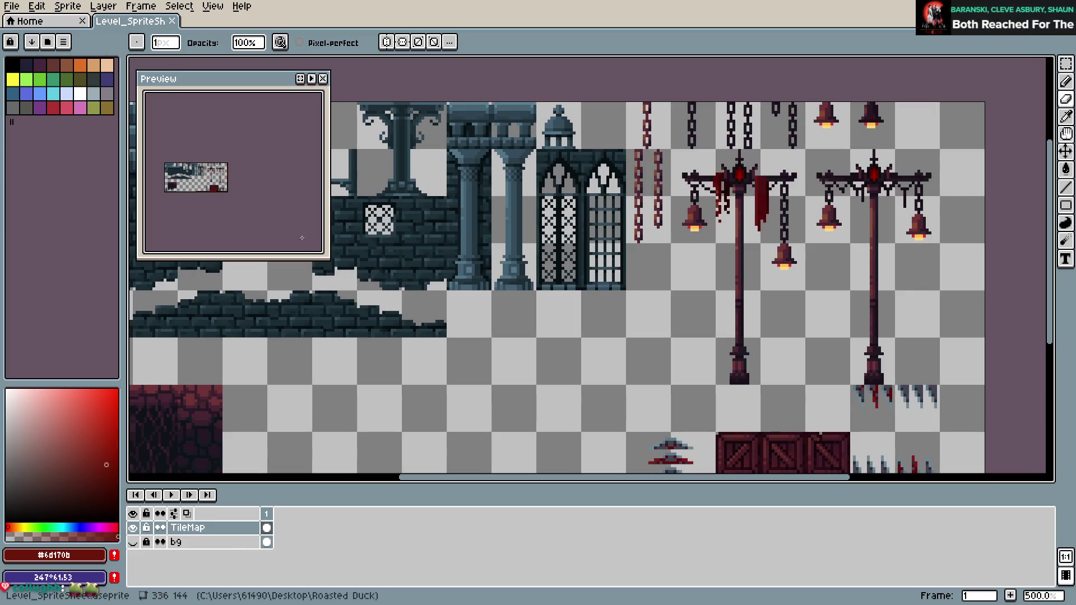
{"action": "scroll", "coordinate": [575, 242], "scroll_direction": "up", "scroll_amount": 2}
{"action": "scroll", "coordinate": [575, 242], "scroll_direction": "down", "scroll_amount": 3}
{"action": "scroll", "coordinate": [576, 230], "scroll_direction": "down", "scroll_amount": 1}
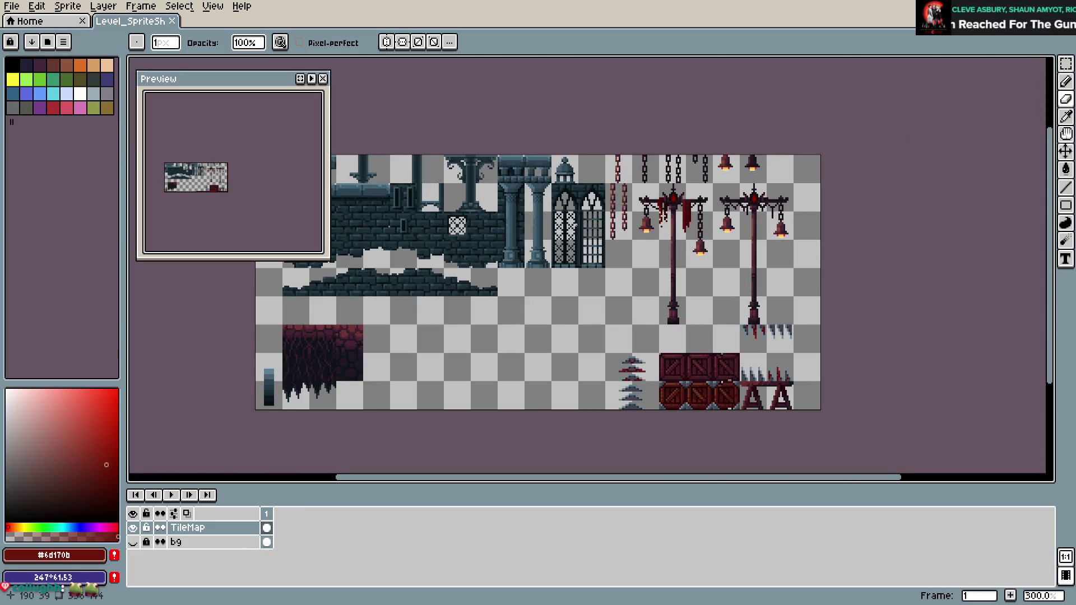
{"action": "scroll", "coordinate": [576, 229], "scroll_direction": "up", "scroll_amount": 3}
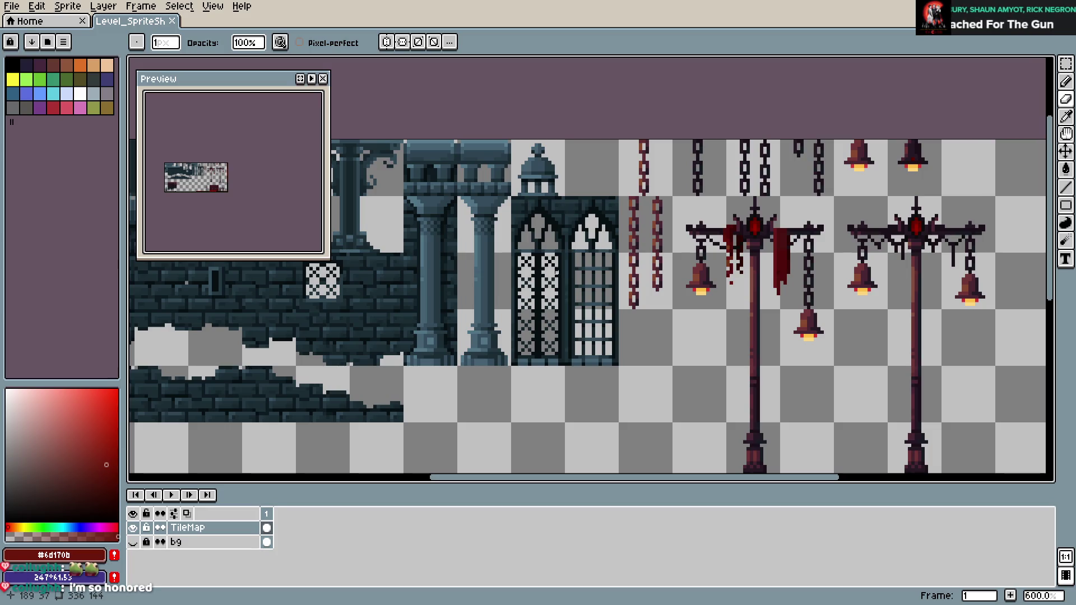
{"action": "scroll", "coordinate": [530, 230], "scroll_direction": "up", "scroll_amount": 2}
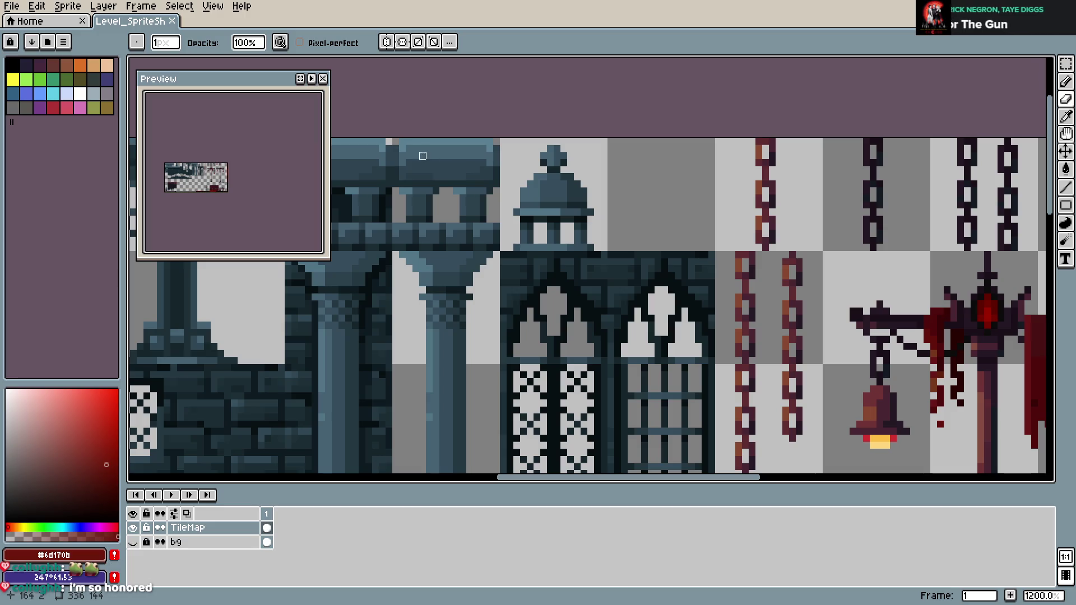
- Move the stone ledge tile into the empty cell right of the dome and save the sheet
{"action": "key", "text": "m"}
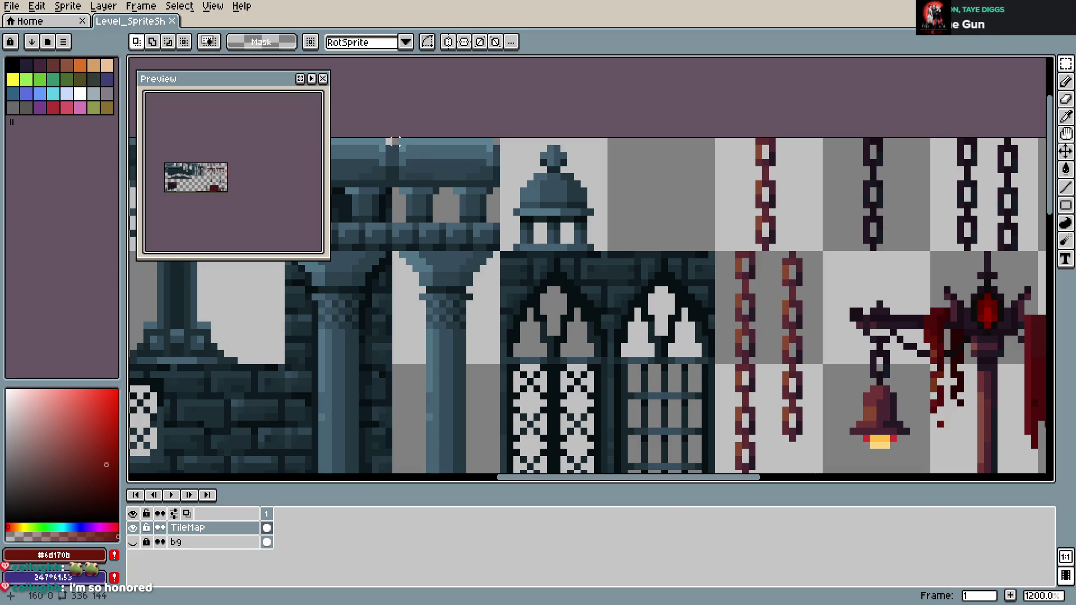
{"action": "left_click_drag", "start_coordinate": [408, 142], "coordinate": [496, 186]}
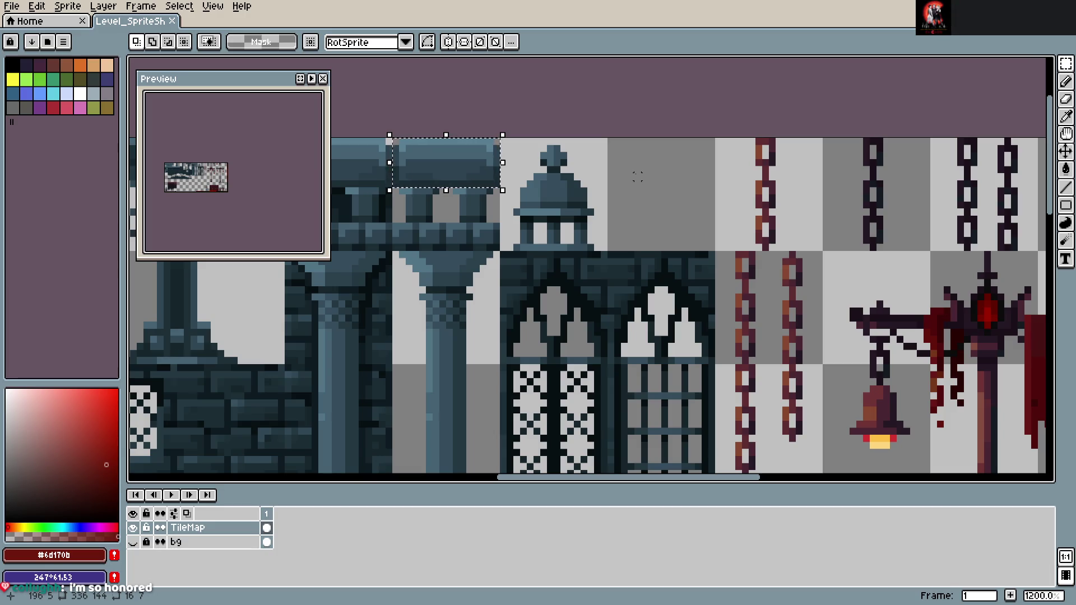
{"action": "mouse_move", "coordinate": [479, 175]}
{"action": "left_mouse_down"}
{"action": "mouse_move", "coordinate": [714, 180]}
{"action": "mouse_move", "coordinate": [690, 173]}
{"action": "left_mouse_up"}
{"action": "left_click", "coordinate": [758, 175]}
{"action": "key", "text": "ctrl+s"}
{"action": "scroll", "coordinate": [758, 175], "scroll_direction": "down", "scroll_amount": 7}
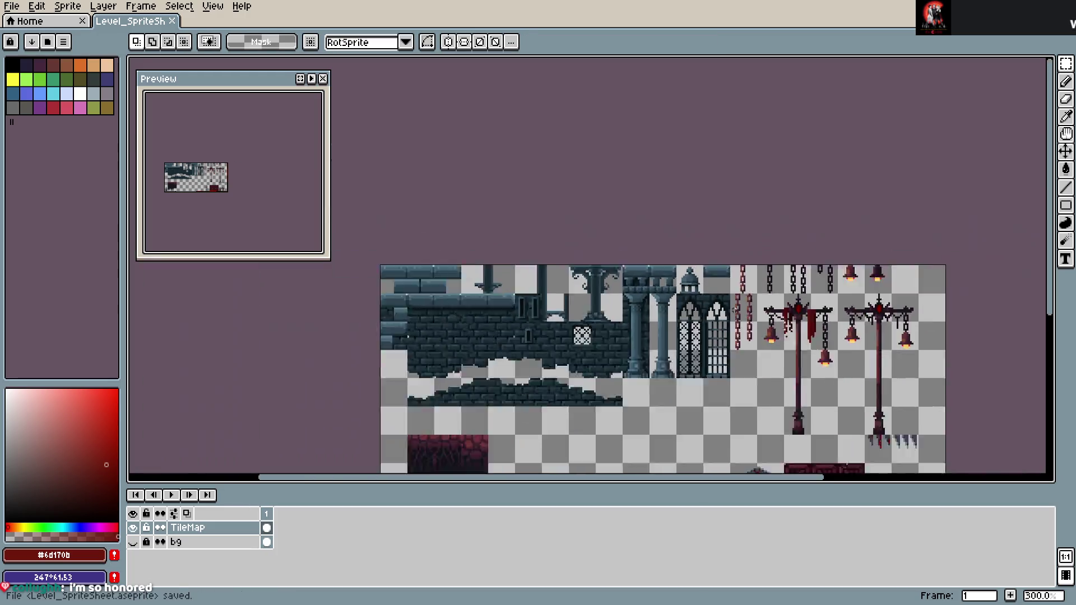
{"action": "scroll", "coordinate": [690, 229], "scroll_direction": "up", "scroll_amount": 4}
{"action": "scroll", "coordinate": [691, 229], "scroll_direction": "up", "scroll_amount": 3}
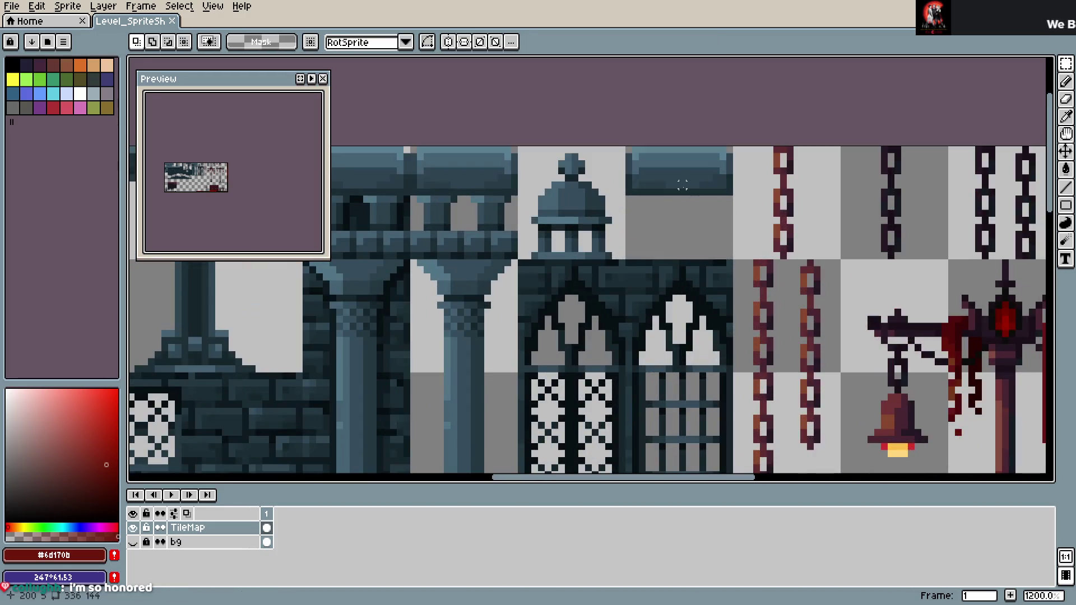
{"action": "scroll", "coordinate": [682, 185], "scroll_direction": "down", "scroll_amount": 6}
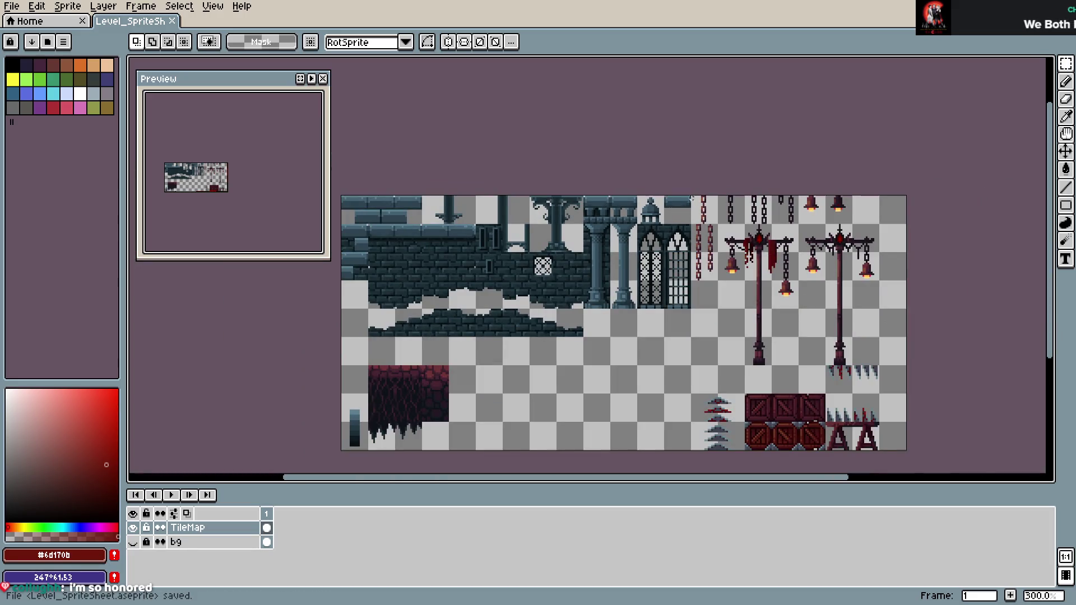
{"action": "scroll", "coordinate": [692, 198], "scroll_direction": "up", "scroll_amount": 4}
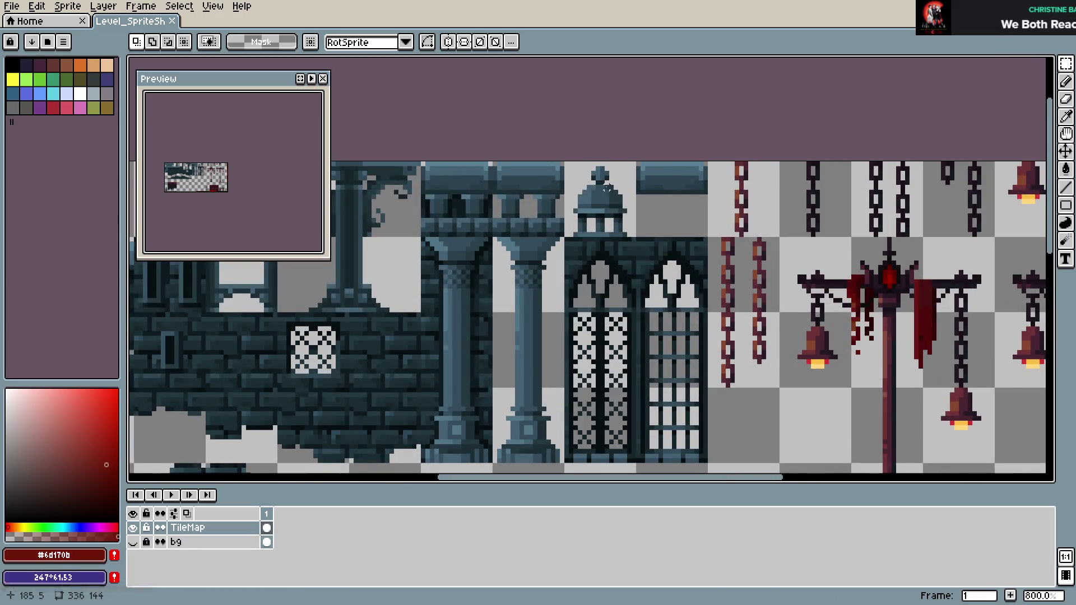
{"action": "scroll", "coordinate": [567, 164], "scroll_direction": "down", "scroll_amount": 5}
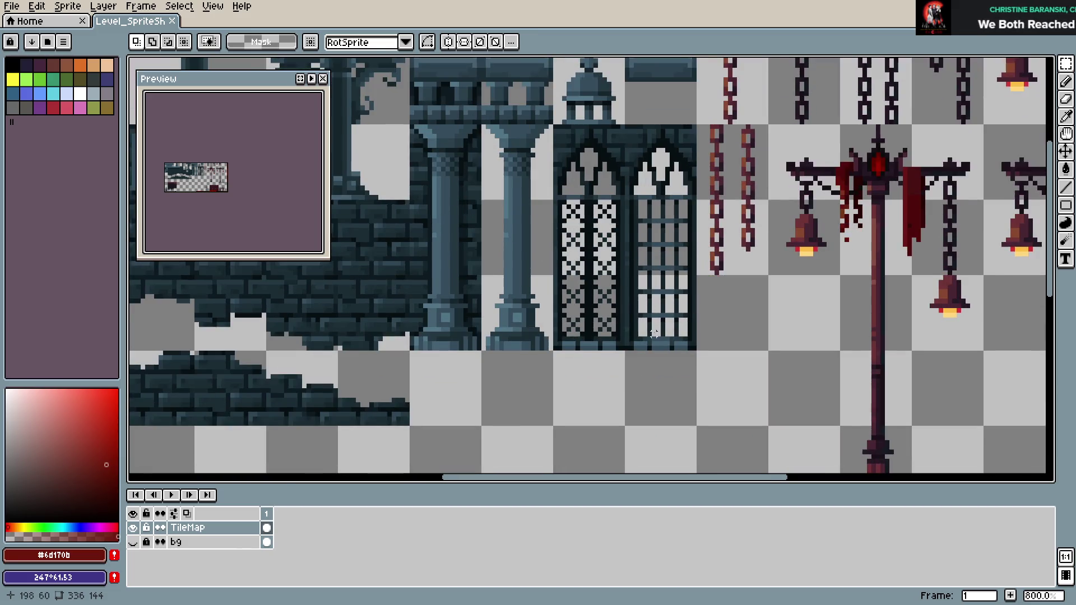
{"action": "scroll", "coordinate": [499, 295], "scroll_direction": "down", "scroll_amount": 3}
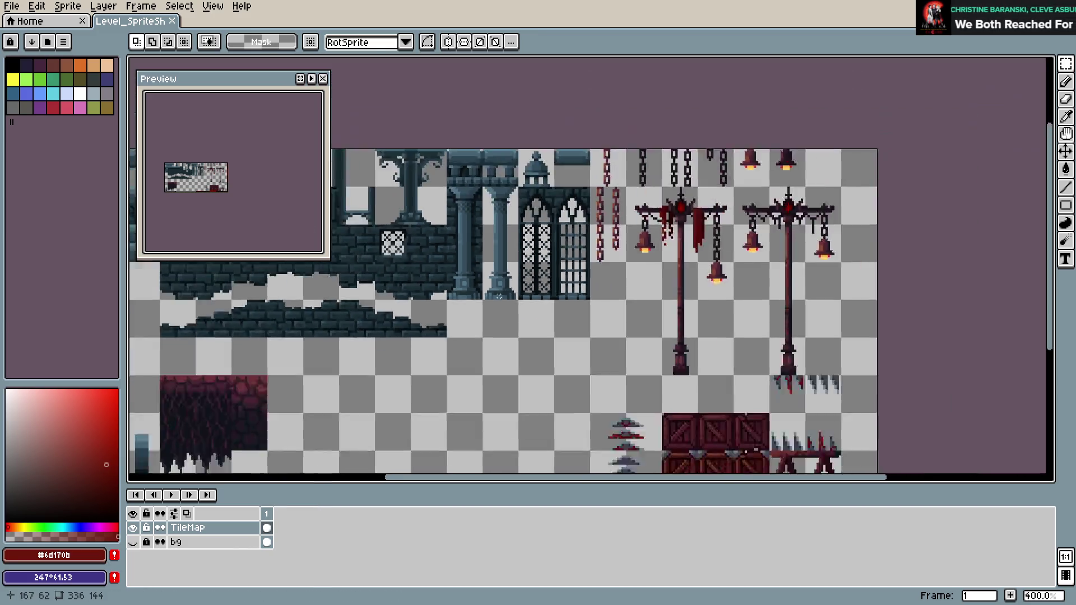
{"action": "key", "text": "ctrl+s"}
{"action": "scroll", "coordinate": [544, 324], "scroll_direction": "up", "scroll_amount": 3}
{"action": "scroll", "coordinate": [544, 325], "scroll_direction": "down", "scroll_amount": 2}
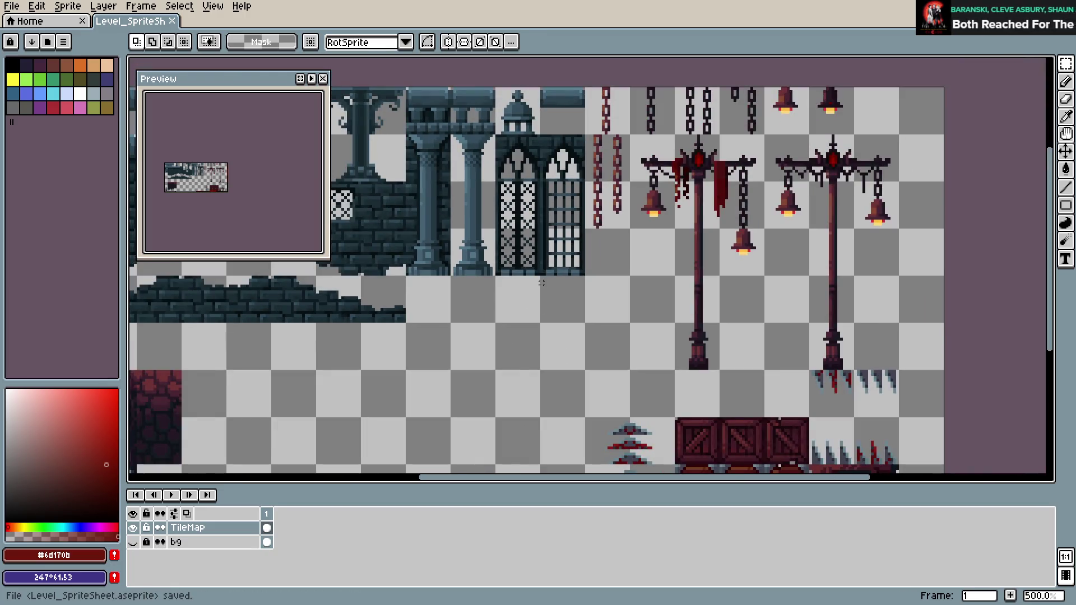
{"action": "scroll", "coordinate": [541, 283], "scroll_direction": "up", "scroll_amount": 5}
{"action": "key", "text": "ctrl+s"}
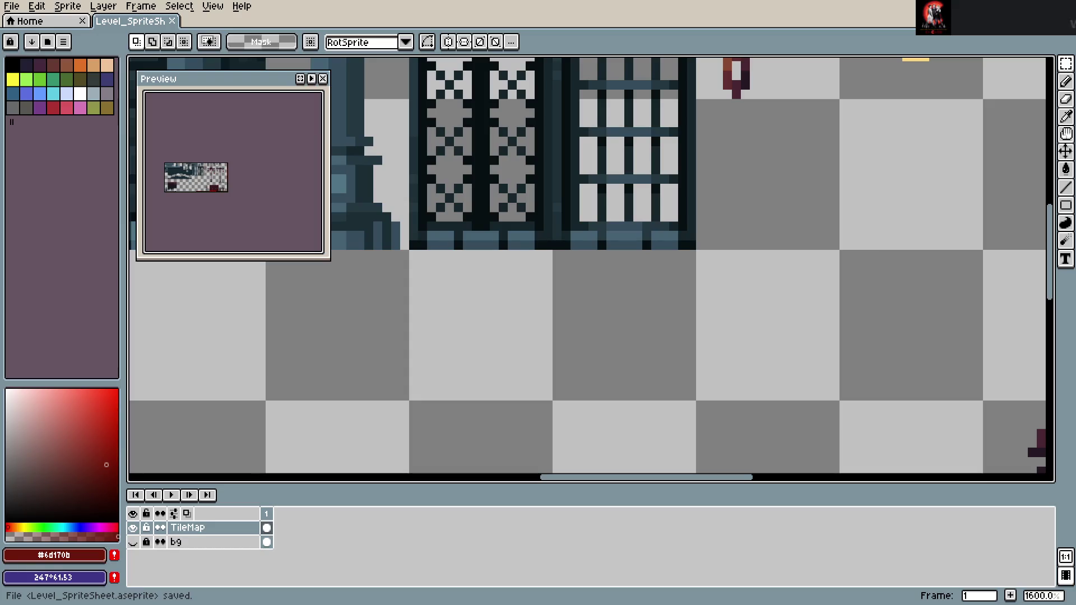
{"action": "scroll", "coordinate": [523, 333], "scroll_direction": "down", "scroll_amount": 6}
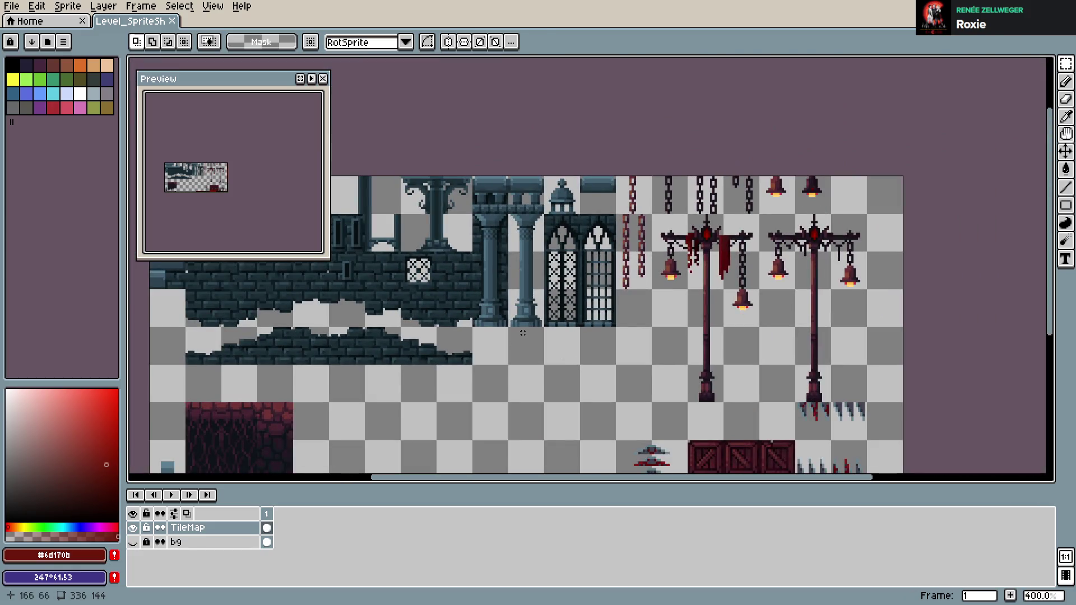
{"action": "scroll", "coordinate": [620, 289], "scroll_direction": "up", "scroll_amount": 5}
{"action": "scroll", "coordinate": [680, 308], "scroll_direction": "down", "scroll_amount": 6}
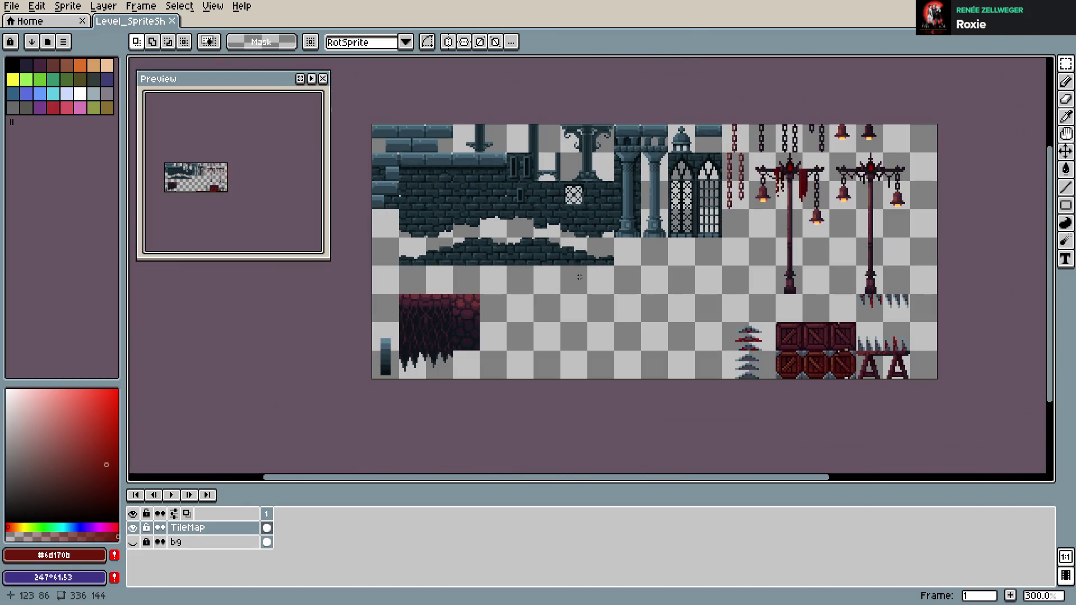
{"action": "scroll", "coordinate": [579, 277], "scroll_direction": "up", "scroll_amount": 7}
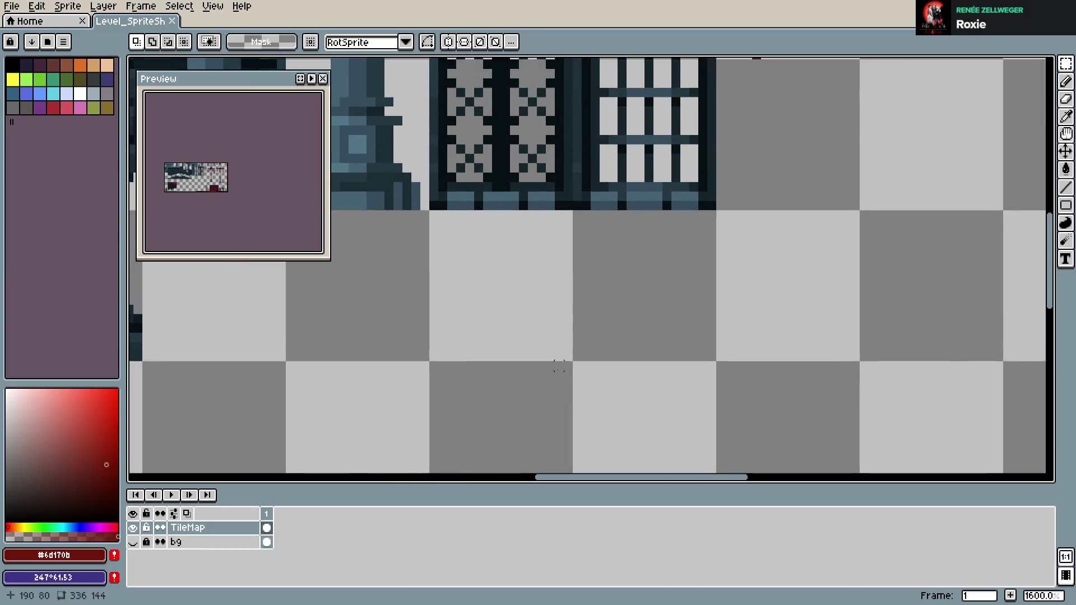
{"action": "scroll", "coordinate": [559, 366], "scroll_direction": "down", "scroll_amount": 4}
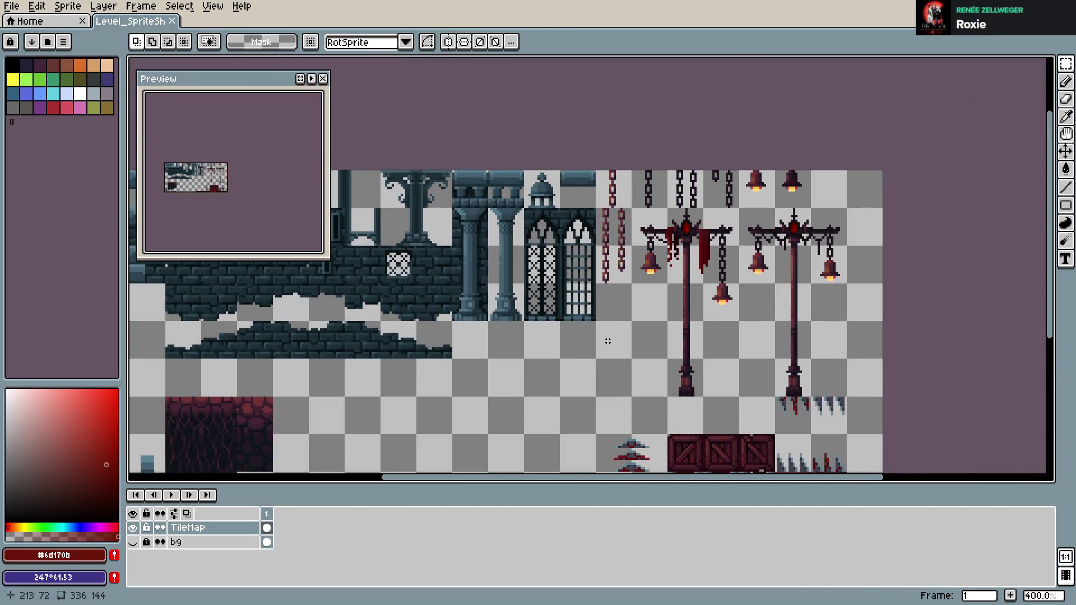
{"action": "scroll", "coordinate": [616, 322], "scroll_direction": "up", "scroll_amount": 3}
{"action": "left_click", "coordinate": [10, 484]}
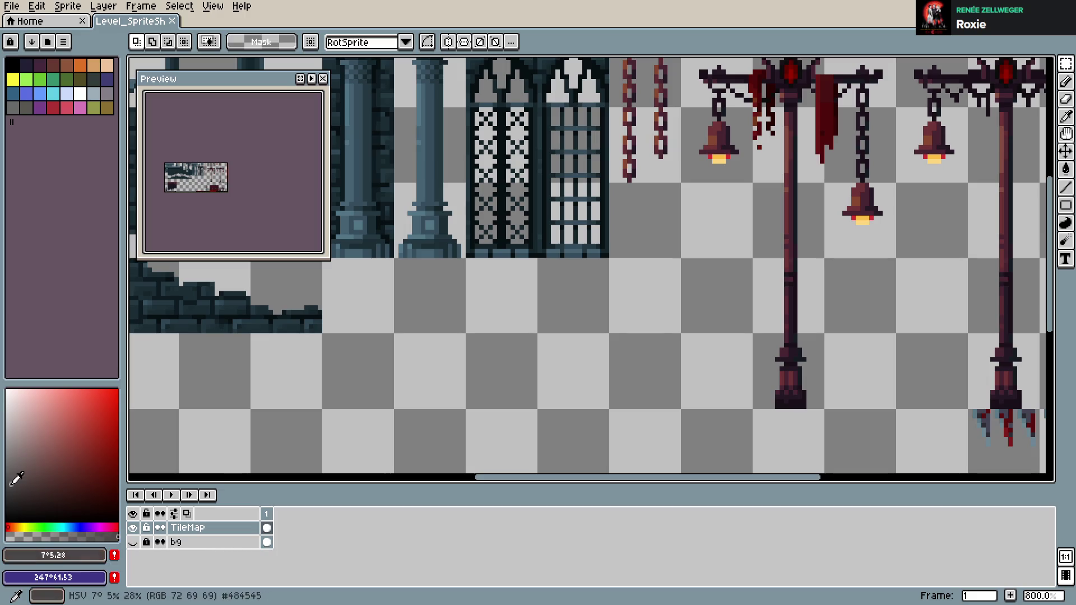
- Draw the curved slope outline with the Pencil beneath the window tiles
{"action": "key", "text": "b"}
{"action": "left_click_drag", "start_coordinate": [468, 332], "coordinate": [536, 275]}
{"action": "key", "text": "ctrl+z"}
{"action": "key", "text": "ctrl+s"}
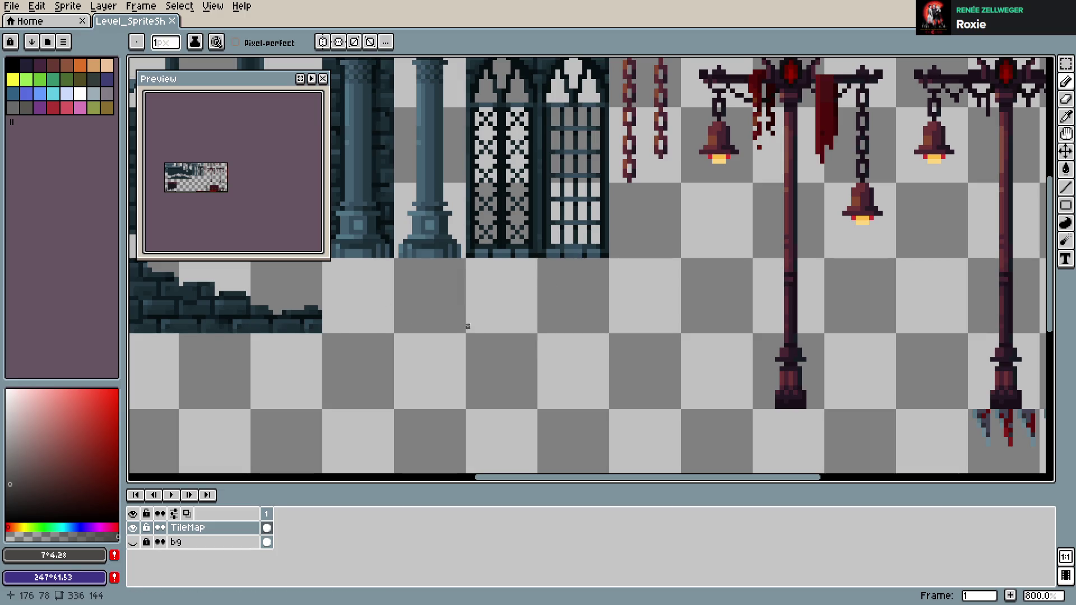
{"action": "mouse_move", "coordinate": [469, 332]}
{"action": "left_mouse_down"}
{"action": "mouse_move", "coordinate": [470, 306]}
{"action": "mouse_move", "coordinate": [495, 280]}
{"action": "mouse_move", "coordinate": [537, 263]}
{"action": "left_mouse_up"}
{"action": "key", "text": "ctrl+s"}
{"action": "scroll", "coordinate": [525, 240], "scroll_direction": "up", "scroll_amount": 5}
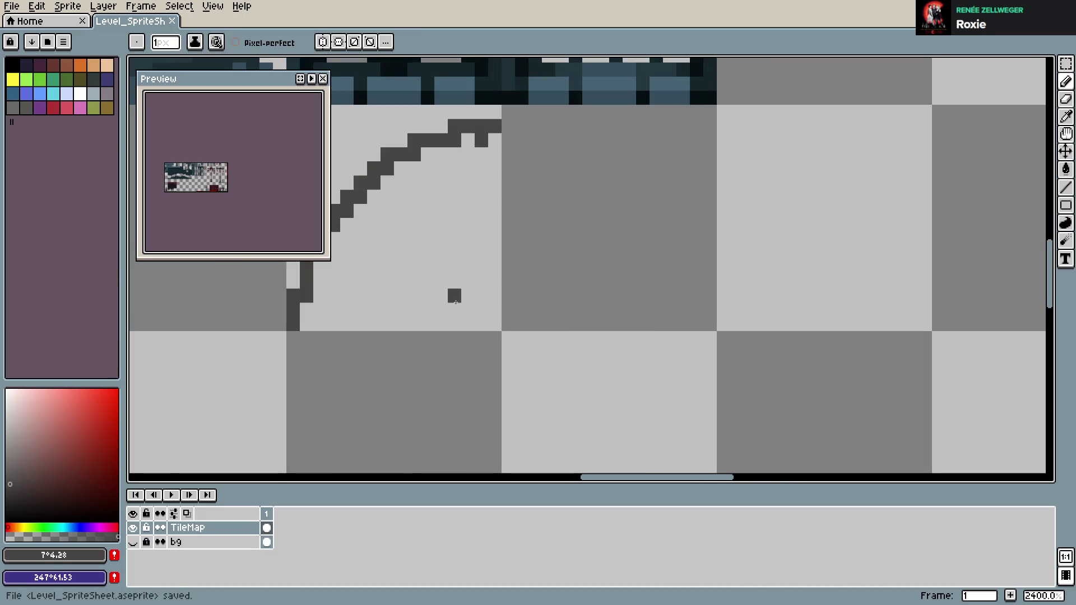
{"action": "left_click_drag", "start_coordinate": [452, 295], "coordinate": [548, 355]}
- Add pixels at the curve's top and extend it along the tile's top edge
{"action": "left_click", "coordinate": [493, 202]}
{"action": "left_click", "coordinate": [519, 188]}
{"action": "left_click", "coordinate": [535, 189]}
{"action": "left_click", "coordinate": [561, 173]}
{"action": "left_click", "coordinate": [575, 174]}
{"action": "left_click", "coordinate": [588, 173]}
{"action": "left_click", "coordinate": [529, 233]}
{"action": "key", "text": "ctrl+z"}
- Close the slope with bottom and right edges, fill it dark grey, and save
{"action": "left_click", "coordinate": [400, 386]}
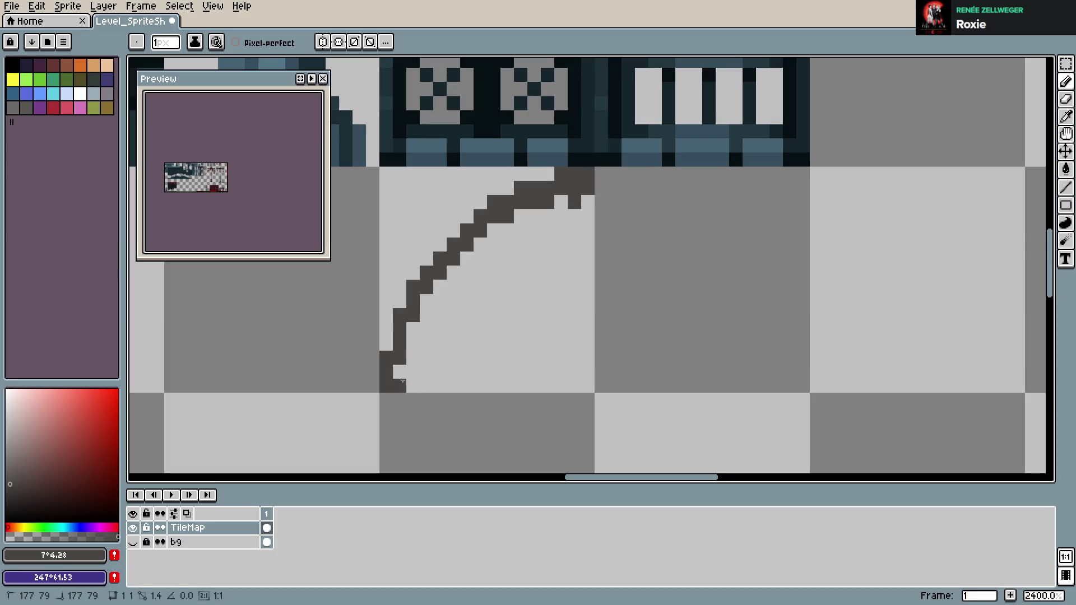
{"action": "left_click", "coordinate": [588, 386], "text": "shift"}
{"action": "left_click", "coordinate": [588, 315]}
{"action": "left_click_drag", "start_coordinate": [588, 202], "coordinate": [588, 373]}
{"action": "key", "text": "g"}
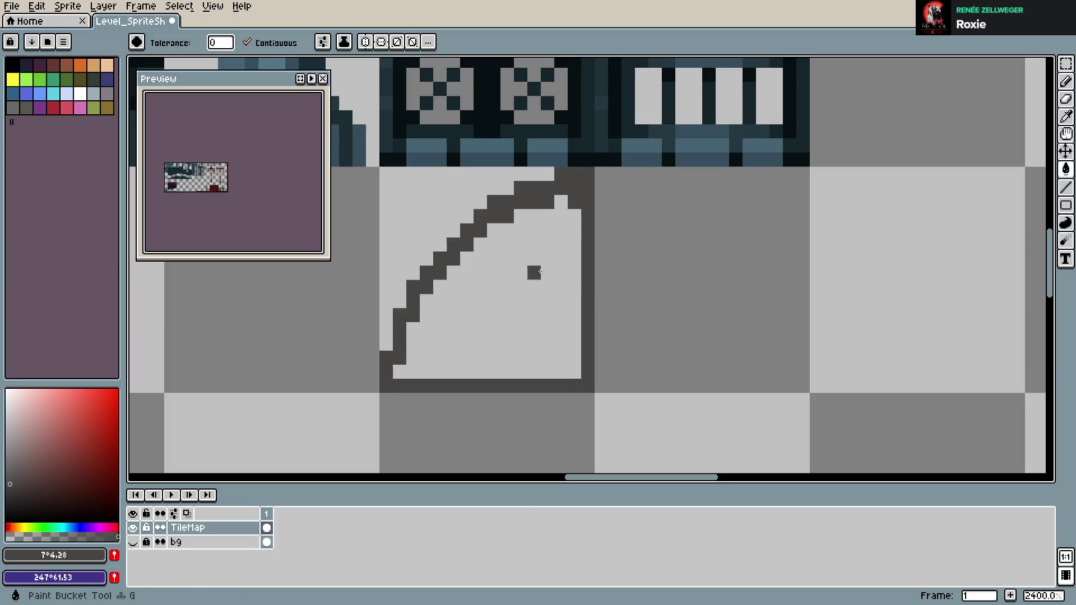
{"action": "left_click", "coordinate": [543, 259]}
{"action": "key", "text": "ctrl+s"}
- Undo the stray fill beside the slope and smooth the curve's stepped edge with two pixels
{"action": "scroll", "coordinate": [623, 281], "scroll_direction": "down", "scroll_amount": 5}
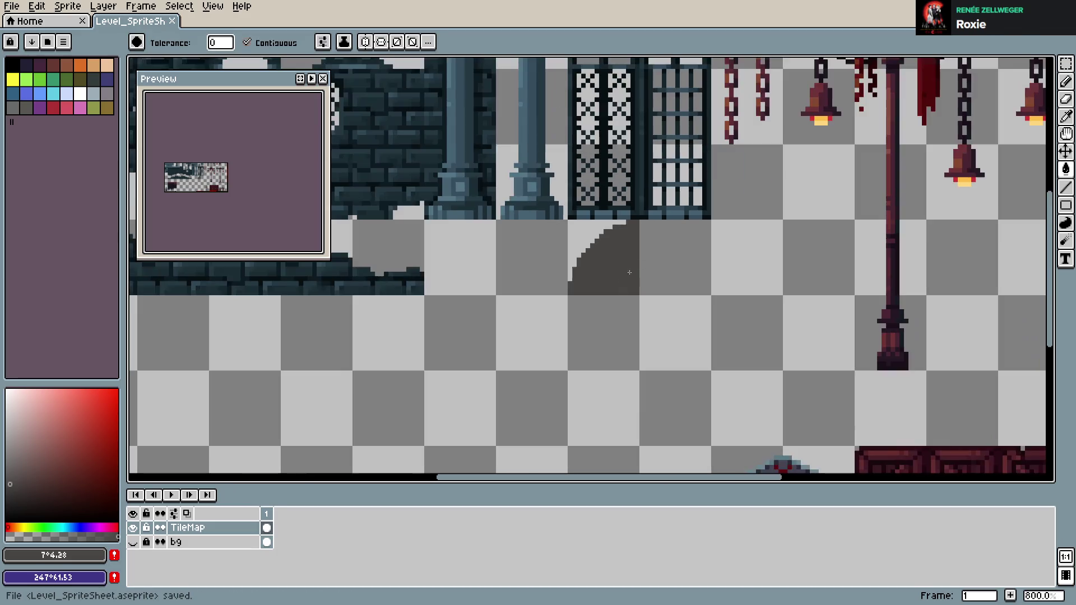
{"action": "scroll", "coordinate": [575, 293], "scroll_direction": "up", "scroll_amount": 3}
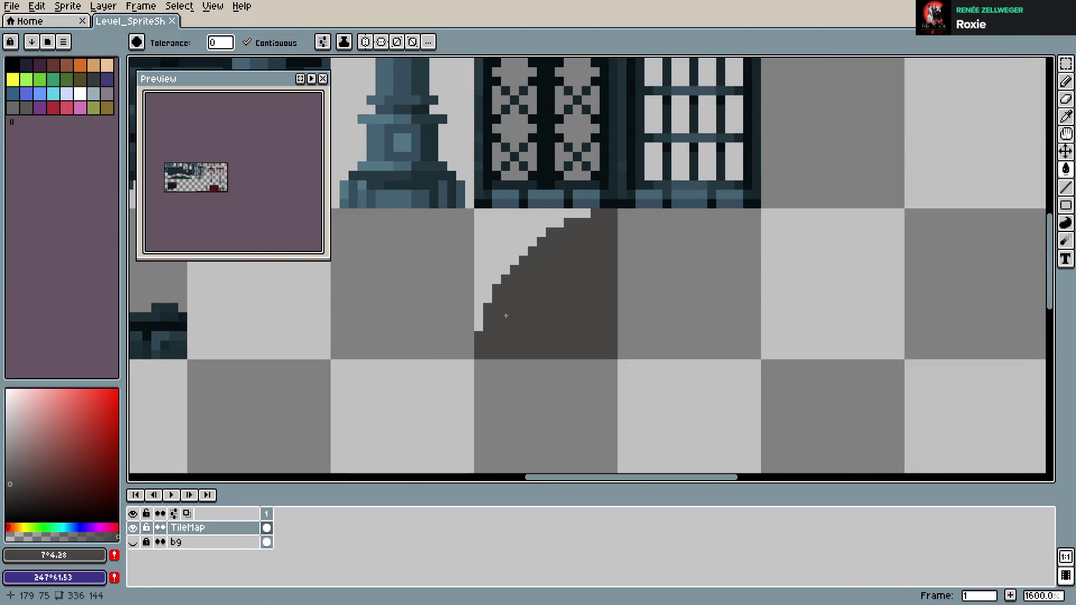
{"action": "left_click", "coordinate": [511, 267]}
{"action": "key", "text": "ctrl+z"}
{"action": "key", "text": "b"}
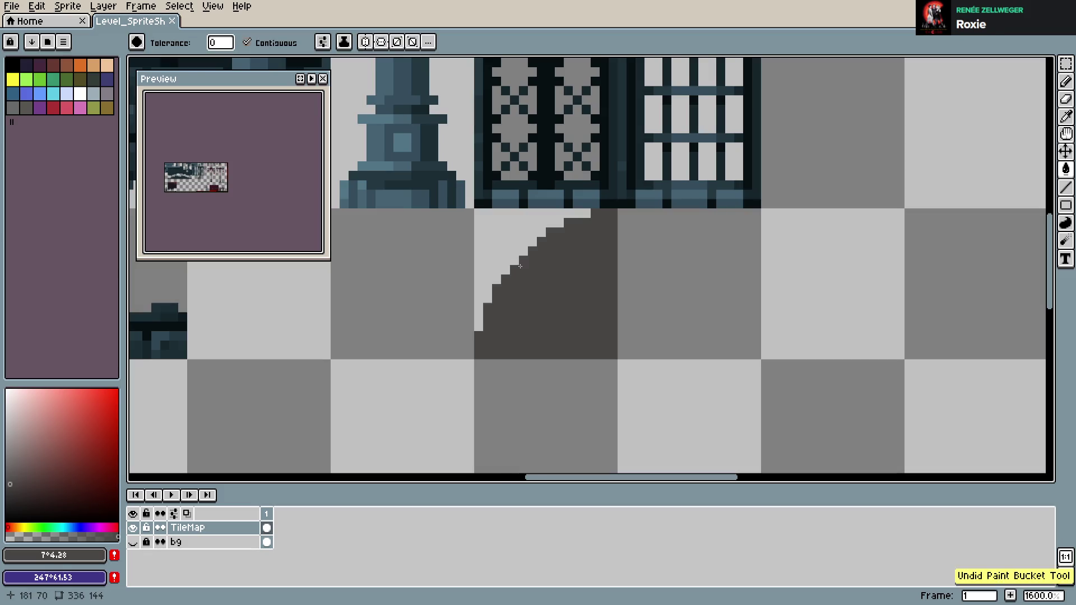
{"action": "left_click_drag", "start_coordinate": [513, 267], "coordinate": [527, 253]}
- Save the sprite sheet with the smoothed curved slope
{"action": "key", "text": "ctrl+s"}
{"action": "scroll", "coordinate": [668, 269], "scroll_direction": "down", "scroll_amount": 7}
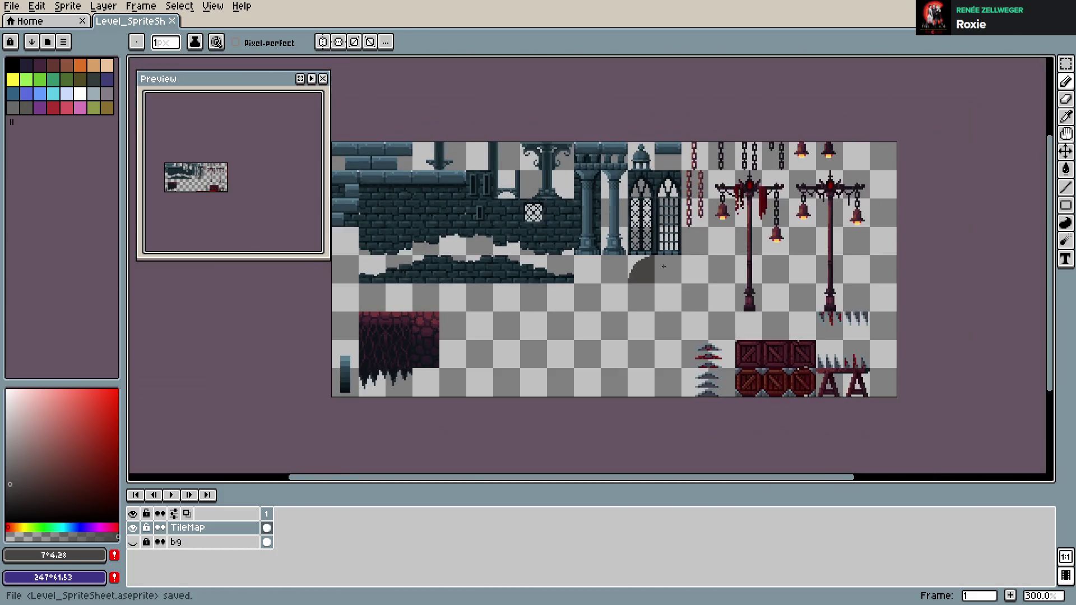
{"action": "scroll", "coordinate": [664, 267], "scroll_direction": "up", "scroll_amount": 9}
{"action": "key", "text": "ctrl+s"}
{"action": "scroll", "coordinate": [661, 347], "scroll_direction": "down", "scroll_amount": 6}
{"action": "scroll", "coordinate": [660, 344], "scroll_direction": "up", "scroll_amount": 5}
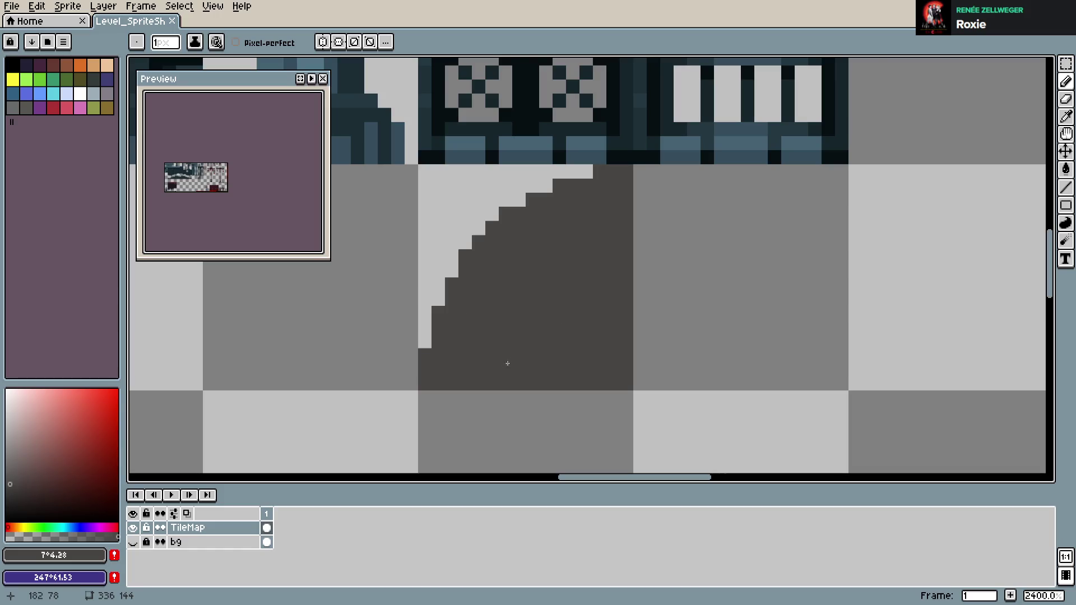
{"action": "scroll", "coordinate": [508, 364], "scroll_direction": "down", "scroll_amount": 7}
{"action": "scroll", "coordinate": [513, 355], "scroll_direction": "up", "scroll_amount": 4}
- Draw a diagonal slope line with a bottom edge in the neighbouring tile
{"action": "left_click_drag", "start_coordinate": [513, 369], "coordinate": [531, 336]}
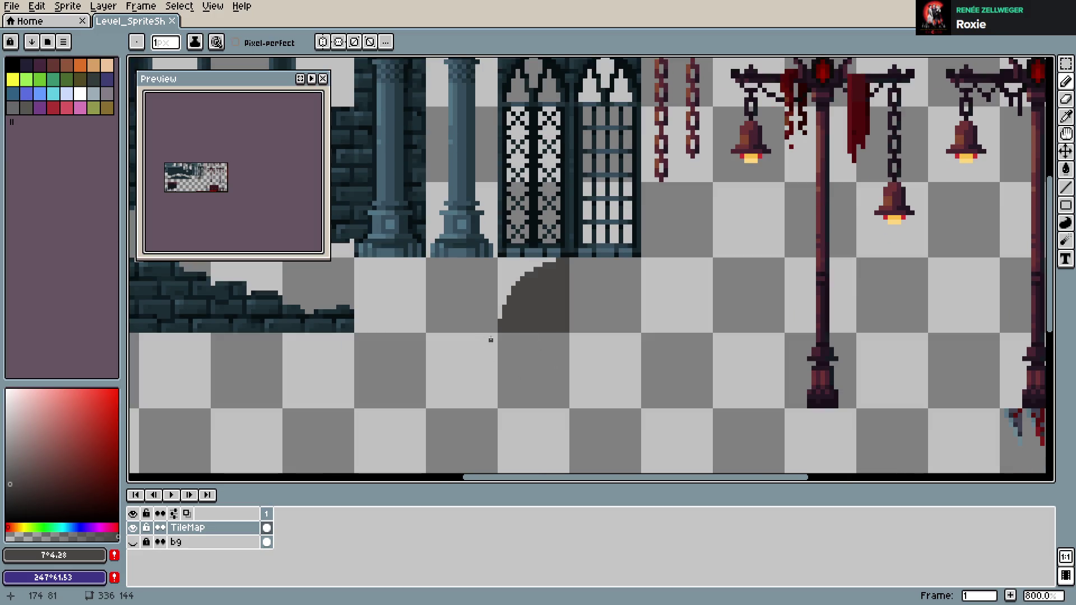
{"action": "scroll", "coordinate": [490, 341], "scroll_direction": "up", "scroll_amount": 1}
{"action": "scroll", "coordinate": [519, 322], "scroll_direction": "down", "scroll_amount": 1}
{"action": "scroll", "coordinate": [521, 353], "scroll_direction": "up", "scroll_amount": 3}
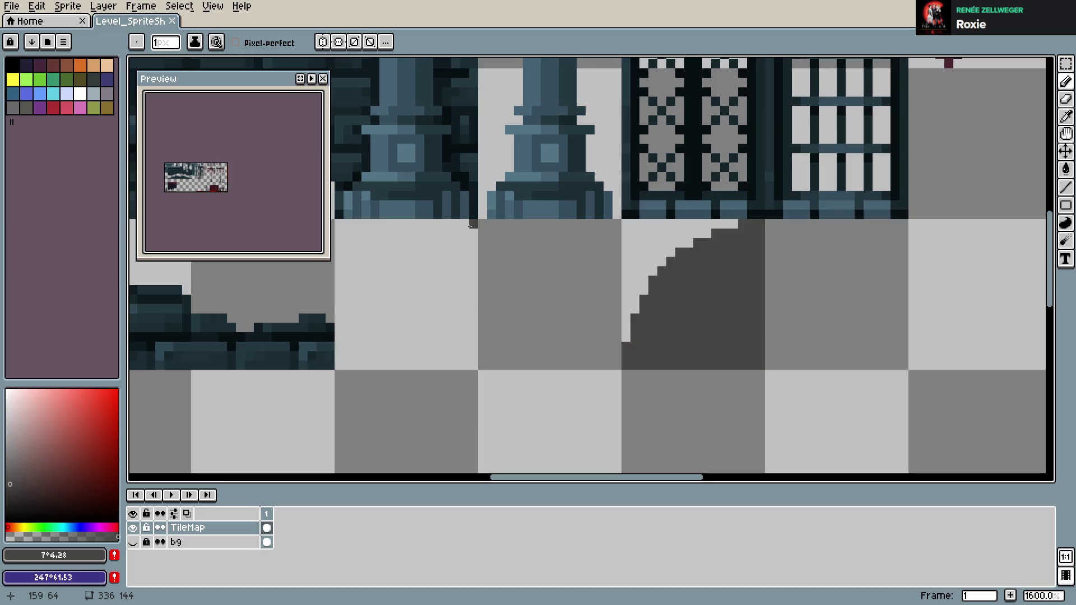
{"action": "mouse_move", "coordinate": [470, 226]}
{"action": "left_mouse_down"}
{"action": "mouse_move", "coordinate": [343, 362]}
{"action": "mouse_move", "coordinate": [474, 364]}
{"action": "mouse_move", "coordinate": [474, 230]}
{"action": "mouse_move", "coordinate": [459, 248]}
{"action": "left_mouse_up"}
- Select the diagonal slope tile with the Rectangular Marquee and drop it one row lower
{"action": "key", "text": "m"}
{"action": "mouse_move", "coordinate": [339, 223]}
{"action": "left_mouse_down"}
{"action": "mouse_move", "coordinate": [483, 357]}
{"action": "mouse_move", "coordinate": [525, 374]}
{"action": "left_mouse_up"}
{"action": "scroll", "coordinate": [483, 358], "scroll_direction": "down", "scroll_amount": 4}
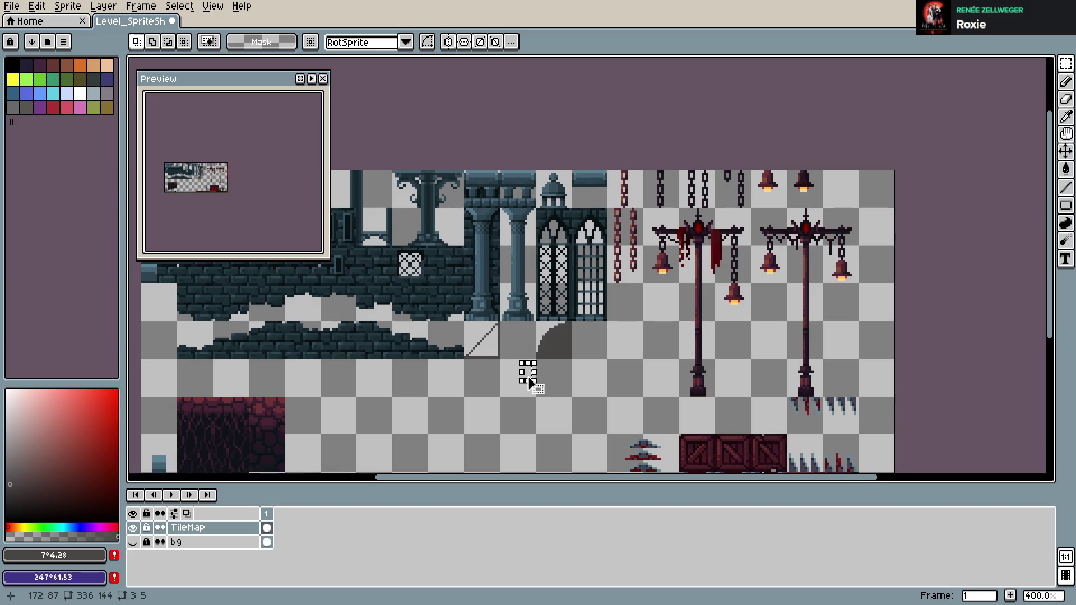
{"action": "scroll", "coordinate": [525, 385], "scroll_direction": "up", "scroll_amount": 4}
{"action": "scroll", "coordinate": [458, 296], "scroll_direction": "down", "scroll_amount": 3}
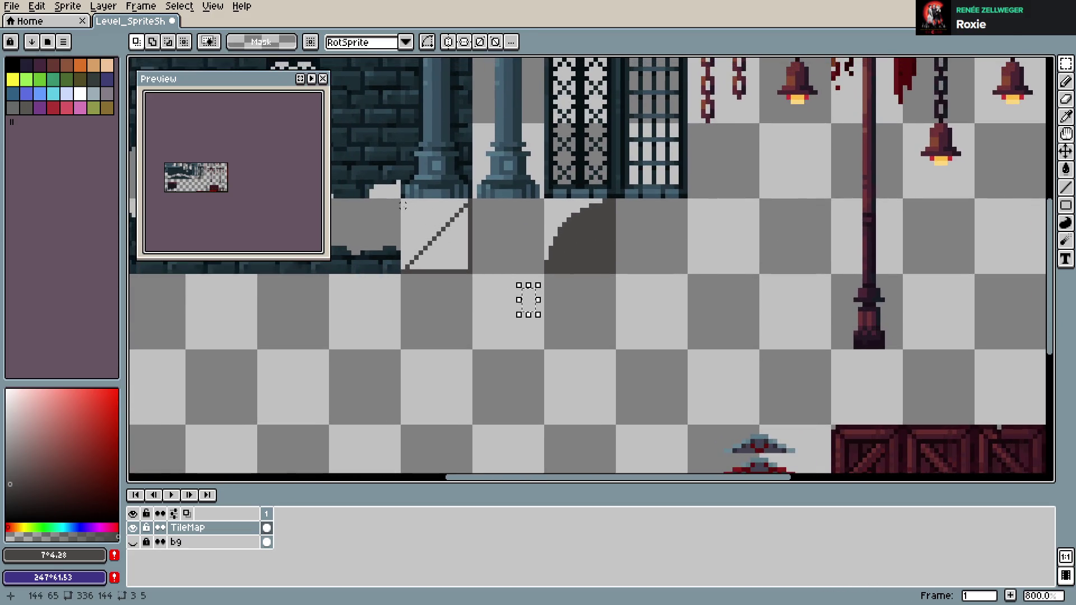
{"action": "mouse_move", "coordinate": [403, 202]}
{"action": "left_mouse_down"}
{"action": "mouse_move", "coordinate": [515, 300]}
{"action": "mouse_move", "coordinate": [519, 327]}
{"action": "left_mouse_up"}
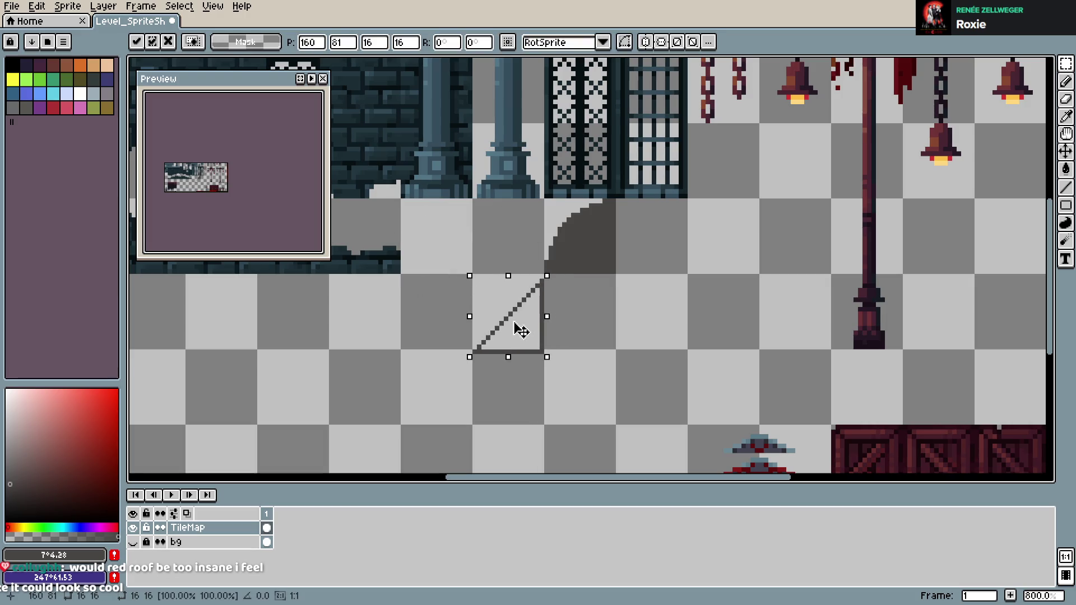
{"action": "left_click", "coordinate": [646, 295]}
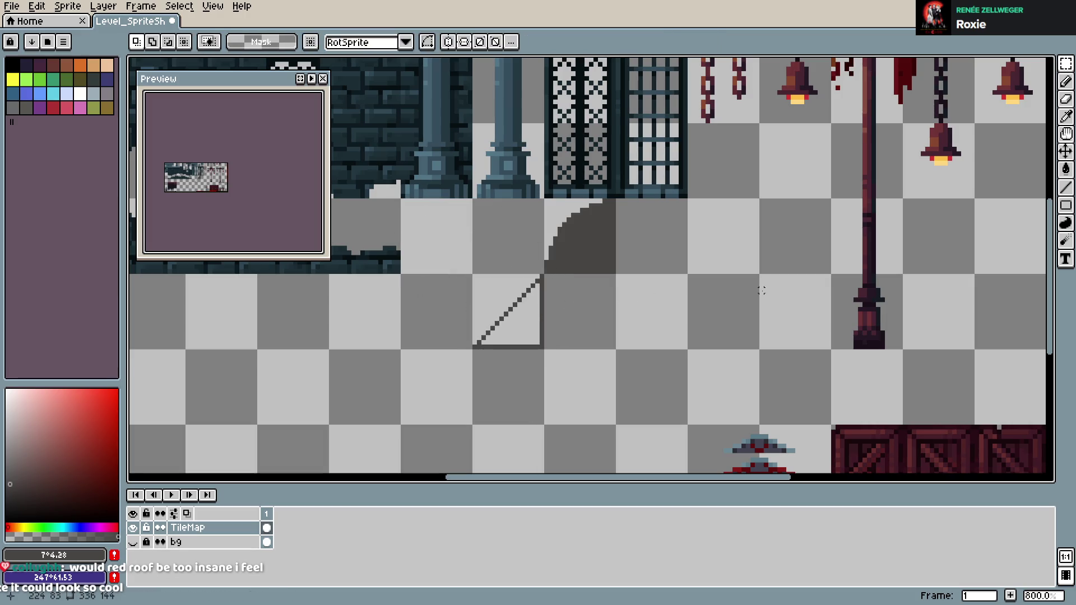
- Save Level_SpriteSheet.aseprite and review the relocated diagonal slope tile
{"action": "scroll", "coordinate": [262, 175], "scroll_direction": "up", "scroll_amount": 4}
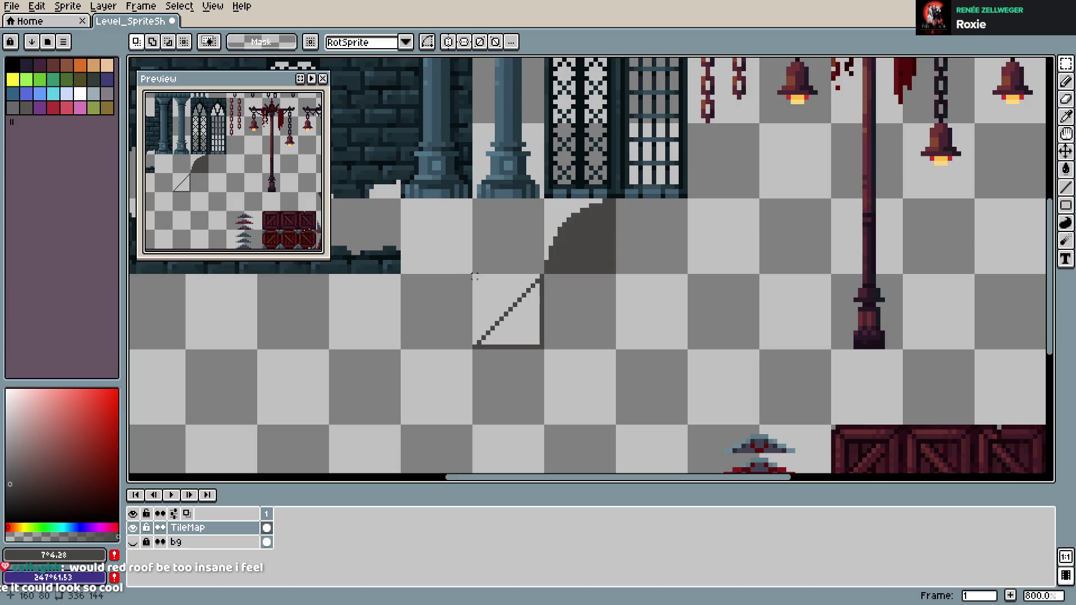
{"action": "key", "text": "ctrl+s"}
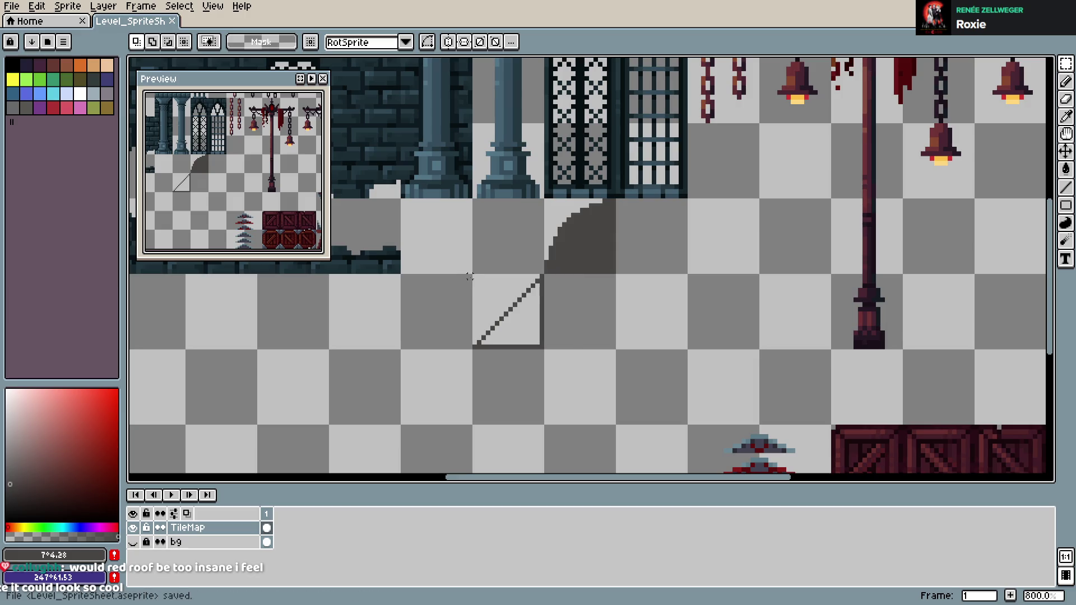
{"action": "scroll", "coordinate": [470, 277], "scroll_direction": "down", "scroll_amount": 4}
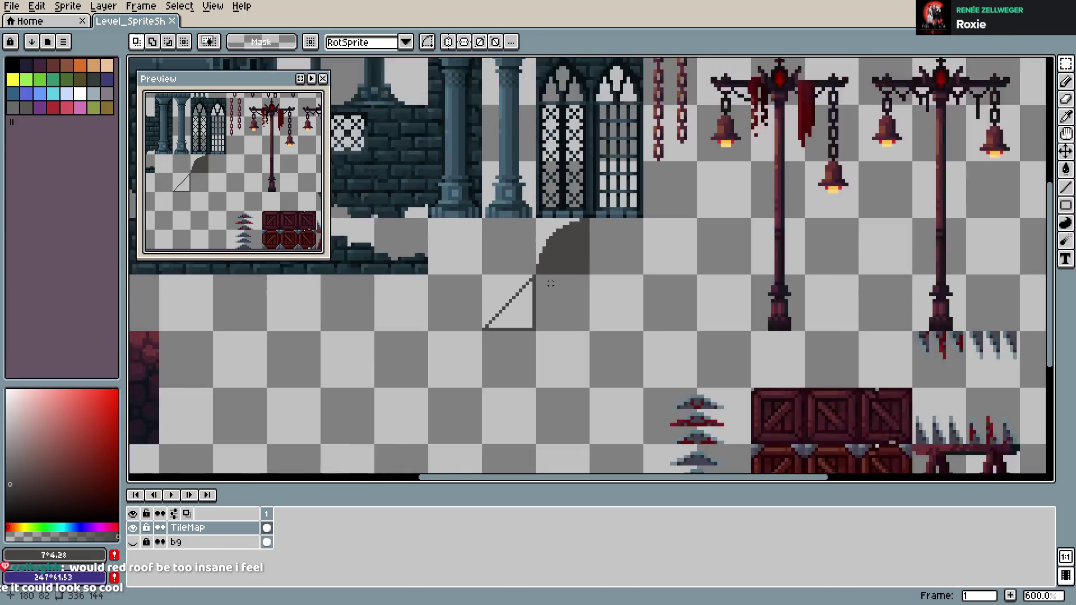
{"action": "scroll", "coordinate": [551, 283], "scroll_direction": "up", "scroll_amount": 4}
{"action": "scroll", "coordinate": [597, 272], "scroll_direction": "down", "scroll_amount": 4}
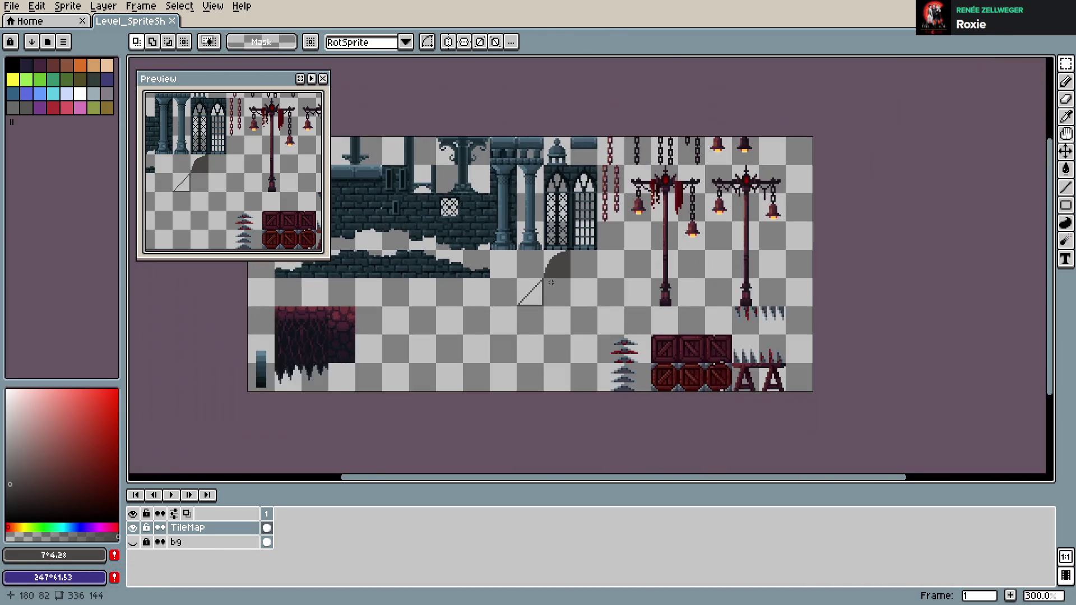
{"action": "scroll", "coordinate": [597, 272], "scroll_direction": "up", "scroll_amount": 2}
{"action": "scroll", "coordinate": [573, 298], "scroll_direction": "up", "scroll_amount": 2}
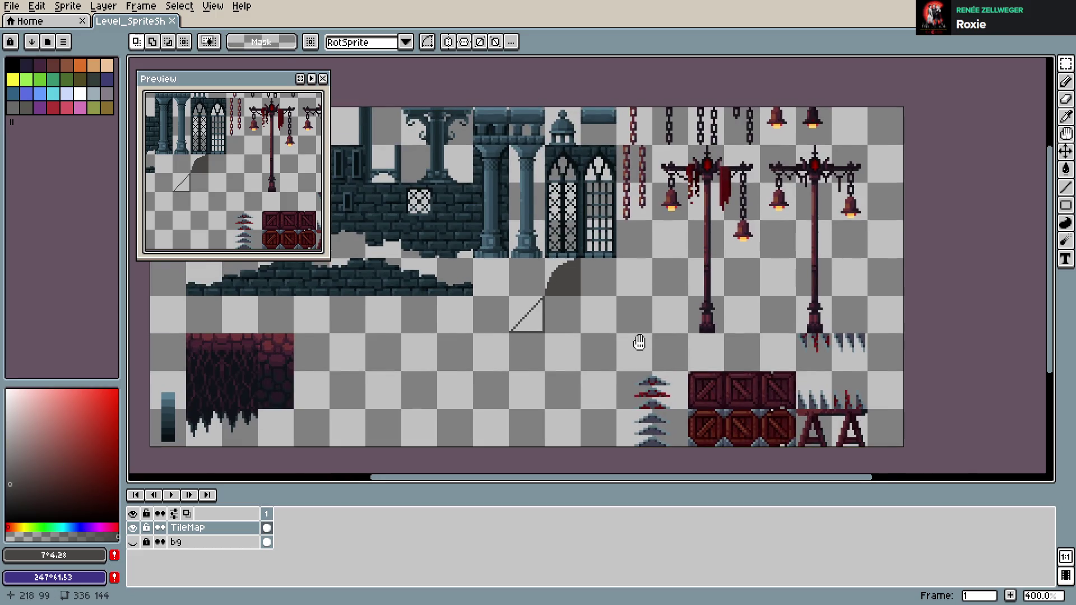
{"action": "left_click_drag", "start_coordinate": [501, 284], "coordinate": [605, 316]}
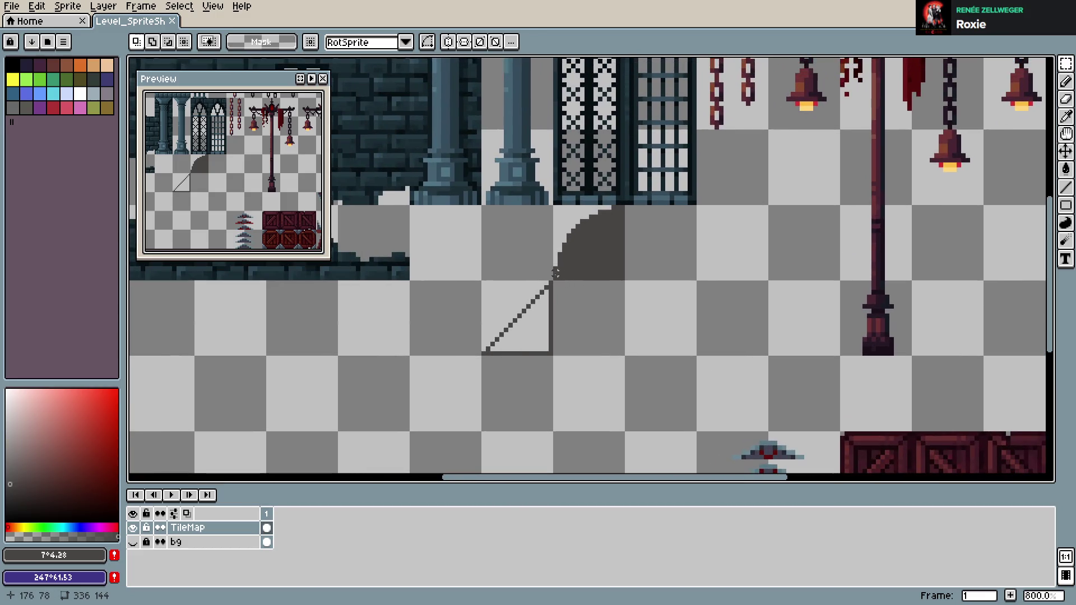